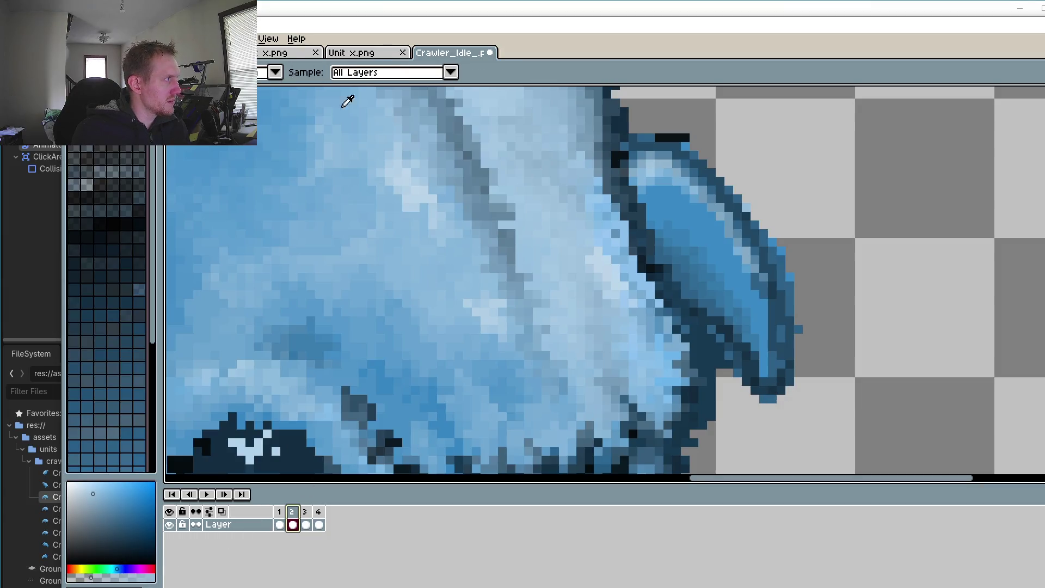
Step: Erase the dark pixels along frame 2's ear lower edge and base, opening a gap beside the head
{"action": "key", "text": "e"}
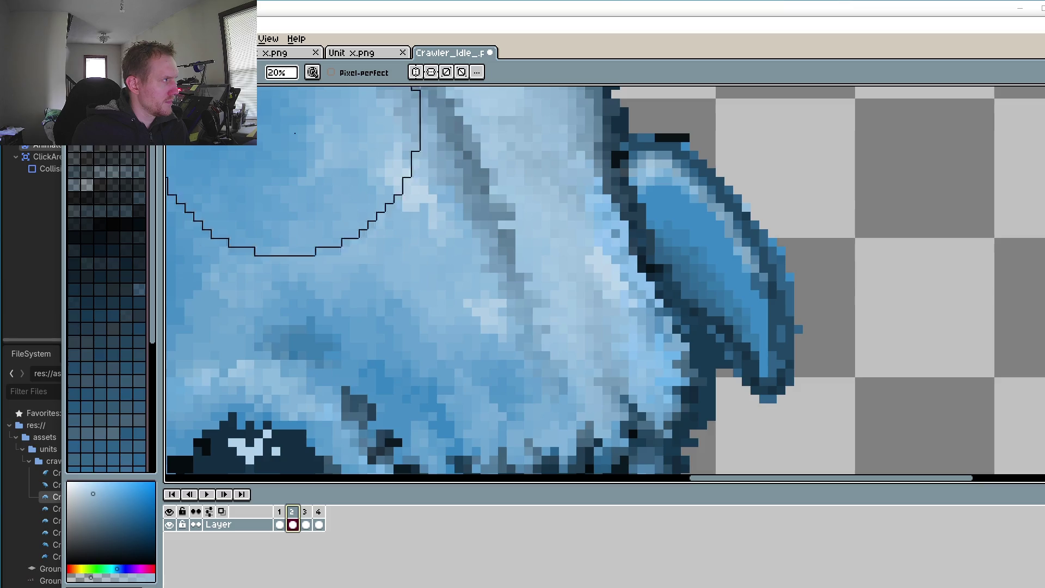
{"action": "scroll", "coordinate": [746, 329], "scroll_direction": "down", "scroll_amount": 3}
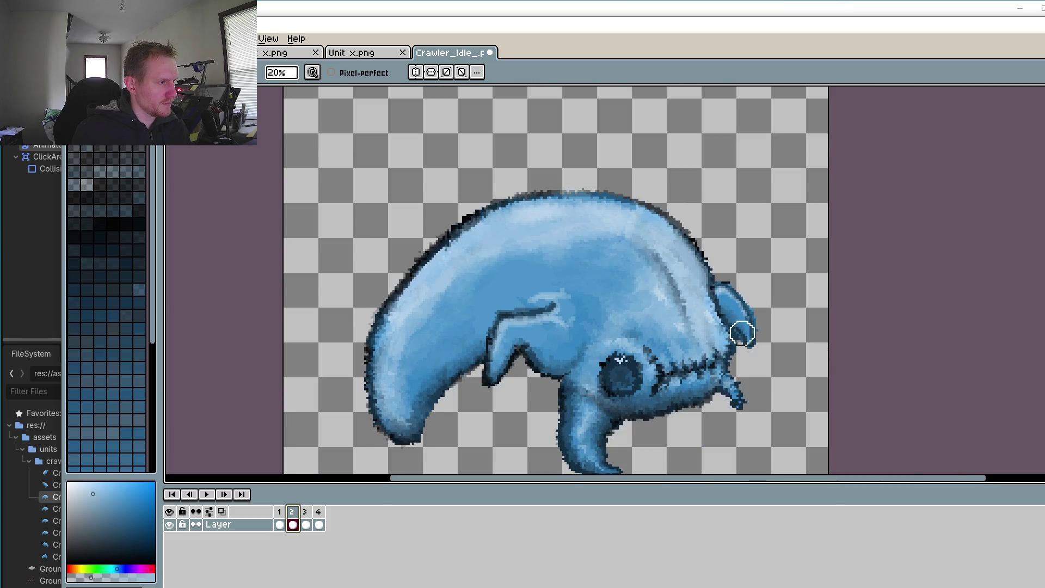
{"action": "scroll", "coordinate": [743, 332], "scroll_direction": "up", "scroll_amount": 5}
{"action": "left_click_drag", "start_coordinate": [664, 354], "coordinate": [690, 411]}
{"action": "scroll", "coordinate": [691, 411], "scroll_direction": "up", "scroll_amount": 2}
{"action": "mouse_move", "coordinate": [578, 159]}
{"action": "left_mouse_down"}
{"action": "mouse_move", "coordinate": [709, 318]}
{"action": "mouse_move", "coordinate": [770, 361]}
{"action": "left_mouse_up"}
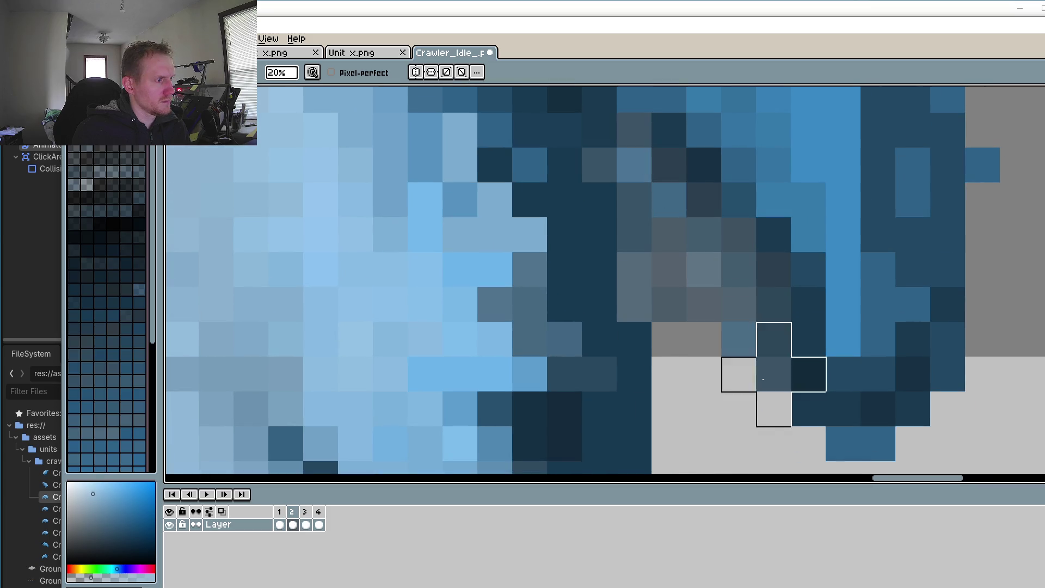
{"action": "scroll", "coordinate": [770, 361], "scroll_direction": "down", "scroll_amount": 3}
{"action": "left_click_drag", "start_coordinate": [748, 326], "coordinate": [762, 374]}
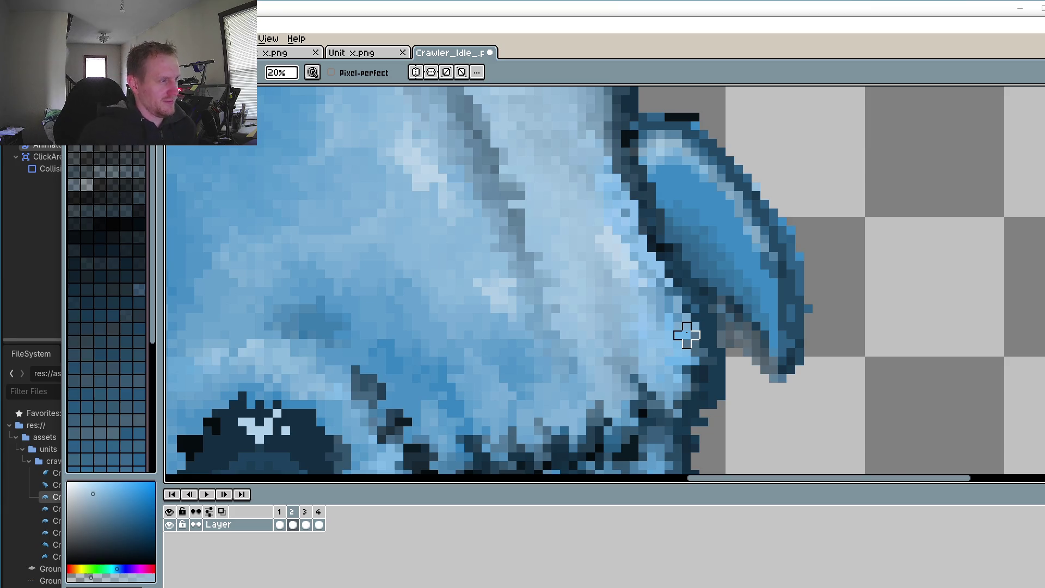
Step: Preview the animation, then erase the pixels where frame 3's ear meets the head
{"action": "scroll", "coordinate": [687, 334], "scroll_direction": "down", "scroll_amount": 5}
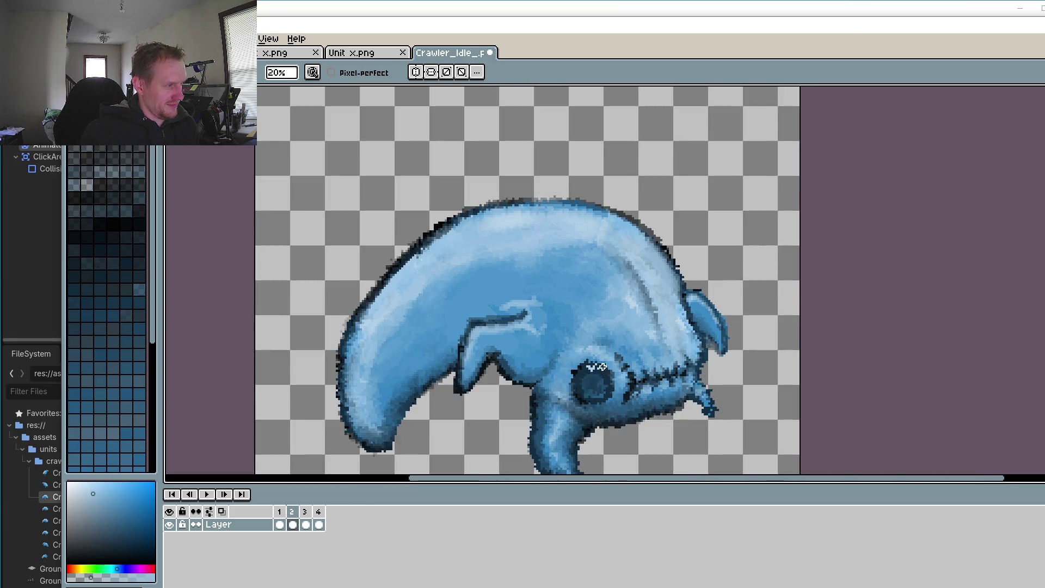
{"action": "left_click", "coordinate": [206, 494]}
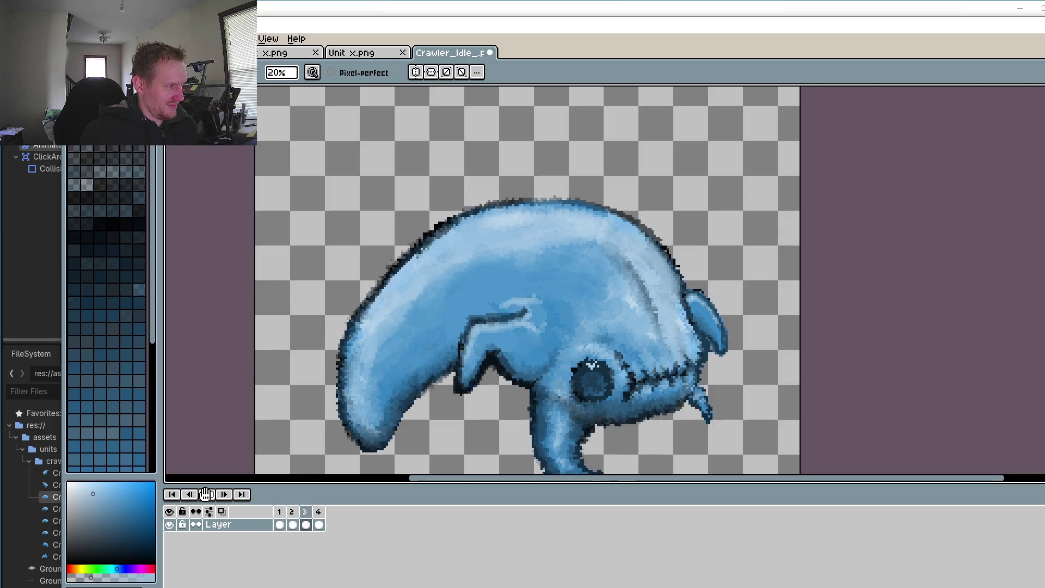
{"action": "left_click", "coordinate": [293, 525]}
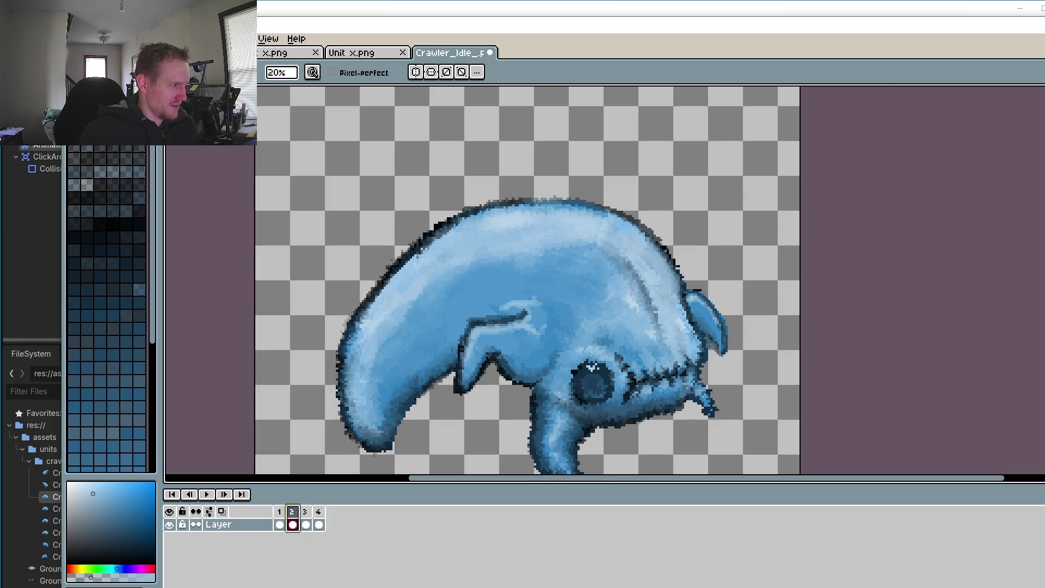
{"action": "left_click", "coordinate": [306, 524]}
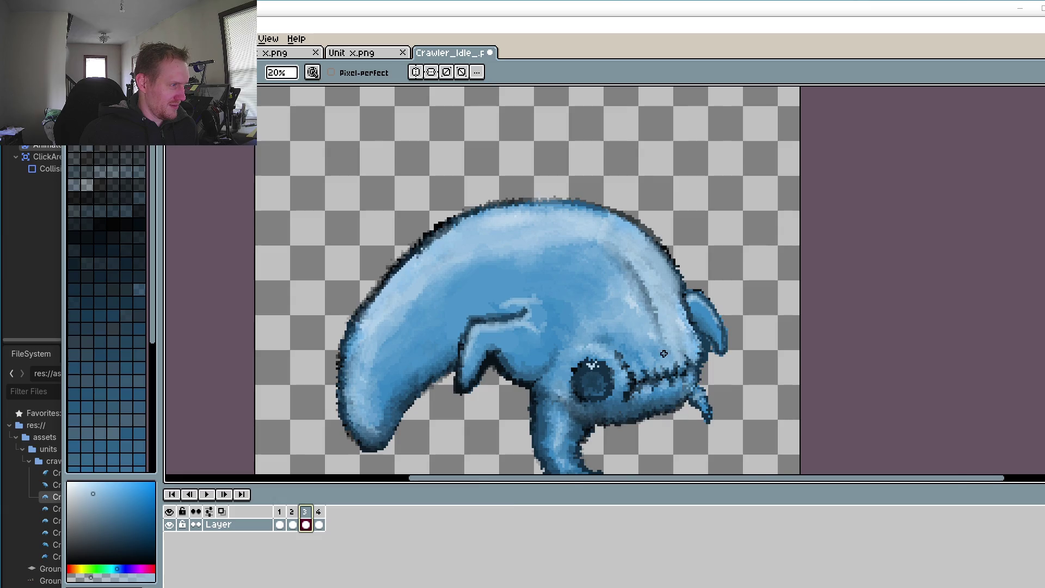
{"action": "scroll", "coordinate": [689, 355], "scroll_direction": "up", "scroll_amount": 3}
{"action": "scroll", "coordinate": [779, 381], "scroll_direction": "up", "scroll_amount": 3}
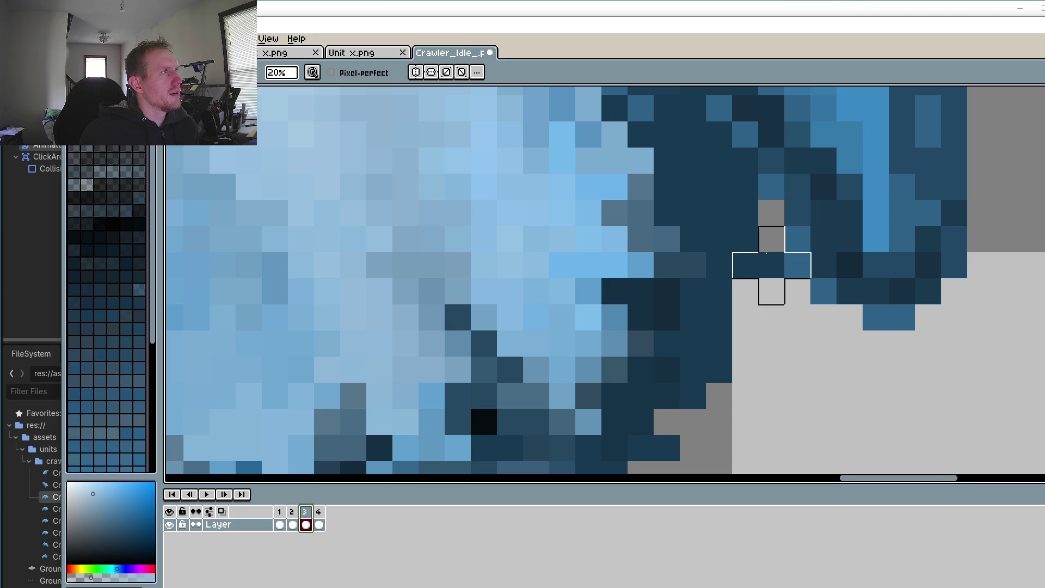
{"action": "left_click_drag", "start_coordinate": [770, 232], "coordinate": [780, 260]}
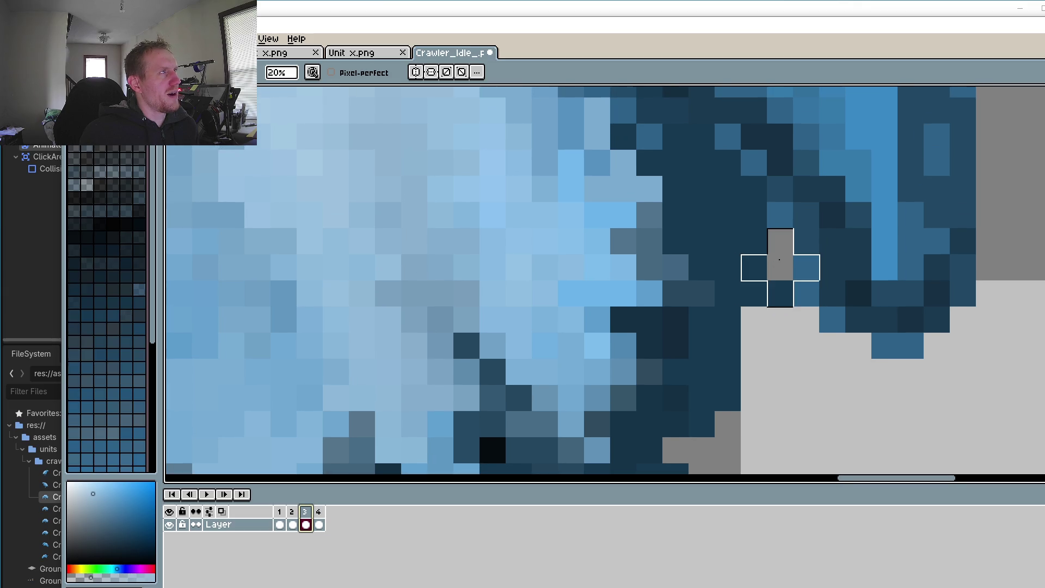
{"action": "scroll", "coordinate": [779, 260], "scroll_direction": "down", "scroll_amount": 1}
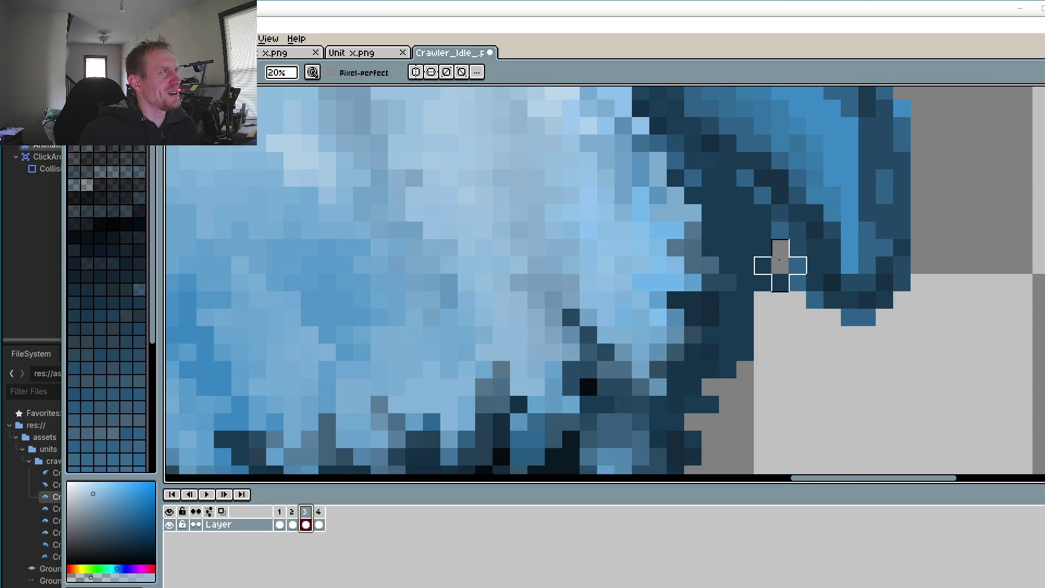
{"action": "left_click", "coordinate": [746, 194]}
{"action": "mouse_move", "coordinate": [746, 195]}
{"action": "left_mouse_down"}
{"action": "mouse_move", "coordinate": [807, 322]}
{"action": "mouse_move", "coordinate": [798, 336]}
{"action": "mouse_move", "coordinate": [762, 329]}
{"action": "mouse_move", "coordinate": [735, 352]}
{"action": "mouse_move", "coordinate": [727, 159]}
{"action": "mouse_move", "coordinate": [745, 212]}
{"action": "mouse_move", "coordinate": [795, 280]}
{"action": "mouse_move", "coordinate": [725, 263]}
{"action": "mouse_move", "coordinate": [742, 296]}
{"action": "mouse_move", "coordinate": [779, 315]}
{"action": "mouse_move", "coordinate": [743, 228]}
{"action": "left_mouse_up"}
{"action": "scroll", "coordinate": [801, 310], "scroll_direction": "down", "scroll_amount": 2}
{"action": "scroll", "coordinate": [831, 252], "scroll_direction": "up", "scroll_amount": 2}
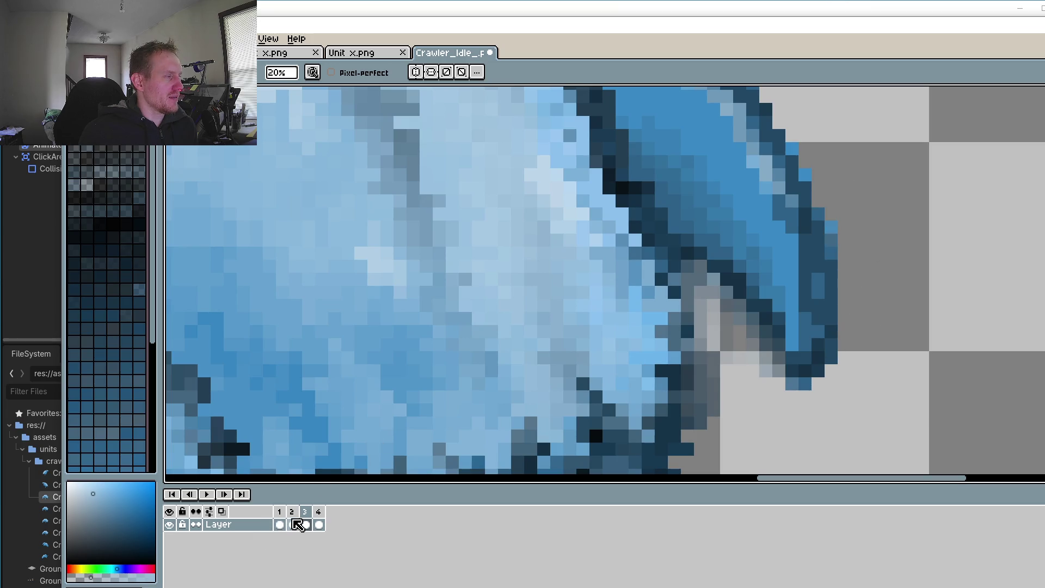
Step: Compare against frame 2, then erase the pixels at the ear's base on frame 4
{"action": "left_click", "coordinate": [293, 524]}
{"action": "left_click", "coordinate": [306, 523]}
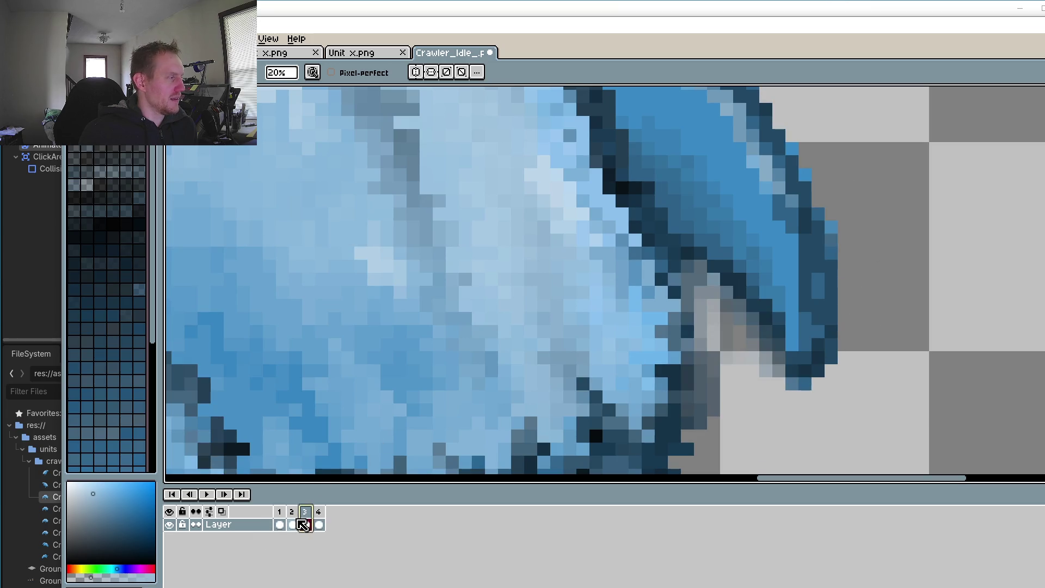
{"action": "left_click", "coordinate": [319, 514]}
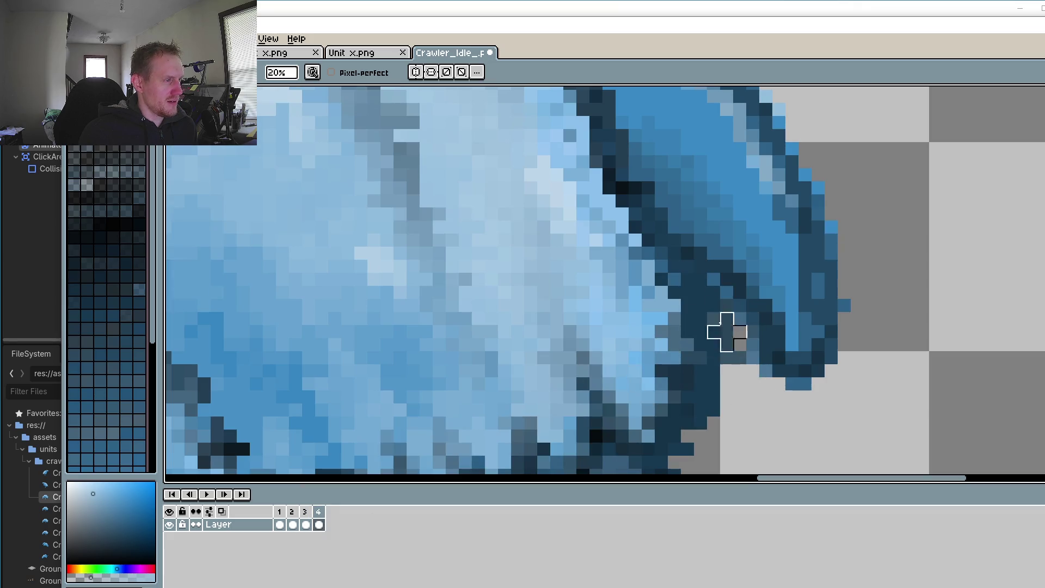
{"action": "mouse_move", "coordinate": [727, 305]}
{"action": "left_mouse_down"}
{"action": "mouse_move", "coordinate": [700, 280]}
{"action": "mouse_move", "coordinate": [753, 384]}
{"action": "left_mouse_up"}
{"action": "scroll", "coordinate": [740, 411], "scroll_direction": "down", "scroll_amount": 3}
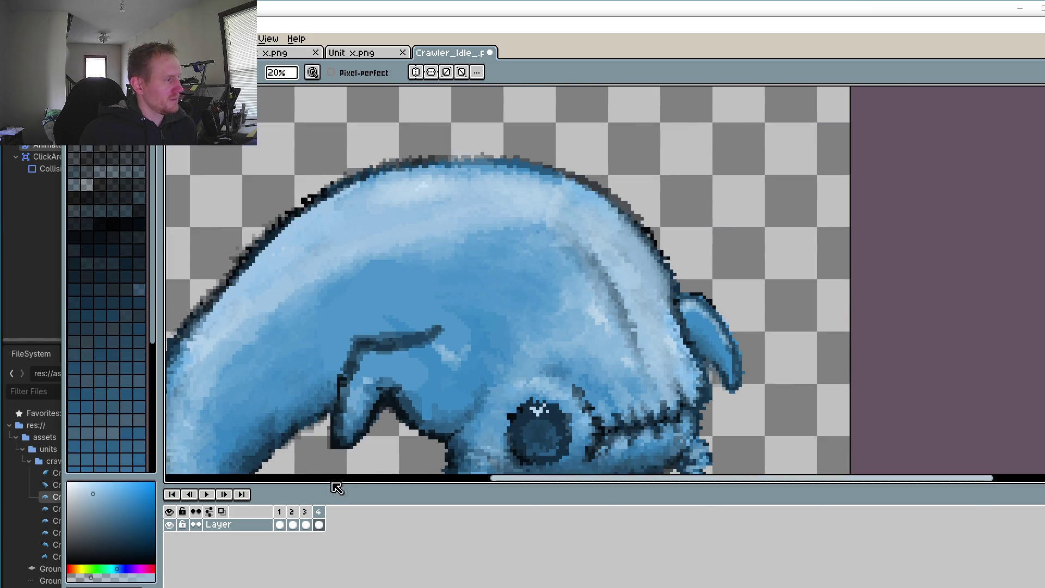
Step: Play the Crawler_Idle loop, zoom in on the head, and stop playback on frame 1
{"action": "left_click", "coordinate": [206, 493]}
{"action": "scroll", "coordinate": [408, 390], "scroll_direction": "down", "scroll_amount": 5}
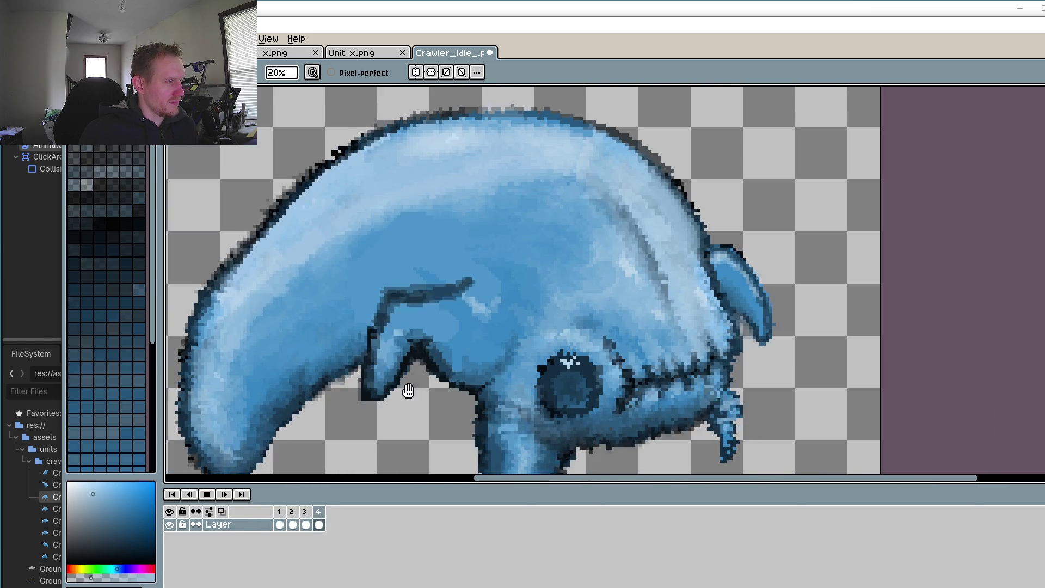
{"action": "scroll", "coordinate": [436, 354], "scroll_direction": "up", "scroll_amount": 5}
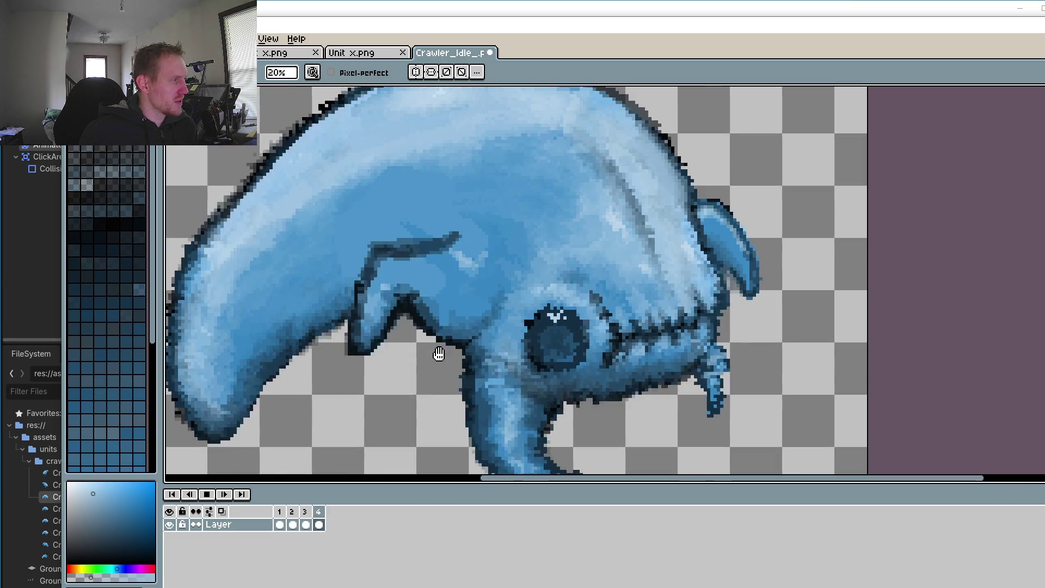
{"action": "scroll", "coordinate": [386, 292], "scroll_direction": "up", "scroll_amount": 3}
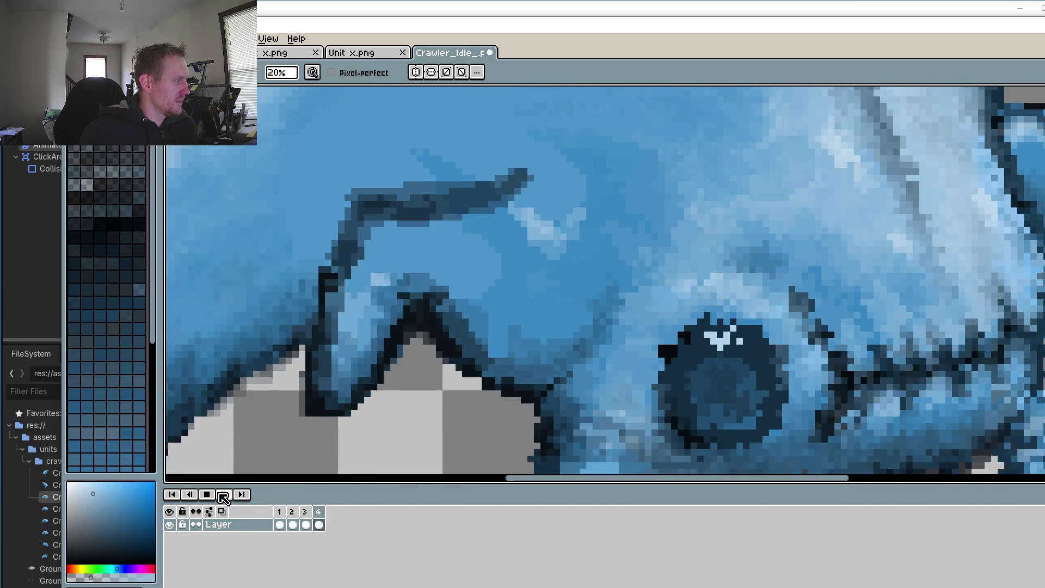
{"action": "left_click", "coordinate": [213, 492]}
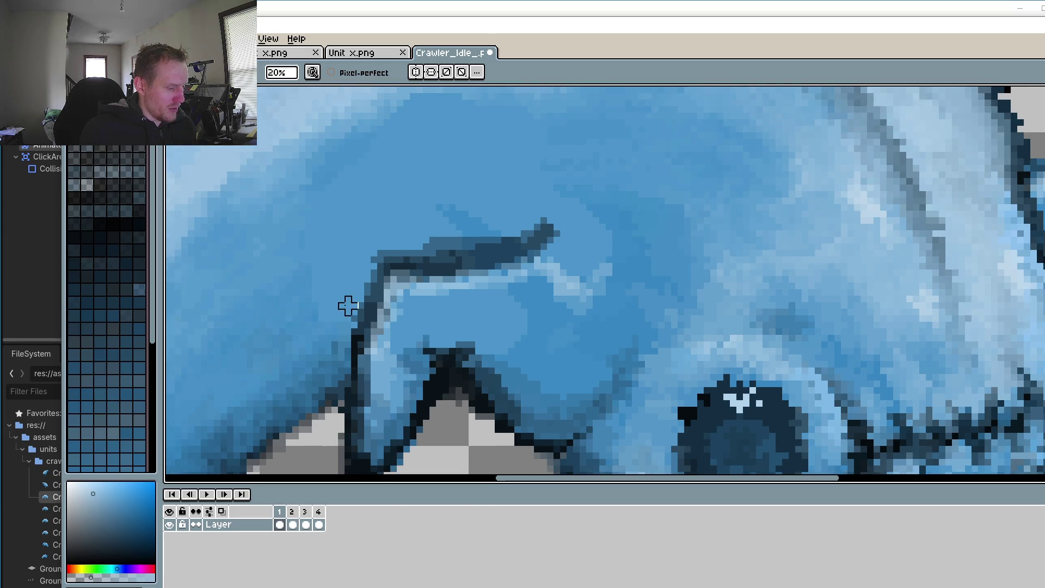
Step: Sample a lighter blue at low opacity and lighten the outline's upper-left corner and the lower peak's top
{"action": "key", "text": "o"}
{"action": "left_click", "coordinate": [481, 192]}
{"action": "key", "text": "b"}
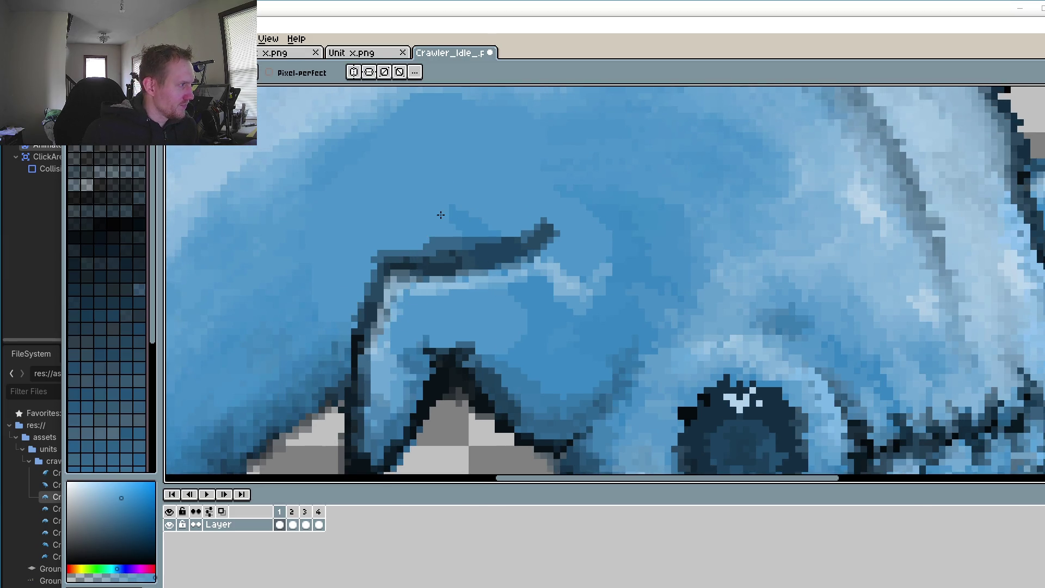
{"action": "left_click", "coordinate": [74, 578]}
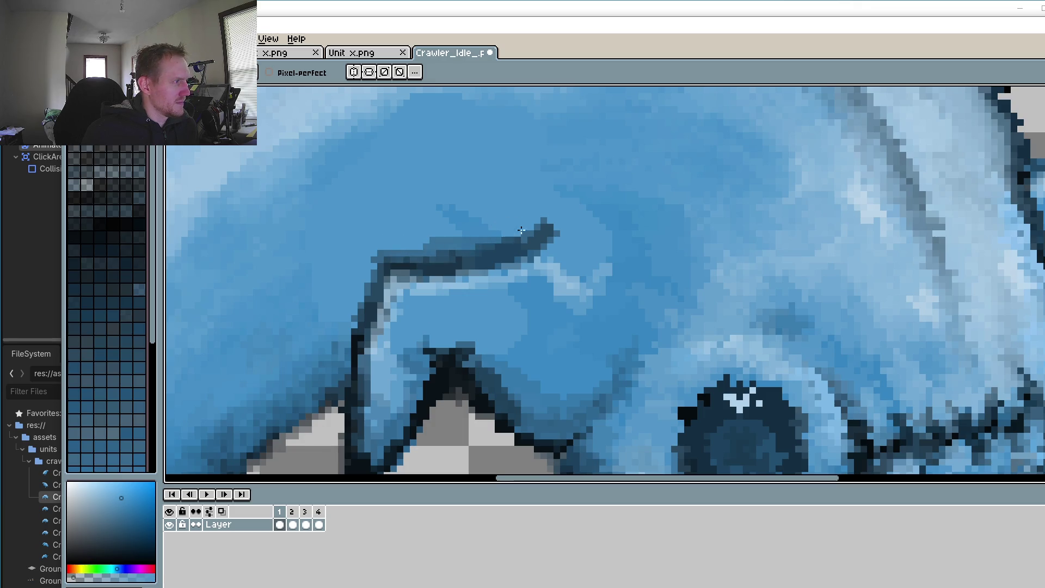
{"action": "left_click", "coordinate": [81, 577]}
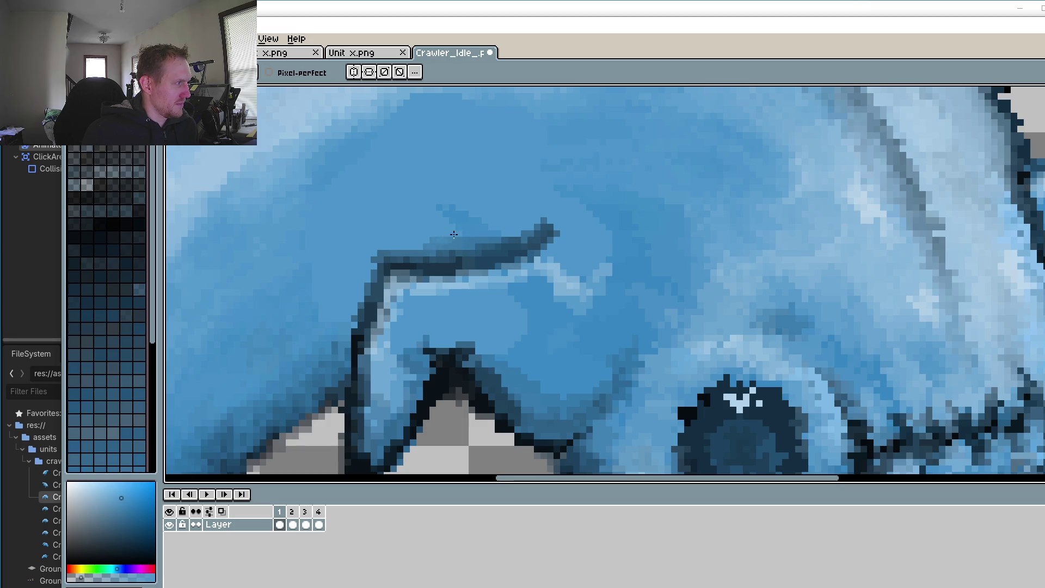
{"action": "left_click_drag", "start_coordinate": [385, 249], "coordinate": [373, 270]}
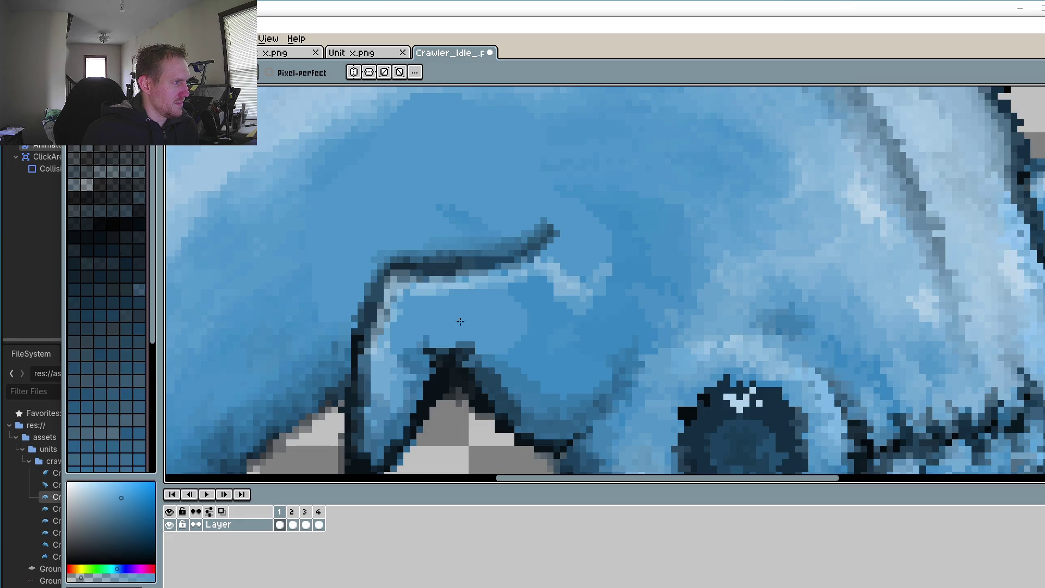
{"action": "left_click_drag", "start_coordinate": [431, 352], "coordinate": [452, 351]}
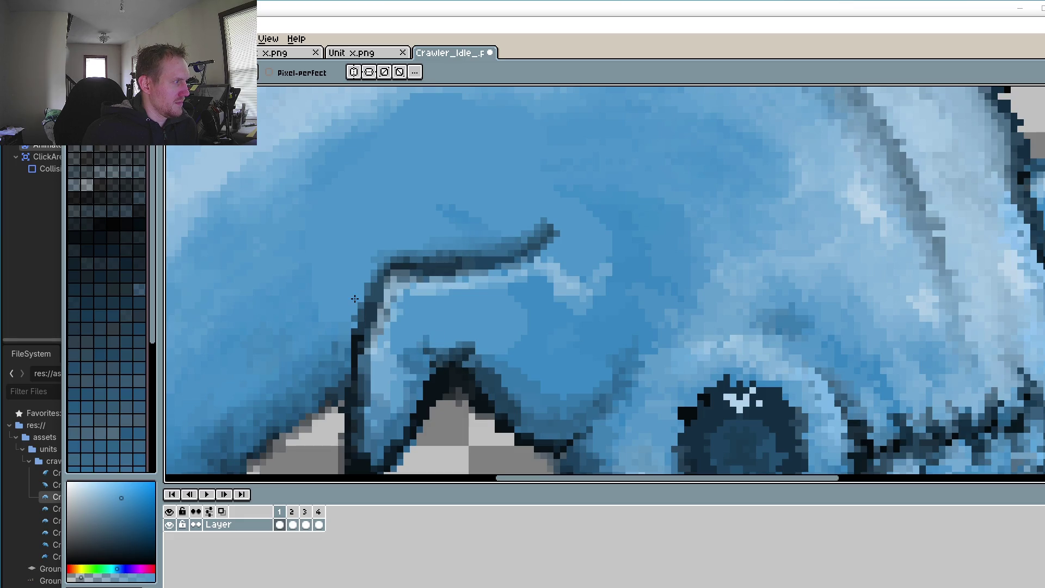
Step: Step through the frames and lighten the dark stroke's top edge on frame 2
{"action": "left_click", "coordinate": [205, 495]}
{"action": "left_click", "coordinate": [225, 494]}
{"action": "left_click", "coordinate": [225, 494]}
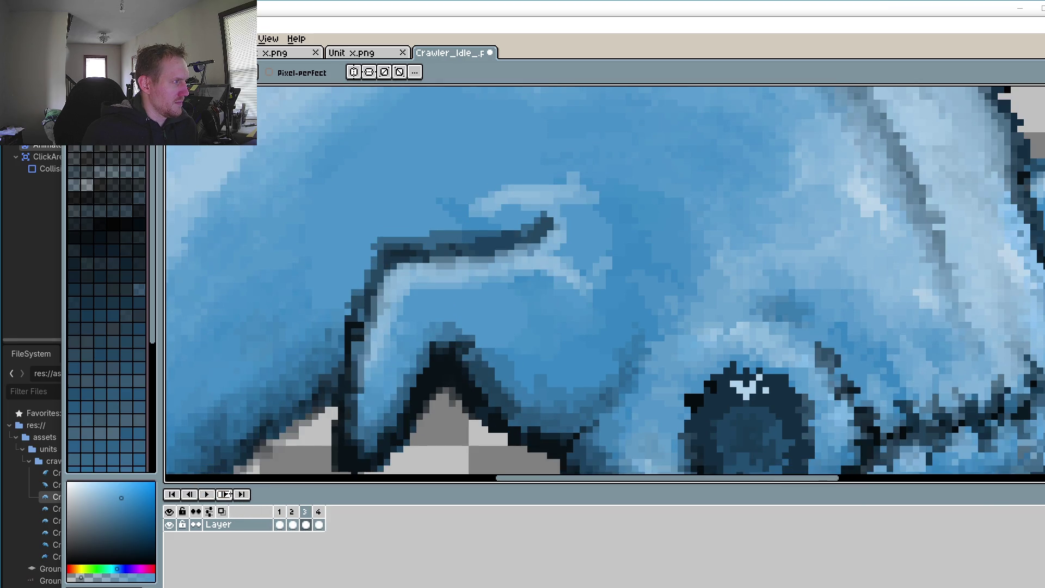
{"action": "left_click", "coordinate": [225, 495]}
{"action": "left_click", "coordinate": [225, 494]}
{"action": "left_click", "coordinate": [225, 495]}
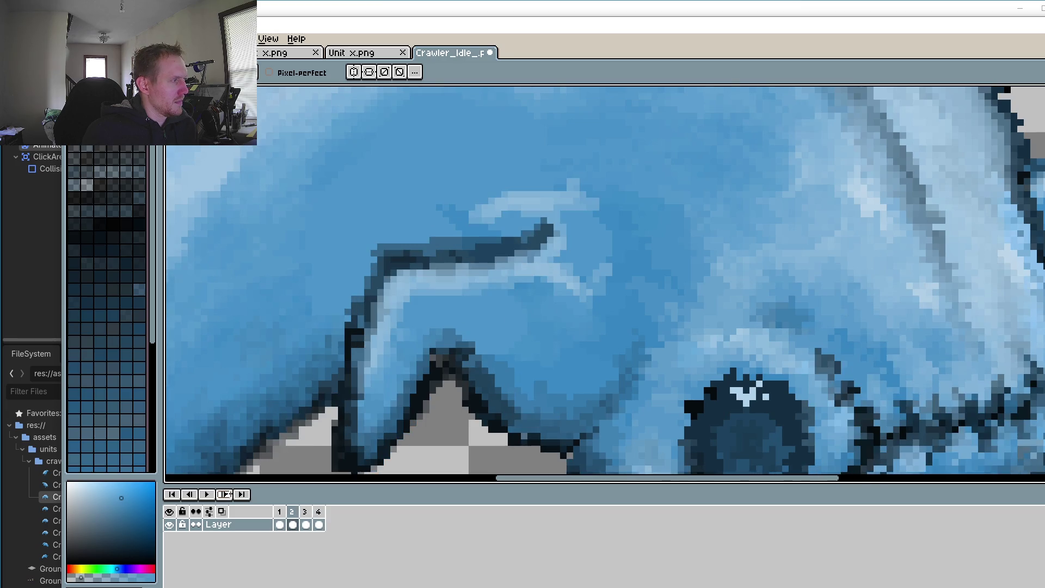
{"action": "left_click", "coordinate": [468, 241]}
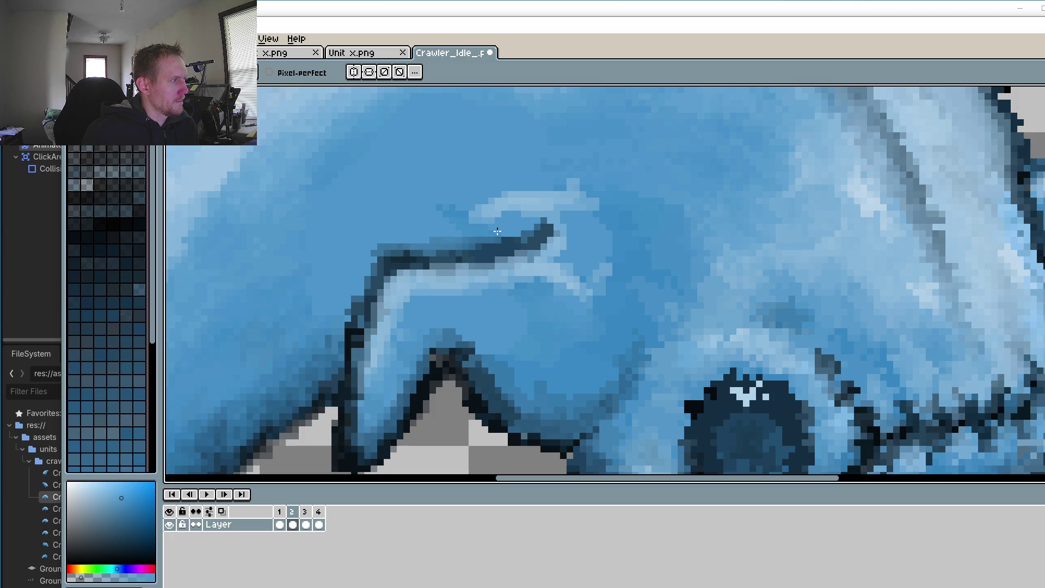
{"action": "left_click_drag", "start_coordinate": [421, 240], "coordinate": [379, 251]}
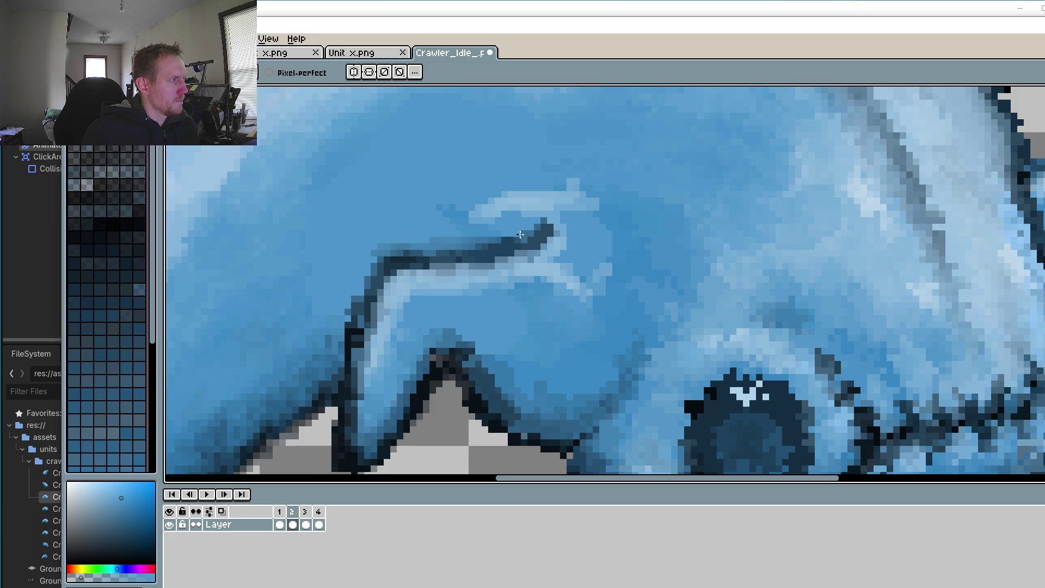
Step: Lighten the dark stroke's top edge on frames 3 and 4
{"action": "left_click", "coordinate": [304, 513]}
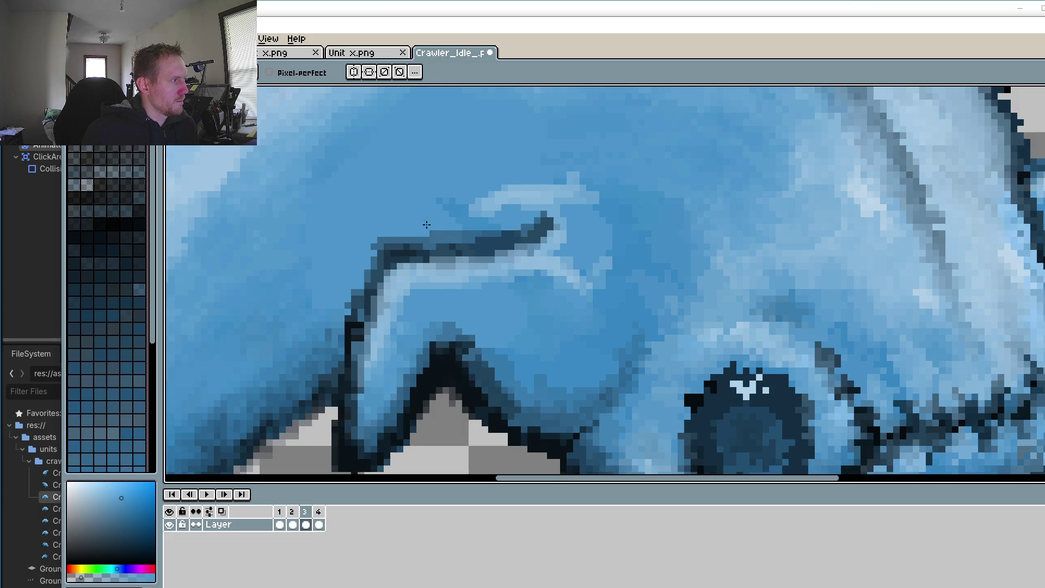
{"action": "mouse_move", "coordinate": [384, 240]}
{"action": "left_mouse_down"}
{"action": "mouse_move", "coordinate": [462, 246]}
{"action": "mouse_move", "coordinate": [522, 231]}
{"action": "mouse_move", "coordinate": [441, 242]}
{"action": "left_mouse_up"}
{"action": "left_click", "coordinate": [319, 513]}
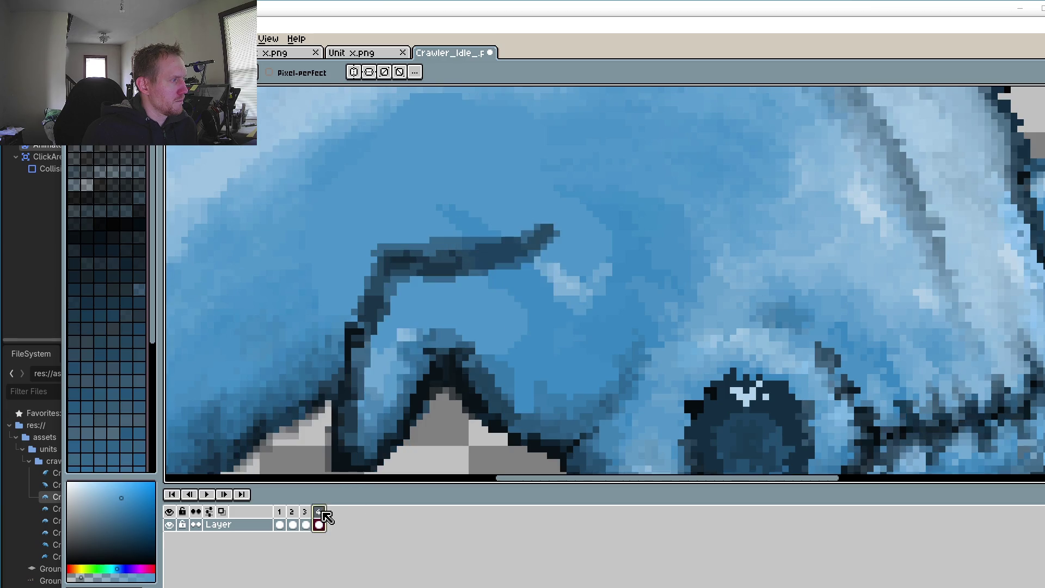
{"action": "mouse_move", "coordinate": [515, 235]}
{"action": "left_mouse_down"}
{"action": "mouse_move", "coordinate": [436, 248]}
{"action": "mouse_move", "coordinate": [481, 247]}
{"action": "left_mouse_up"}
{"action": "mouse_move", "coordinate": [390, 246]}
{"action": "left_mouse_down"}
{"action": "mouse_move", "coordinate": [495, 239]}
{"action": "mouse_move", "coordinate": [437, 257]}
{"action": "mouse_move", "coordinate": [557, 220]}
{"action": "left_mouse_up"}
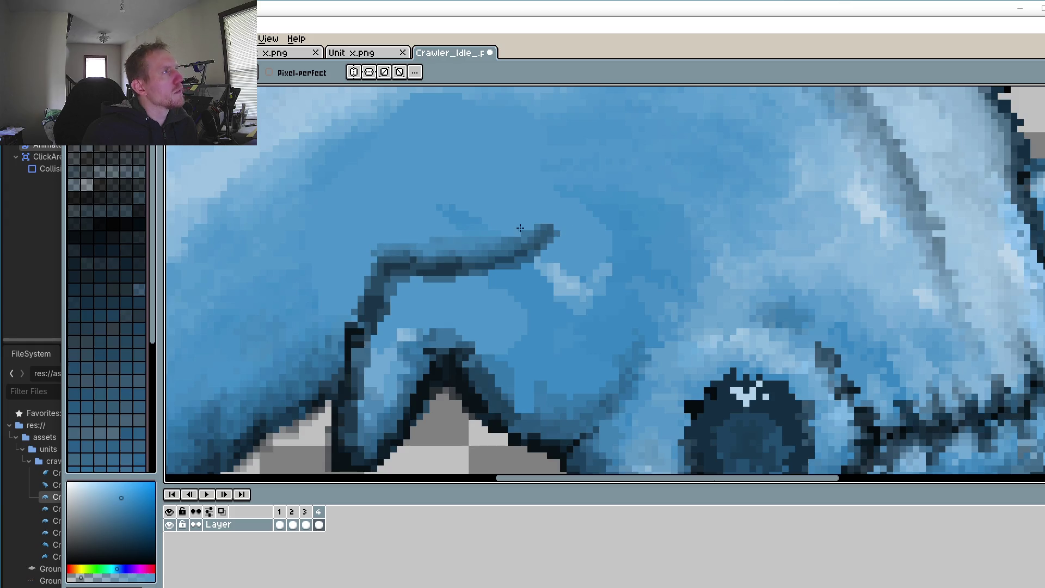
{"action": "scroll", "coordinate": [642, 203], "scroll_direction": "down", "scroll_amount": 3}
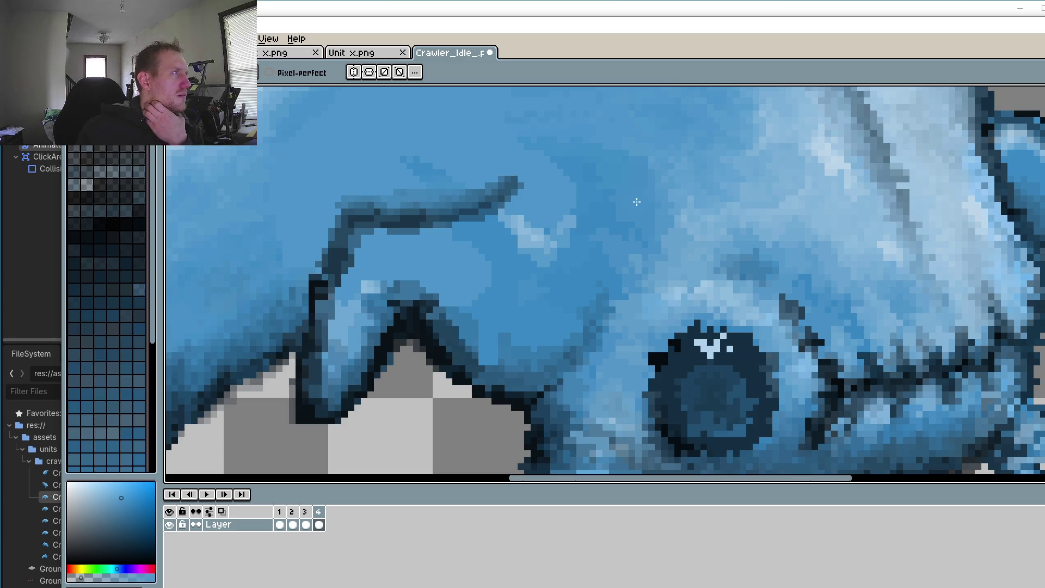
Step: Lighten a few dark pixels on frame 4's leg stroke edge, then flip through the timeline to frame 3
{"action": "left_click_drag", "start_coordinate": [356, 205], "coordinate": [350, 210]}
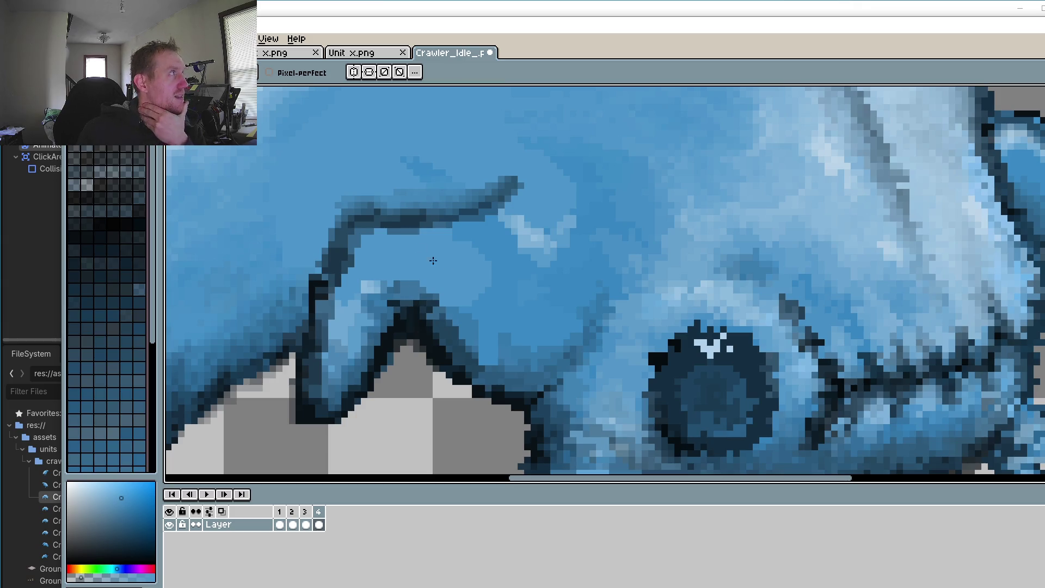
{"action": "scroll", "coordinate": [432, 261], "scroll_direction": "down", "scroll_amount": 3}
{"action": "scroll", "coordinate": [433, 261], "scroll_direction": "up", "scroll_amount": 2}
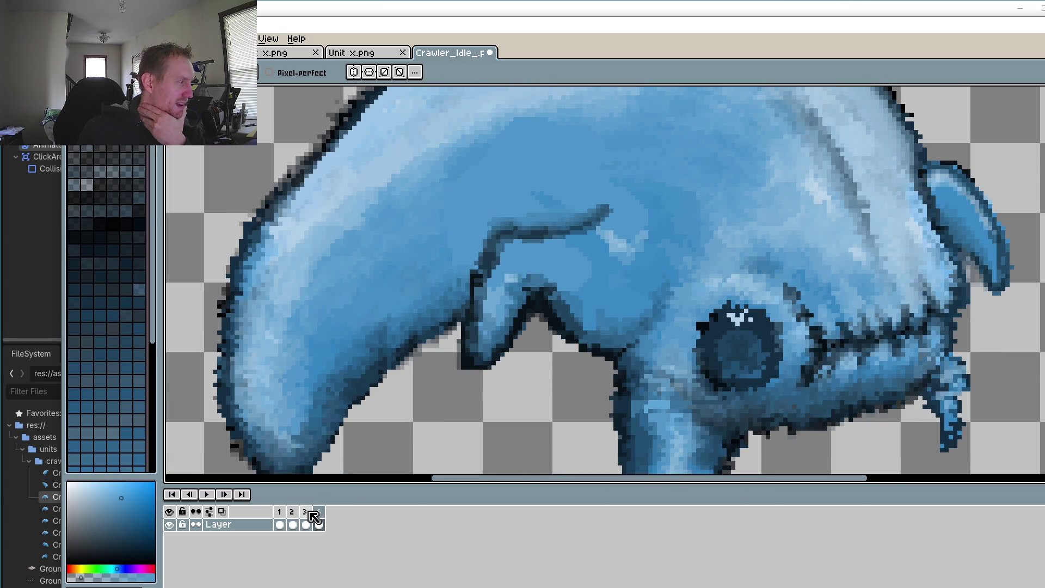
{"action": "left_click", "coordinate": [316, 523]}
{"action": "left_click", "coordinate": [303, 523]}
{"action": "left_click", "coordinate": [295, 523]}
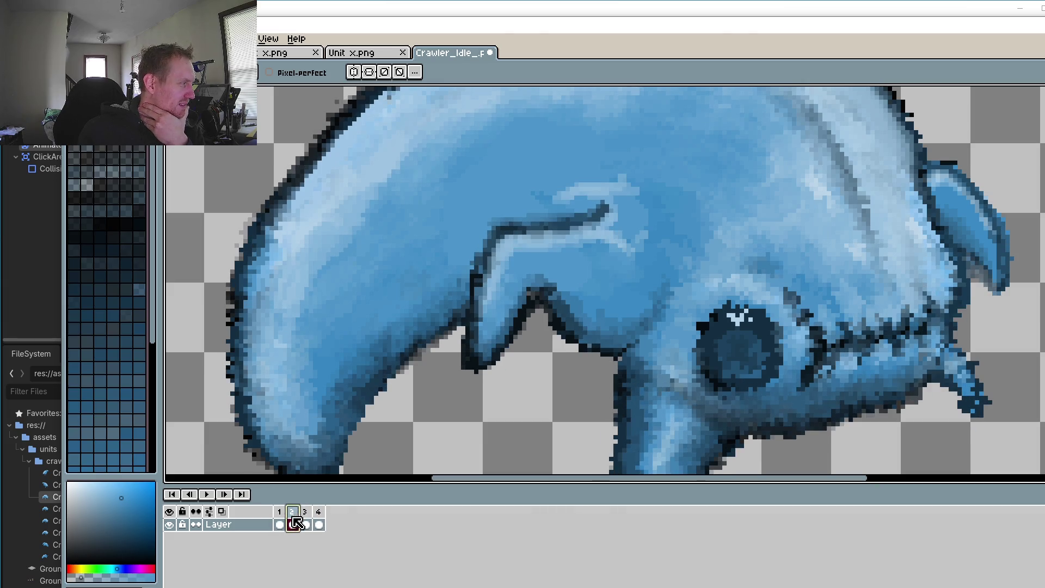
{"action": "left_click", "coordinate": [307, 517]}
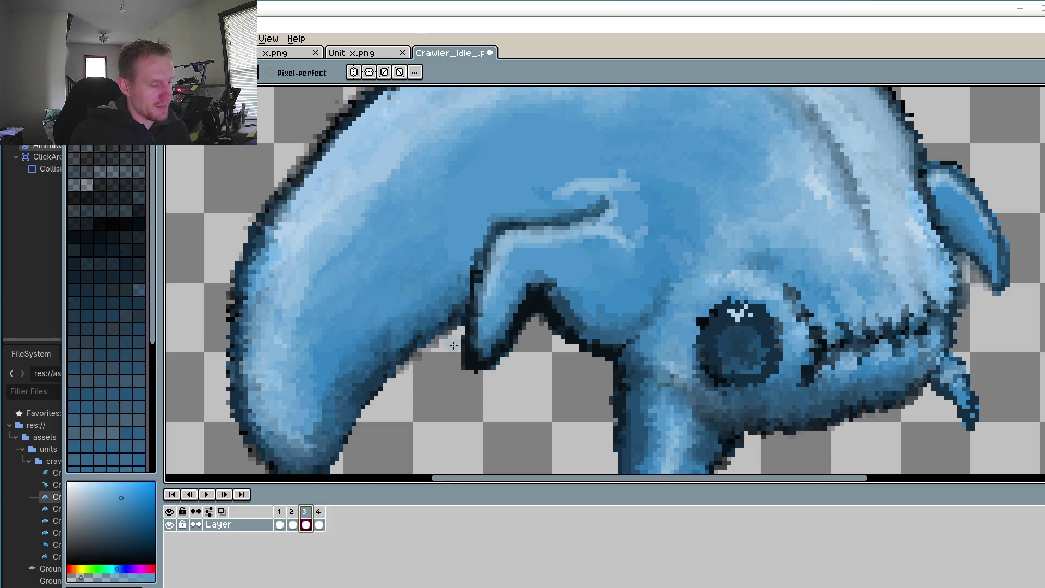
Step: Pick the light blue from the fin highlight and repaint a few leg outline pixels on frame 3
{"action": "scroll", "coordinate": [519, 350], "scroll_direction": "up", "scroll_amount": 3}
{"action": "left_click", "coordinate": [660, 240], "text": "alt"}
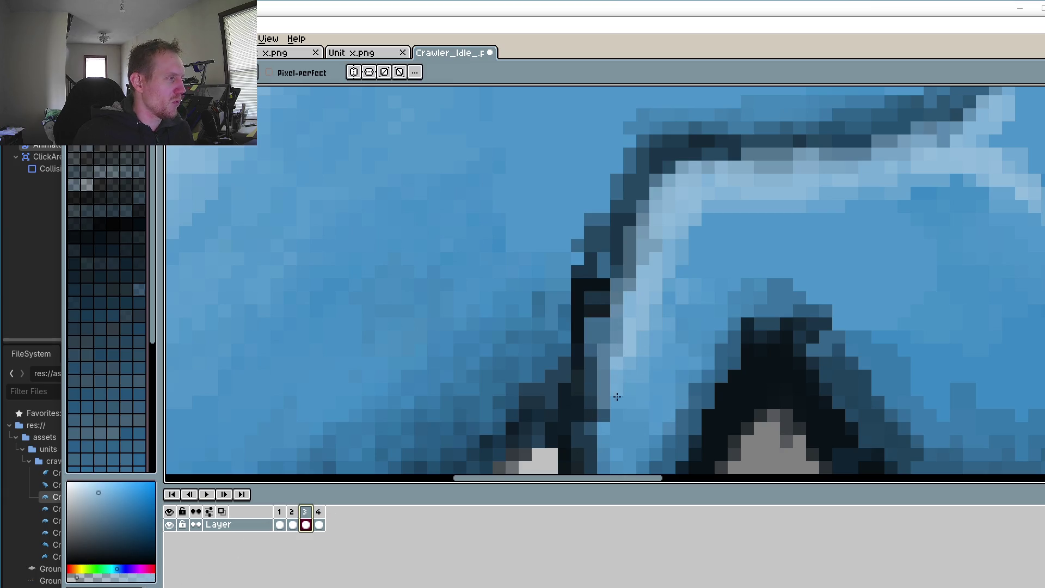
{"action": "scroll", "coordinate": [647, 305], "scroll_direction": "down", "scroll_amount": 3}
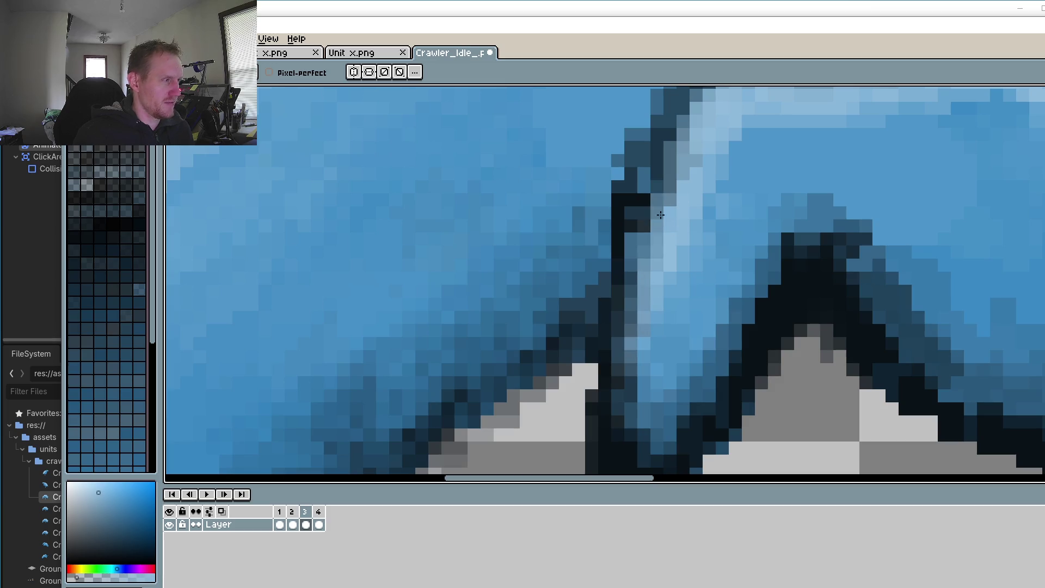
{"action": "scroll", "coordinate": [689, 143], "scroll_direction": "down", "scroll_amount": 4}
{"action": "scroll", "coordinate": [638, 247], "scroll_direction": "up", "scroll_amount": 2}
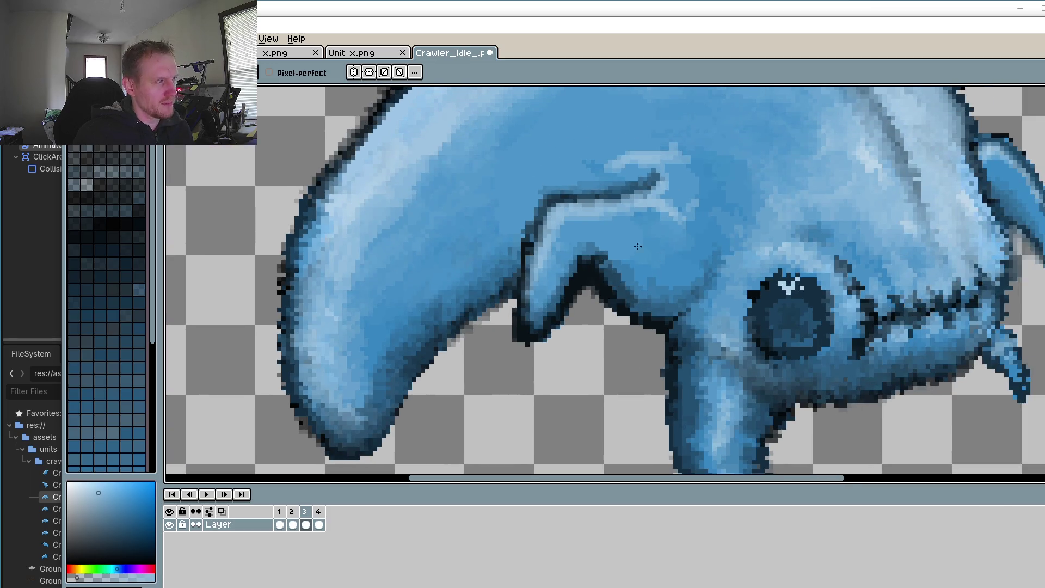
{"action": "scroll", "coordinate": [958, 272], "scroll_direction": "down", "scroll_amount": 2}
{"action": "scroll", "coordinate": [509, 311], "scroll_direction": "up", "scroll_amount": 3}
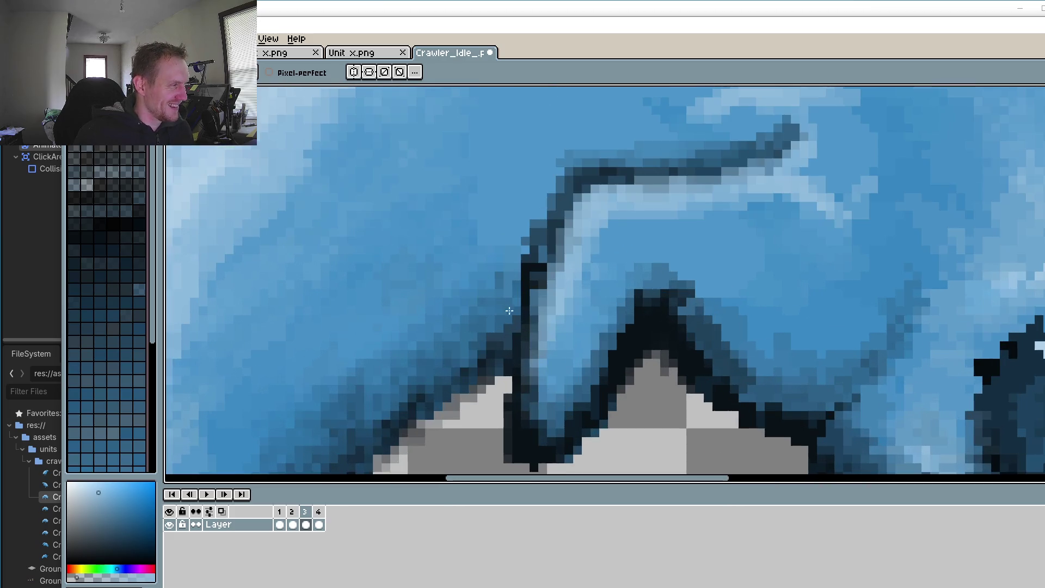
{"action": "left_click_drag", "start_coordinate": [517, 313], "coordinate": [595, 267]}
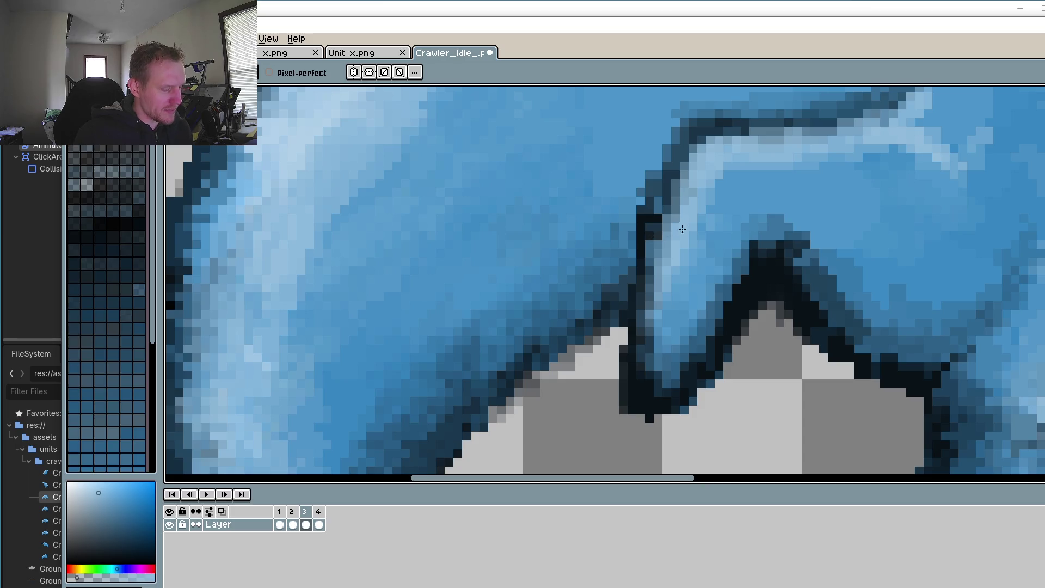
{"action": "scroll", "coordinate": [655, 227], "scroll_direction": "up", "scroll_amount": 2}
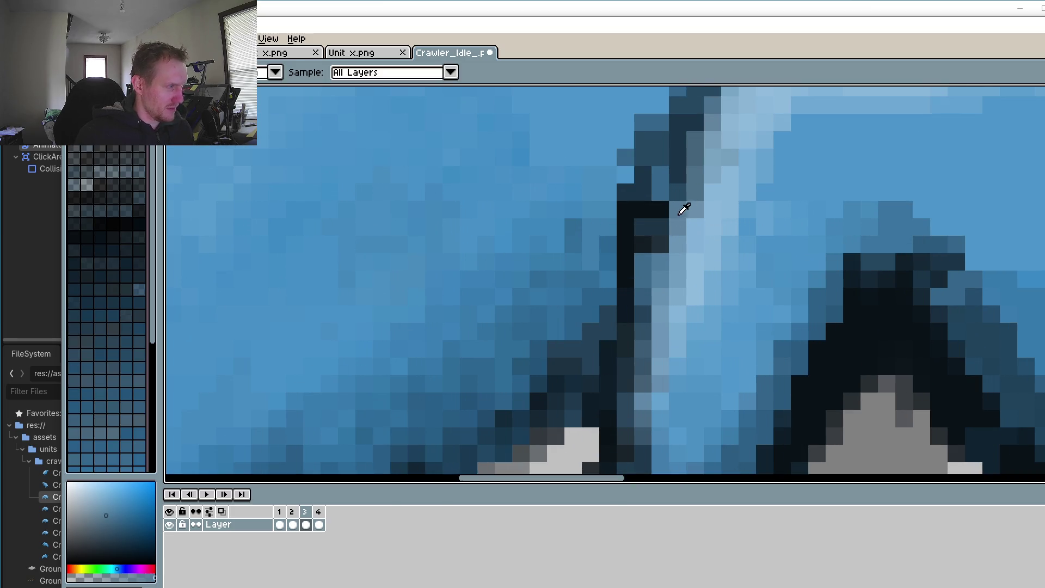
{"action": "mouse_move", "coordinate": [664, 228]}
{"action": "left_mouse_down"}
{"action": "mouse_move", "coordinate": [643, 240]}
{"action": "mouse_move", "coordinate": [648, 267]}
{"action": "left_mouse_up"}
{"action": "scroll", "coordinate": [647, 287], "scroll_direction": "down", "scroll_amount": 3}
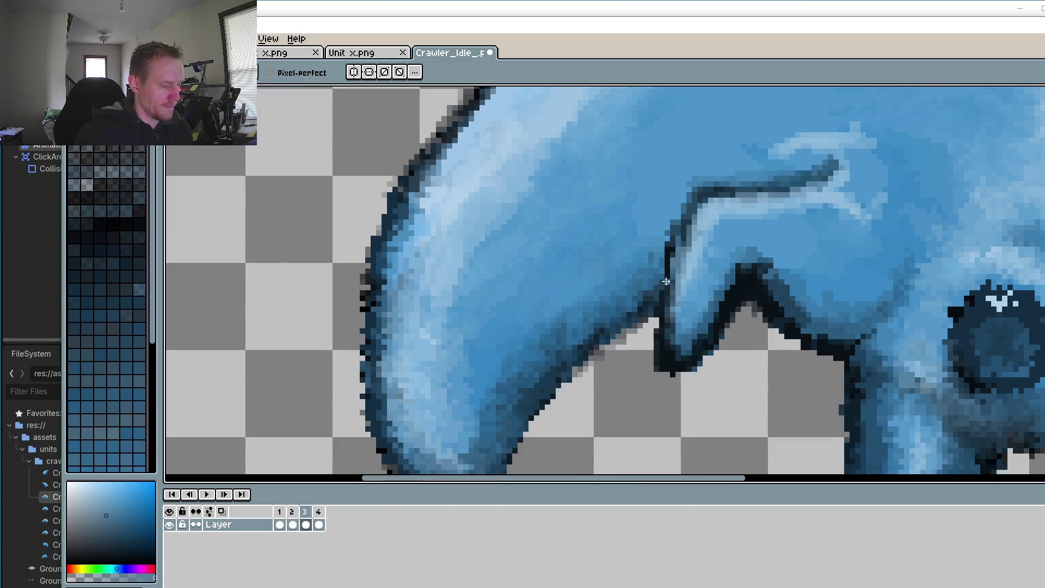
{"action": "scroll", "coordinate": [667, 282], "scroll_direction": "up", "scroll_amount": 2}
Step: Sample the darker outline colour and draw a dark vertical line along the leg edge
{"action": "key", "text": "alt"}
{"action": "left_click", "coordinate": [681, 226]}
{"action": "scroll", "coordinate": [668, 273], "scroll_direction": "up", "scroll_amount": 2}
{"action": "mouse_move", "coordinate": [711, 245]}
{"action": "left_mouse_down"}
{"action": "mouse_move", "coordinate": [716, 215]}
{"action": "mouse_move", "coordinate": [720, 299]}
{"action": "mouse_move", "coordinate": [702, 327]}
{"action": "left_mouse_up"}
{"action": "scroll", "coordinate": [702, 329], "scroll_direction": "down", "scroll_amount": 3}
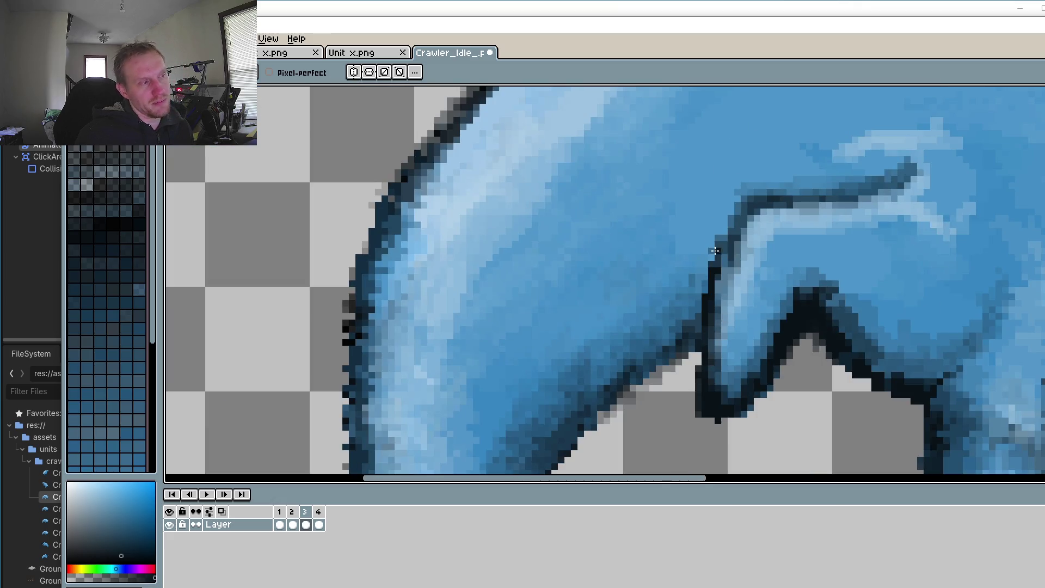
{"action": "scroll", "coordinate": [715, 251], "scroll_direction": "up", "scroll_amount": 2}
Step: Lighten a stray dark outline pixel and erase the dark outline pixels below the leg's V
{"action": "key", "text": "alt"}
{"action": "left_click", "coordinate": [778, 152]}
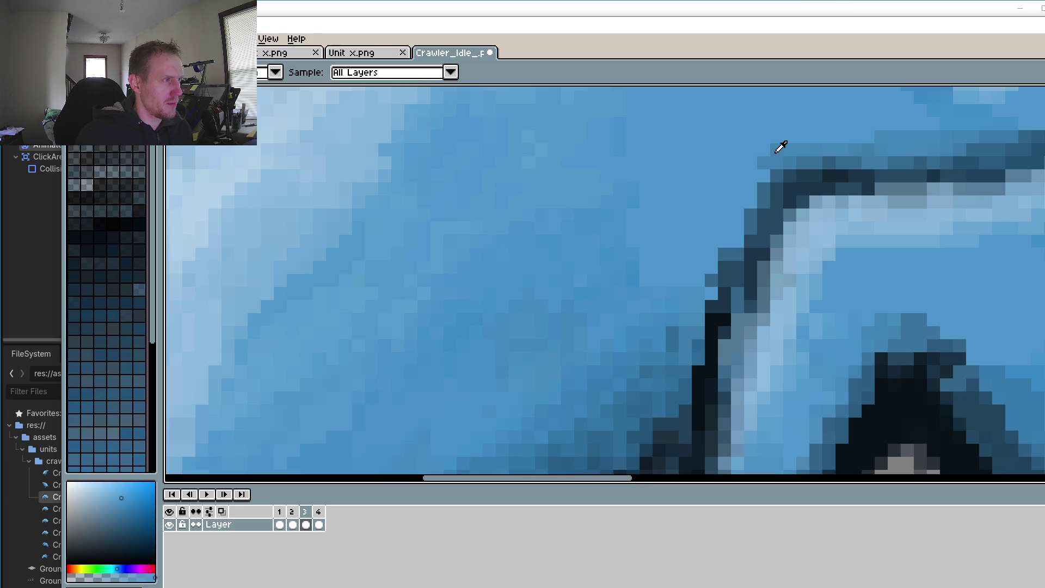
{"action": "left_click", "coordinate": [712, 280]}
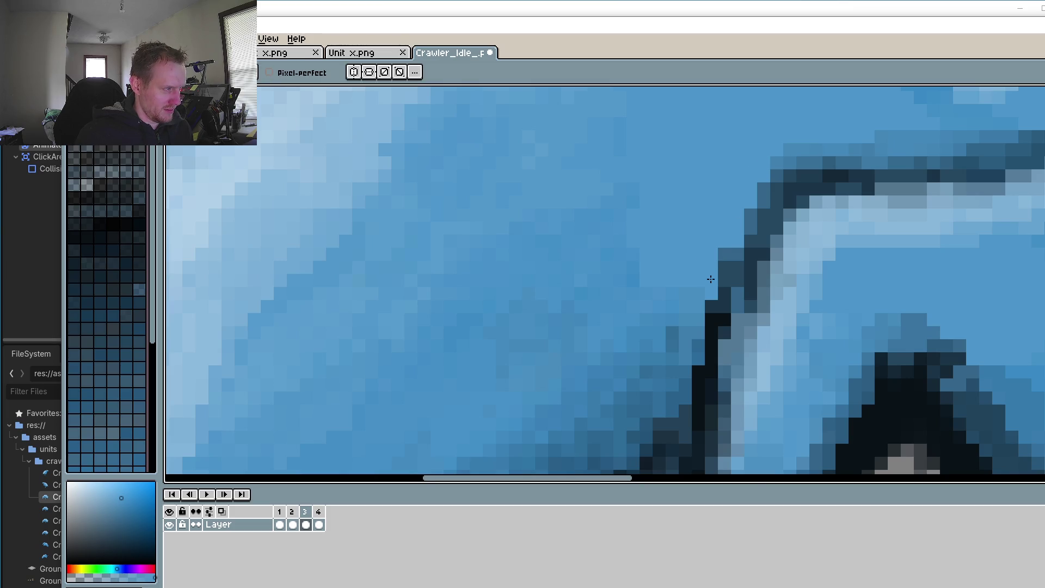
{"action": "scroll", "coordinate": [710, 281], "scroll_direction": "down", "scroll_amount": 3}
{"action": "scroll", "coordinate": [693, 318], "scroll_direction": "up", "scroll_amount": 3}
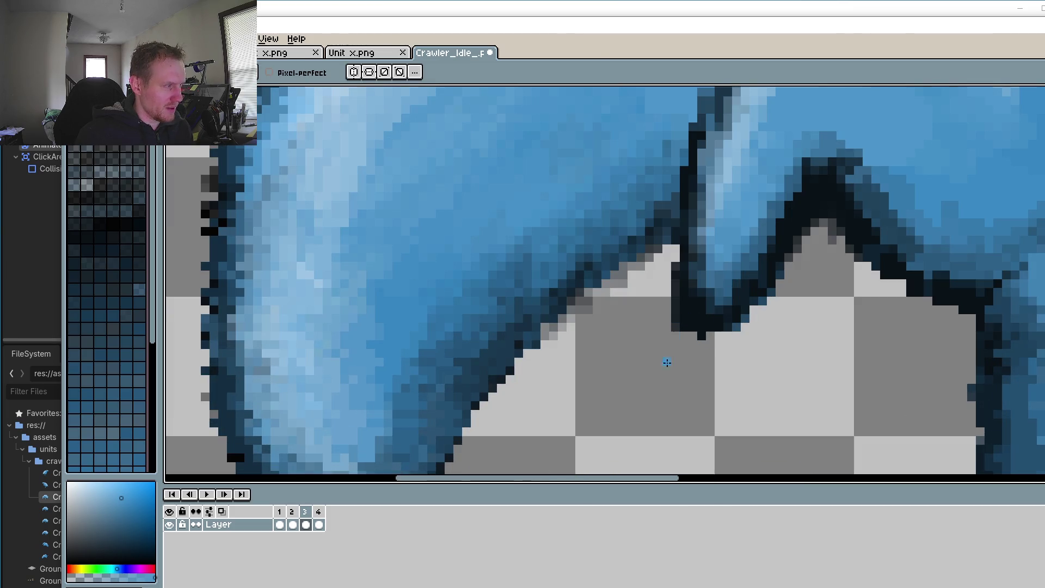
{"action": "left_click", "coordinate": [674, 352], "text": "alt"}
{"action": "left_click", "coordinate": [676, 324]}
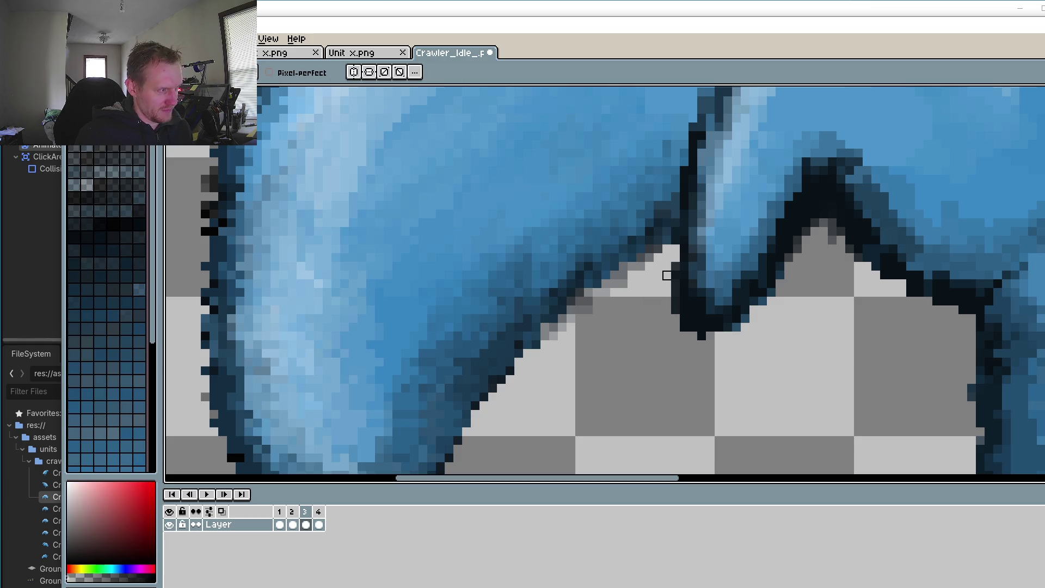
{"action": "left_click_drag", "start_coordinate": [667, 275], "coordinate": [684, 319]}
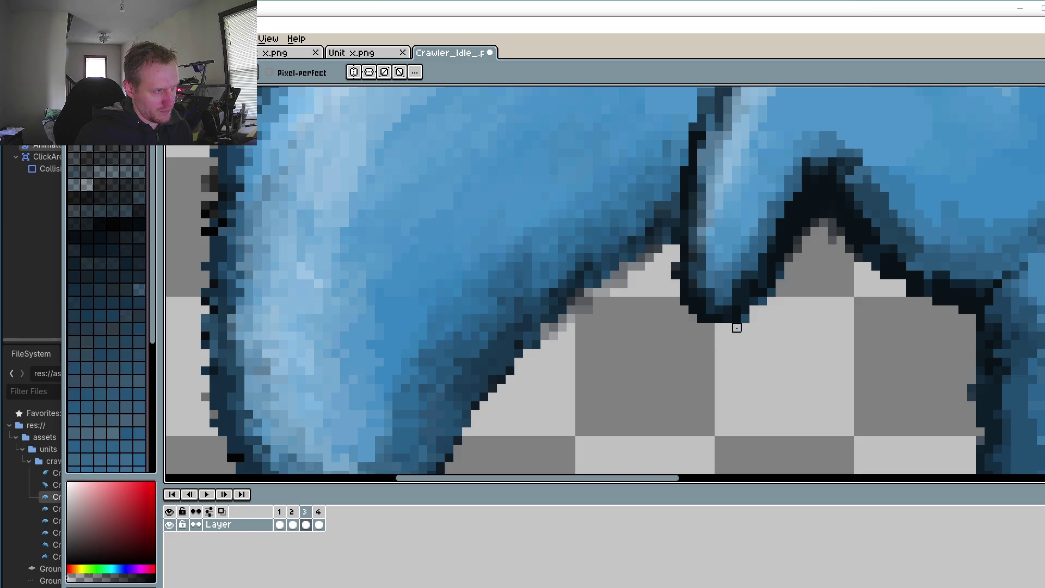
Step: On frame 2, lighten the dark outline column on the leg
{"action": "left_click", "coordinate": [297, 511]}
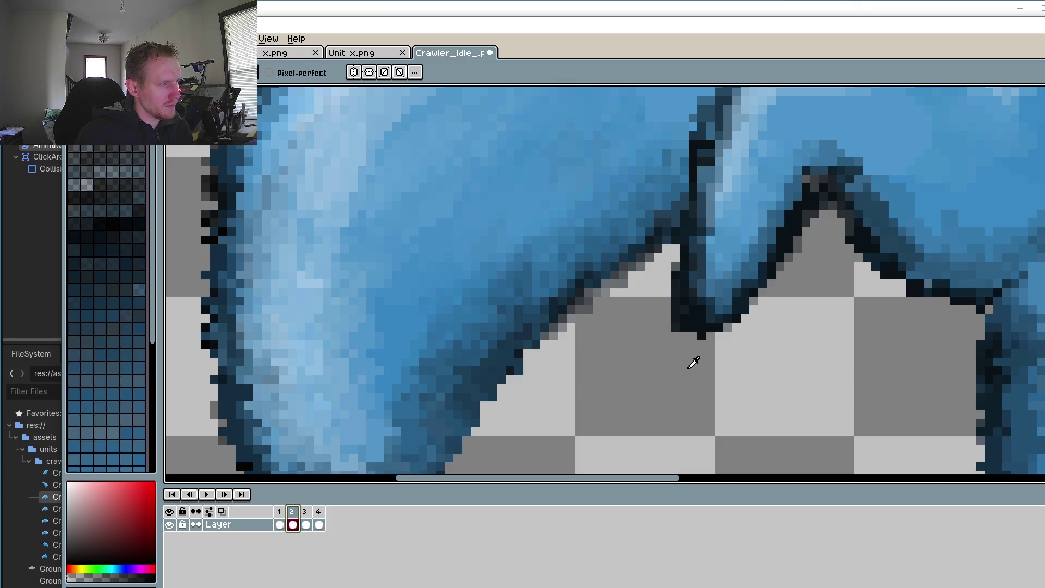
{"action": "key", "text": "i"}
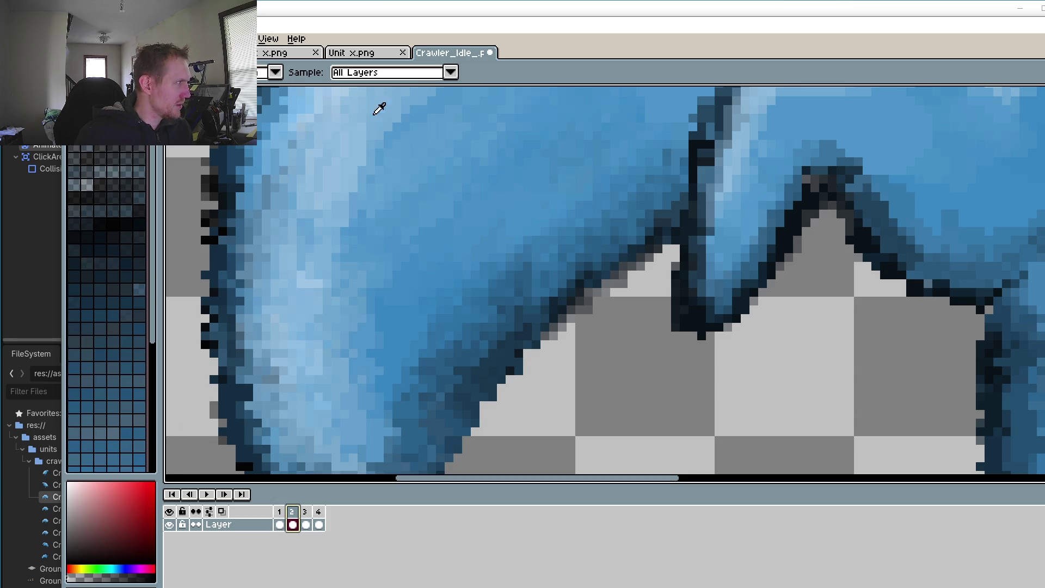
{"action": "key", "text": "b"}
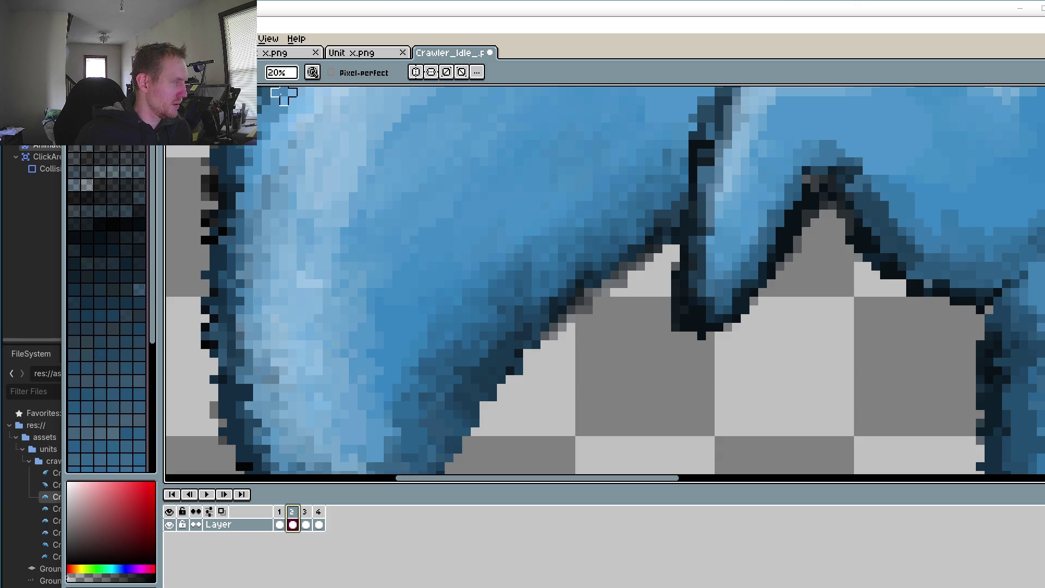
{"action": "left_click", "coordinate": [672, 315]}
{"action": "mouse_move", "coordinate": [676, 321]}
{"action": "left_mouse_down"}
{"action": "mouse_move", "coordinate": [672, 275]}
{"action": "mouse_move", "coordinate": [681, 332]}
{"action": "left_mouse_up"}
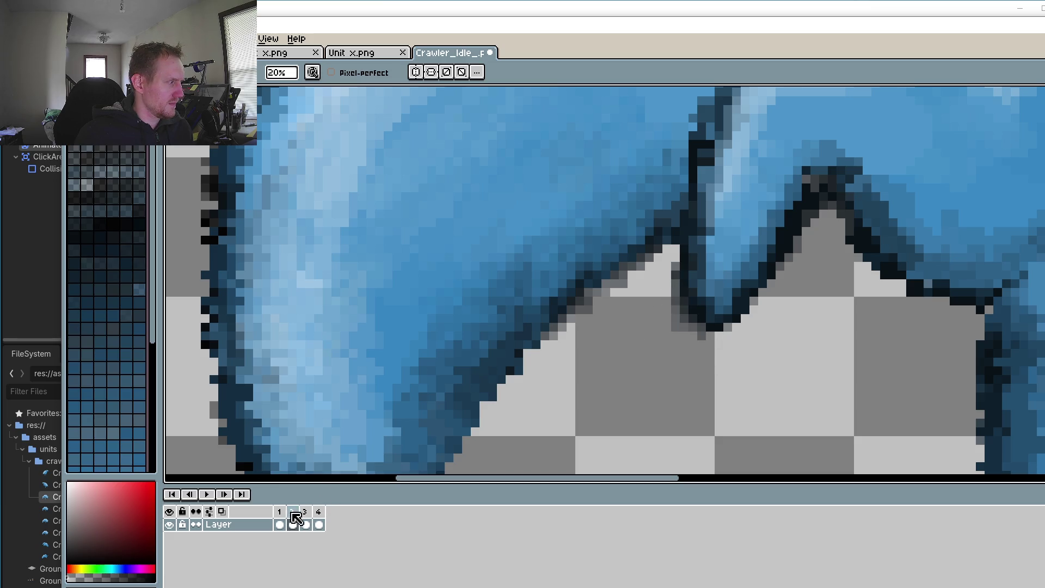
Step: Lighten the V's bottom outline on frame 1 and its bottom tip and an edge pixel on frame 3
{"action": "left_click", "coordinate": [281, 524]}
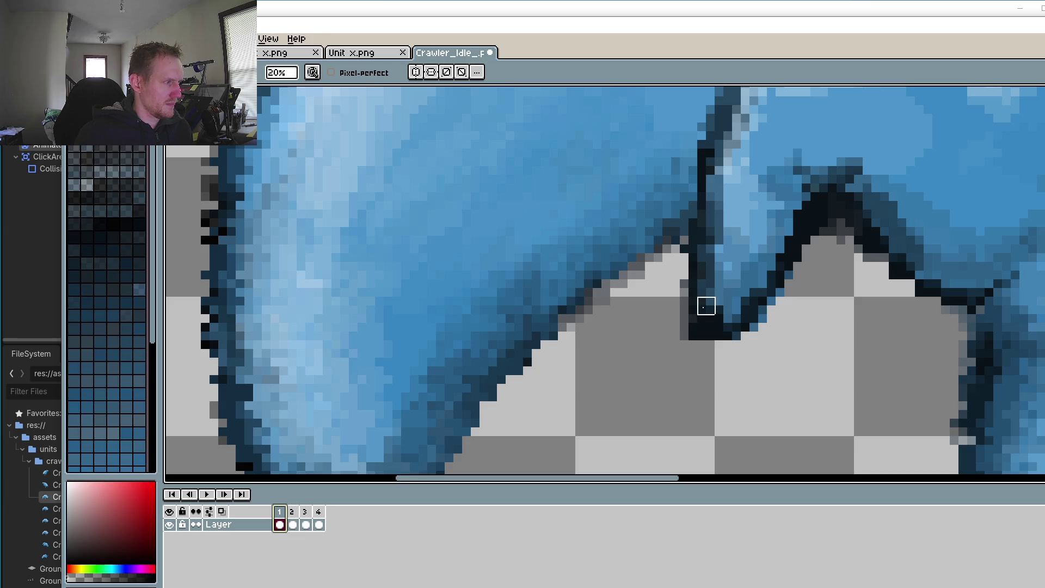
{"action": "mouse_move", "coordinate": [671, 319]}
{"action": "left_mouse_down"}
{"action": "mouse_move", "coordinate": [695, 338]}
{"action": "mouse_move", "coordinate": [724, 338]}
{"action": "left_mouse_up"}
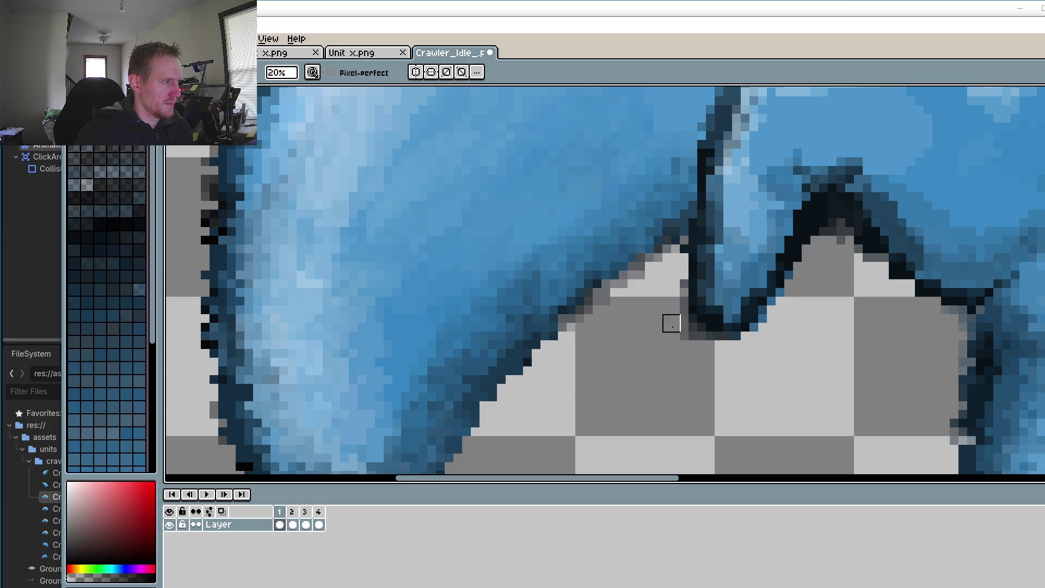
{"action": "left_click", "coordinate": [292, 524]}
{"action": "left_click", "coordinate": [305, 524]}
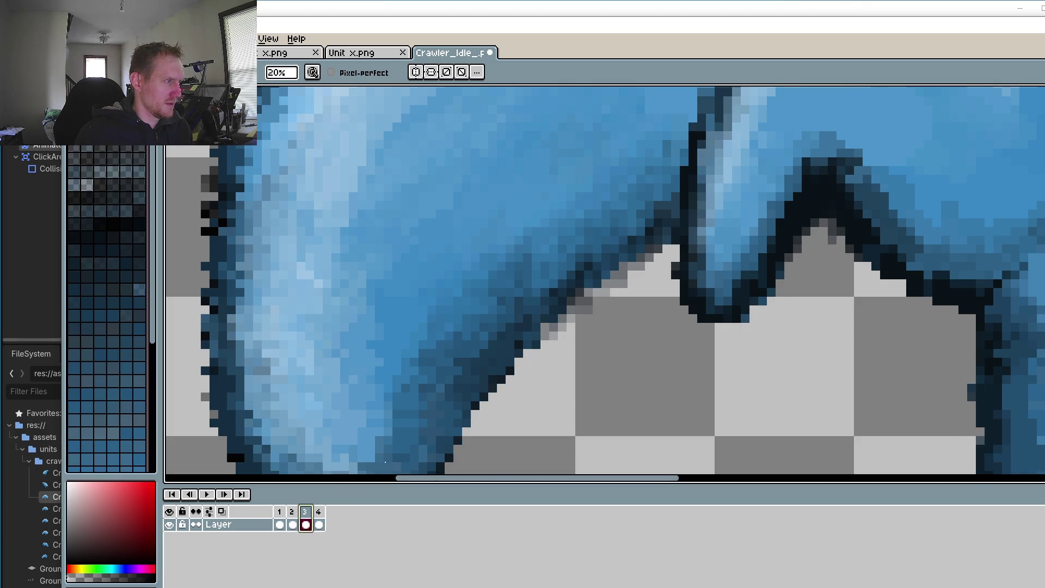
{"action": "left_click_drag", "start_coordinate": [756, 310], "coordinate": [732, 312]}
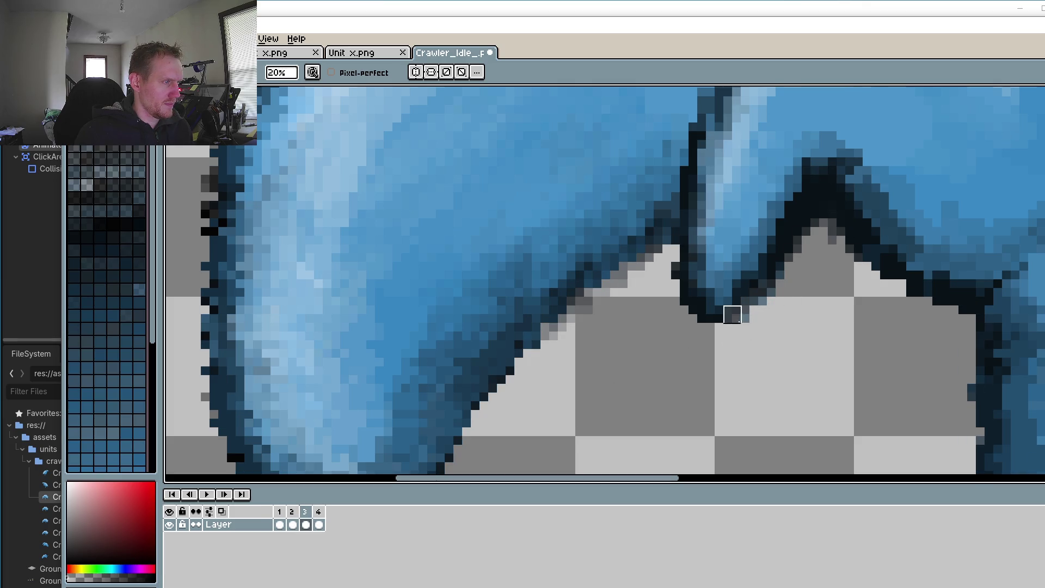
{"action": "left_click", "coordinate": [880, 270]}
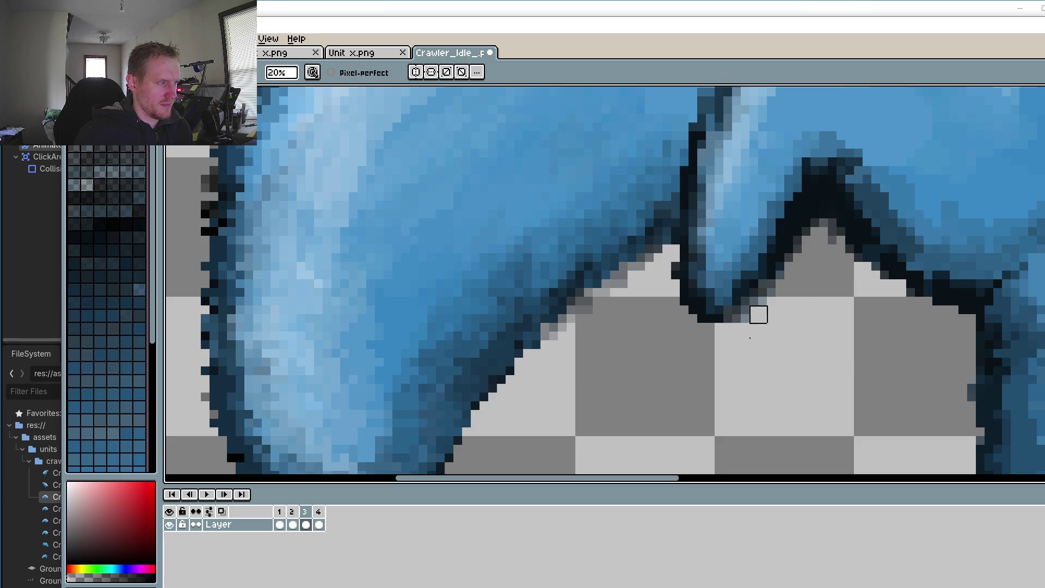
{"action": "left_click", "coordinate": [318, 511]}
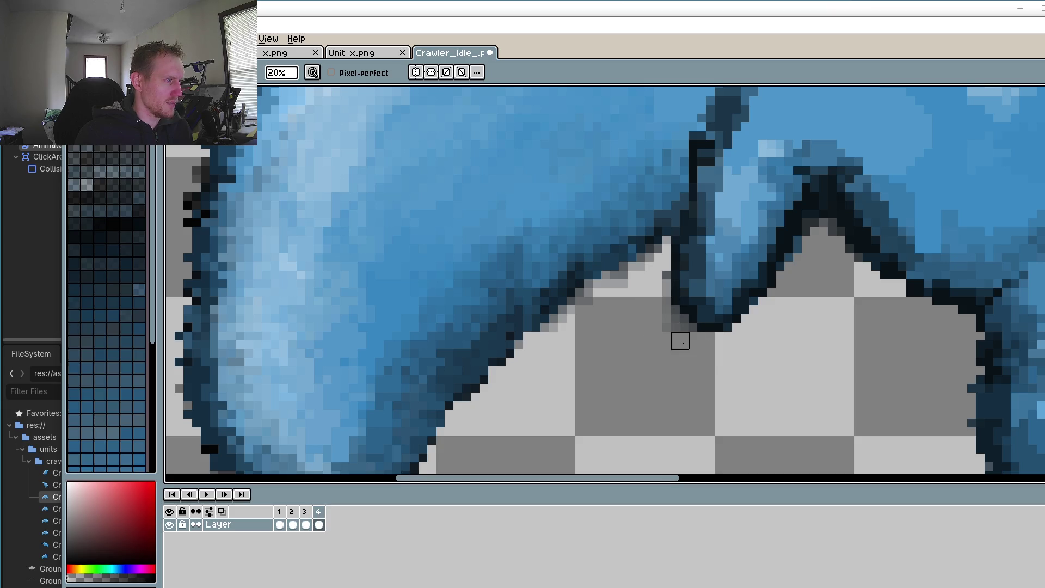
Step: Sample the dark outline blue and extend frame 4's leg tip outline up-right pixel by pixel
{"action": "scroll", "coordinate": [691, 337], "scroll_direction": "down", "scroll_amount": 5}
{"action": "scroll", "coordinate": [670, 332], "scroll_direction": "down", "scroll_amount": 2}
{"action": "scroll", "coordinate": [670, 332], "scroll_direction": "right", "scroll_amount": 2}
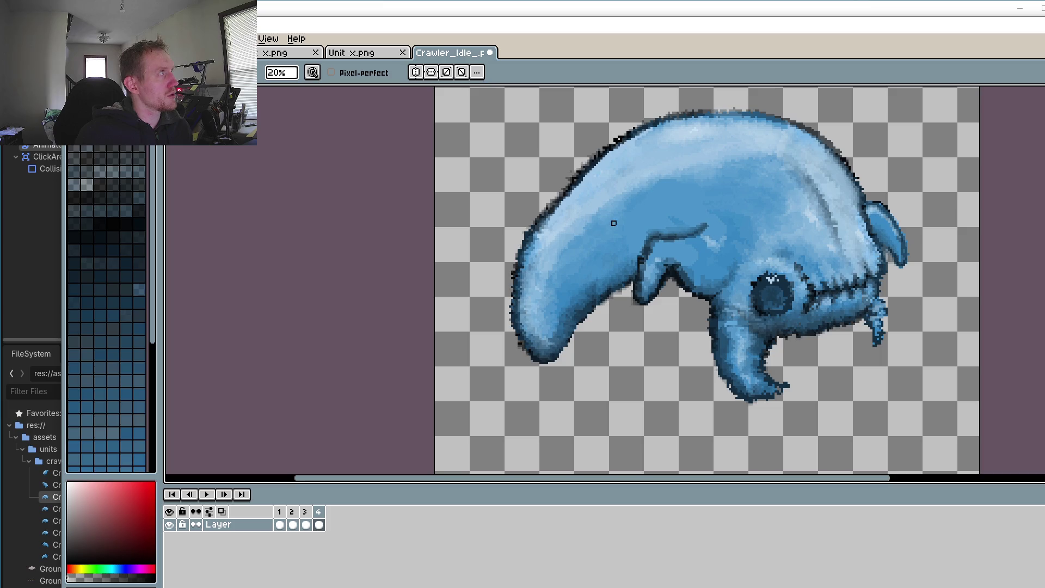
{"action": "scroll", "coordinate": [588, 225], "scroll_direction": "up", "scroll_amount": 2}
{"action": "scroll", "coordinate": [763, 303], "scroll_direction": "up", "scroll_amount": 4}
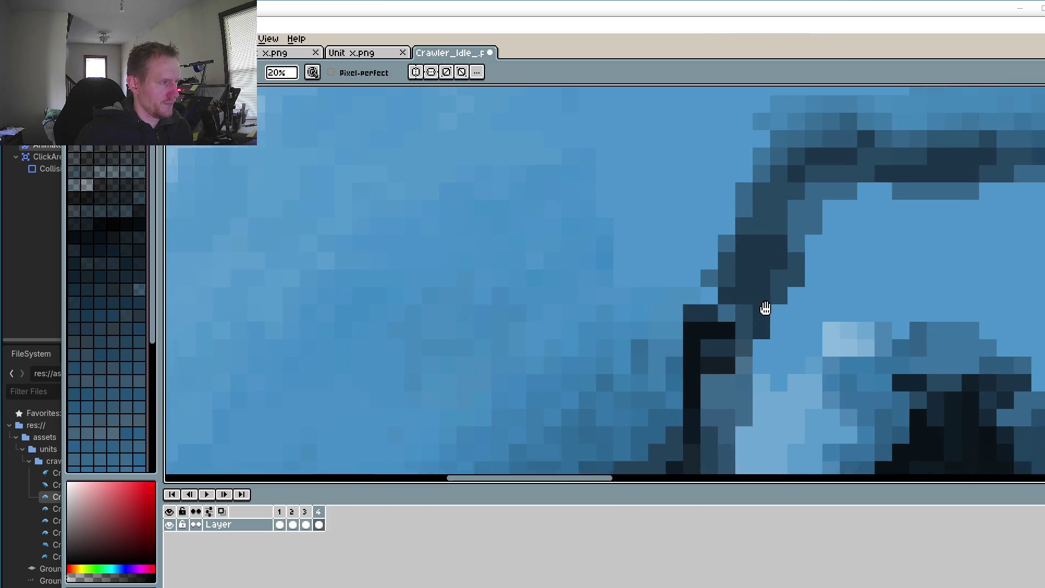
{"action": "left_click", "coordinate": [733, 308], "text": "alt"}
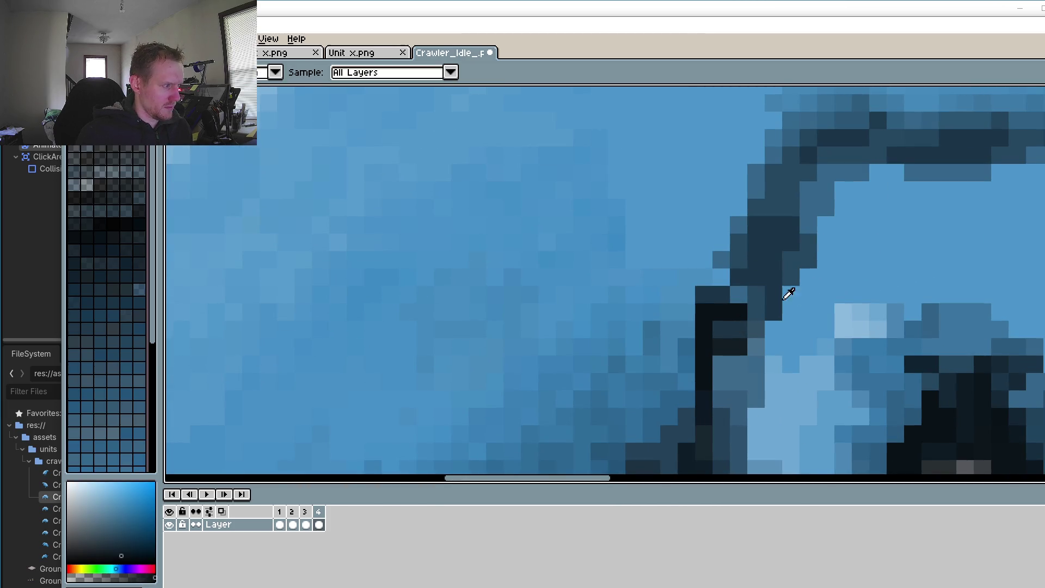
{"action": "scroll", "coordinate": [789, 291], "scroll_direction": "right", "scroll_amount": 2}
{"action": "left_click", "coordinate": [679, 297]}
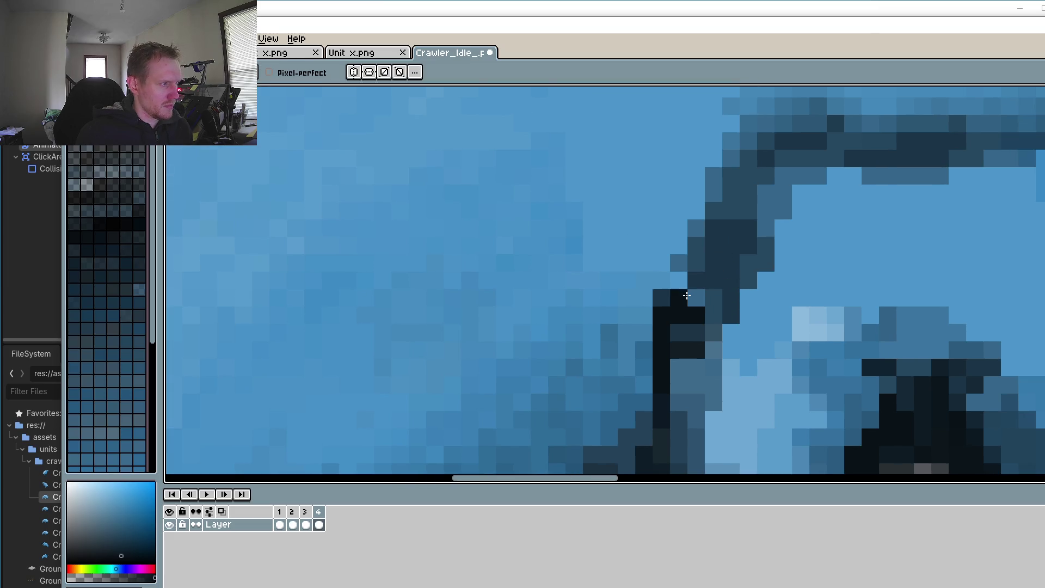
{"action": "left_click", "coordinate": [696, 262]}
{"action": "left_click", "coordinate": [712, 244]}
{"action": "left_click", "coordinate": [714, 229]}
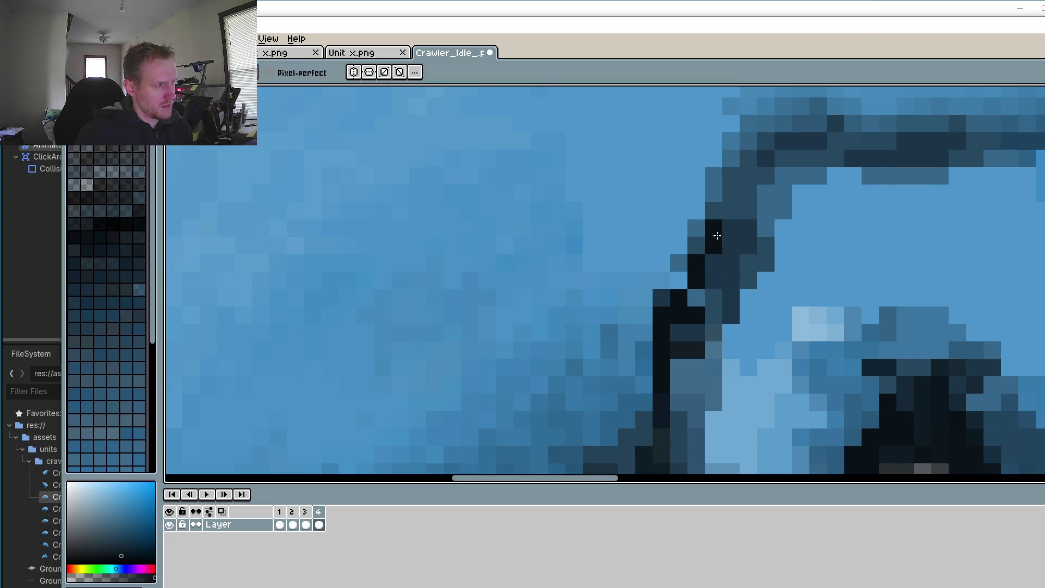
{"action": "scroll", "coordinate": [709, 278], "scroll_direction": "down", "scroll_amount": 4}
{"action": "scroll", "coordinate": [709, 278], "scroll_direction": "up", "scroll_amount": 3}
Step: Repaint the leg's inner diagonal outline in a lighter blue, add a dark pixel beside it, then show frame 3
{"action": "key", "text": "alt"}
{"action": "left_click", "coordinate": [742, 313], "text": "alt"}
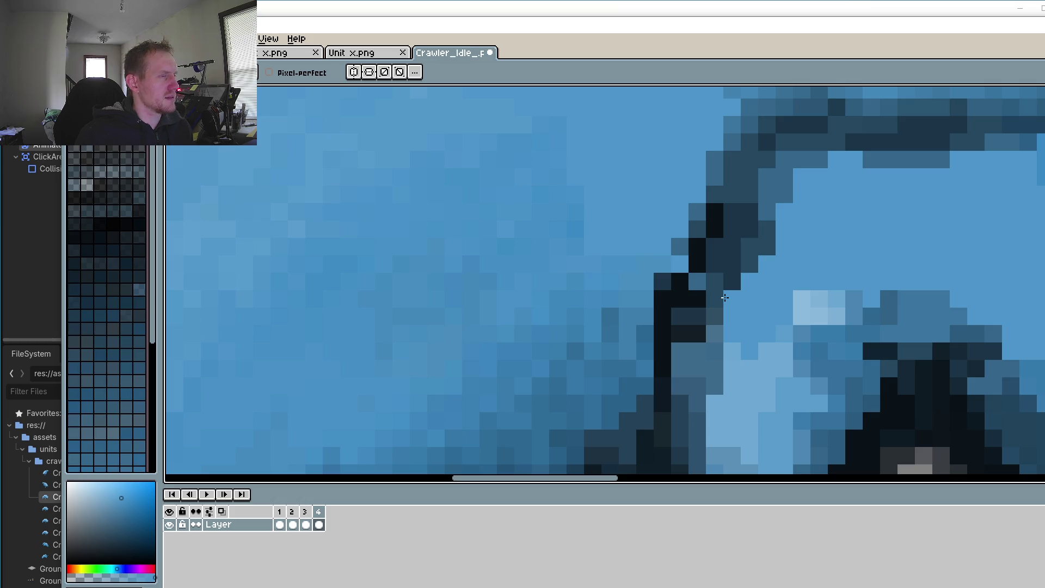
{"action": "mouse_move", "coordinate": [781, 224]}
{"action": "left_mouse_down"}
{"action": "mouse_move", "coordinate": [721, 299]}
{"action": "mouse_move", "coordinate": [711, 384]}
{"action": "left_mouse_up"}
{"action": "scroll", "coordinate": [710, 384], "scroll_direction": "down", "scroll_amount": 3}
{"action": "scroll", "coordinate": [786, 316], "scroll_direction": "up", "scroll_amount": 3}
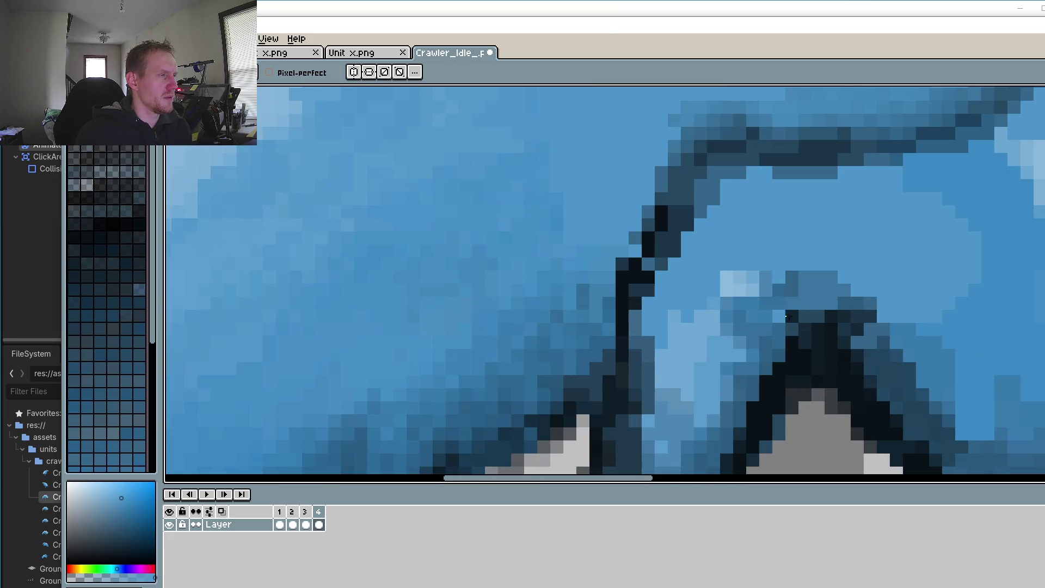
{"action": "right_click", "coordinate": [785, 315]}
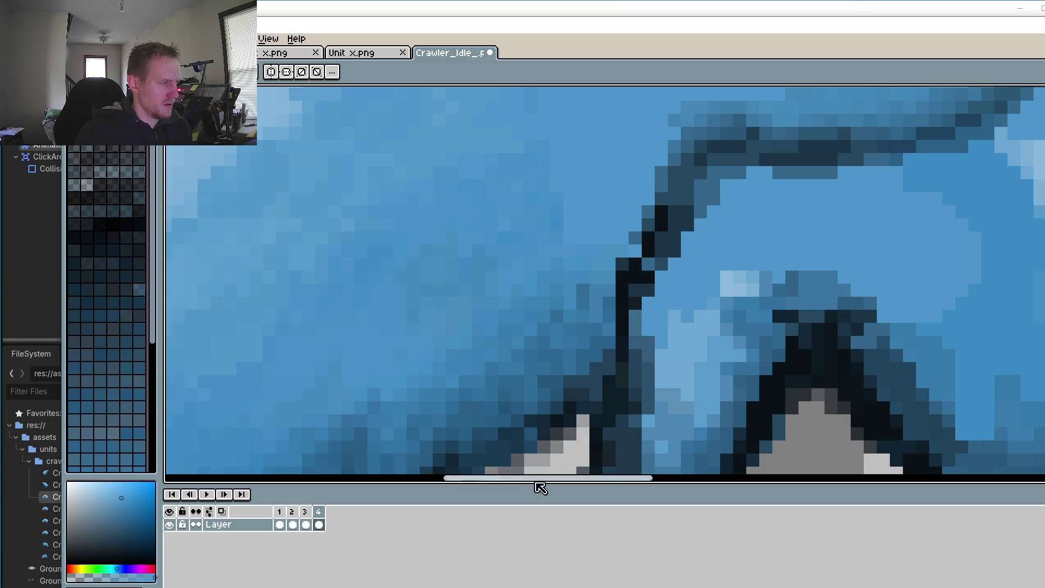
{"action": "left_click", "coordinate": [305, 512]}
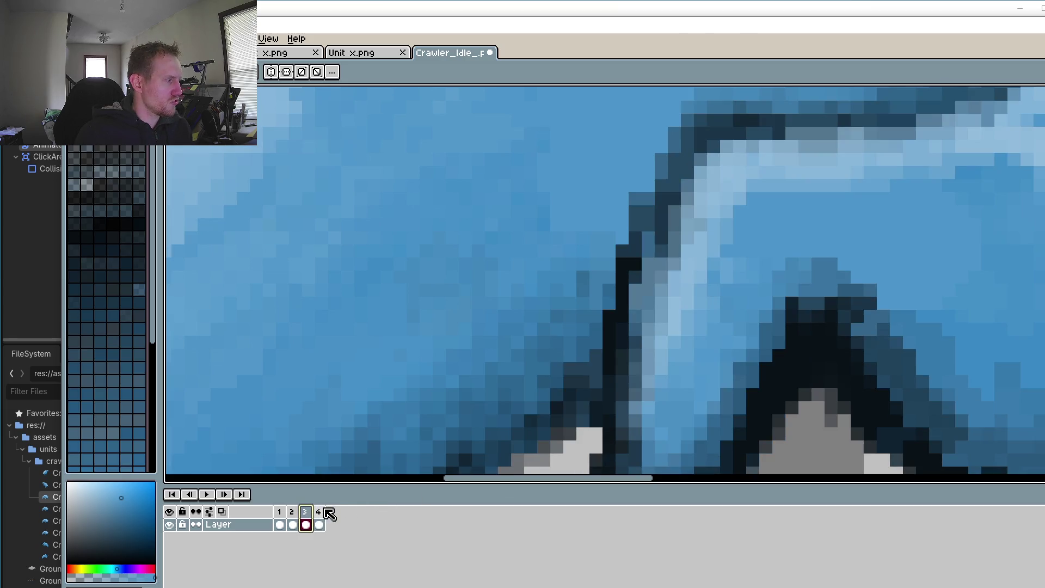
{"action": "key", "text": "minus"}
Step: On frame 4, repaint the light pixels under the leg mid-blue and paint a light highlight along its inner edge
{"action": "left_click", "coordinate": [322, 515]}
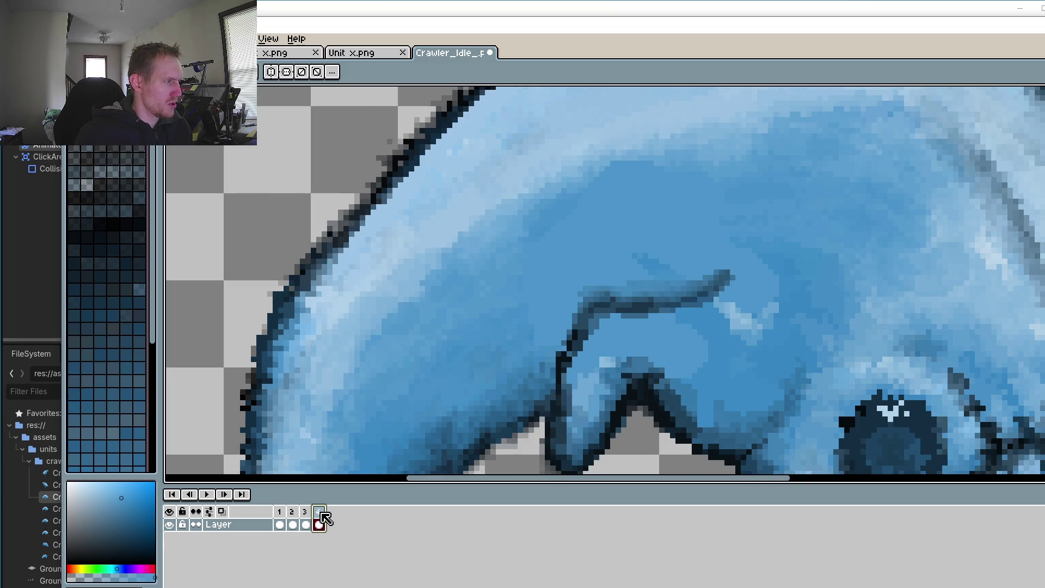
{"action": "scroll", "coordinate": [617, 354], "scroll_direction": "up", "scroll_amount": 3}
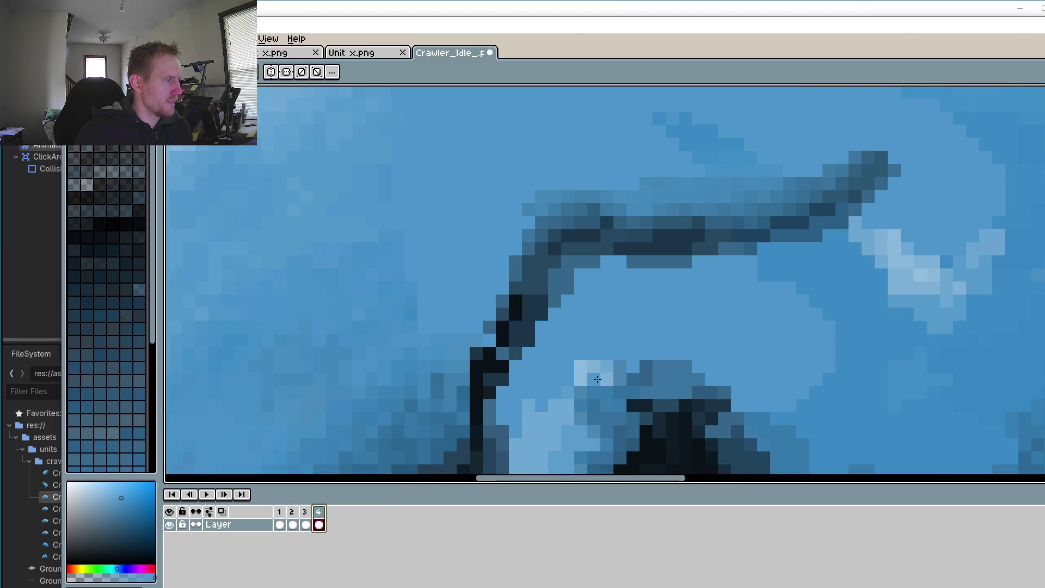
{"action": "mouse_move", "coordinate": [597, 378]}
{"action": "left_mouse_down"}
{"action": "mouse_move", "coordinate": [587, 370]}
{"action": "mouse_move", "coordinate": [602, 361]}
{"action": "mouse_move", "coordinate": [572, 379]}
{"action": "mouse_move", "coordinate": [602, 368]}
{"action": "left_mouse_up"}
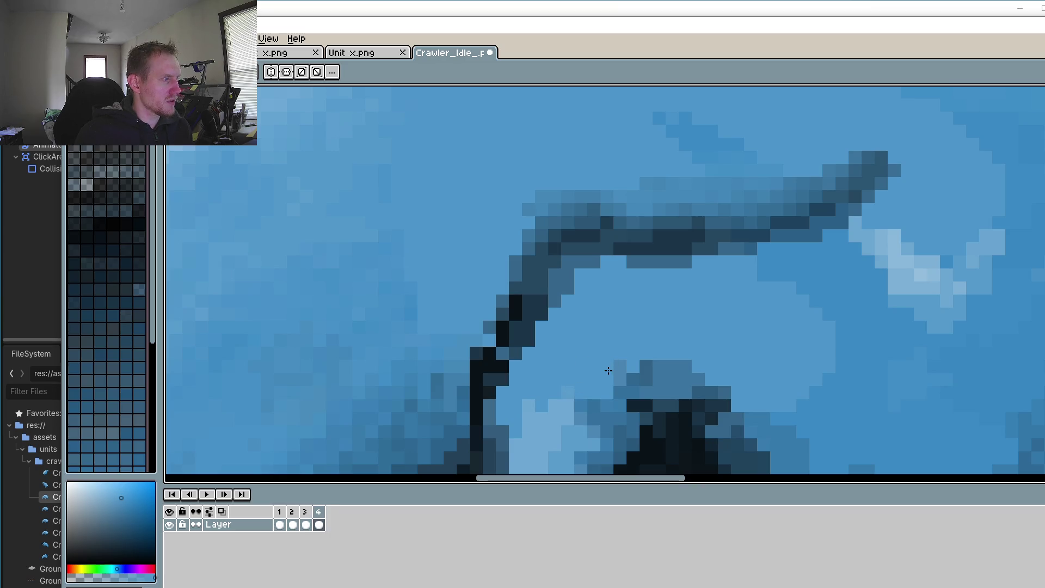
{"action": "left_click", "coordinate": [933, 272], "text": "alt"}
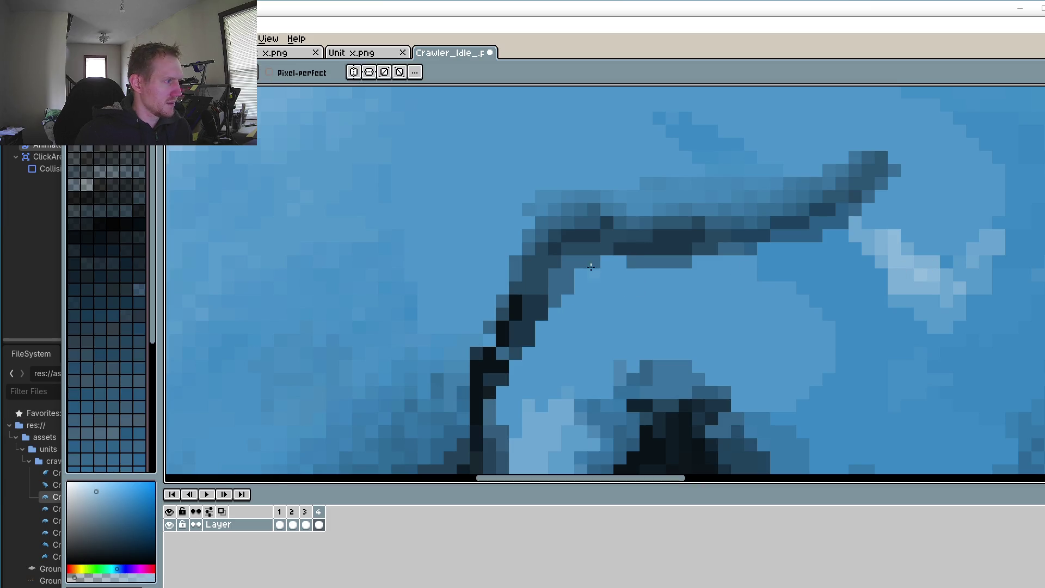
{"action": "left_click_drag", "start_coordinate": [585, 279], "coordinate": [551, 313]}
Step: Shade the leg's top and lighten its inner edge using a more transparent colour
{"action": "scroll", "coordinate": [560, 296], "scroll_direction": "down", "scroll_amount": 2}
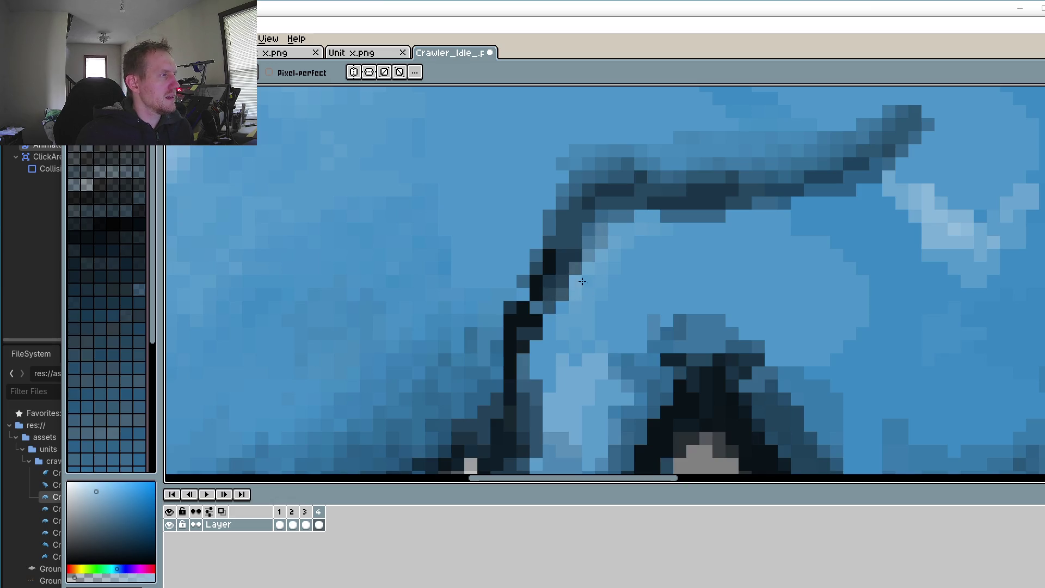
{"action": "left_click_drag", "start_coordinate": [651, 227], "coordinate": [793, 202]}
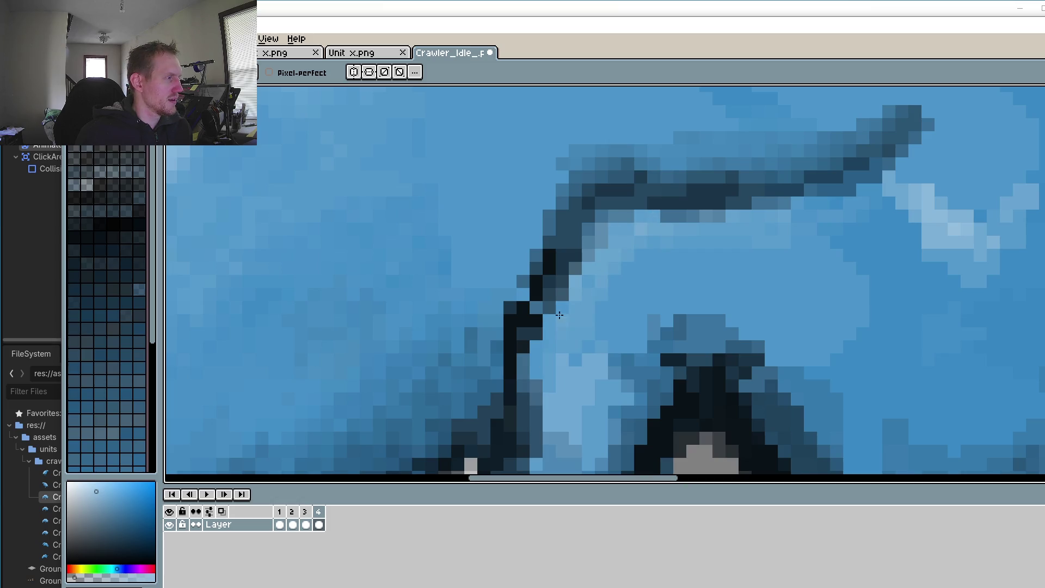
{"action": "left_click", "coordinate": [87, 578]}
{"action": "mouse_move", "coordinate": [587, 260]}
{"action": "left_mouse_down"}
{"action": "mouse_move", "coordinate": [606, 242]}
{"action": "mouse_move", "coordinate": [610, 258]}
{"action": "mouse_move", "coordinate": [597, 238]}
{"action": "left_mouse_up"}
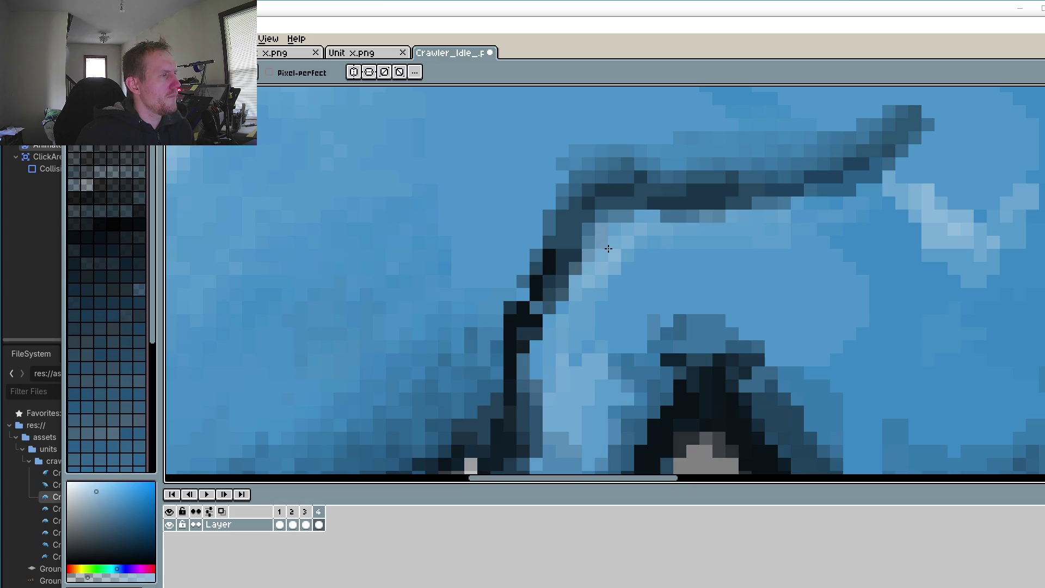
{"action": "mouse_move", "coordinate": [607, 249]}
{"action": "left_mouse_down"}
{"action": "mouse_move", "coordinate": [560, 304]}
{"action": "mouse_move", "coordinate": [742, 226]}
{"action": "left_mouse_up"}
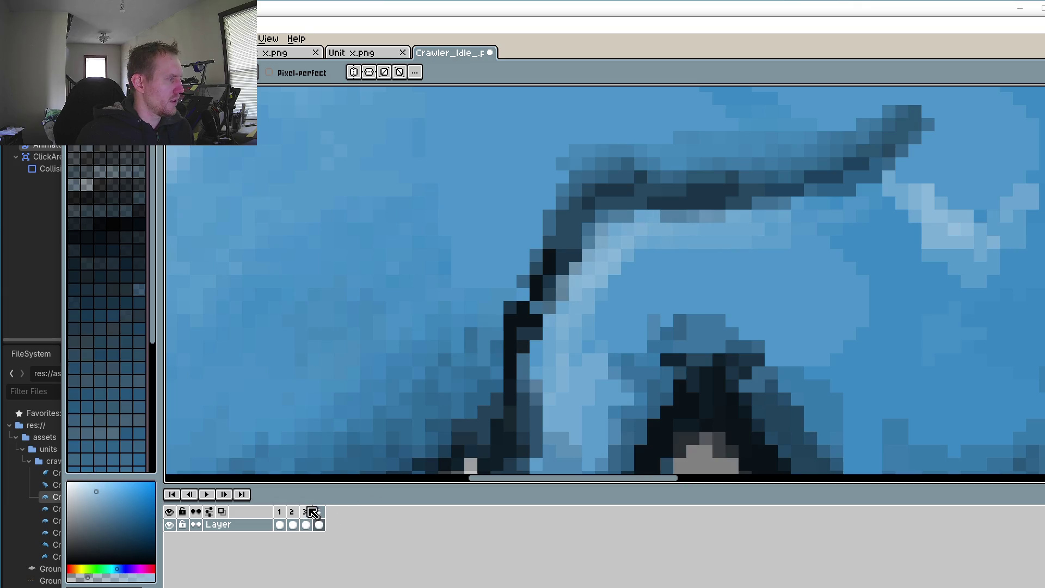
Step: Paint a light blue highlight along the inner edge of frame 1's leg
{"action": "left_click", "coordinate": [304, 515]}
{"action": "left_click", "coordinate": [293, 513]}
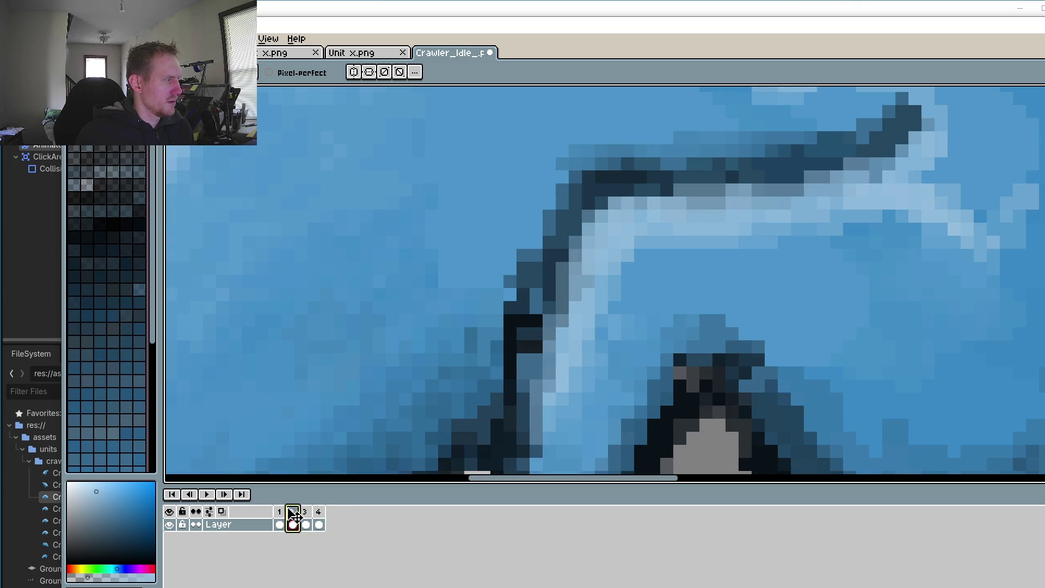
{"action": "left_click", "coordinate": [279, 513]}
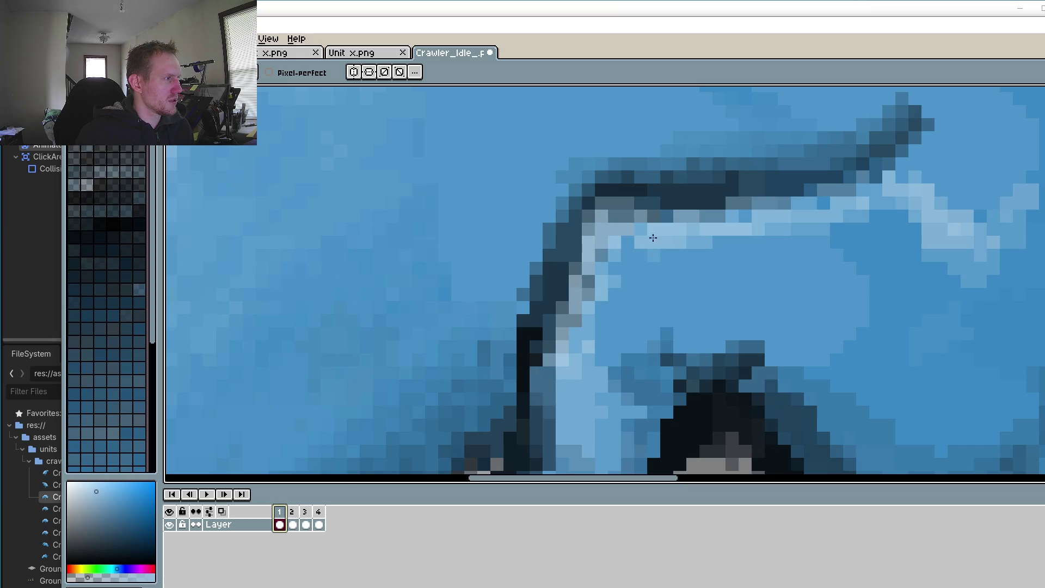
{"action": "mouse_move", "coordinate": [603, 272]}
{"action": "left_mouse_down"}
{"action": "mouse_move", "coordinate": [653, 251]}
{"action": "mouse_move", "coordinate": [604, 315]}
{"action": "mouse_move", "coordinate": [730, 218]}
{"action": "mouse_move", "coordinate": [653, 210]}
{"action": "left_mouse_up"}
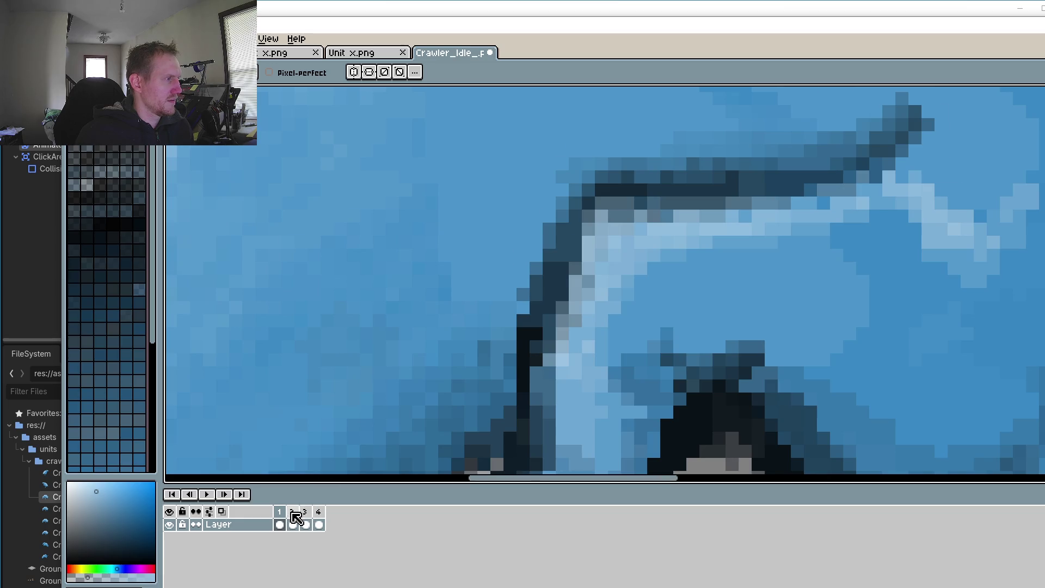
Step: Flip through frames 2, 3 and 4 to compare the leg, then return to frame 1
{"action": "left_click", "coordinate": [293, 514]}
{"action": "left_click", "coordinate": [309, 516]}
{"action": "left_click", "coordinate": [320, 516]}
{"action": "mouse_move", "coordinate": [653, 234]}
{"action": "left_mouse_down"}
{"action": "mouse_move", "coordinate": [860, 209]}
{"action": "mouse_move", "coordinate": [816, 234]}
{"action": "left_mouse_up"}
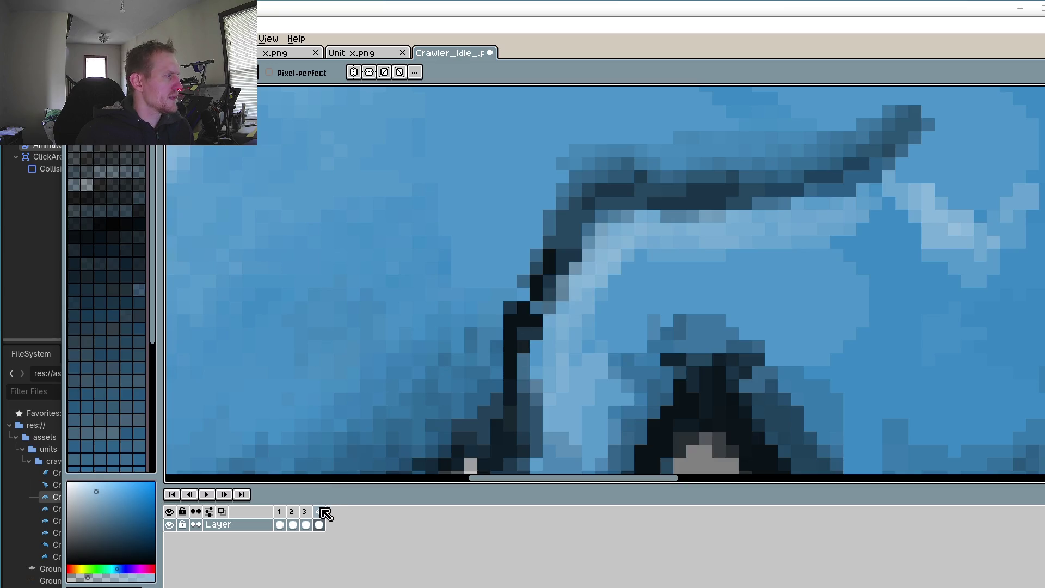
{"action": "left_click", "coordinate": [307, 516]}
{"action": "left_click", "coordinate": [292, 514]}
{"action": "left_click", "coordinate": [280, 514]}
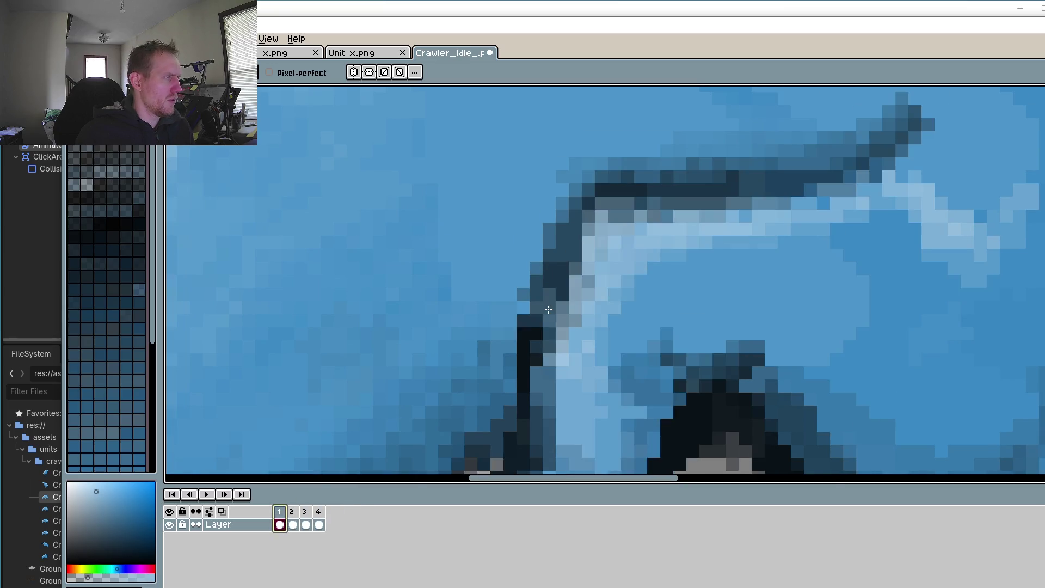
{"action": "scroll", "coordinate": [548, 309], "scroll_direction": "down", "scroll_amount": 2}
{"action": "scroll", "coordinate": [548, 309], "scroll_direction": "down", "scroll_amount": 5}
{"action": "scroll", "coordinate": [566, 341], "scroll_direction": "up", "scroll_amount": 7}
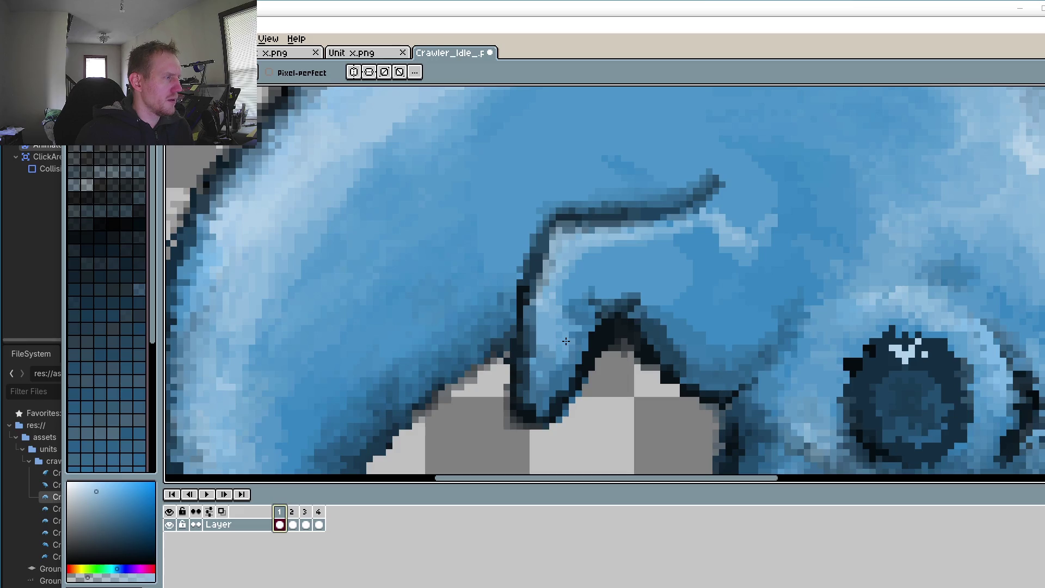
Step: Sample a body blue from the canvas as the drawing colour
{"action": "key", "text": "o"}
{"action": "left_click", "coordinate": [736, 299]}
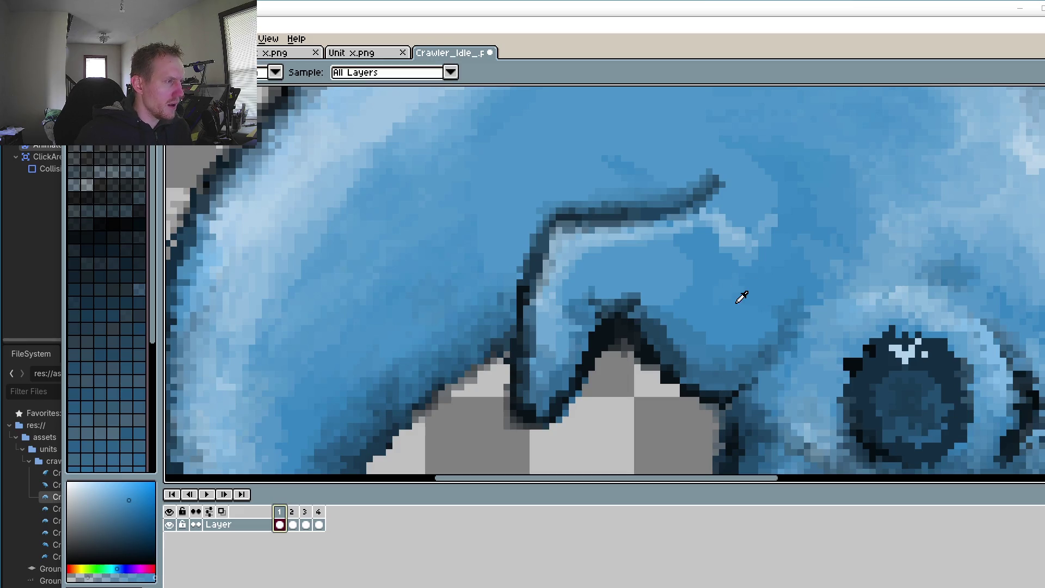
{"action": "key", "text": "b"}
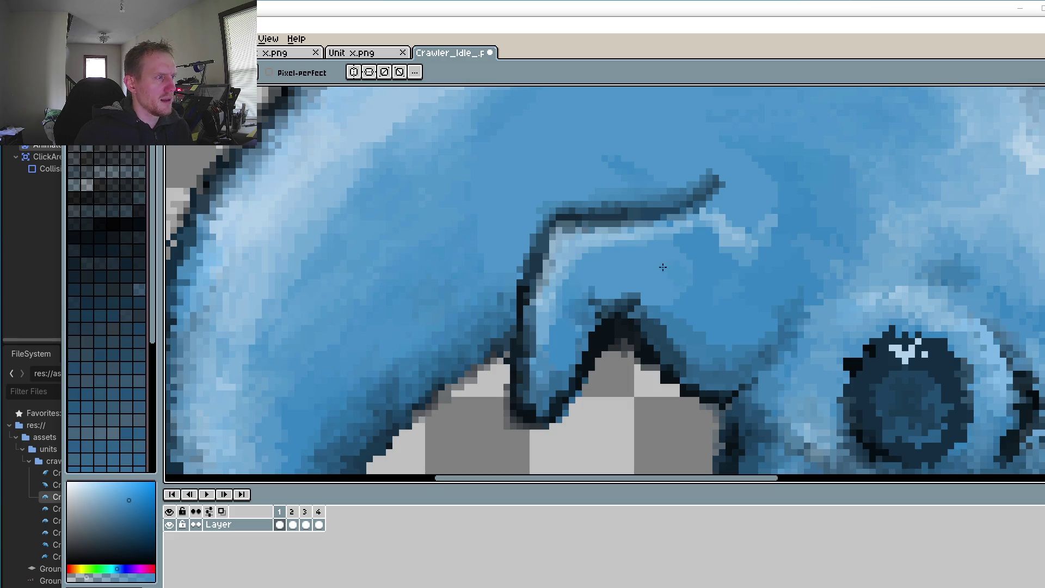
{"action": "left_click", "coordinate": [637, 262], "text": "alt"}
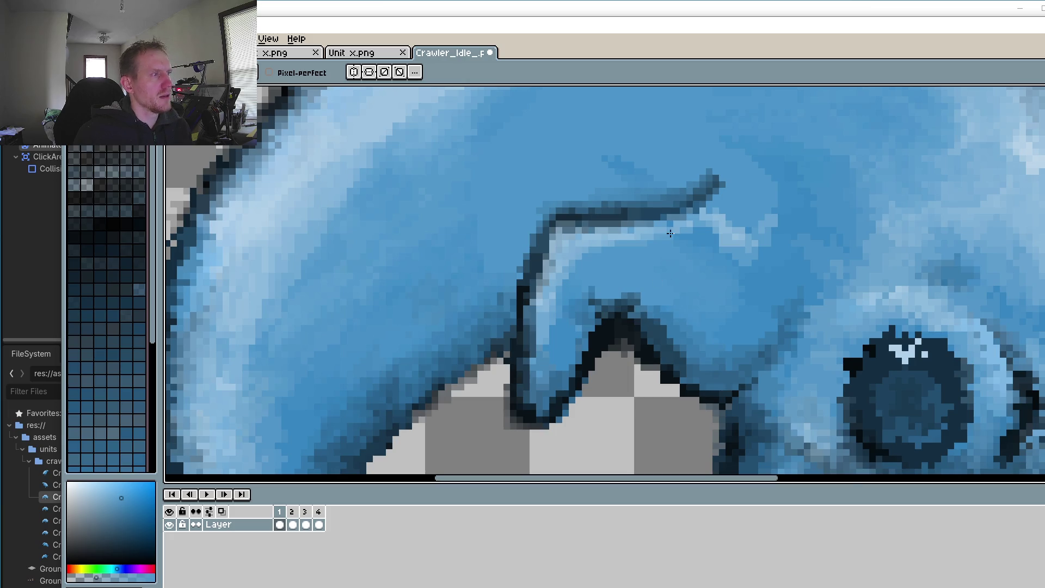
{"action": "scroll", "coordinate": [667, 233], "scroll_direction": "down", "scroll_amount": 2}
{"action": "scroll", "coordinate": [659, 231], "scroll_direction": "up", "scroll_amount": 4}
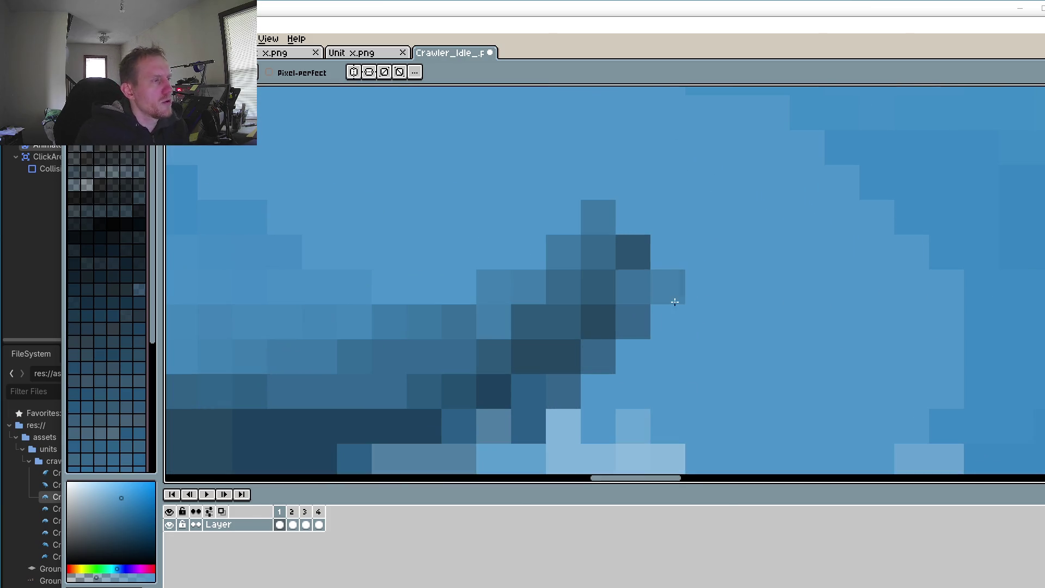
Step: Sample a darker leg blue, undo a trial stroke near the leg base, and adjust its transparency
{"action": "scroll", "coordinate": [621, 218], "scroll_direction": "down", "scroll_amount": 3}
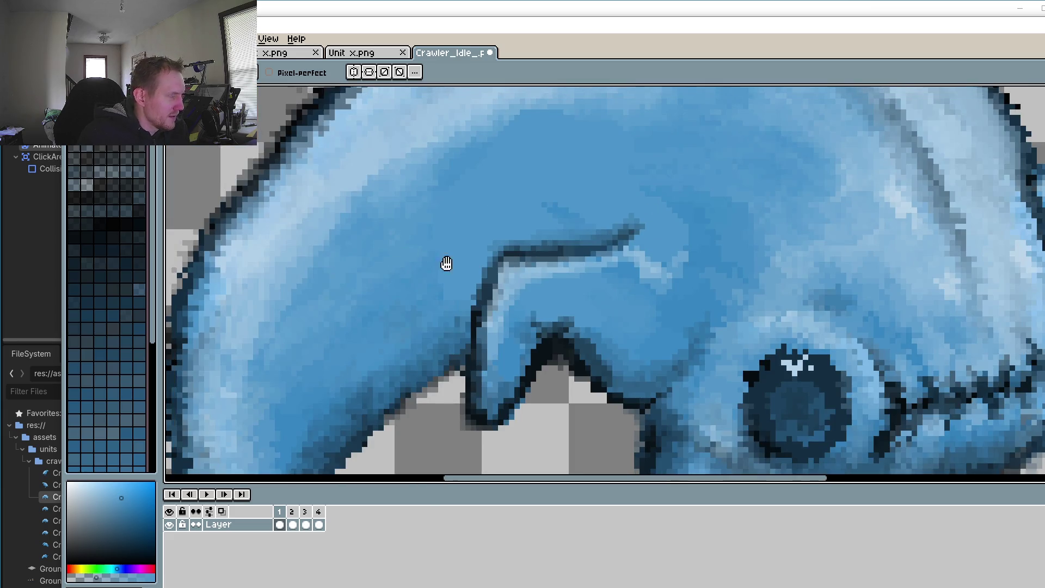
{"action": "scroll", "coordinate": [503, 230], "scroll_direction": "up", "scroll_amount": 1}
{"action": "scroll", "coordinate": [502, 230], "scroll_direction": "down", "scroll_amount": 2}
{"action": "scroll", "coordinate": [509, 235], "scroll_direction": "up", "scroll_amount": 4}
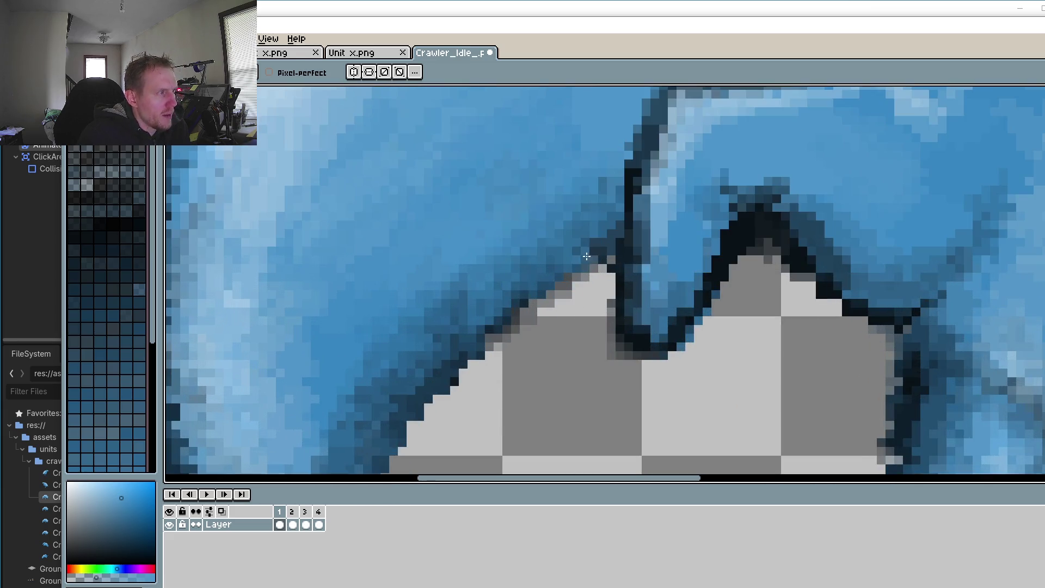
{"action": "key", "text": "i"}
{"action": "left_click", "coordinate": [608, 235]}
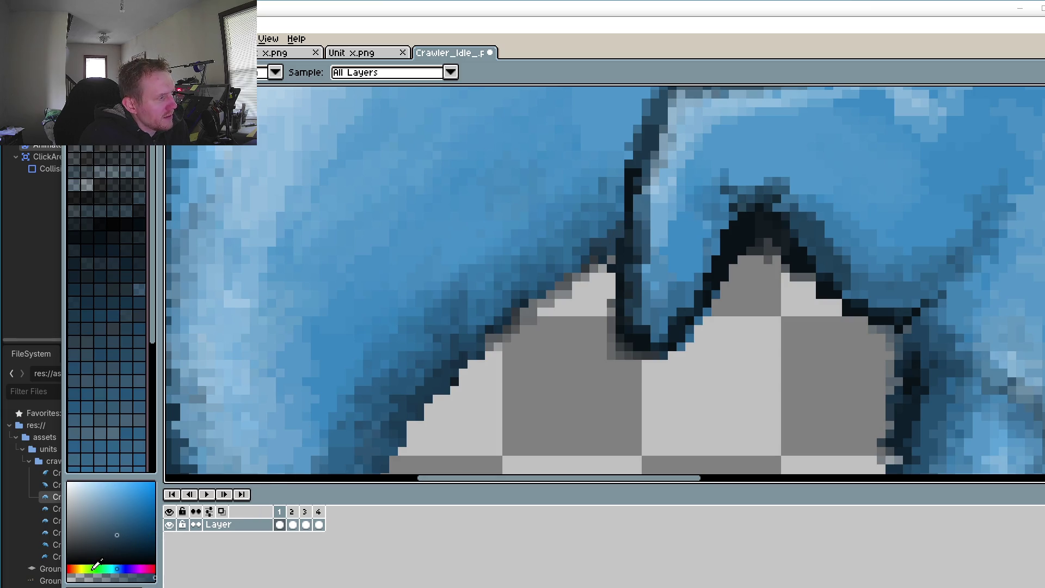
{"action": "key", "text": "b"}
{"action": "scroll", "coordinate": [536, 237], "scroll_direction": "up", "scroll_amount": 2}
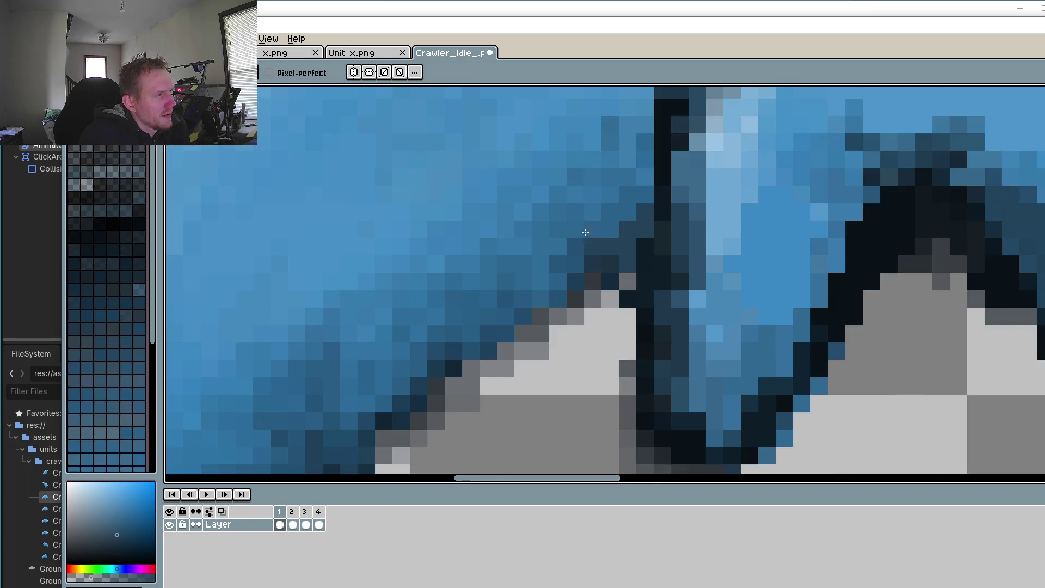
{"action": "left_click_drag", "start_coordinate": [536, 235], "coordinate": [536, 233]}
{"action": "key", "text": "ctrl+z"}
{"action": "key", "text": "ctrl+z"}
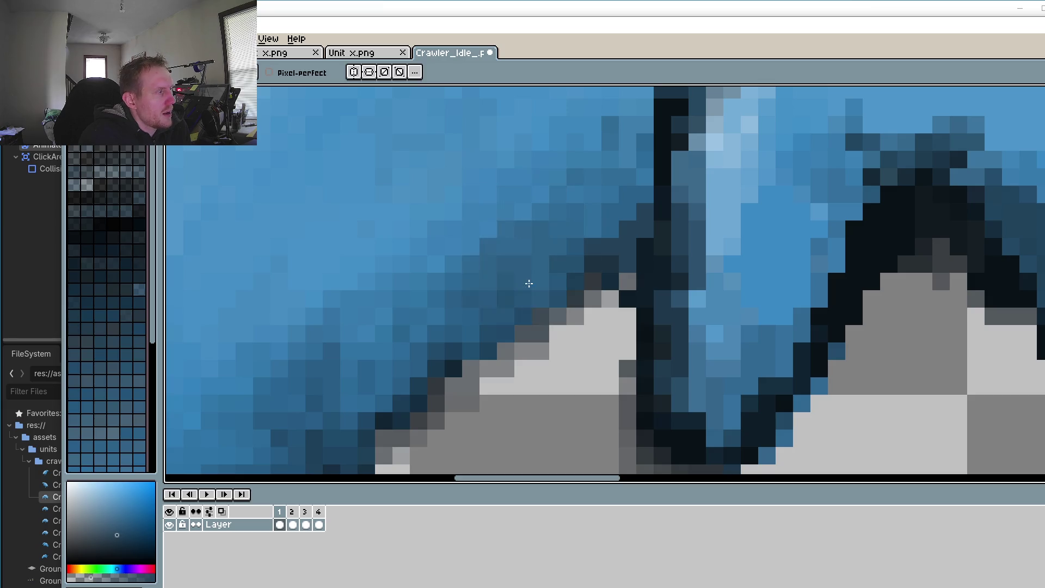
{"action": "left_click_drag", "start_coordinate": [91, 576], "coordinate": [79, 576]}
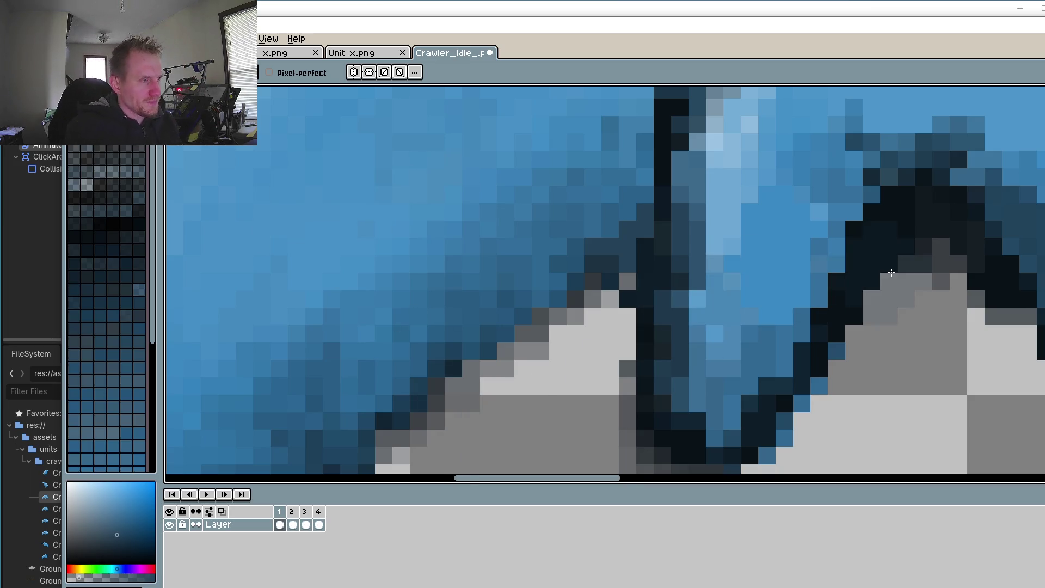
Step: Repaint dark blue shading to the right of the dark outline in the leg gap
{"action": "scroll", "coordinate": [690, 329], "scroll_direction": "down", "scroll_amount": 4}
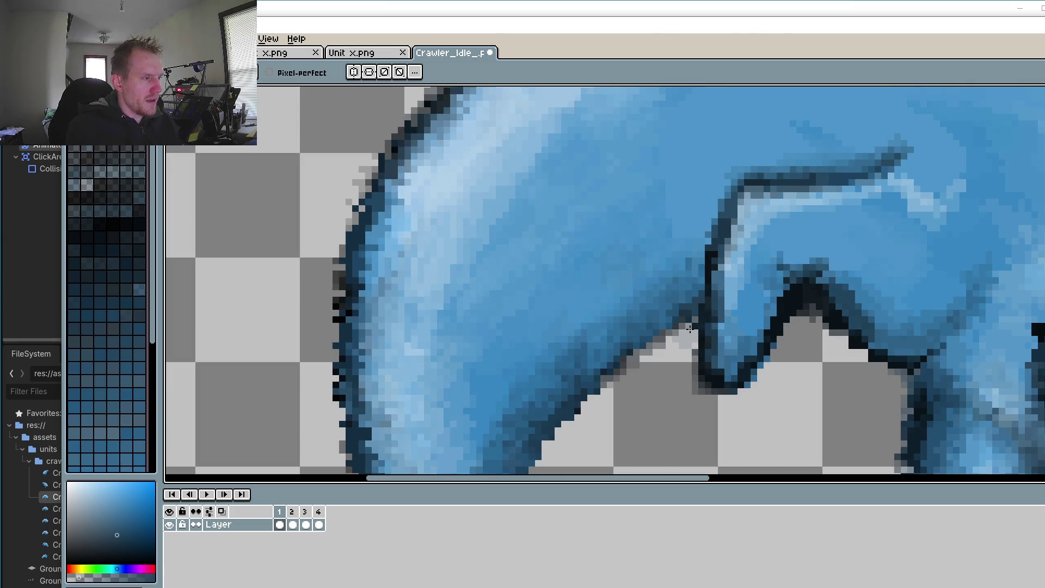
{"action": "scroll", "coordinate": [821, 338], "scroll_direction": "up", "scroll_amount": 3}
{"action": "scroll", "coordinate": [805, 338], "scroll_direction": "down", "scroll_amount": 1}
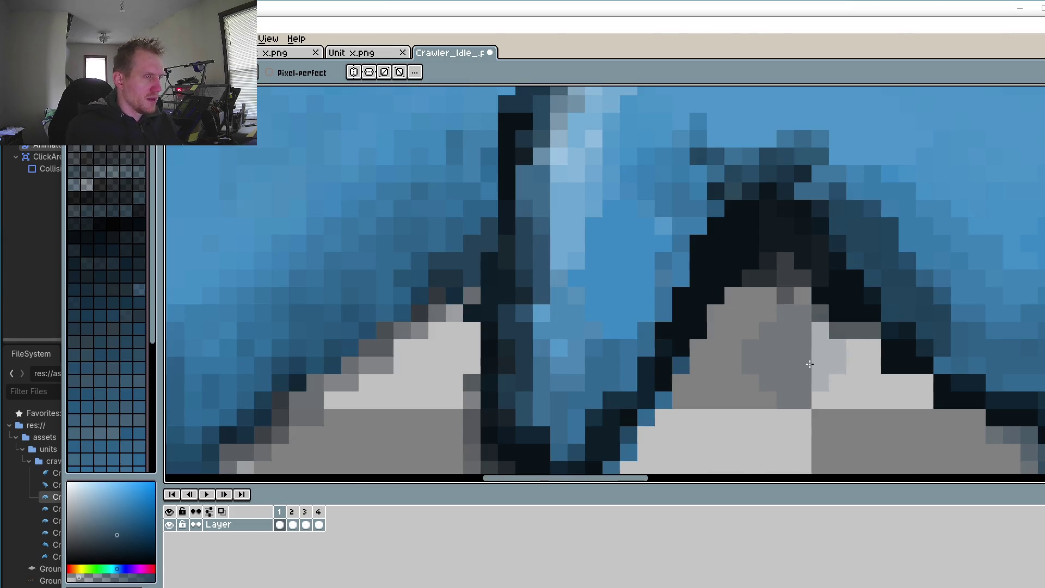
{"action": "key", "text": "i"}
{"action": "left_click", "coordinate": [852, 251]}
{"action": "key", "text": "b"}
{"action": "mouse_move", "coordinate": [853, 251]}
{"action": "left_mouse_down"}
{"action": "mouse_move", "coordinate": [871, 256]}
{"action": "mouse_move", "coordinate": [862, 283]}
{"action": "left_mouse_up"}
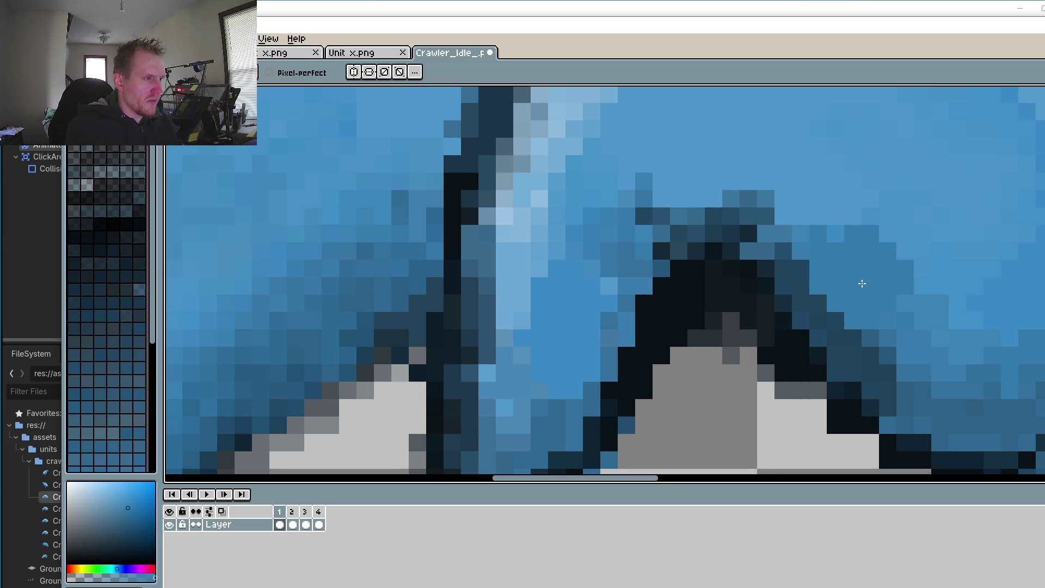
{"action": "key", "text": "ctrl+z"}
{"action": "key", "text": "ctrl+z"}
{"action": "key", "text": "ctrl+z"}
{"action": "mouse_move", "coordinate": [775, 272]}
{"action": "left_mouse_down"}
{"action": "mouse_move", "coordinate": [767, 264]}
{"action": "mouse_move", "coordinate": [885, 331]}
{"action": "left_mouse_up"}
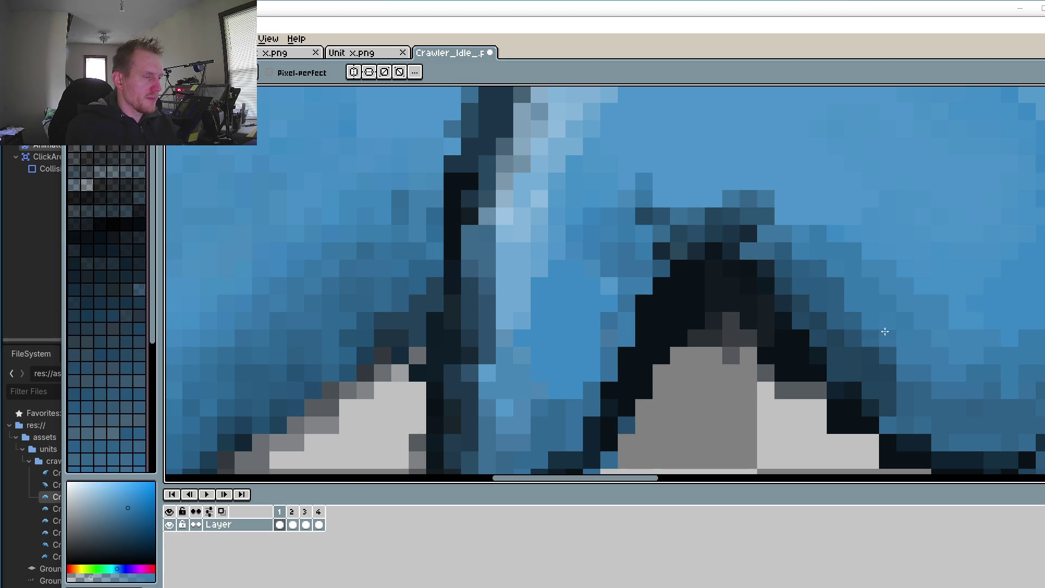
Step: Lighten pixels toward the outline, add one dark edge pixel, and sample the grey
{"action": "mouse_move", "coordinate": [970, 394]}
{"action": "left_mouse_down"}
{"action": "mouse_move", "coordinate": [871, 354]}
{"action": "mouse_move", "coordinate": [857, 325]}
{"action": "left_mouse_up"}
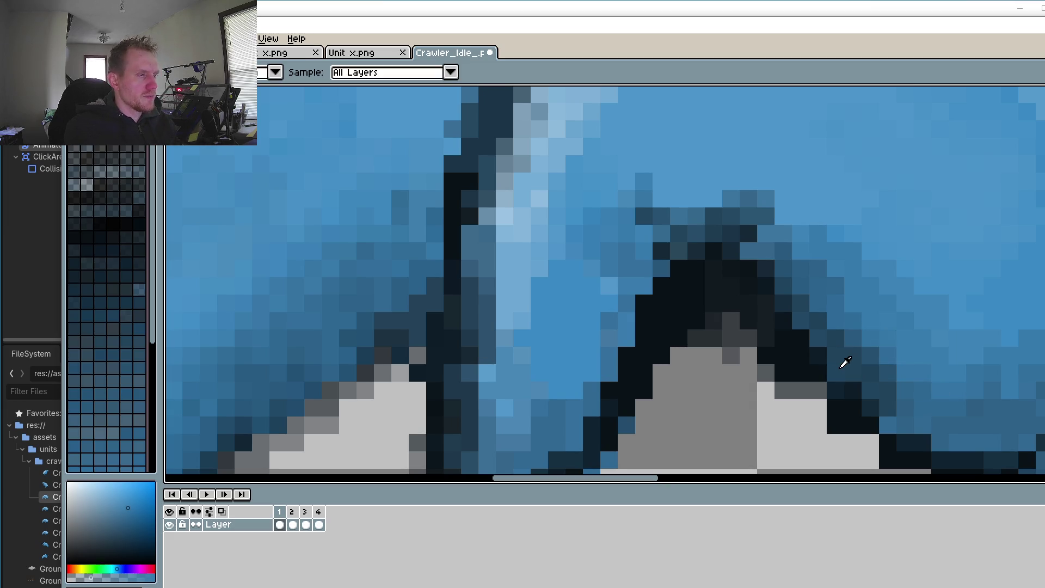
{"action": "left_click", "coordinate": [821, 366], "text": "alt"}
{"action": "left_click", "coordinate": [814, 388]}
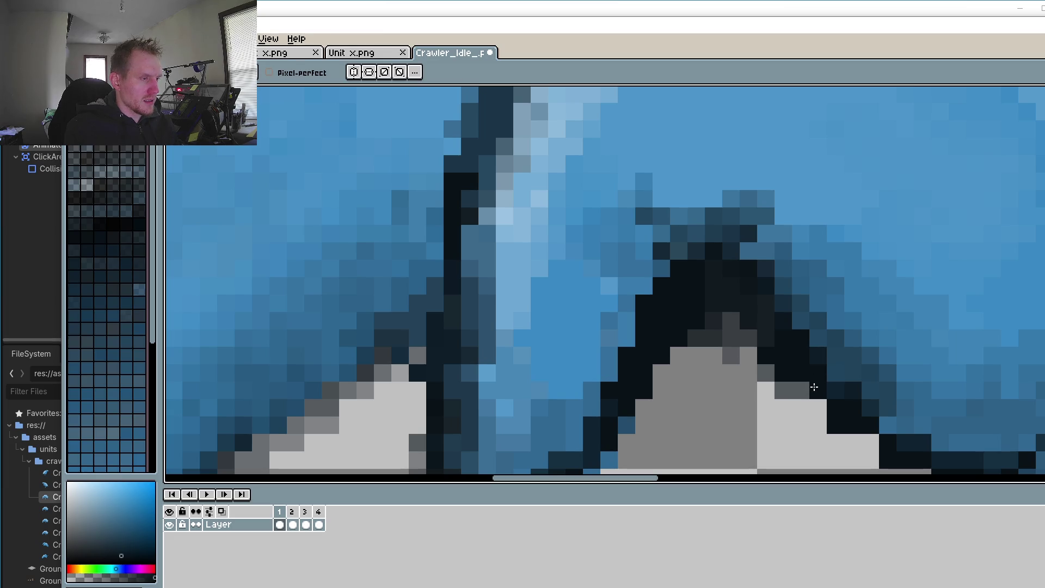
{"action": "left_click_drag", "start_coordinate": [847, 436], "coordinate": [775, 306]}
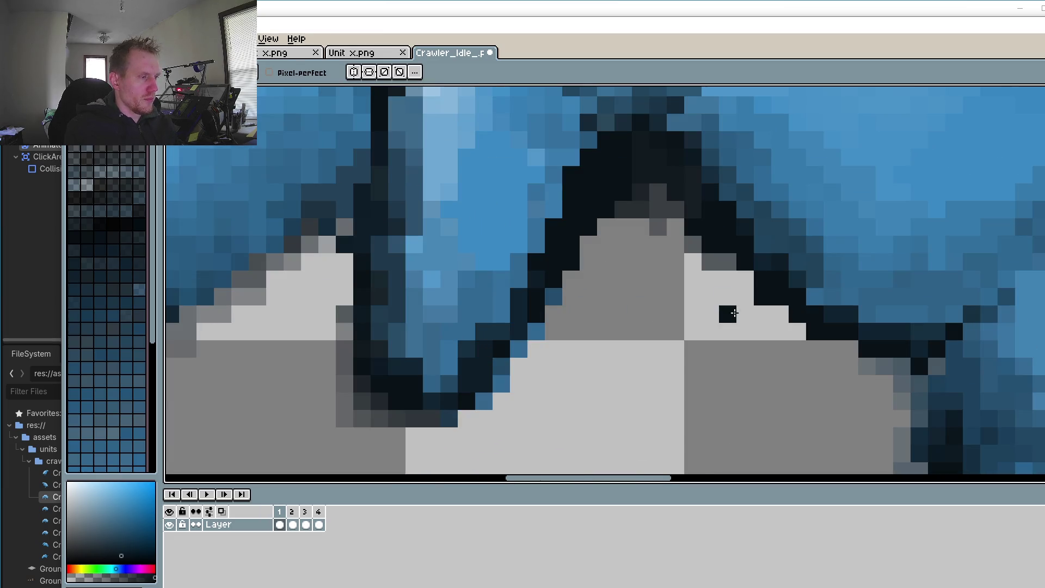
{"action": "left_click", "coordinate": [589, 388], "text": "alt"}
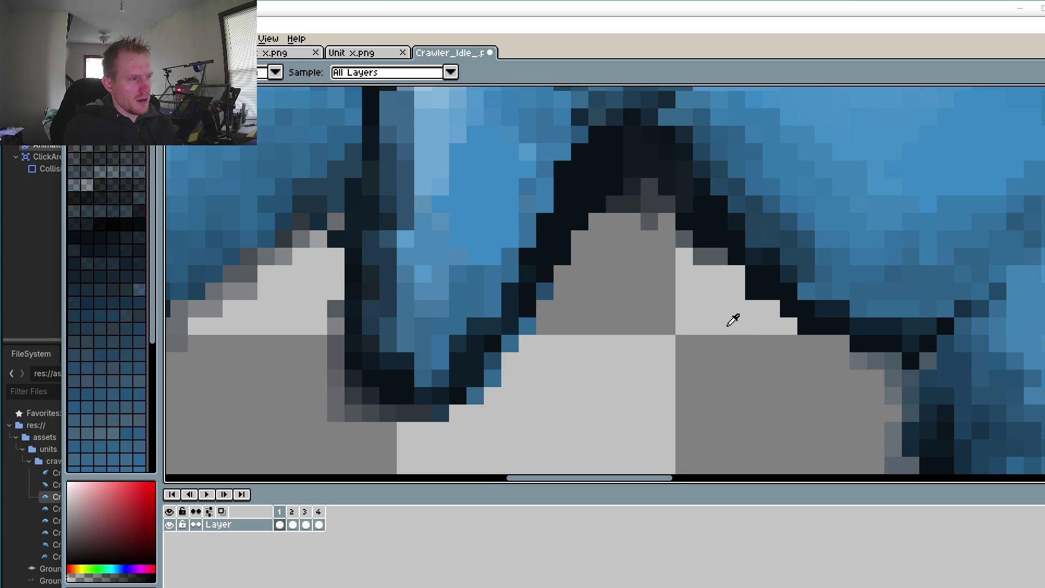
Step: Recolour the navy outline pixels along the diagonal leg-tip edge dark grey
{"action": "scroll", "coordinate": [724, 327], "scroll_direction": "right", "scroll_amount": 3}
{"action": "scroll", "coordinate": [724, 327], "scroll_direction": "up", "scroll_amount": 2}
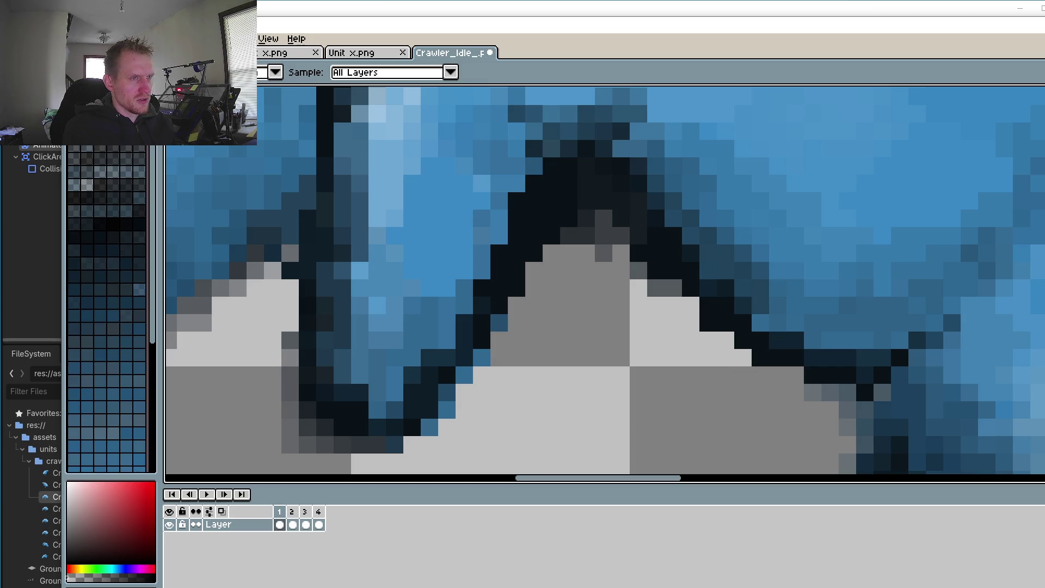
{"action": "key", "text": "b"}
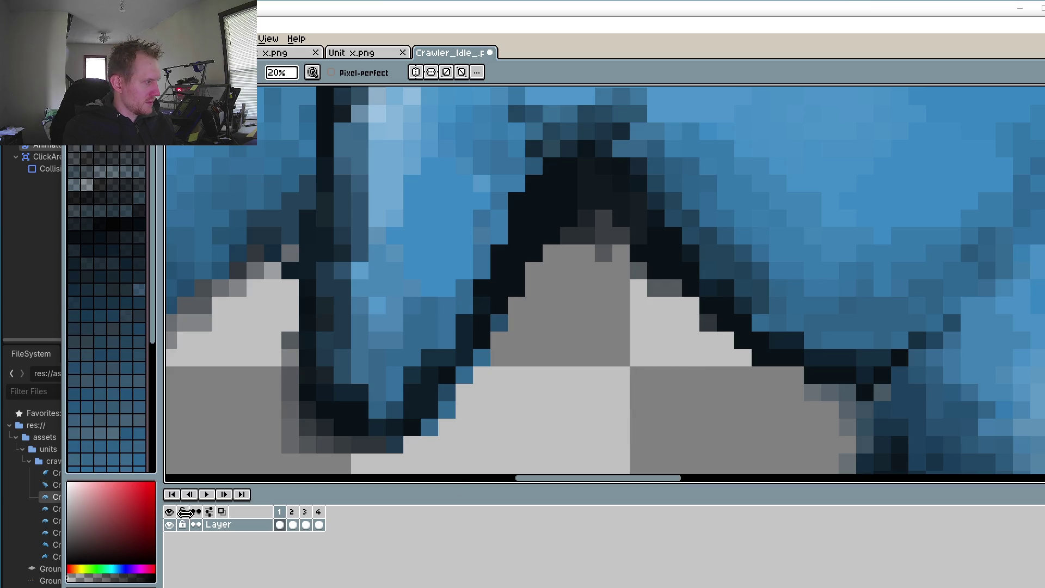
{"action": "scroll", "coordinate": [706, 354], "scroll_direction": "down", "scroll_amount": 3}
{"action": "scroll", "coordinate": [757, 348], "scroll_direction": "up", "scroll_amount": 4}
{"action": "left_click", "coordinate": [758, 322]}
{"action": "left_click", "coordinate": [731, 296]}
{"action": "left_click", "coordinate": [679, 270]}
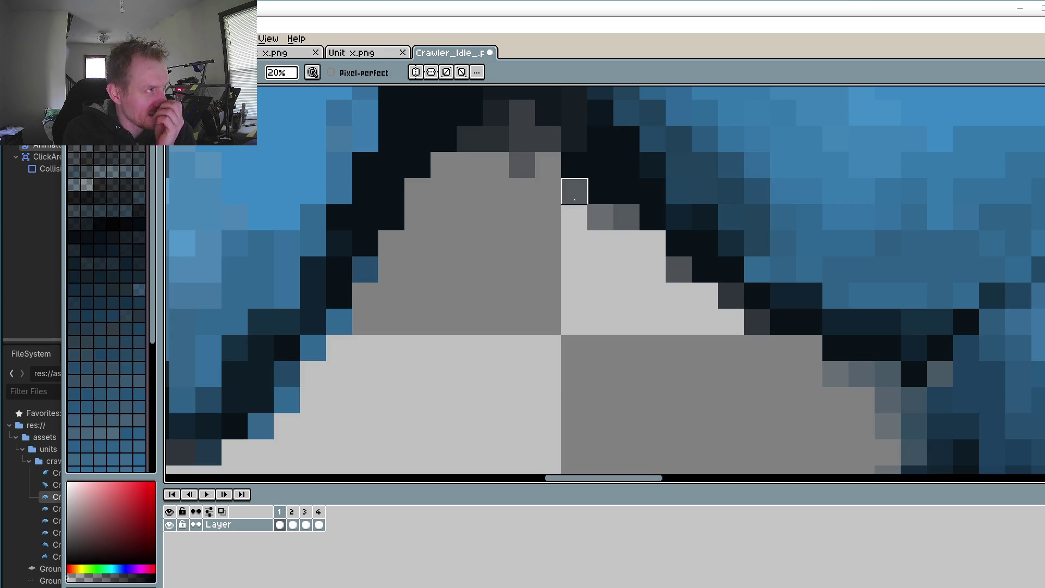
{"action": "left_click", "coordinate": [391, 217]}
{"action": "left_click", "coordinate": [784, 322]}
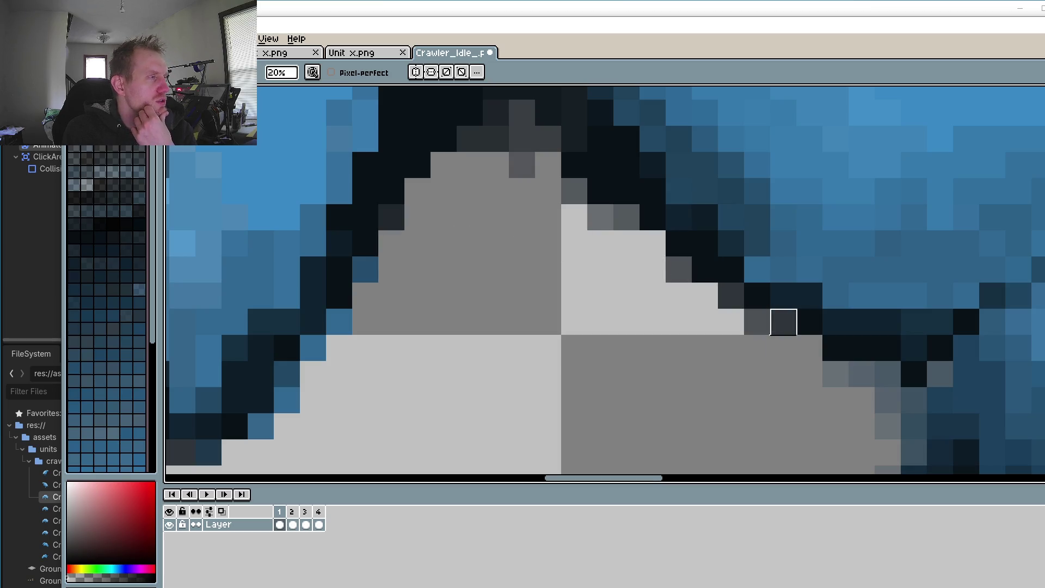
Step: Soften more outline edge pixels to grey and lighter grey, including one near the leg top
{"action": "scroll", "coordinate": [680, 343], "scroll_direction": "down", "scroll_amount": 5}
{"action": "scroll", "coordinate": [566, 273], "scroll_direction": "up", "scroll_amount": 5}
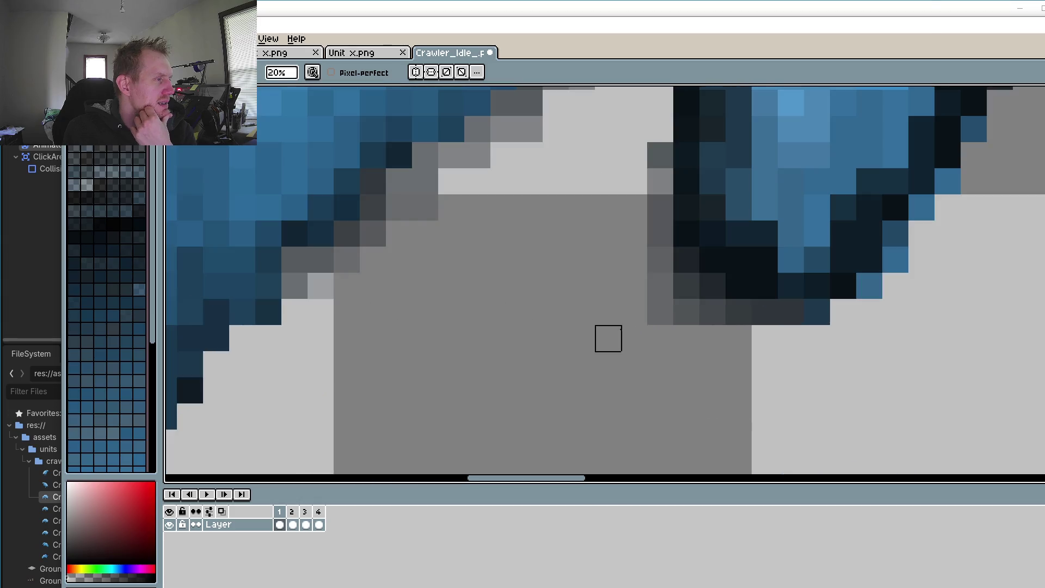
{"action": "left_click", "coordinate": [686, 312]}
{"action": "left_click", "coordinate": [660, 312]}
{"action": "left_click", "coordinate": [713, 312]}
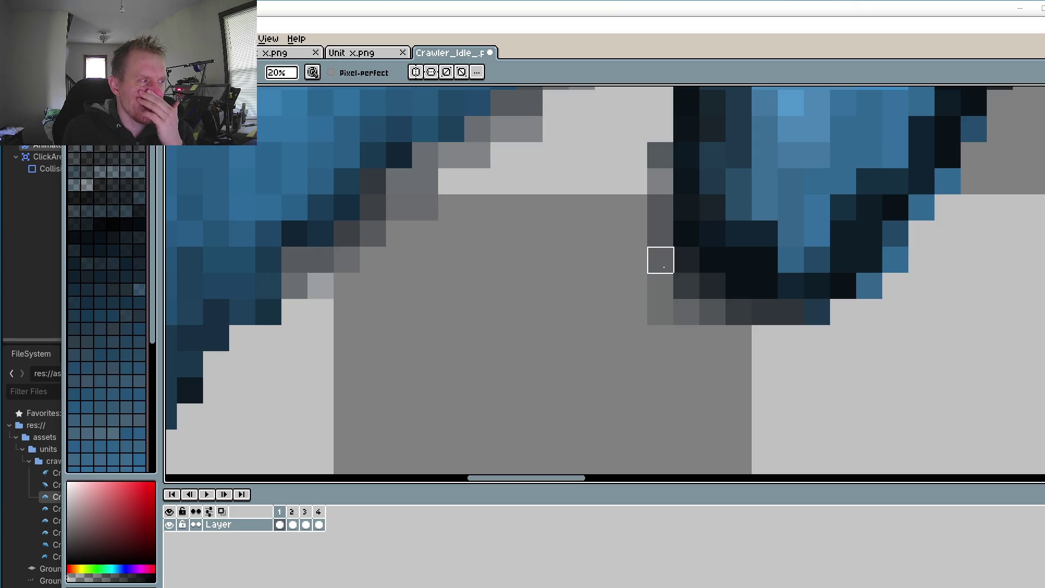
{"action": "left_click", "coordinate": [686, 286]}
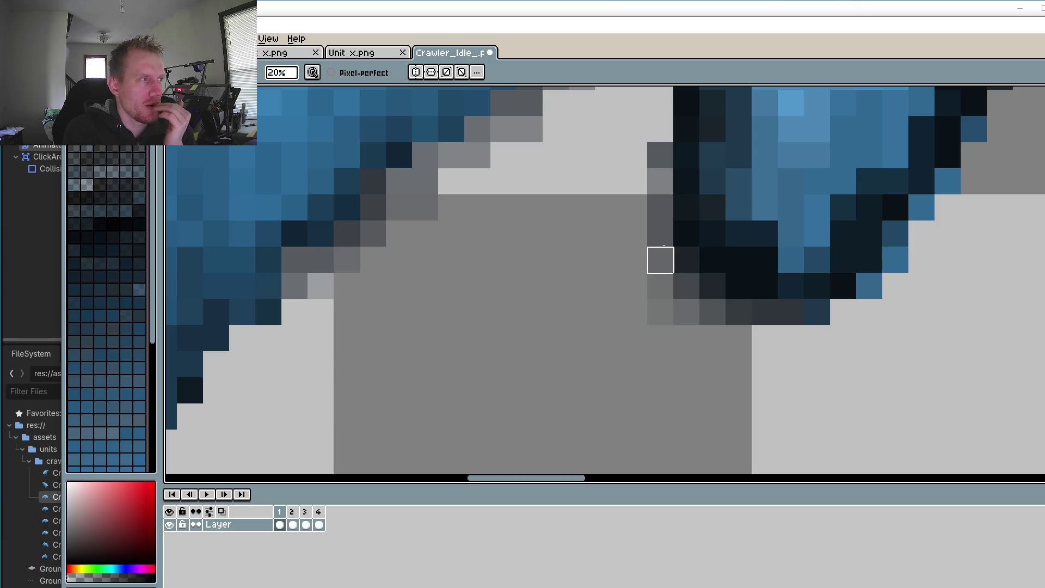
{"action": "left_click", "coordinate": [765, 312]}
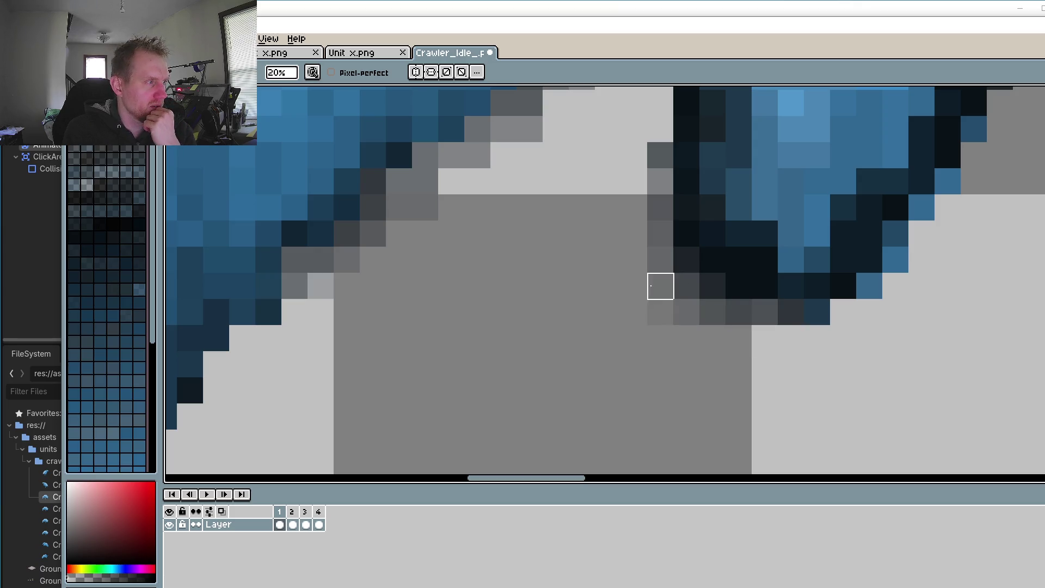
{"action": "left_click_drag", "start_coordinate": [425, 256], "coordinate": [413, 247]}
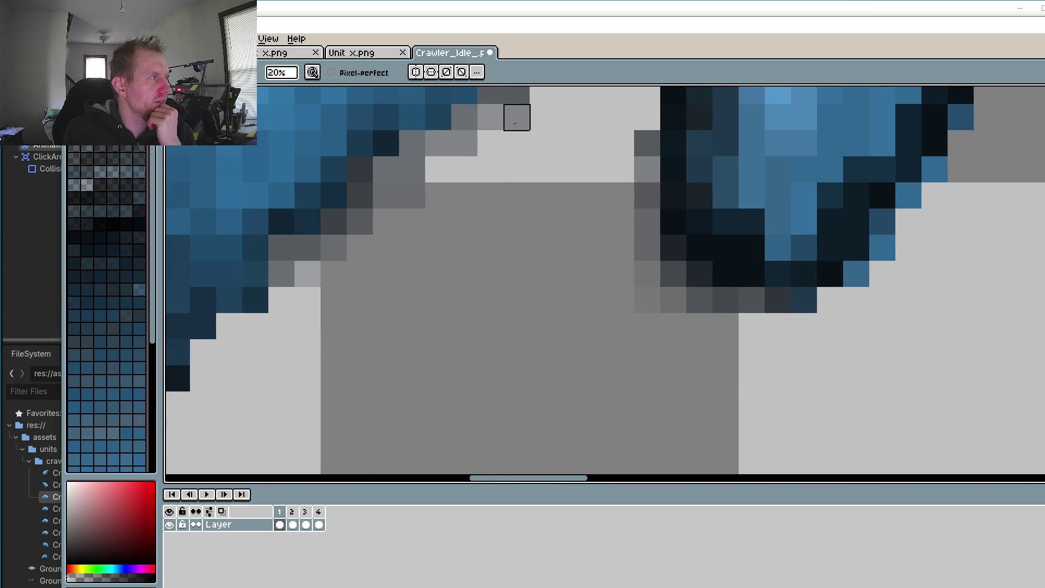
{"action": "left_click", "coordinate": [463, 143]}
{"action": "scroll", "coordinate": [566, 190], "scroll_direction": "down", "scroll_amount": 5}
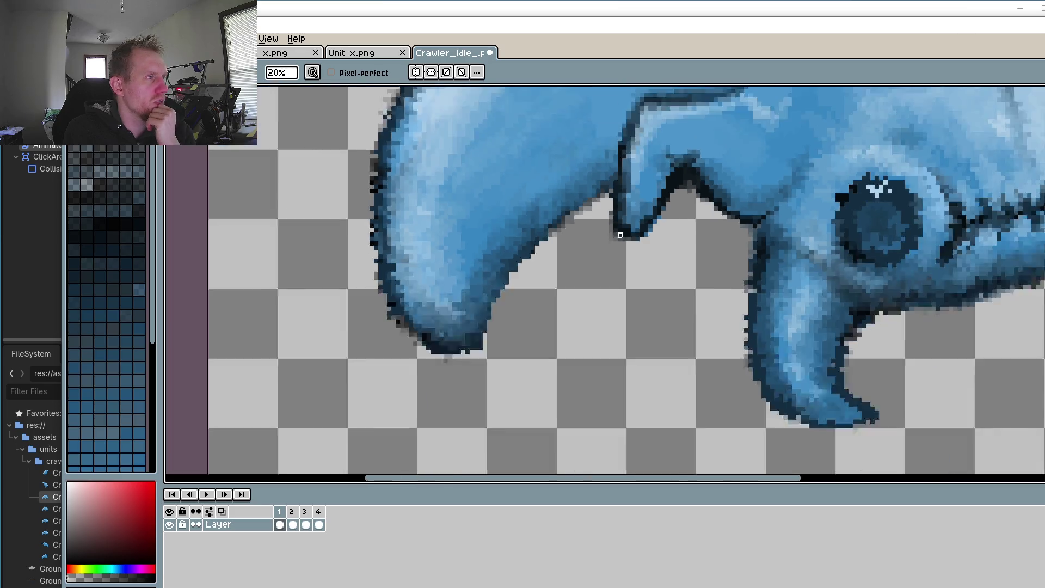
Step: Sample the body's light blue and paint it on a pixel beside the outline peak
{"action": "scroll", "coordinate": [555, 119], "scroll_direction": "up", "scroll_amount": 3}
{"action": "scroll", "coordinate": [555, 119], "scroll_direction": "up", "scroll_amount": 2}
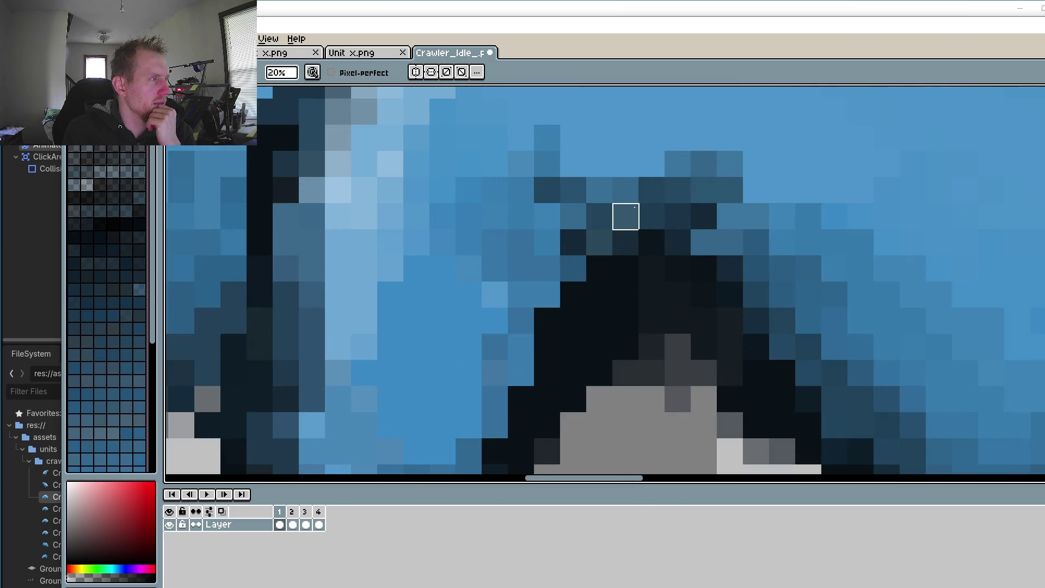
{"action": "left_click_drag", "start_coordinate": [651, 217], "coordinate": [656, 242]}
{"action": "key", "text": "o"}
{"action": "left_click", "coordinate": [668, 175]}
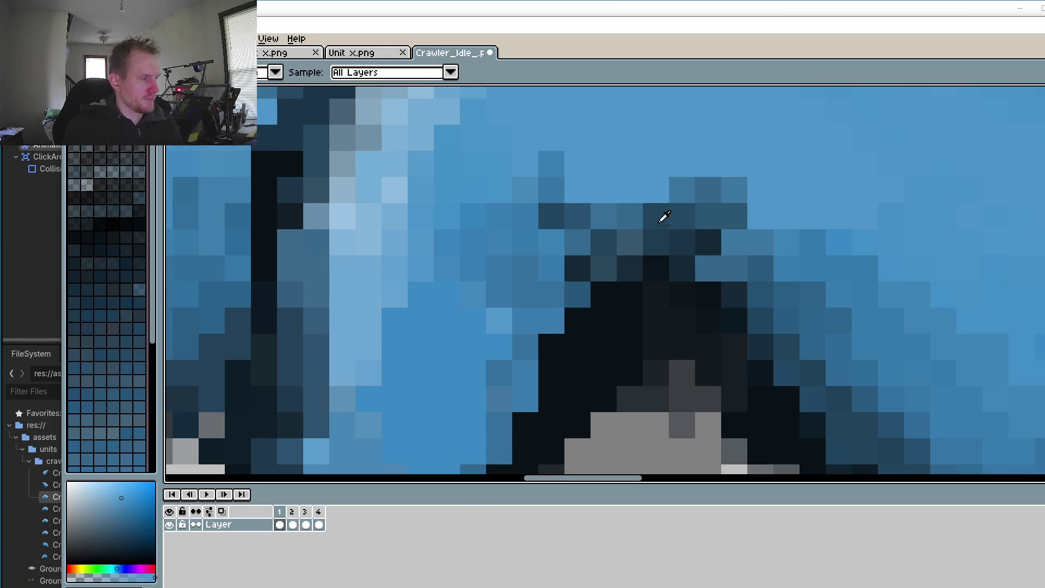
{"action": "key", "text": "p"}
{"action": "left_click", "coordinate": [655, 217]}
{"action": "key", "text": "ctrl+z"}
{"action": "left_click", "coordinate": [630, 216]}
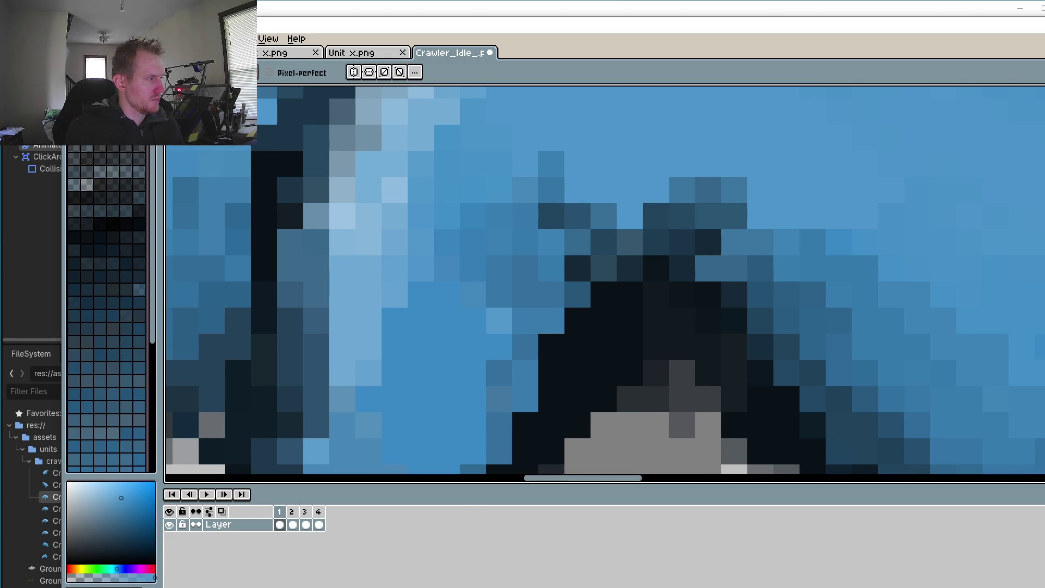
{"action": "left_click", "coordinate": [77, 577]}
Step: Recolour outline pixels medium and lighter blue, then undo the trial dark diagonal strokes
{"action": "left_click", "coordinate": [657, 246]}
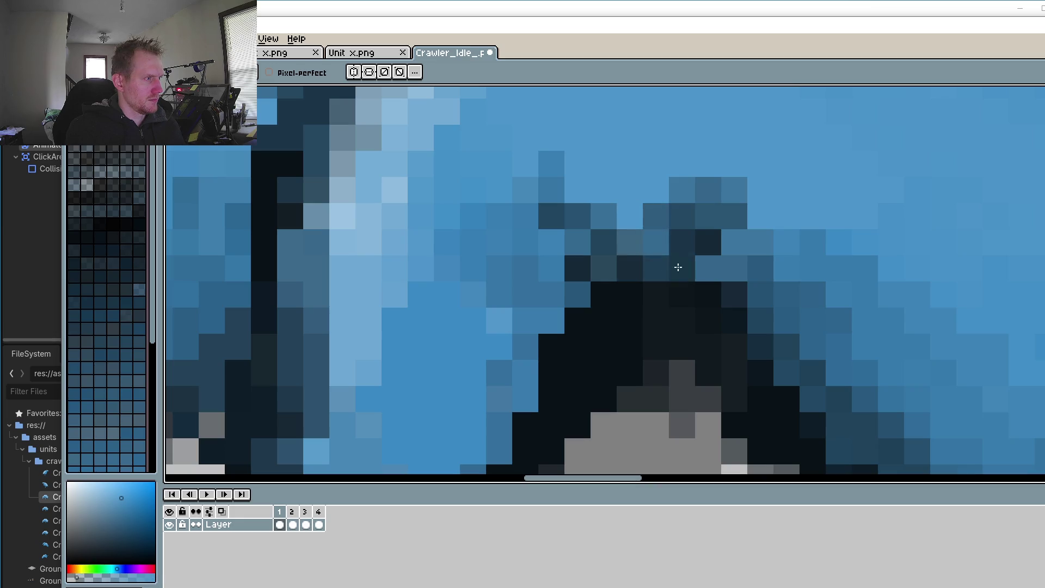
{"action": "key", "text": "ctrl"}
{"action": "left_click", "coordinate": [667, 213]}
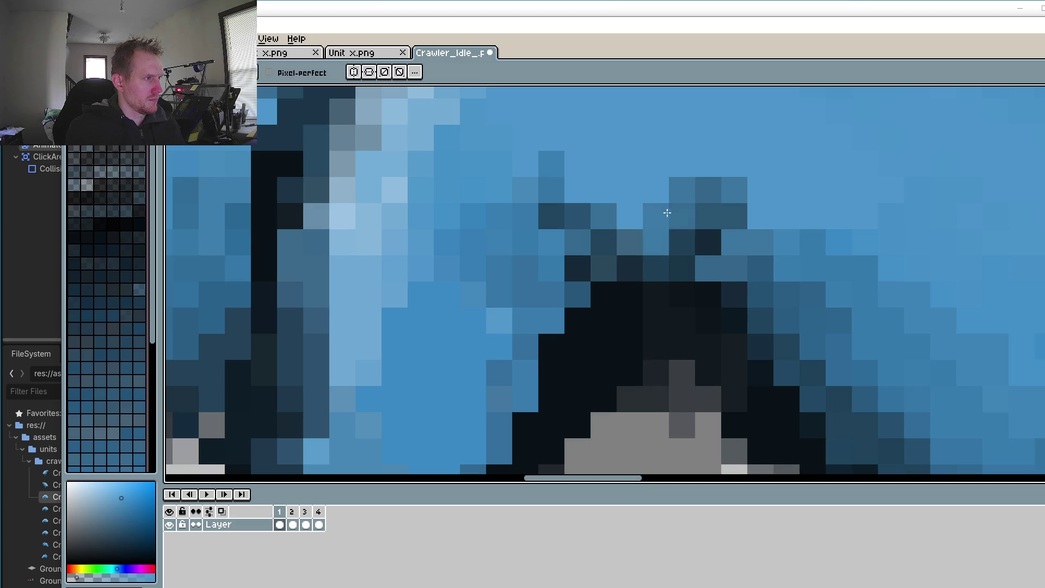
{"action": "mouse_move", "coordinate": [634, 213]}
{"action": "left_mouse_down"}
{"action": "mouse_move", "coordinate": [678, 289]}
{"action": "mouse_move", "coordinate": [660, 276]}
{"action": "mouse_move", "coordinate": [536, 356]}
{"action": "left_mouse_up"}
{"action": "scroll", "coordinate": [536, 357], "scroll_direction": "down", "scroll_amount": 3}
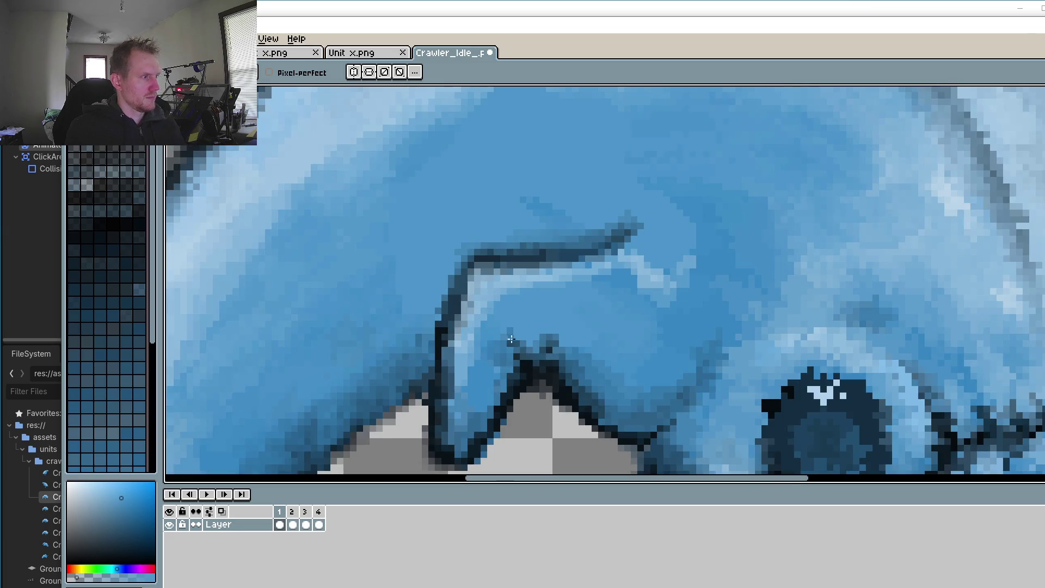
{"action": "scroll", "coordinate": [549, 392], "scroll_direction": "up", "scroll_amount": 3}
{"action": "left_click_drag", "start_coordinate": [549, 392], "coordinate": [521, 268]}
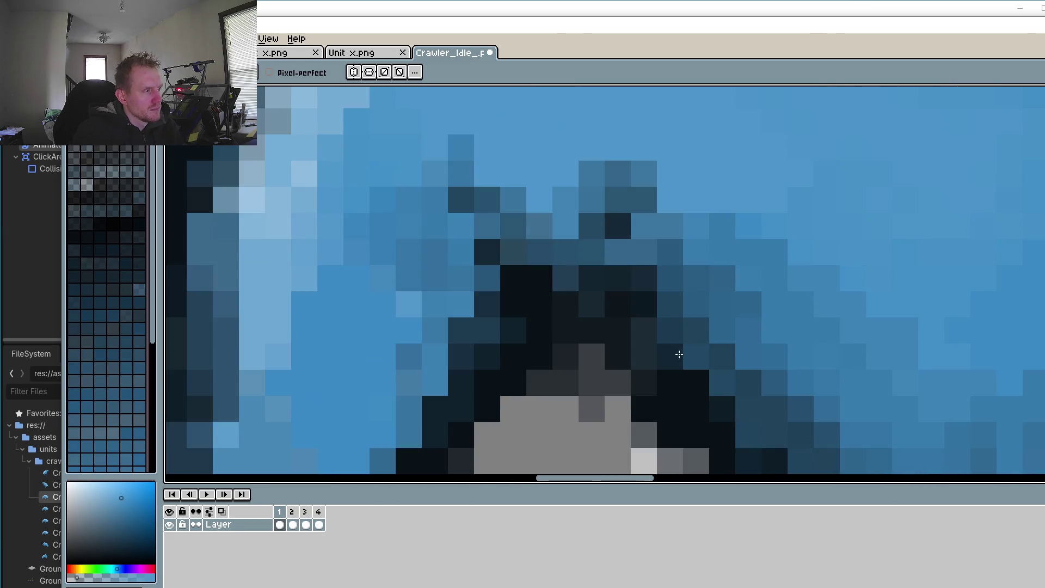
{"action": "key", "text": "ctrl+z"}
{"action": "key", "text": "ctrl+z"}
{"action": "key", "text": "ctrl+z"}
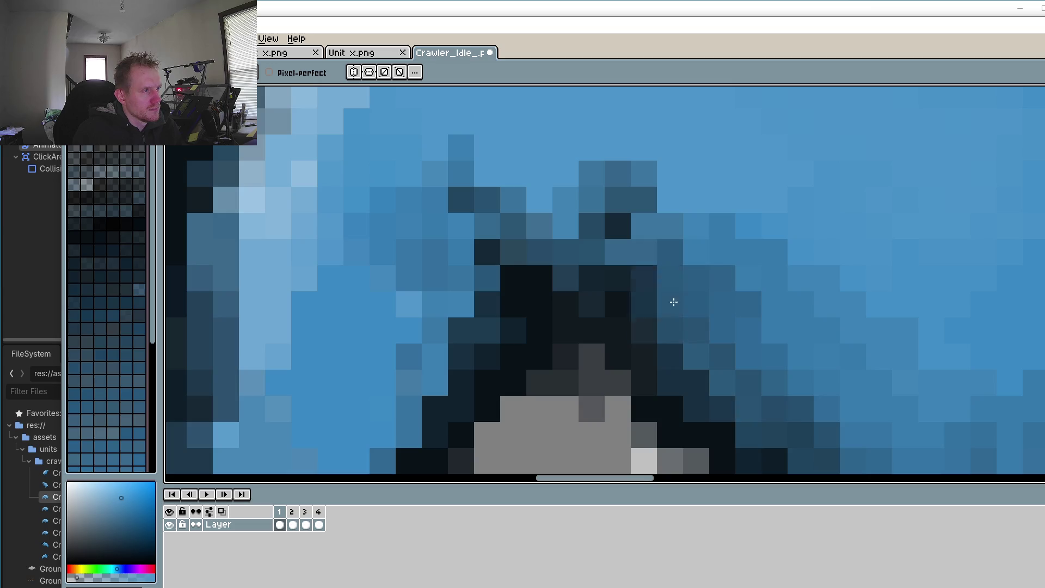
{"action": "key", "text": "ctrl+z"}
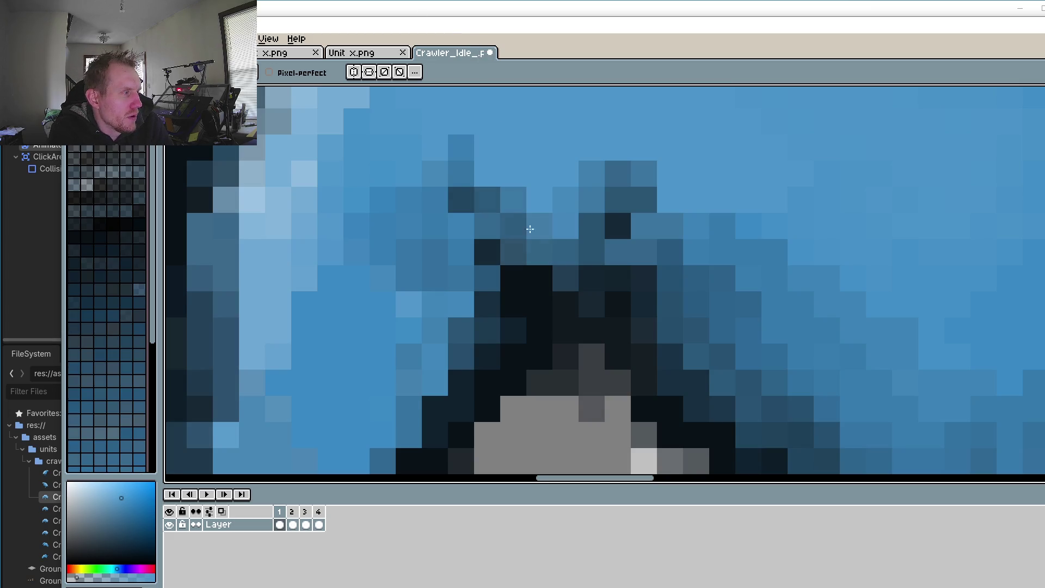
Step: Sample a blue from the artwork and darken one pixel beside the dark outline
{"action": "scroll", "coordinate": [729, 208], "scroll_direction": "down", "scroll_amount": 2}
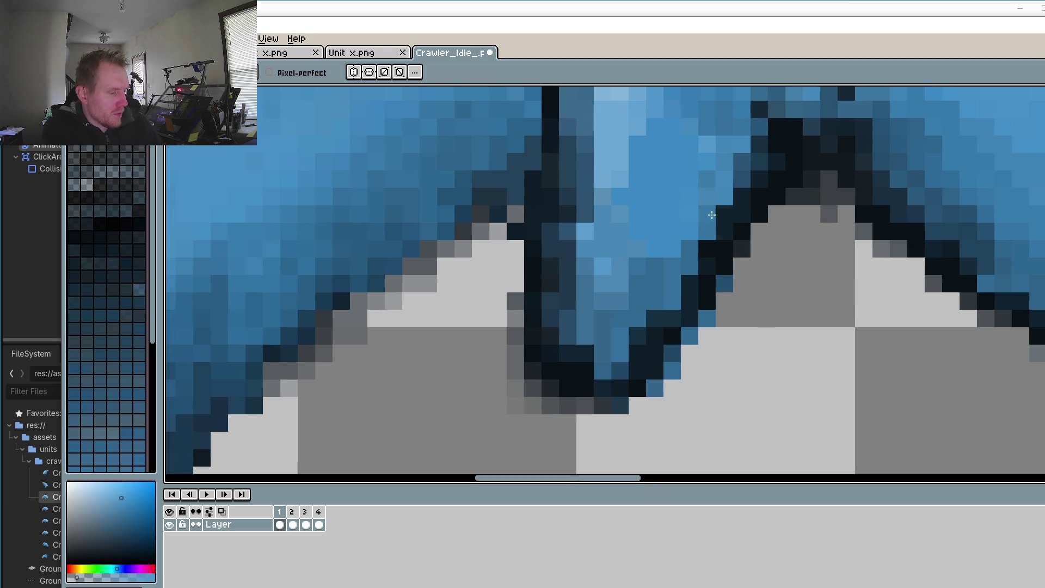
{"action": "key", "text": "o"}
{"action": "left_click", "coordinate": [714, 224]}
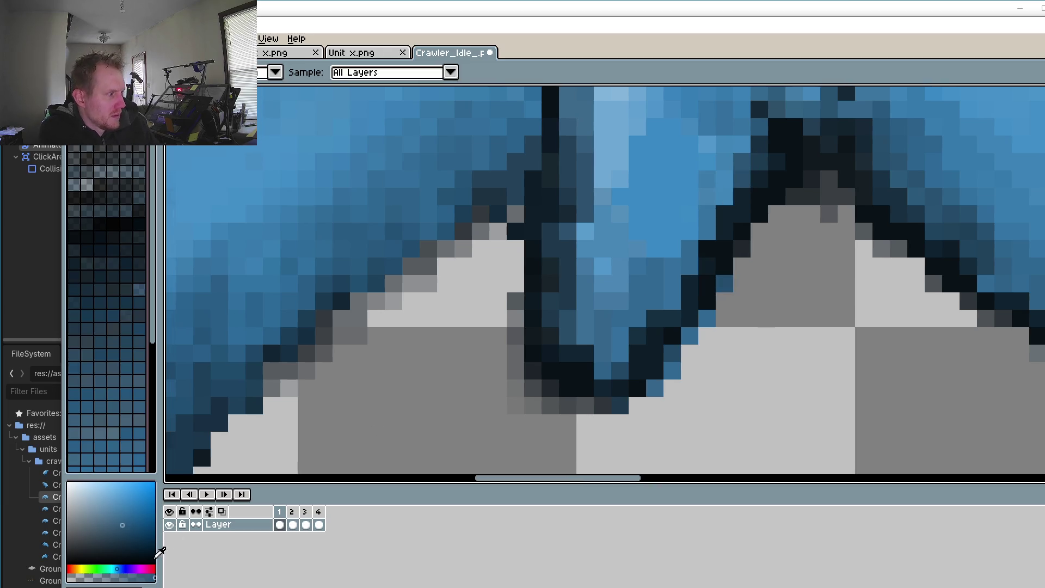
{"action": "key", "text": "b"}
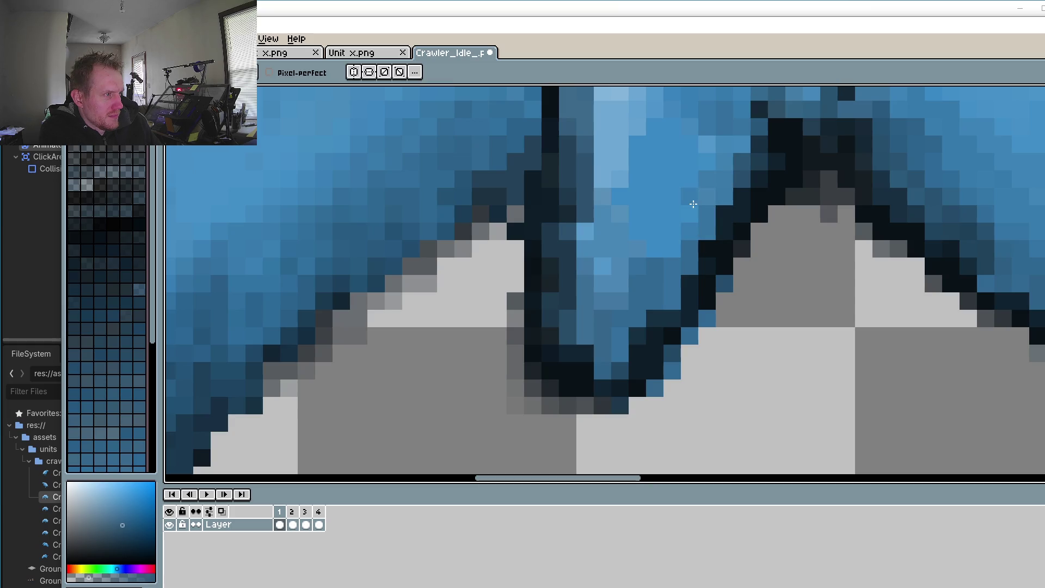
{"action": "left_click", "coordinate": [689, 216]}
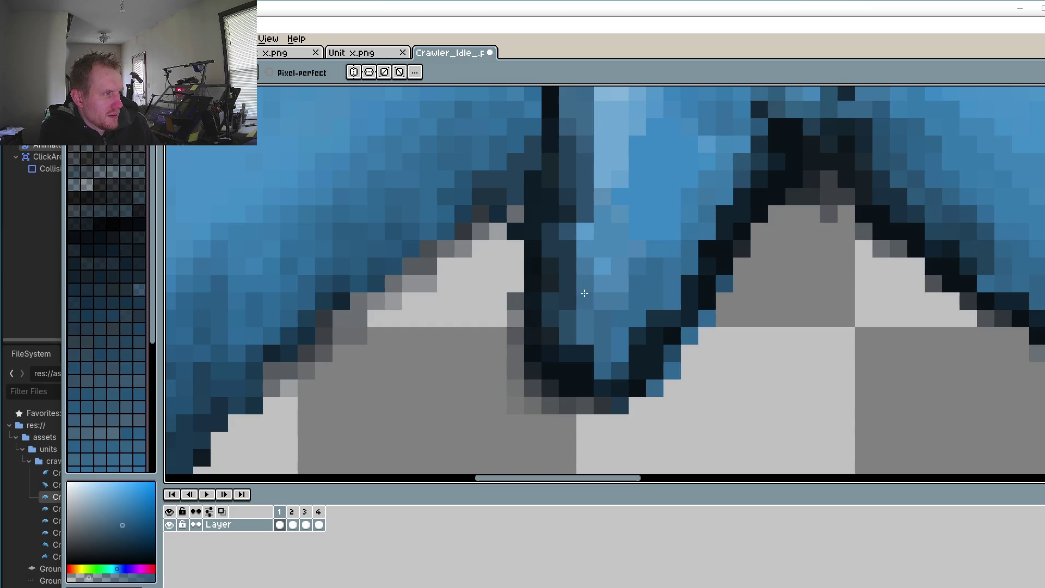
Step: Darken the ear flap's notch pixel and fill three pixels near the ear tip with medium blue
{"action": "scroll", "coordinate": [777, 279], "scroll_direction": "up", "scroll_amount": 3}
{"action": "scroll", "coordinate": [777, 280], "scroll_direction": "right", "scroll_amount": 4}
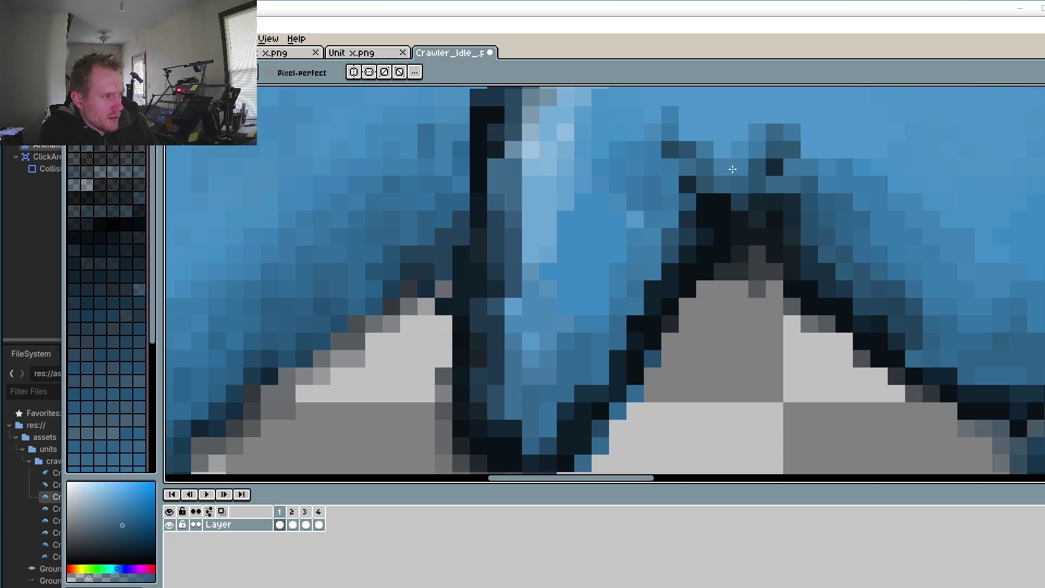
{"action": "scroll", "coordinate": [702, 147], "scroll_direction": "down", "scroll_amount": 3}
{"action": "scroll", "coordinate": [670, 157], "scroll_direction": "up", "scroll_amount": 3}
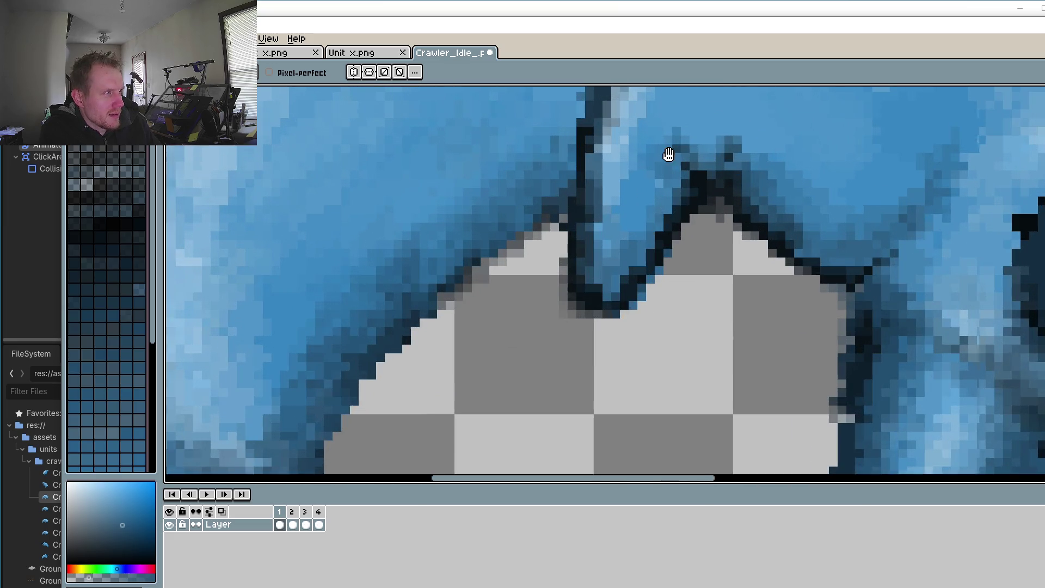
{"action": "left_click", "coordinate": [662, 180]}
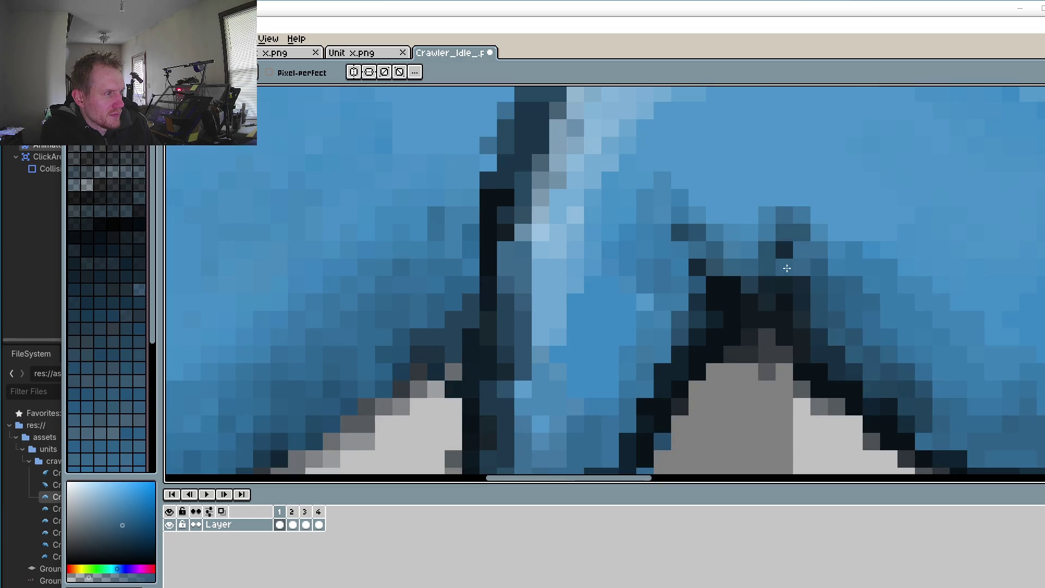
{"action": "left_click", "coordinate": [802, 198]}
{"action": "left_click", "coordinate": [784, 197]}
{"action": "left_click", "coordinate": [818, 215]}
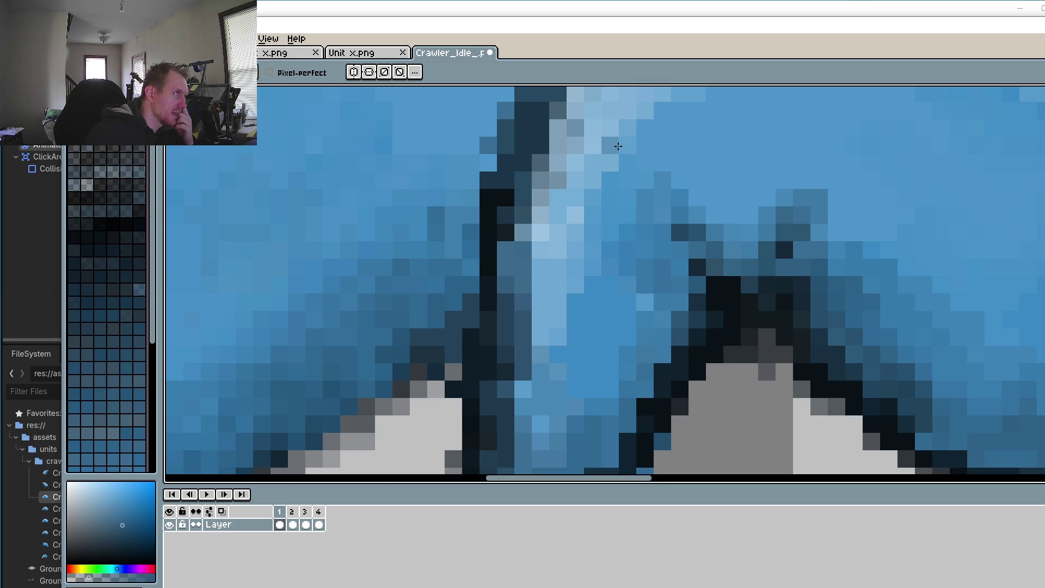
Step: Sample the dark outline colour and redraw it along the ear flap's inner and left edges
{"action": "scroll", "coordinate": [559, 203], "scroll_direction": "down", "scroll_amount": 3}
{"action": "scroll", "coordinate": [598, 305], "scroll_direction": "up", "scroll_amount": 3}
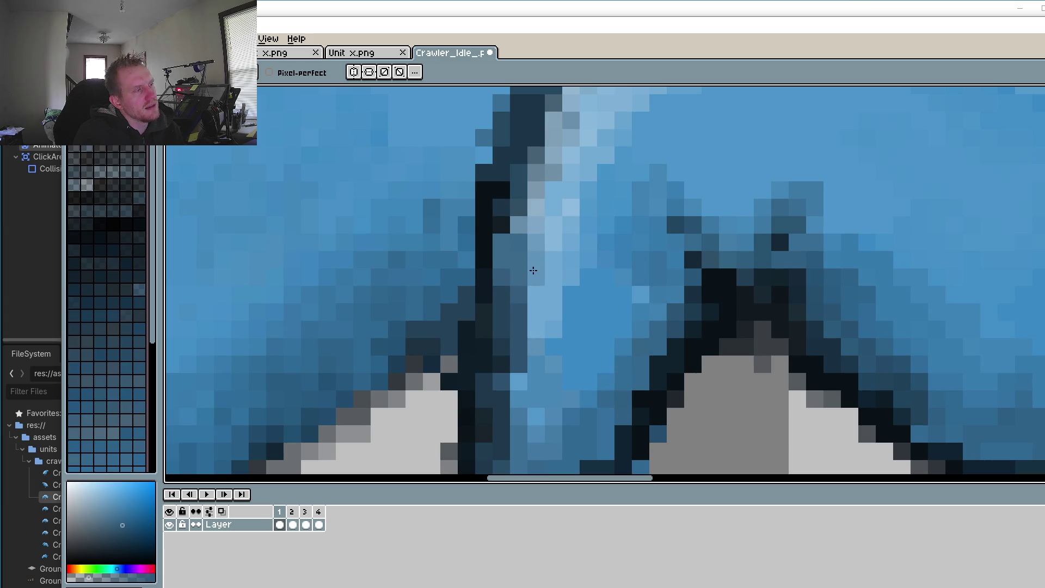
{"action": "scroll", "coordinate": [533, 275], "scroll_direction": "up", "scroll_amount": 3}
{"action": "mouse_move", "coordinate": [569, 191]}
{"action": "left_mouse_down"}
{"action": "mouse_move", "coordinate": [553, 220]}
{"action": "mouse_move", "coordinate": [526, 235]}
{"action": "left_mouse_up"}
{"action": "scroll", "coordinate": [695, 264], "scroll_direction": "down", "scroll_amount": 3}
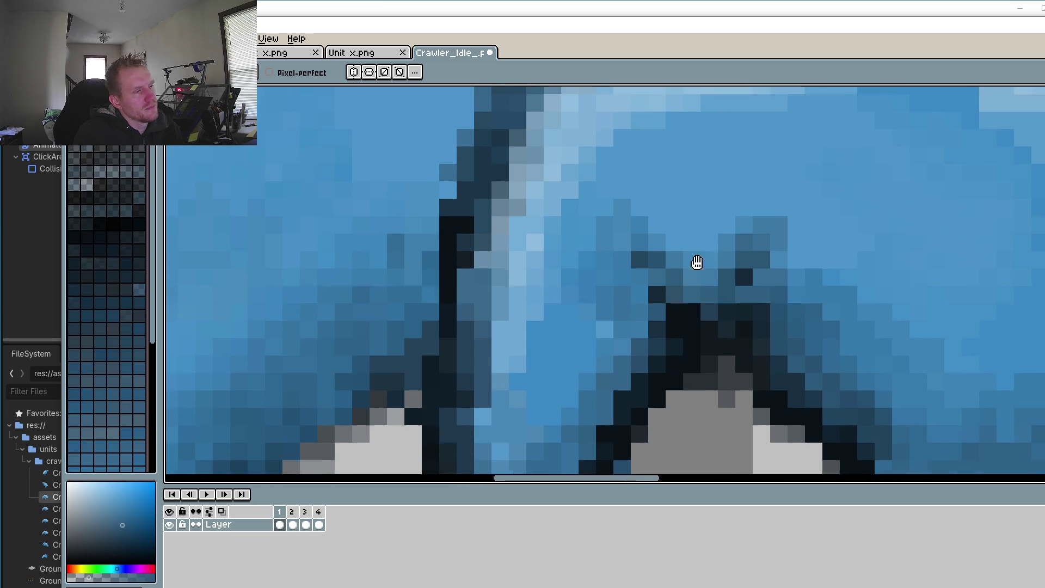
{"action": "key", "text": "o"}
{"action": "left_click", "coordinate": [695, 326]}
{"action": "key", "text": "b"}
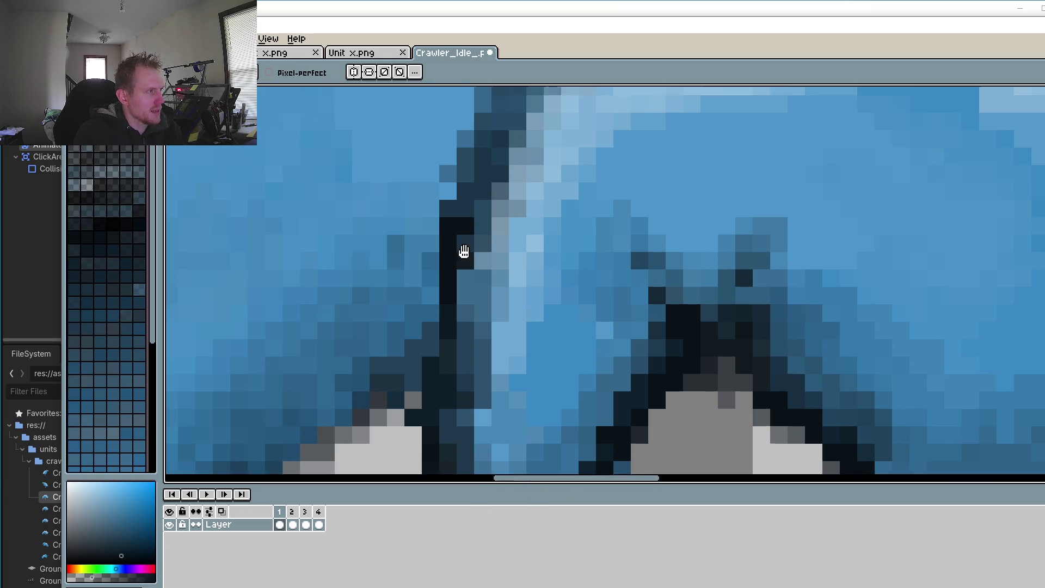
{"action": "scroll", "coordinate": [462, 252], "scroll_direction": "up", "scroll_amount": 3}
{"action": "mouse_move", "coordinate": [503, 159]}
{"action": "left_mouse_down"}
{"action": "mouse_move", "coordinate": [445, 214]}
{"action": "mouse_move", "coordinate": [417, 326]}
{"action": "left_mouse_up"}
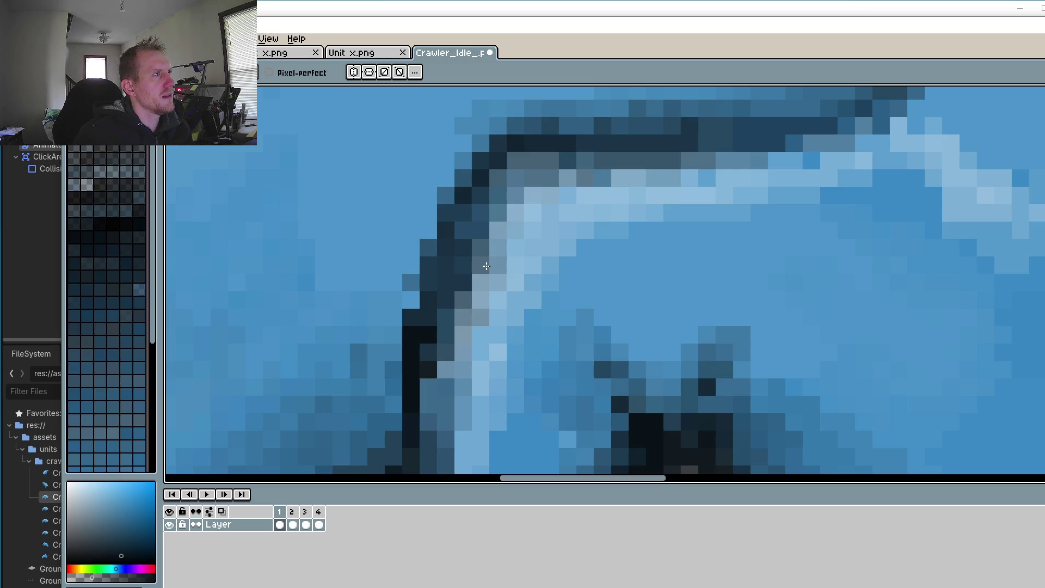
Step: Pick a lighter blue from the ear and lighten one pixel on its edge
{"action": "mouse_move", "coordinate": [841, 392]}
{"action": "left_mouse_down"}
{"action": "mouse_move", "coordinate": [811, 359]}
{"action": "mouse_move", "coordinate": [782, 357]}
{"action": "left_mouse_up"}
{"action": "key", "text": "o"}
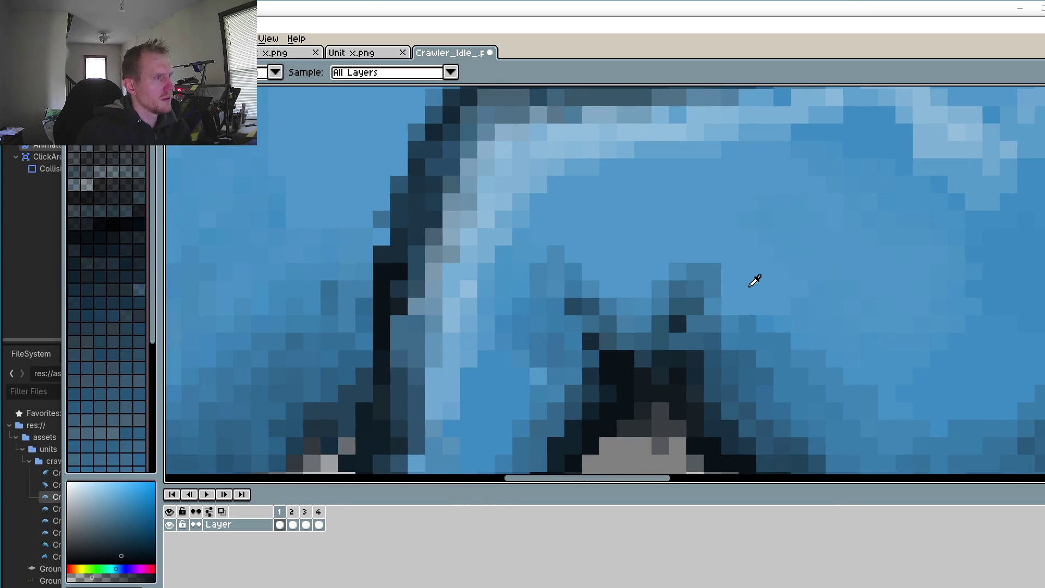
{"action": "left_click", "coordinate": [764, 275]}
{"action": "key", "text": "b"}
{"action": "left_click", "coordinate": [716, 276]}
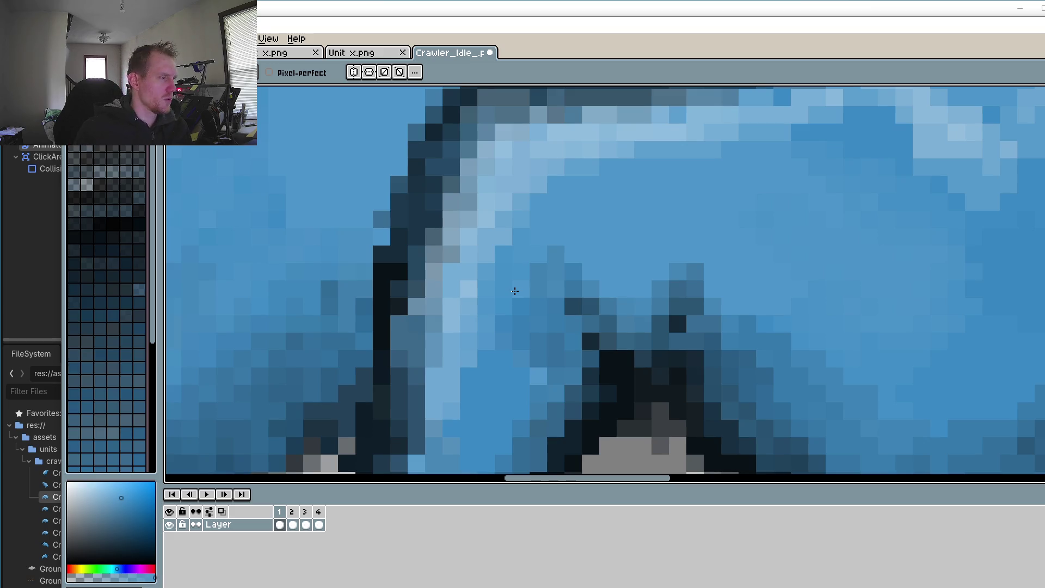
Step: Sample a medium blue from the artwork as the drawing colour
{"action": "left_click_drag", "start_coordinate": [521, 358], "coordinate": [539, 333]}
{"action": "key", "text": "o"}
{"action": "left_click", "coordinate": [493, 348]}
{"action": "key", "text": "b"}
{"action": "scroll", "coordinate": [491, 339], "scroll_direction": "down", "scroll_amount": 3}
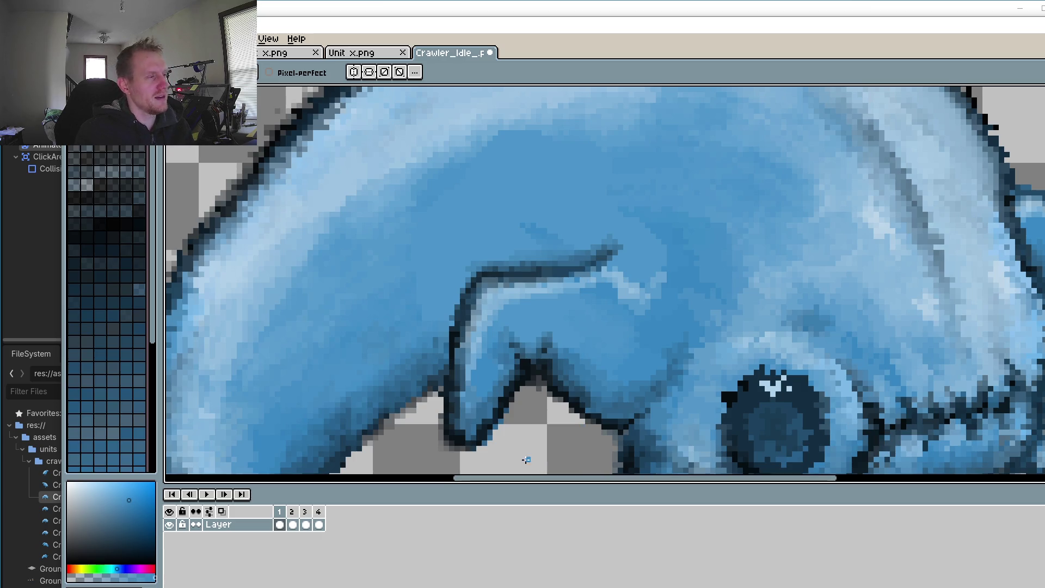
Step: Make the light highlight blue semi-transparent and stroke it over the dark ear line
{"action": "left_click_drag", "start_coordinate": [470, 337], "coordinate": [530, 256]}
{"action": "scroll", "coordinate": [529, 256], "scroll_direction": "up", "scroll_amount": 3}
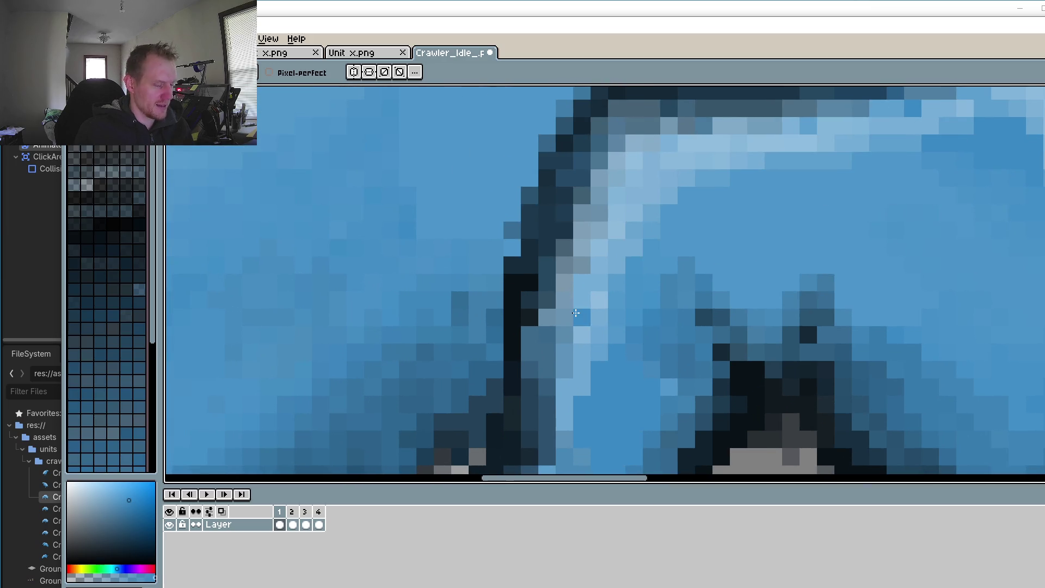
{"action": "key", "text": "i"}
{"action": "left_click", "coordinate": [616, 215]}
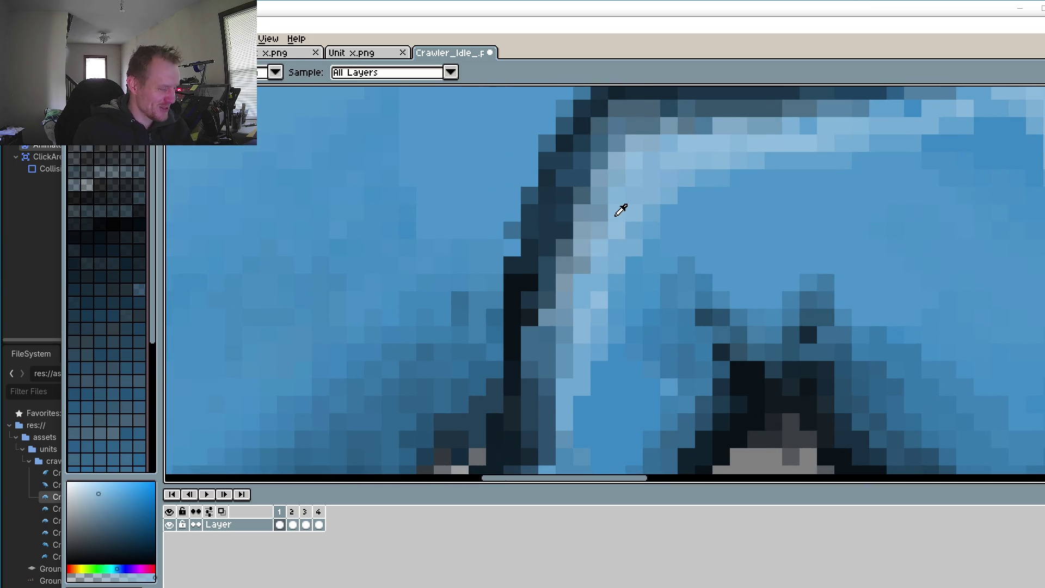
{"action": "key", "text": "b"}
{"action": "left_click", "coordinate": [82, 577]}
{"action": "mouse_move", "coordinate": [569, 253]}
{"action": "left_mouse_down"}
{"action": "mouse_move", "coordinate": [565, 231]}
{"action": "mouse_move", "coordinate": [546, 247]}
{"action": "mouse_move", "coordinate": [547, 381]}
{"action": "mouse_move", "coordinate": [542, 305]}
{"action": "mouse_move", "coordinate": [535, 384]}
{"action": "left_mouse_up"}
Step: Preview frame 2 of the animation and return to frame 1
{"action": "scroll", "coordinate": [540, 374], "scroll_direction": "down", "scroll_amount": 2}
{"action": "scroll", "coordinate": [550, 365], "scroll_direction": "up", "scroll_amount": 3}
{"action": "scroll", "coordinate": [575, 365], "scroll_direction": "down", "scroll_amount": 4}
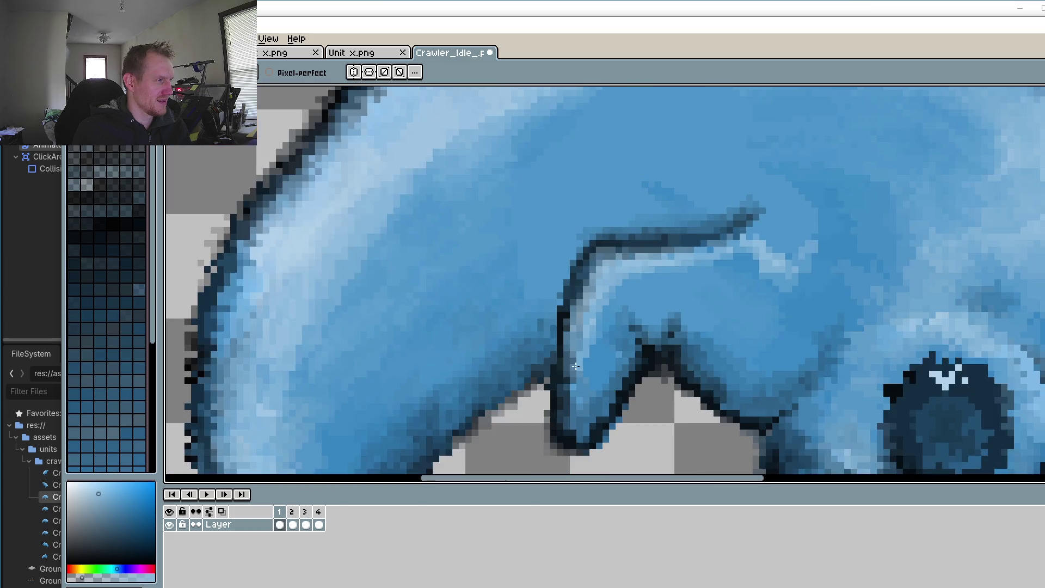
{"action": "scroll", "coordinate": [585, 362], "scroll_direction": "down", "scroll_amount": 2}
{"action": "scroll", "coordinate": [604, 346], "scroll_direction": "up", "scroll_amount": 2}
{"action": "scroll", "coordinate": [653, 226], "scroll_direction": "down", "scroll_amount": 2}
{"action": "scroll", "coordinate": [653, 225], "scroll_direction": "up", "scroll_amount": 1}
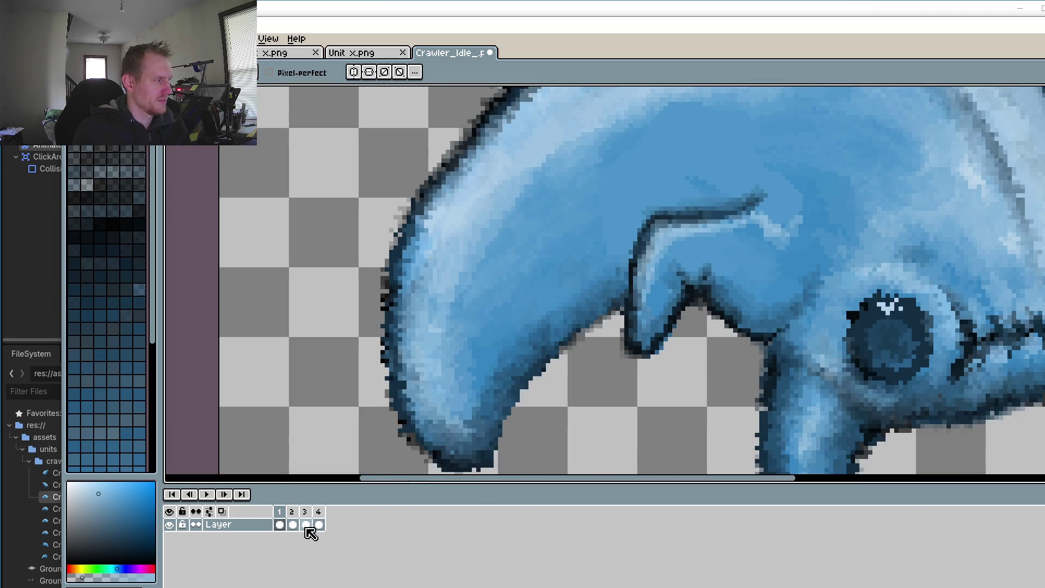
{"action": "left_click", "coordinate": [292, 523]}
{"action": "left_click", "coordinate": [279, 522]}
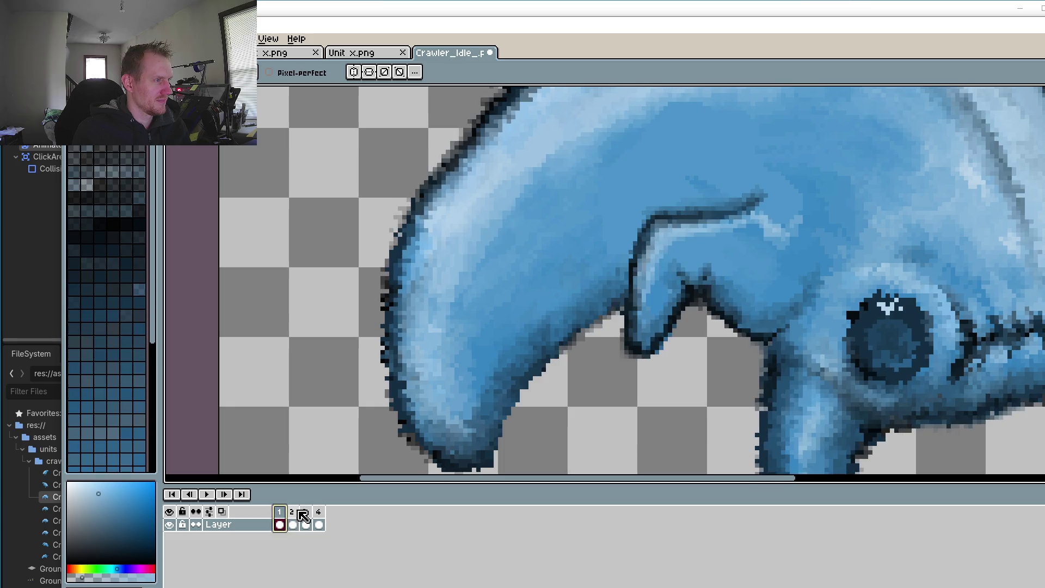
Step: Lighten more pixels along and just below the ear's inner line with the translucent blue
{"action": "scroll", "coordinate": [632, 259], "scroll_direction": "up", "scroll_amount": 1}
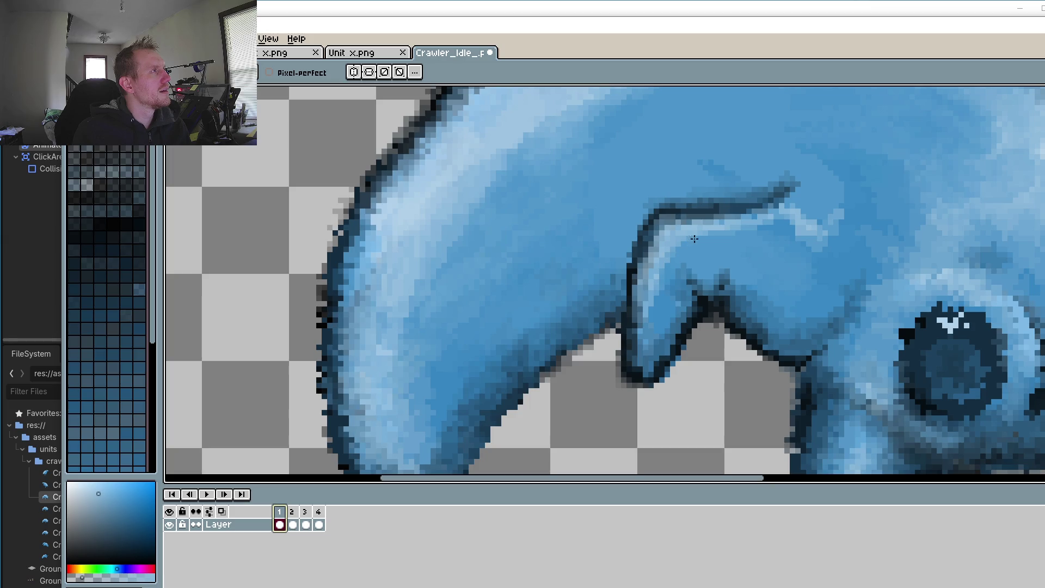
{"action": "scroll", "coordinate": [680, 256], "scroll_direction": "up", "scroll_amount": 2}
{"action": "left_click_drag", "start_coordinate": [648, 328], "coordinate": [636, 235]}
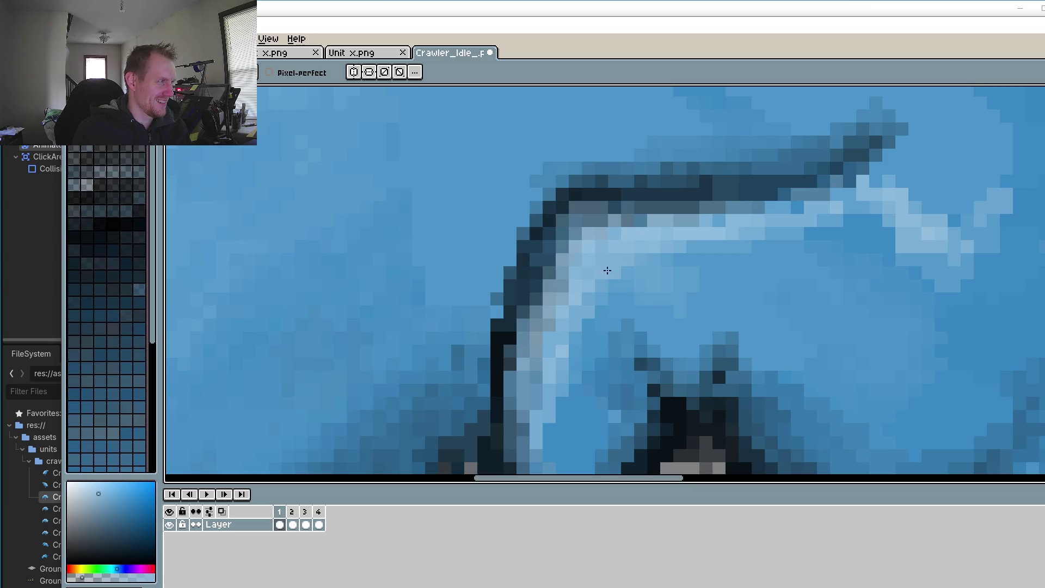
{"action": "mouse_move", "coordinate": [558, 336]}
{"action": "left_mouse_down"}
{"action": "mouse_move", "coordinate": [604, 362]}
{"action": "mouse_move", "coordinate": [601, 340]}
{"action": "mouse_move", "coordinate": [626, 363]}
{"action": "mouse_move", "coordinate": [573, 352]}
{"action": "mouse_move", "coordinate": [630, 342]}
{"action": "left_mouse_up"}
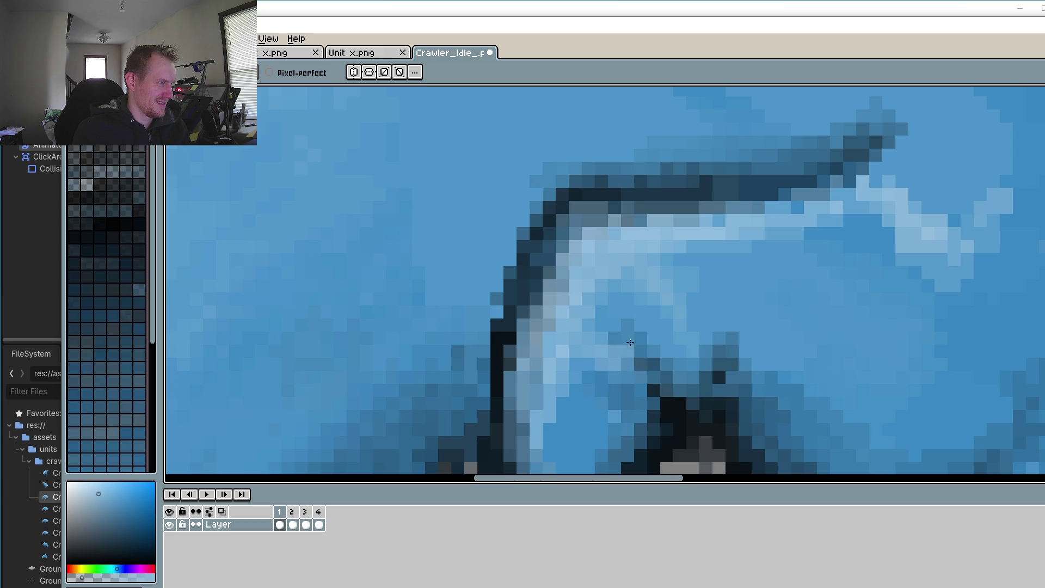
{"action": "left_click", "coordinate": [613, 337]}
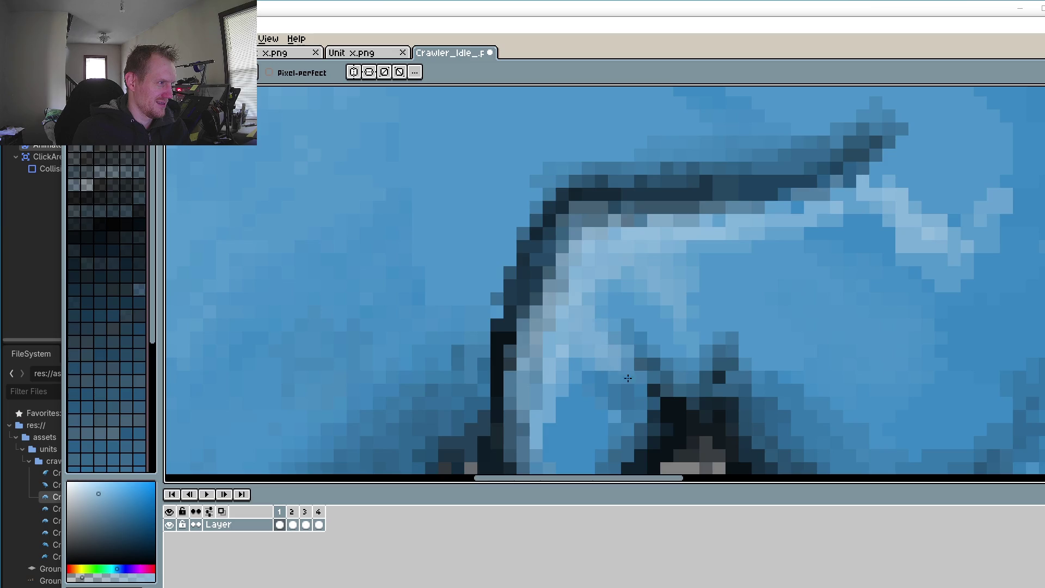
{"action": "scroll", "coordinate": [699, 421], "scroll_direction": "down", "scroll_amount": 3}
{"action": "scroll", "coordinate": [596, 387], "scroll_direction": "down", "scroll_amount": 3}
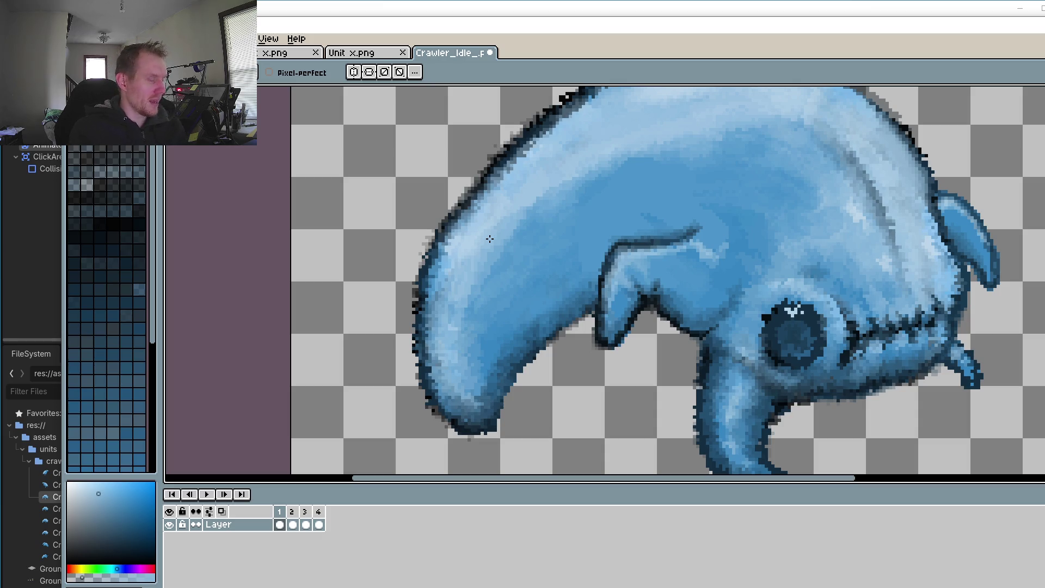
Step: Eyedrop the mid blue from the creature's back as the Pencil colour
{"action": "key", "text": "i"}
{"action": "left_click", "coordinate": [532, 246]}
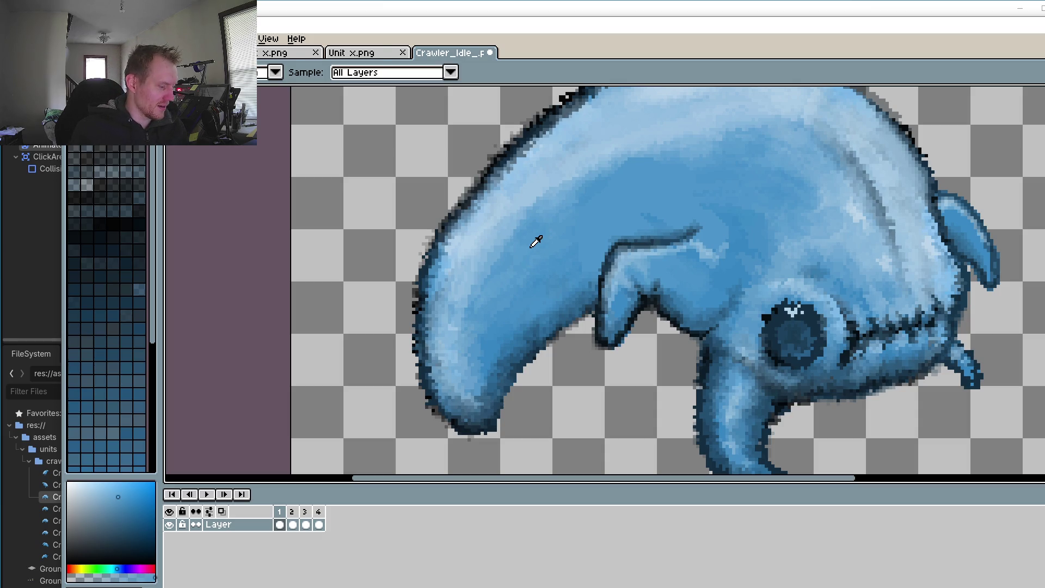
{"action": "key", "text": "b"}
Step: Zoom and pan around frame 1 to inspect the shaded crawler
{"action": "scroll", "coordinate": [505, 241], "scroll_direction": "up", "scroll_amount": 3}
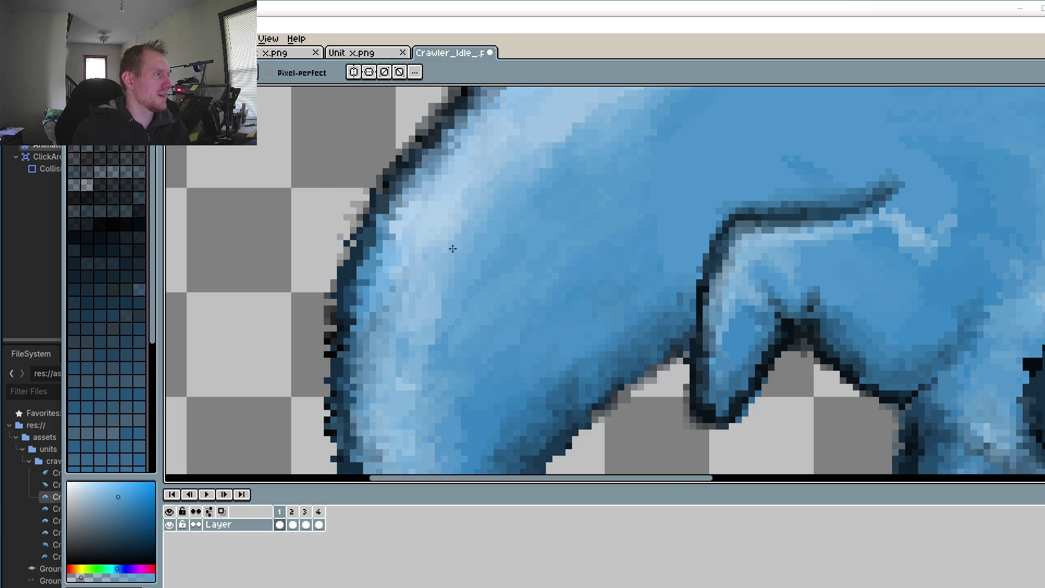
{"action": "scroll", "coordinate": [462, 241], "scroll_direction": "up", "scroll_amount": 2}
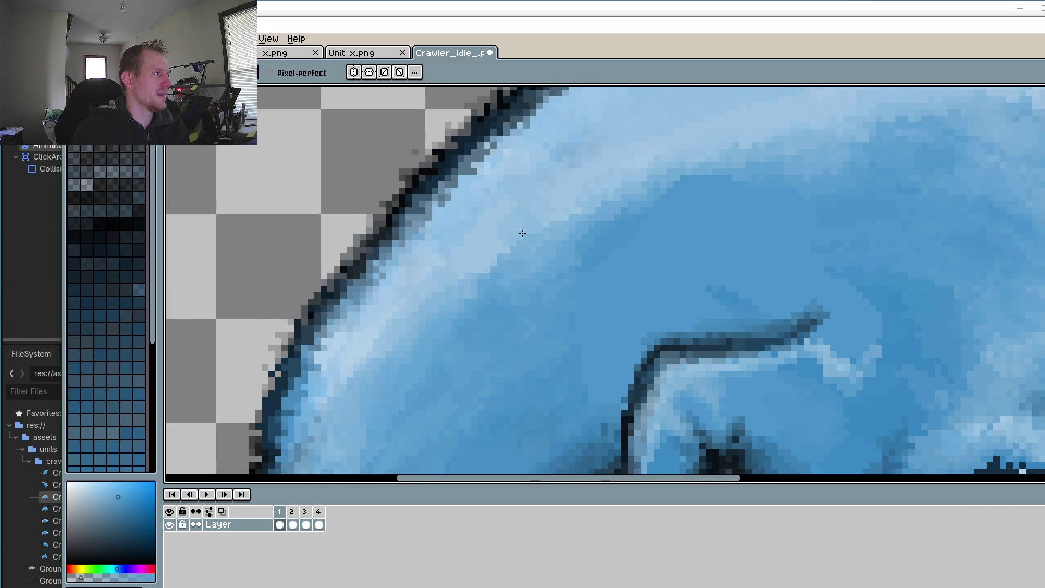
{"action": "scroll", "coordinate": [605, 245], "scroll_direction": "down", "scroll_amount": 2}
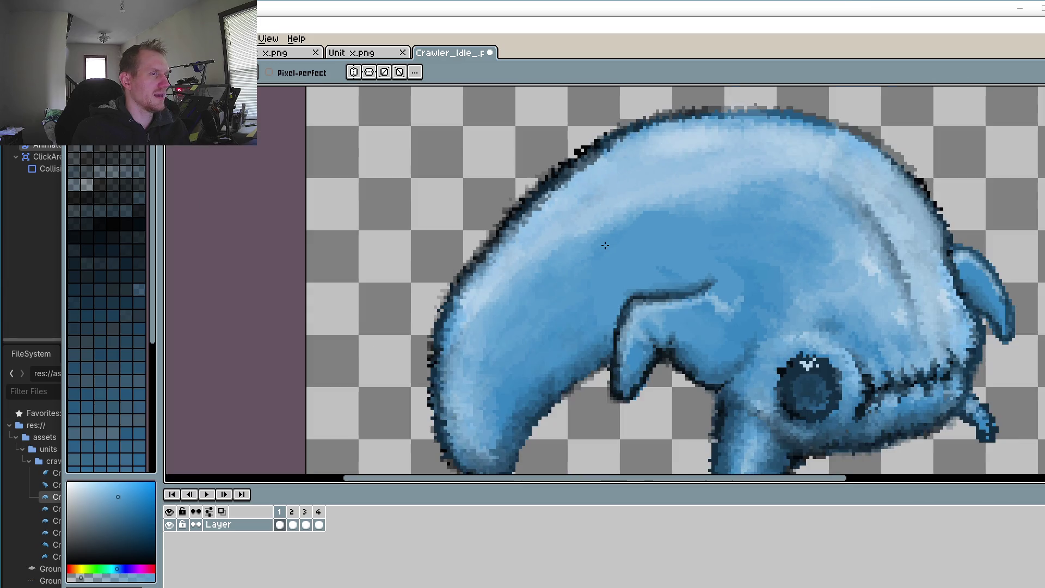
{"action": "scroll", "coordinate": [678, 271], "scroll_direction": "up", "scroll_amount": 2}
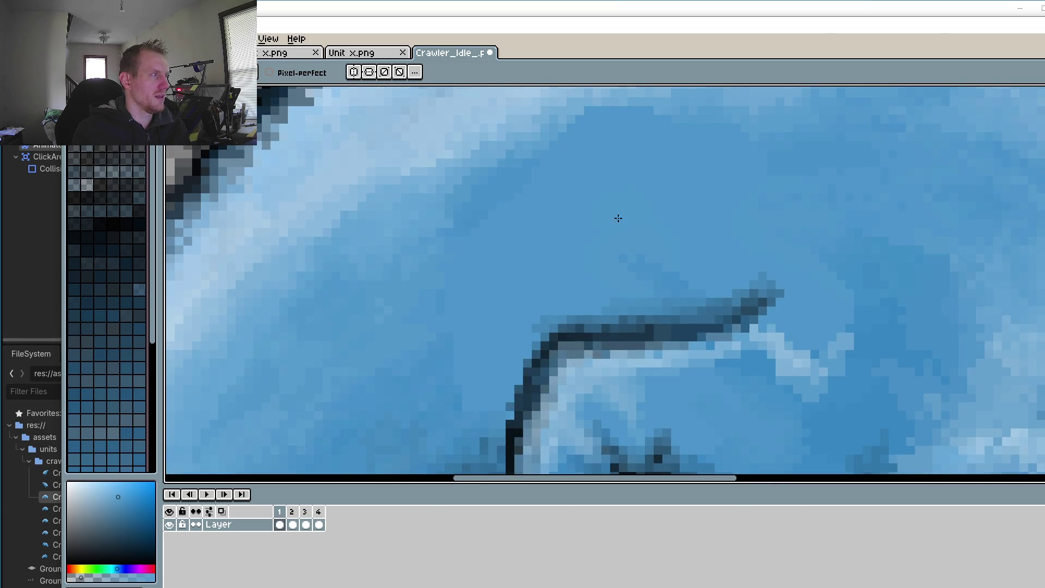
{"action": "scroll", "coordinate": [427, 279], "scroll_direction": "down", "scroll_amount": 3}
{"action": "scroll", "coordinate": [511, 276], "scroll_direction": "left", "scroll_amount": 5}
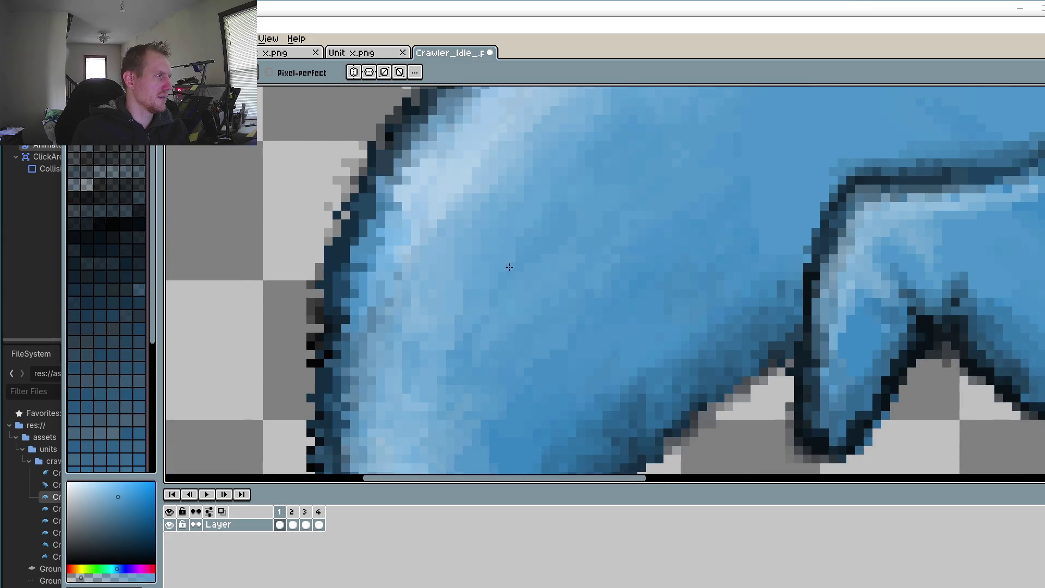
{"action": "scroll", "coordinate": [503, 289], "scroll_direction": "down", "scroll_amount": 4}
{"action": "scroll", "coordinate": [503, 288], "scroll_direction": "left", "scroll_amount": 1}
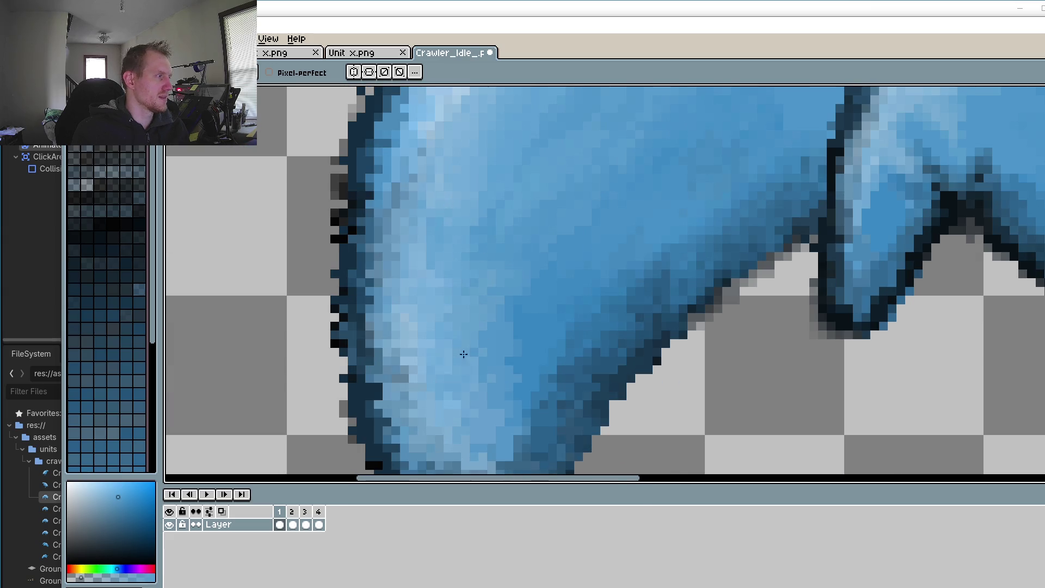
{"action": "scroll", "coordinate": [484, 271], "scroll_direction": "up", "scroll_amount": 2}
{"action": "scroll", "coordinate": [484, 270], "scroll_direction": "right", "scroll_amount": 1}
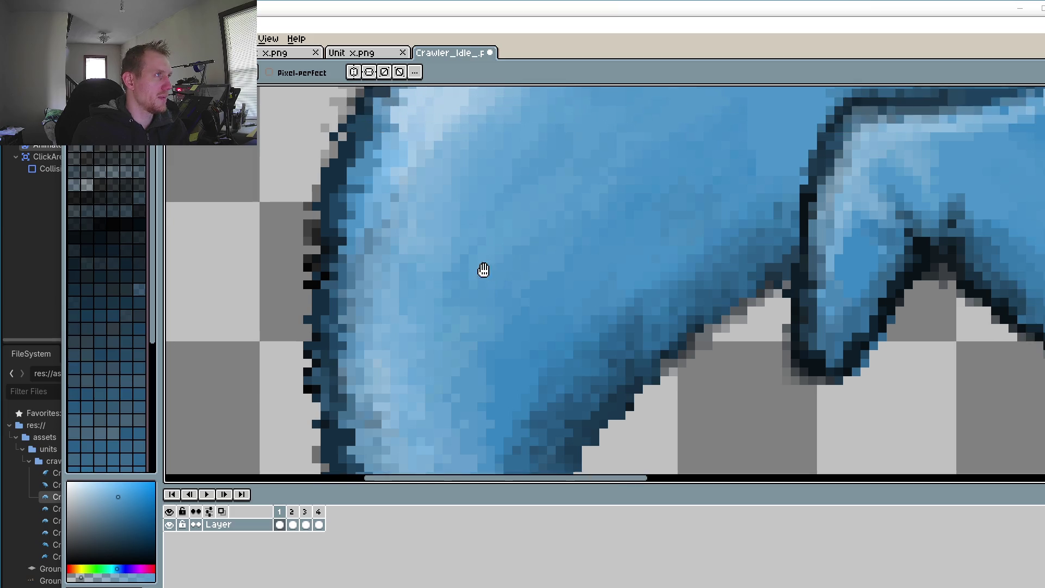
{"action": "scroll", "coordinate": [497, 240], "scroll_direction": "down", "scroll_amount": 2}
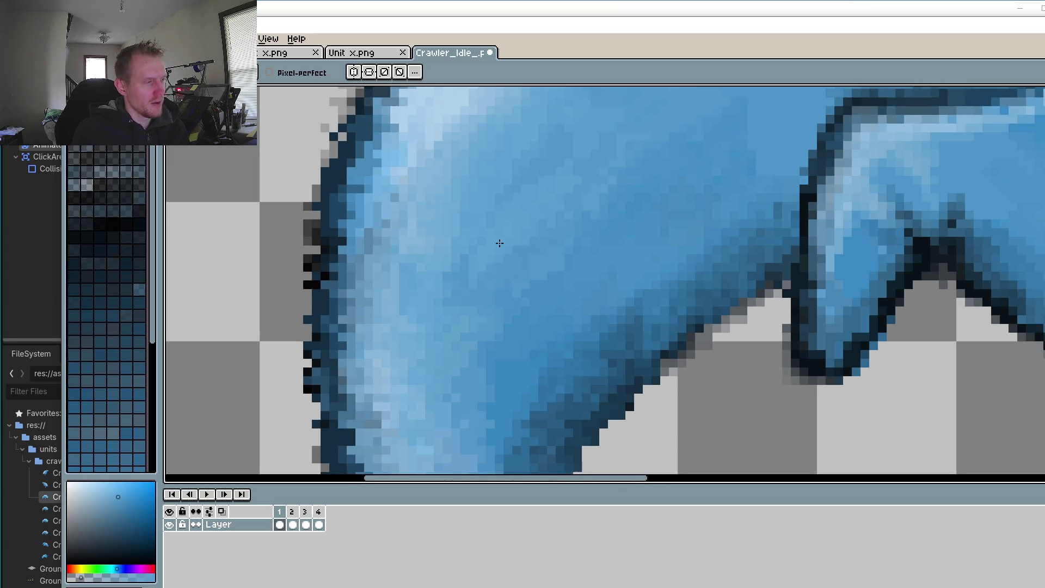
{"action": "scroll", "coordinate": [474, 345], "scroll_direction": "up", "scroll_amount": 1}
{"action": "scroll", "coordinate": [567, 215], "scroll_direction": "down", "scroll_amount": 1}
{"action": "scroll", "coordinate": [547, 215], "scroll_direction": "down", "scroll_amount": 3}
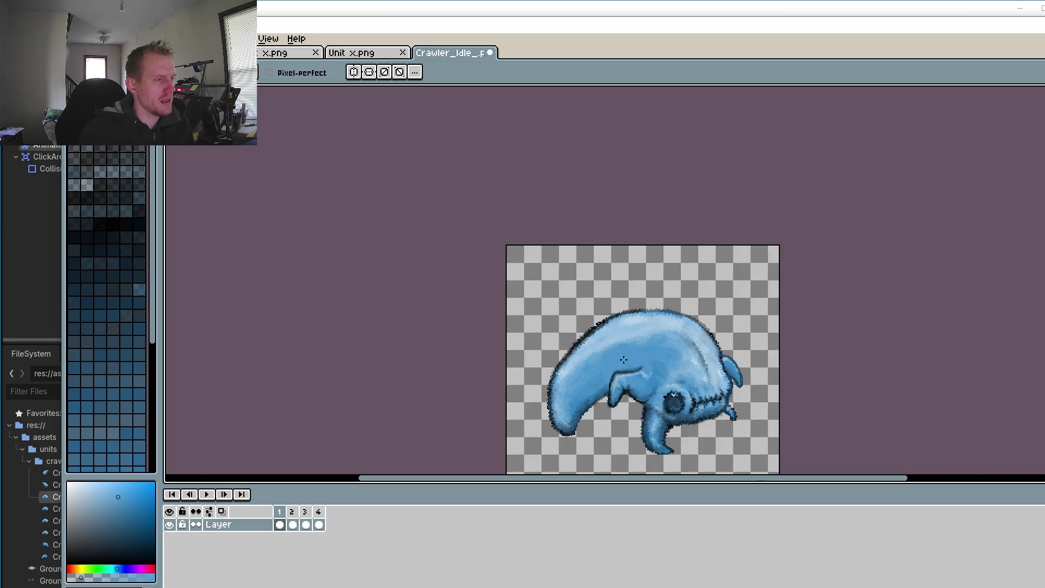
{"action": "scroll", "coordinate": [624, 360], "scroll_direction": "up", "scroll_amount": 5}
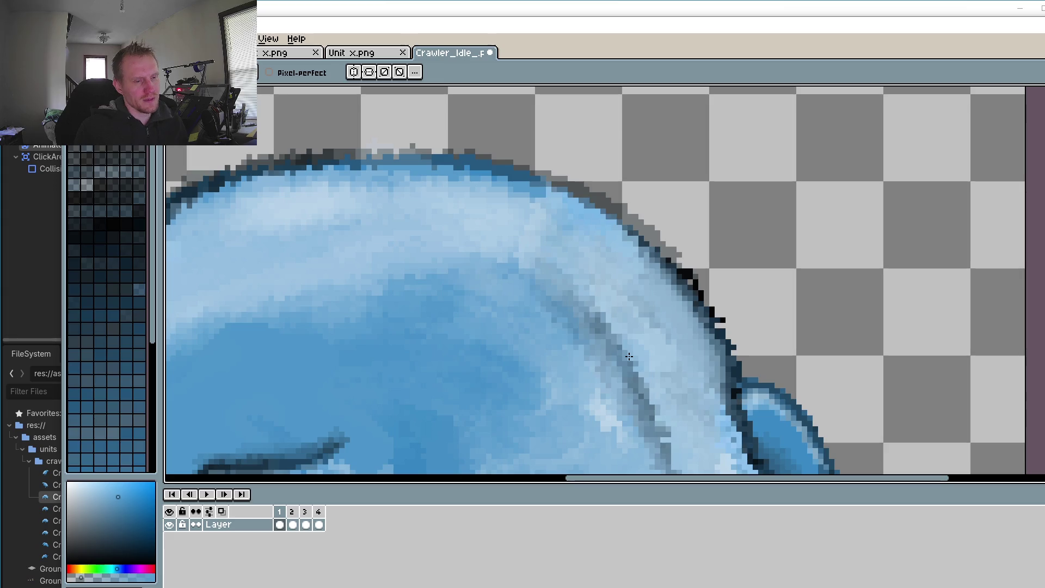
Step: Add black pixels to the back's edge outline, undoing an accidental black blob
{"action": "scroll", "coordinate": [719, 326], "scroll_direction": "up", "scroll_amount": 3}
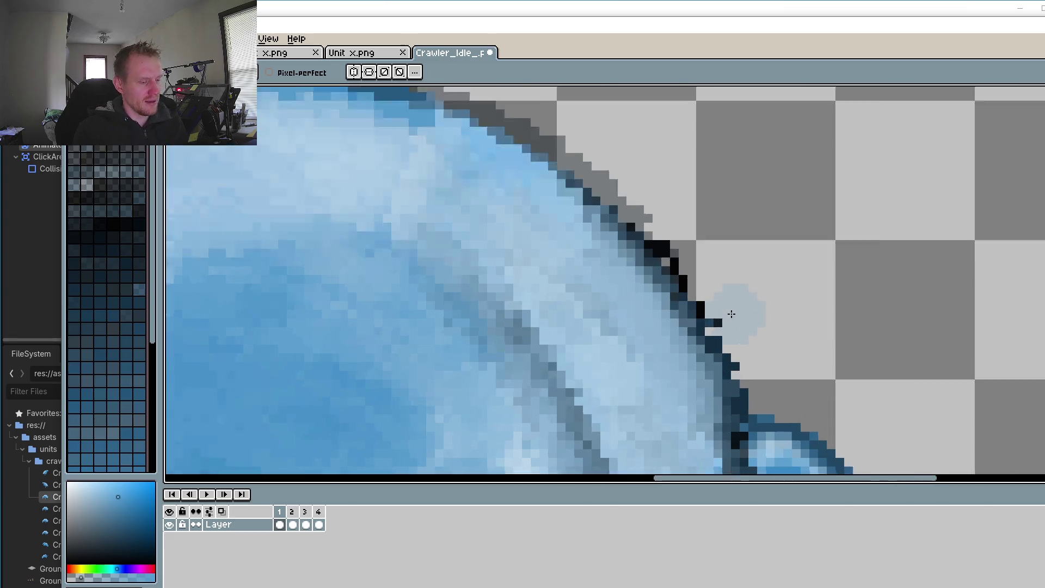
{"action": "left_click", "coordinate": [714, 329]}
{"action": "key", "text": "i"}
{"action": "left_click", "coordinate": [635, 204]}
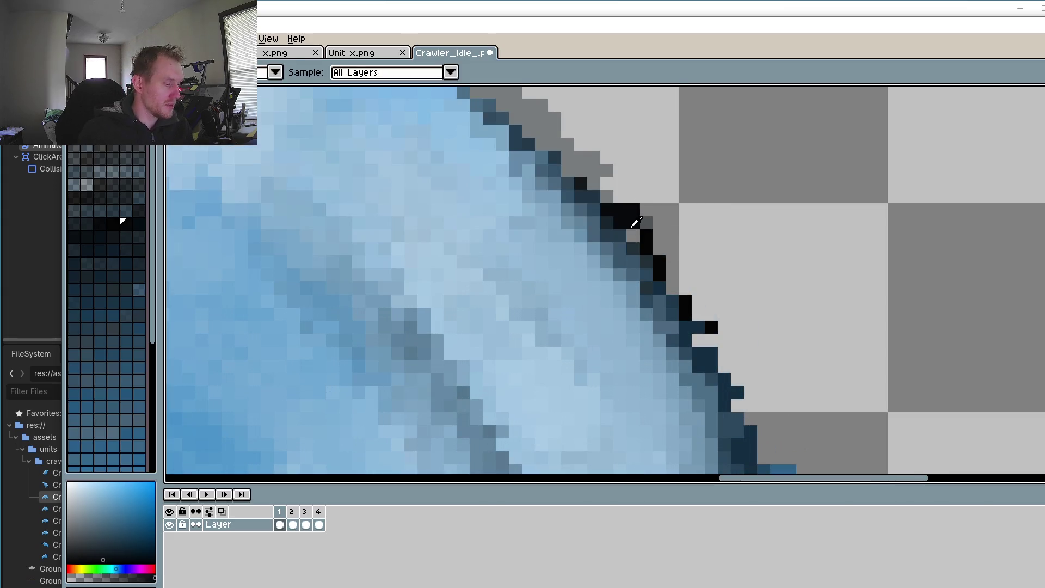
{"action": "key", "text": "b"}
{"action": "left_click", "coordinate": [628, 234]}
{"action": "key", "text": "ctrl+z"}
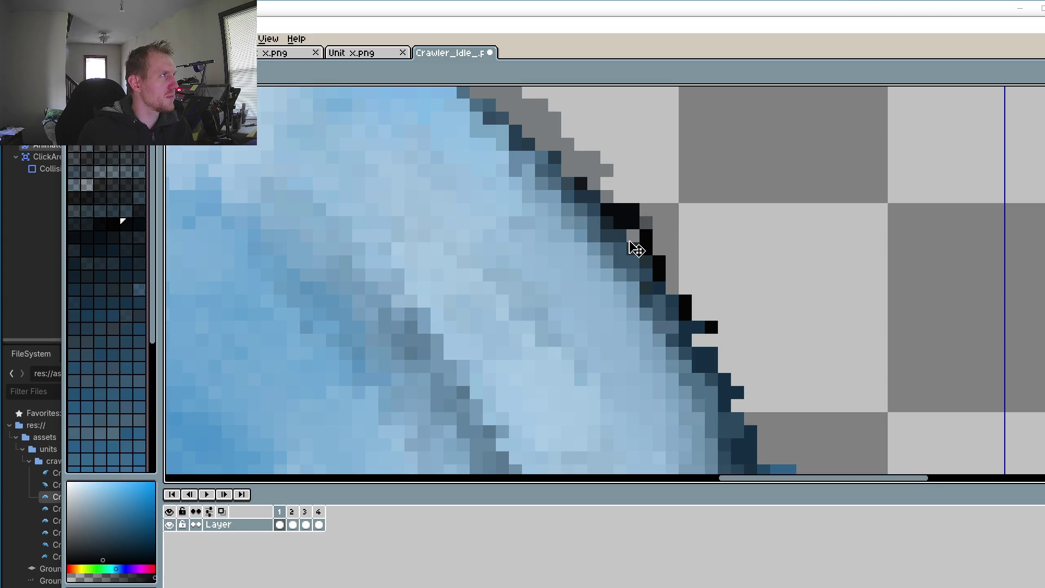
Step: Eyedrop the outline's dark blue and pencil dark pixels up the upper-right back edge
{"action": "scroll", "coordinate": [631, 280], "scroll_direction": "down", "scroll_amount": 5, "text": "ctrl"}
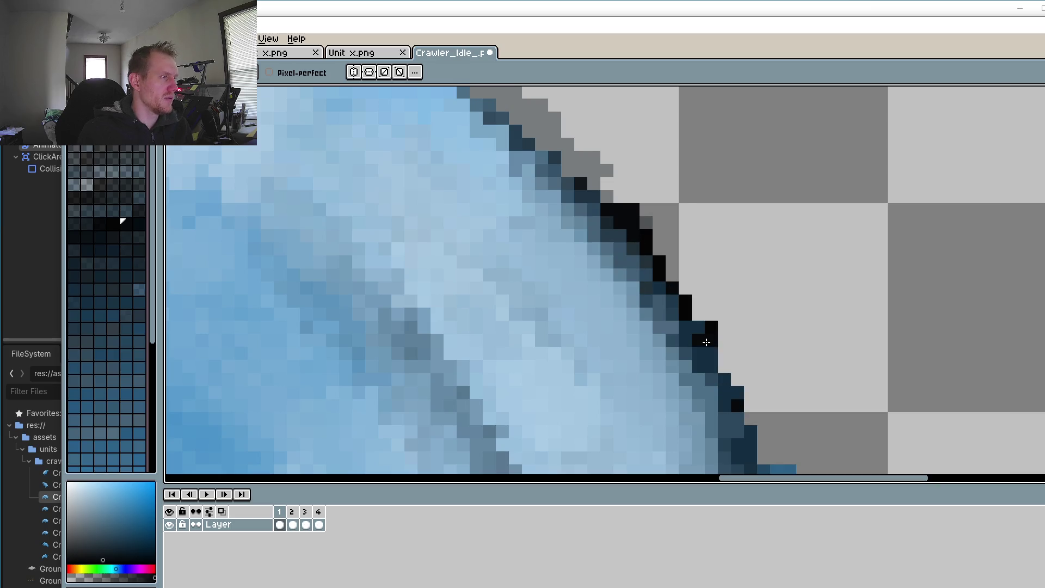
{"action": "left_click", "coordinate": [724, 292], "text": "alt"}
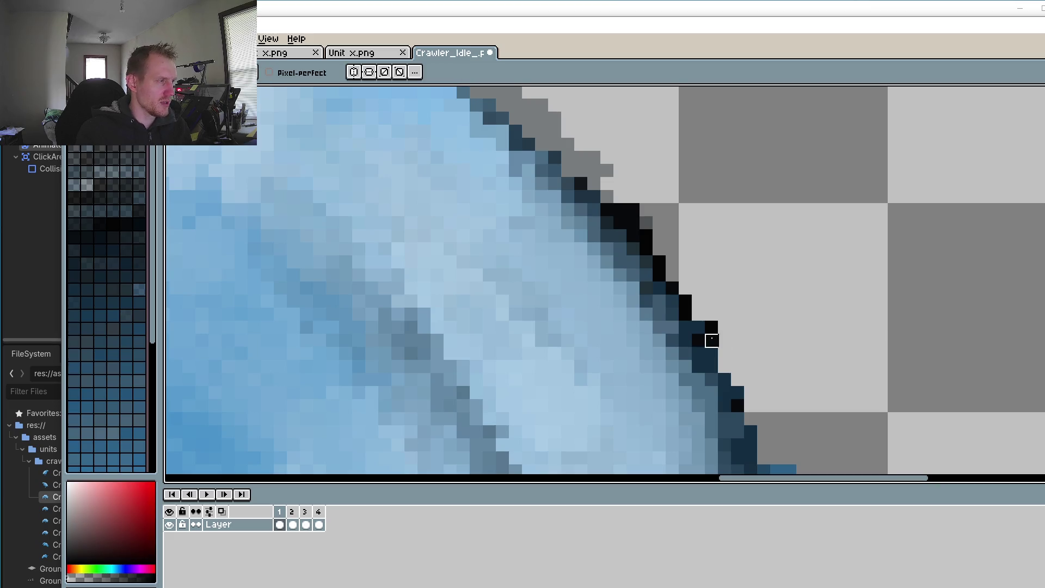
{"action": "key", "text": "alt"}
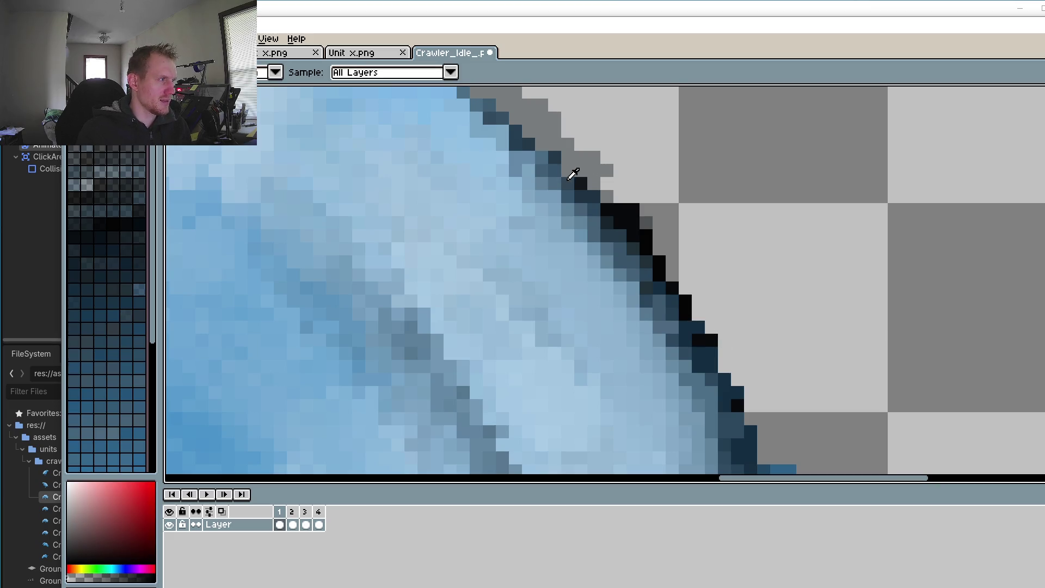
{"action": "left_click", "coordinate": [645, 219], "text": "alt"}
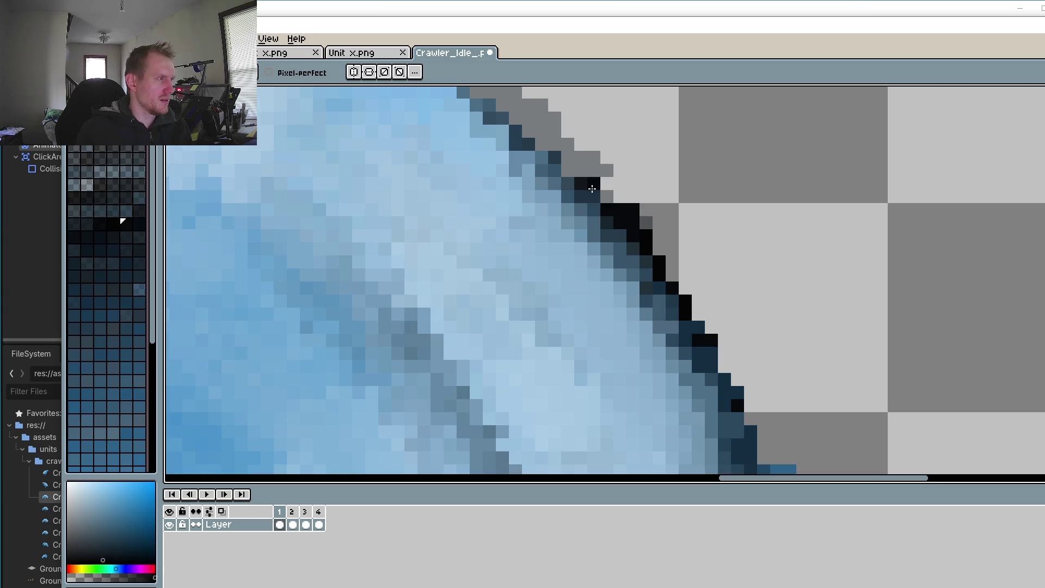
{"action": "left_click_drag", "start_coordinate": [569, 180], "coordinate": [541, 156]}
{"action": "left_click", "coordinate": [460, 118]}
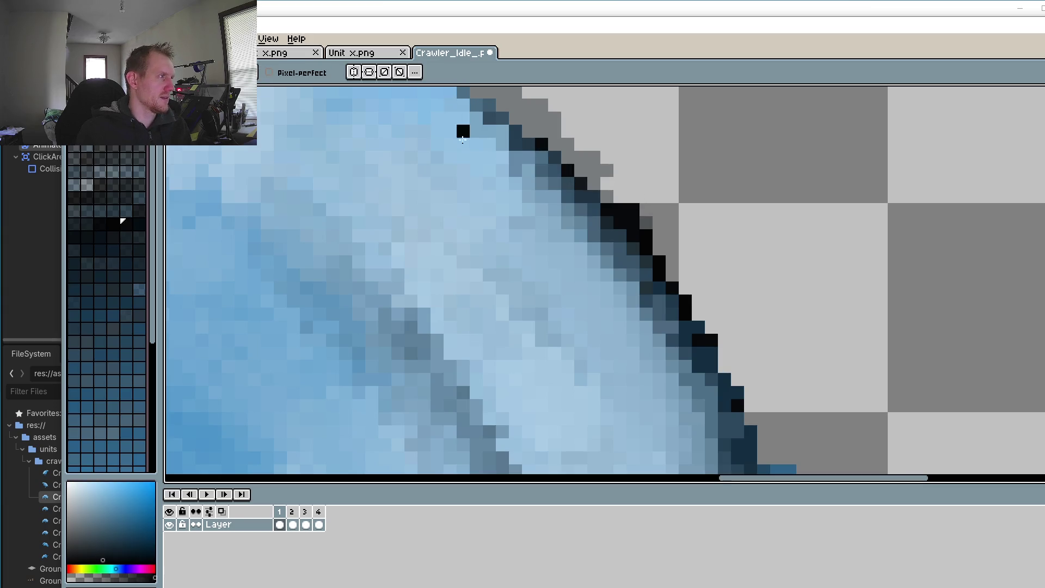
{"action": "scroll", "coordinate": [519, 205], "scroll_direction": "up", "scroll_amount": 3}
{"action": "left_click", "coordinate": [516, 182]}
{"action": "scroll", "coordinate": [660, 262], "scroll_direction": "down", "scroll_amount": 3}
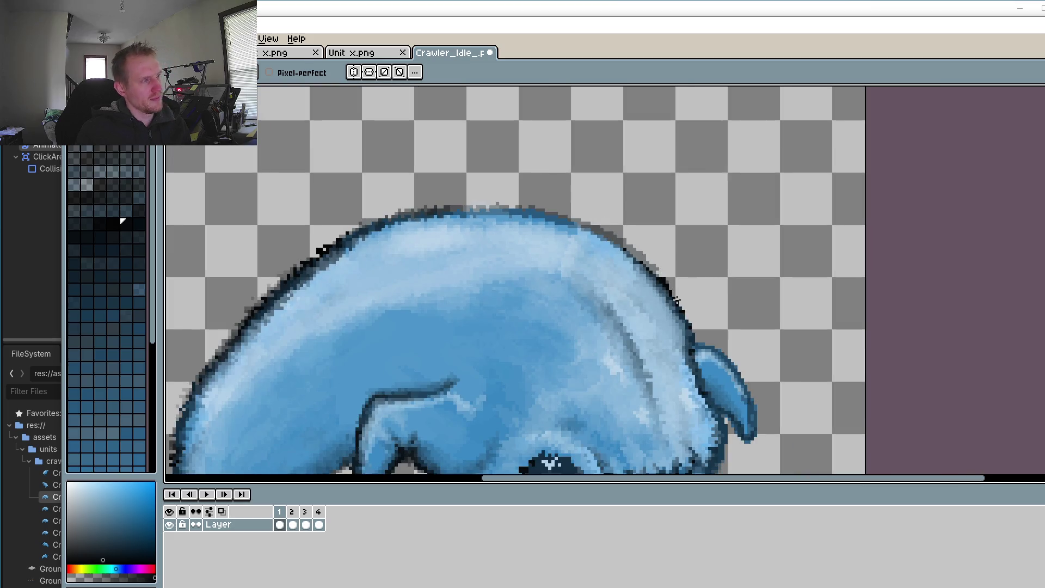
{"action": "scroll", "coordinate": [716, 270], "scroll_direction": "up", "scroll_amount": 3}
{"action": "left_click", "coordinate": [712, 266], "text": "alt"}
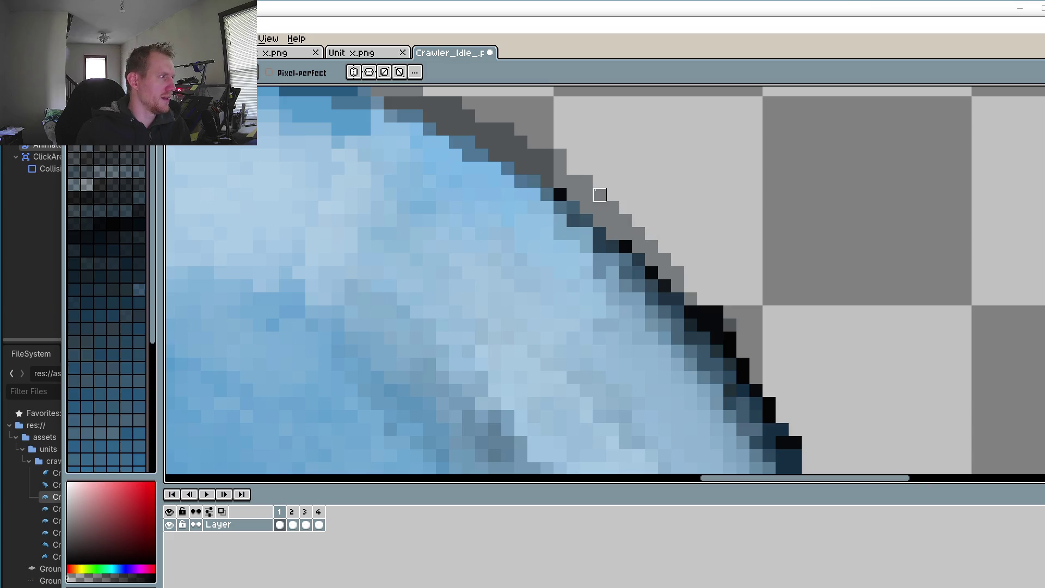
{"action": "scroll", "coordinate": [836, 298], "scroll_direction": "down", "scroll_amount": 3}
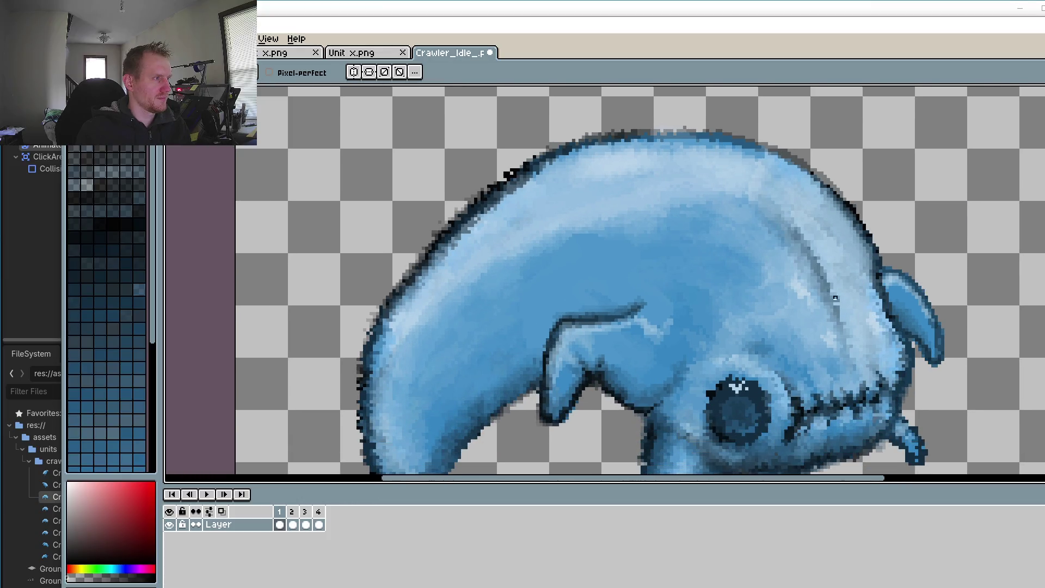
Step: Sample the underside's dark blue and darken a few pixels below the eye
{"action": "scroll", "coordinate": [456, 274], "scroll_direction": "up", "scroll_amount": 3}
{"action": "scroll", "coordinate": [439, 227], "scroll_direction": "down", "scroll_amount": 2}
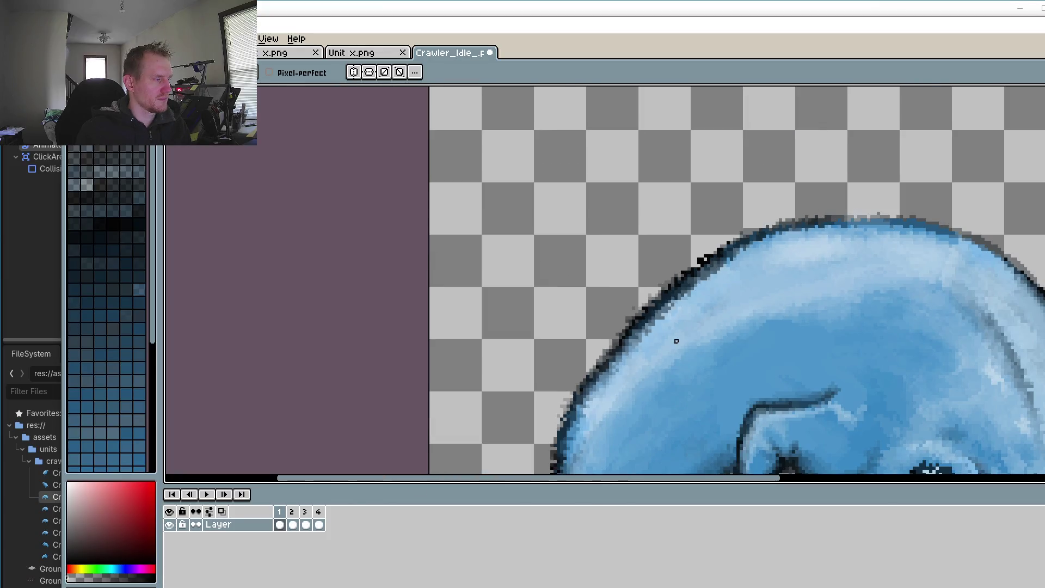
{"action": "scroll", "coordinate": [738, 325], "scroll_direction": "down", "scroll_amount": 2}
{"action": "scroll", "coordinate": [605, 288], "scroll_direction": "up", "scroll_amount": 3}
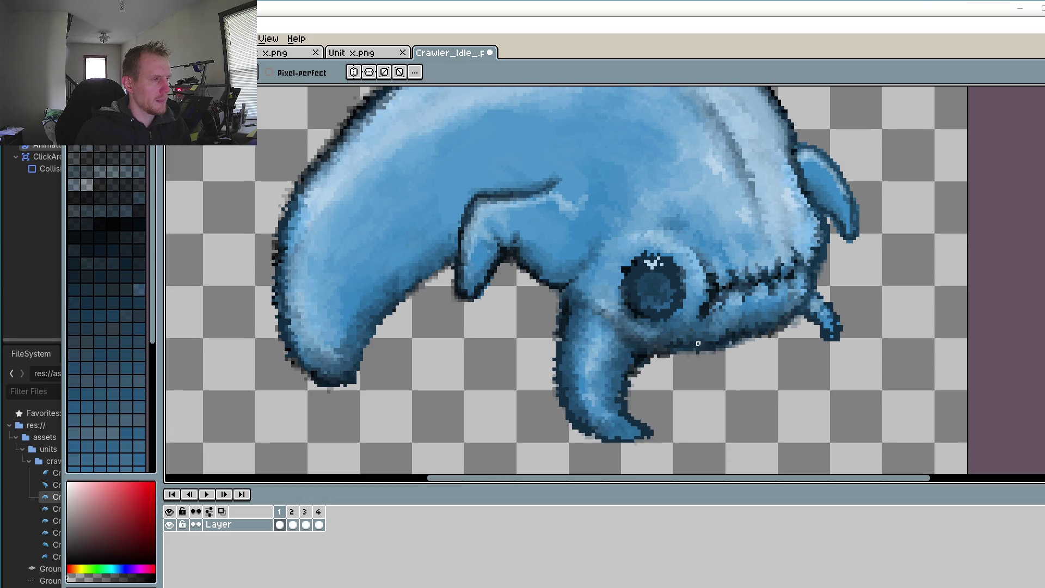
{"action": "scroll", "coordinate": [627, 364], "scroll_direction": "up", "scroll_amount": 2}
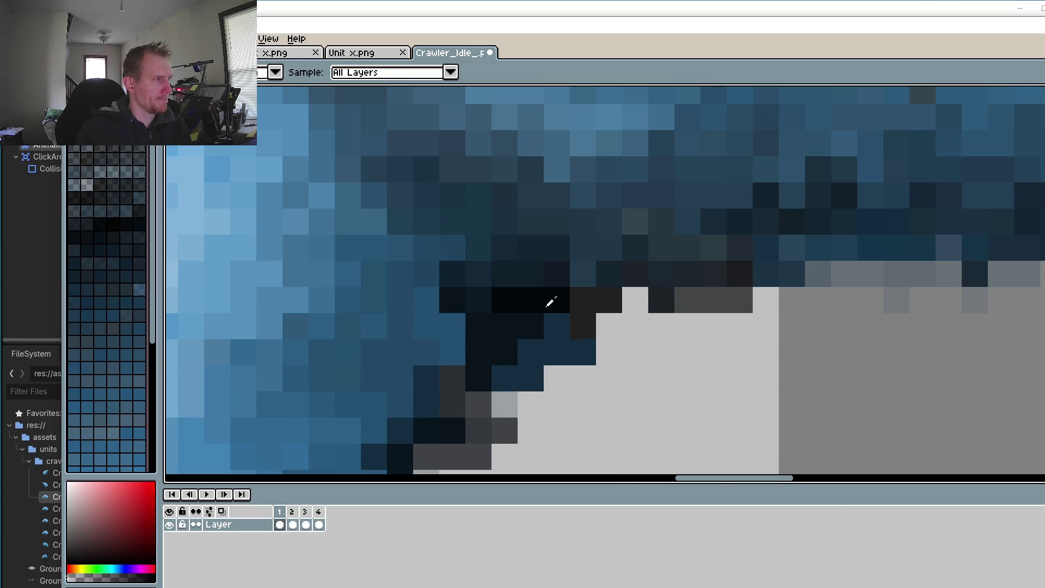
{"action": "left_click", "coordinate": [648, 288], "text": "alt"}
{"action": "scroll", "coordinate": [816, 248], "scroll_direction": "down", "scroll_amount": 2}
{"action": "scroll", "coordinate": [817, 240], "scroll_direction": "up", "scroll_amount": 2}
{"action": "left_click", "coordinate": [898, 189]}
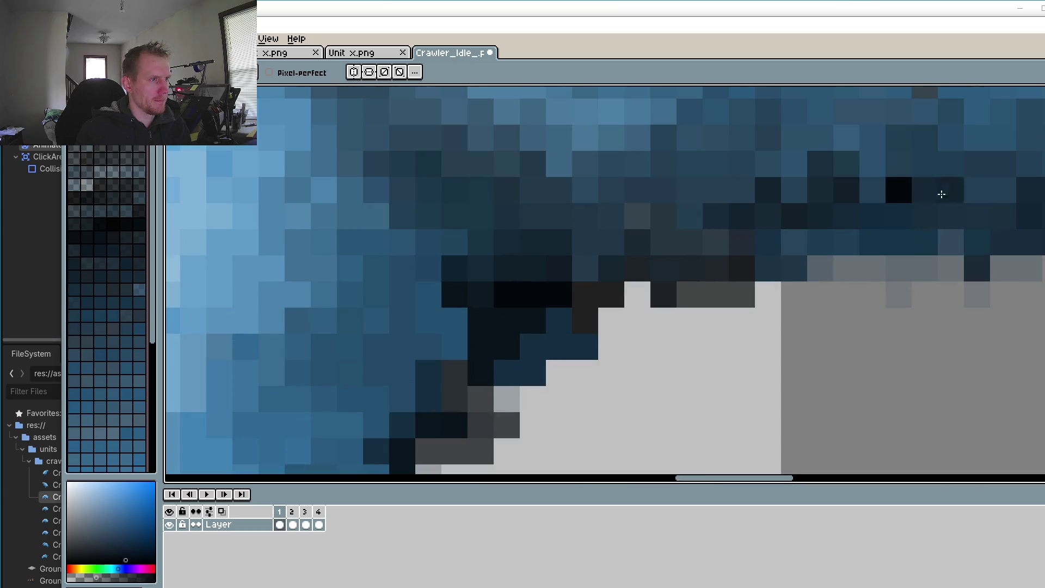
{"action": "left_click", "coordinate": [917, 164]}
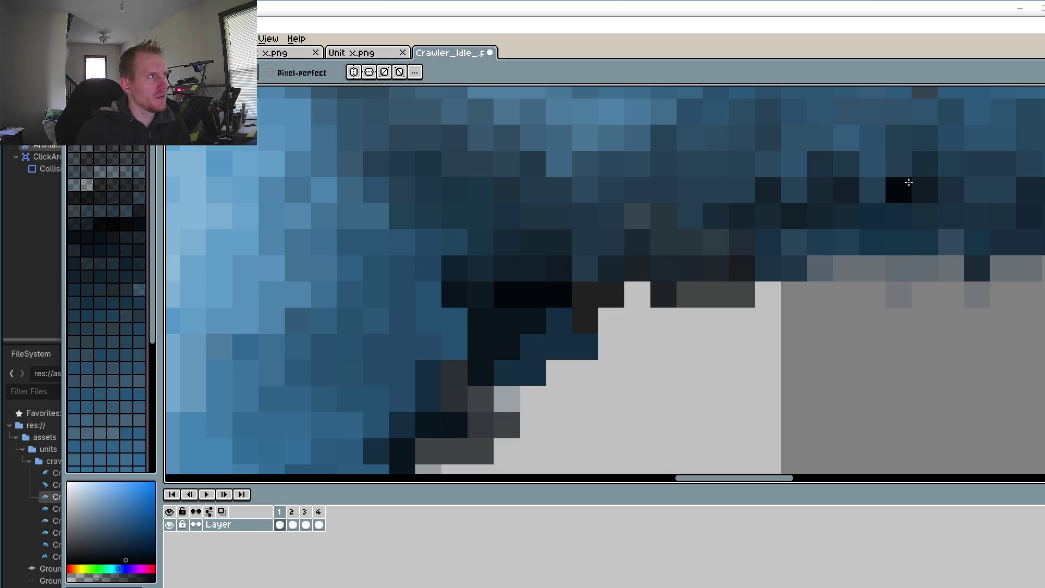
{"action": "left_click", "coordinate": [895, 165]}
Step: Paint darker shading strokes along the underside toward the front leg and up right
{"action": "mouse_move", "coordinate": [889, 163]}
{"action": "left_mouse_down"}
{"action": "mouse_move", "coordinate": [871, 217]}
{"action": "mouse_move", "coordinate": [795, 259]}
{"action": "mouse_move", "coordinate": [755, 265]}
{"action": "left_mouse_up"}
{"action": "mouse_move", "coordinate": [825, 248]}
{"action": "left_mouse_down"}
{"action": "mouse_move", "coordinate": [847, 233]}
{"action": "mouse_move", "coordinate": [784, 240]}
{"action": "left_mouse_up"}
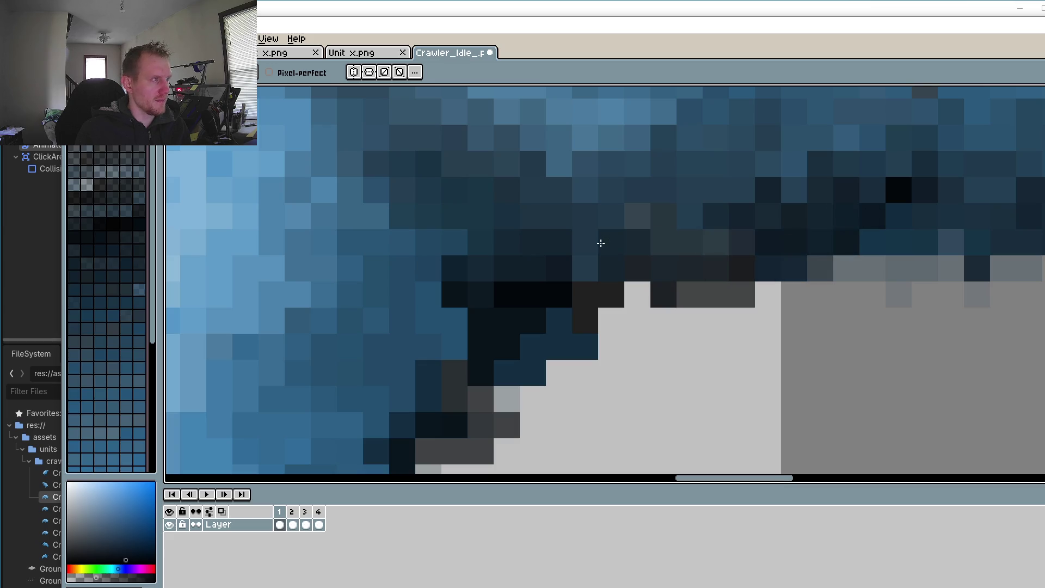
{"action": "scroll", "coordinate": [599, 245], "scroll_direction": "right", "scroll_amount": 5}
{"action": "left_click_drag", "start_coordinate": [649, 234], "coordinate": [822, 174]}
{"action": "scroll", "coordinate": [888, 206], "scroll_direction": "down", "scroll_amount": 3}
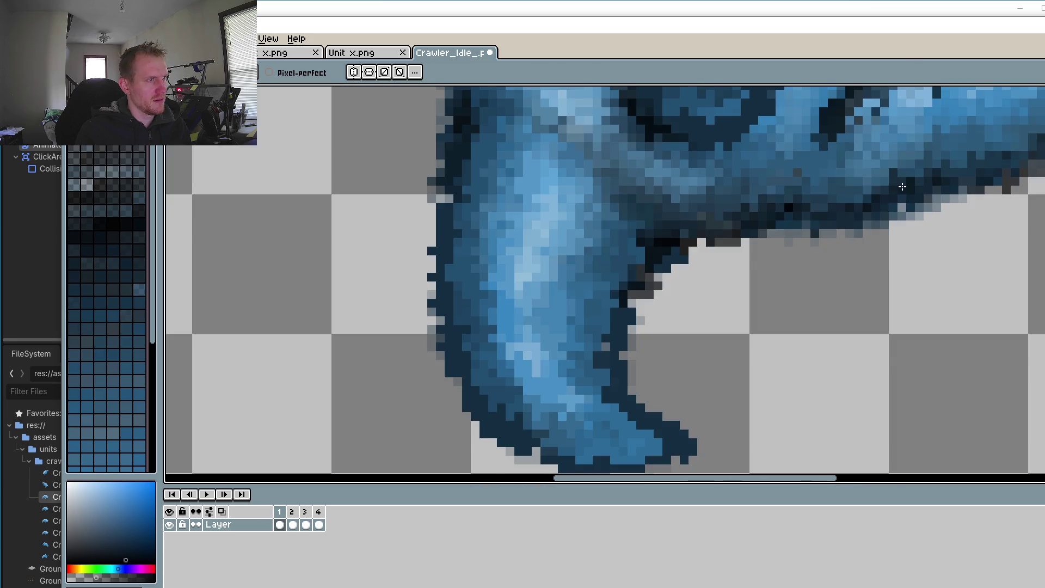
Step: Pick the leg's light blue and repaint several dark tip pixels light and bright blue
{"action": "scroll", "coordinate": [903, 186], "scroll_direction": "down", "scroll_amount": 2}
{"action": "scroll", "coordinate": [770, 250], "scroll_direction": "up", "scroll_amount": 3}
{"action": "scroll", "coordinate": [797, 264], "scroll_direction": "up", "scroll_amount": 1}
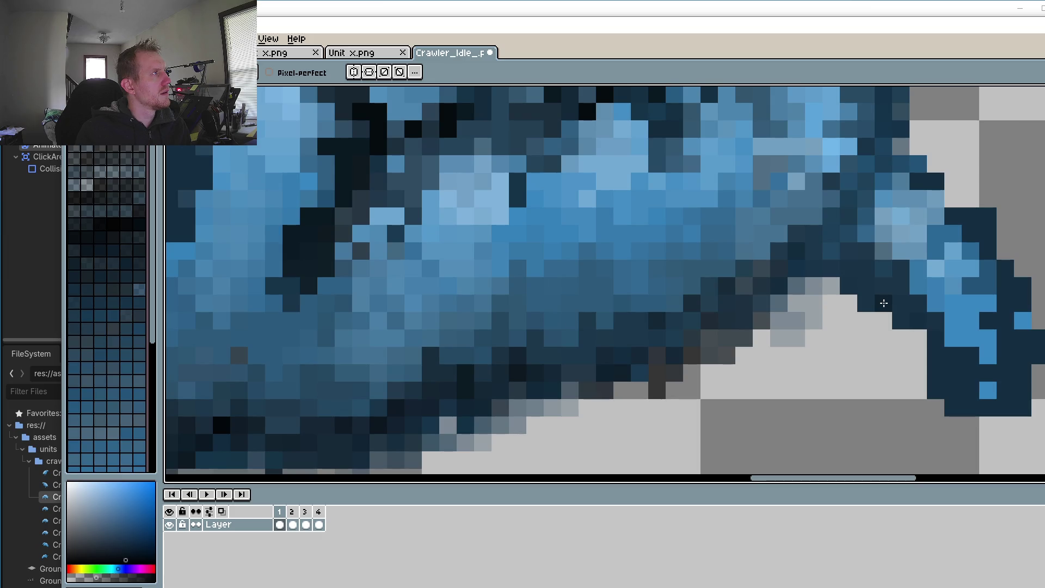
{"action": "scroll", "coordinate": [871, 303], "scroll_direction": "down", "scroll_amount": 1}
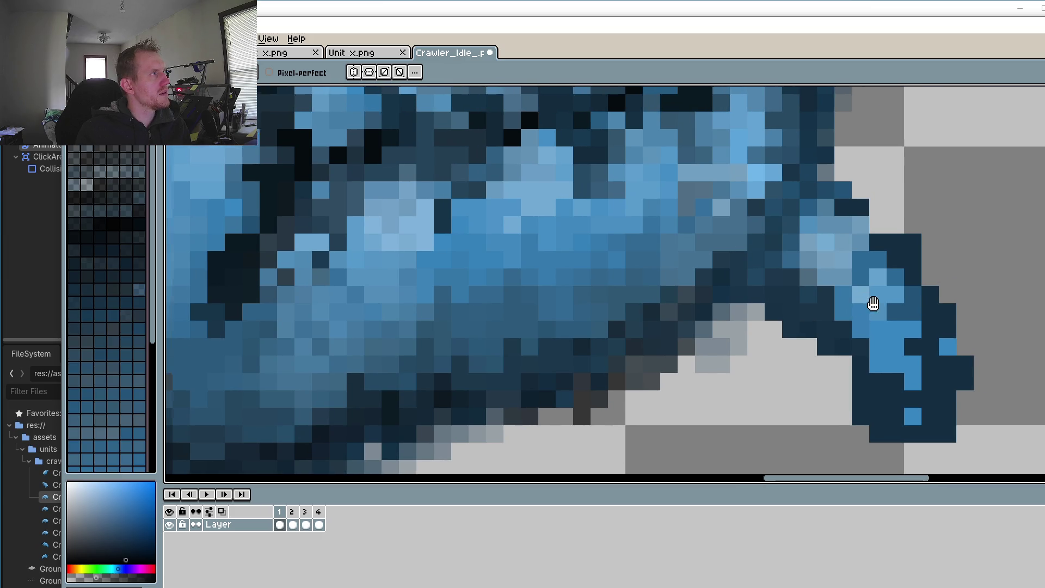
{"action": "scroll", "coordinate": [828, 310], "scroll_direction": "up", "scroll_amount": 3}
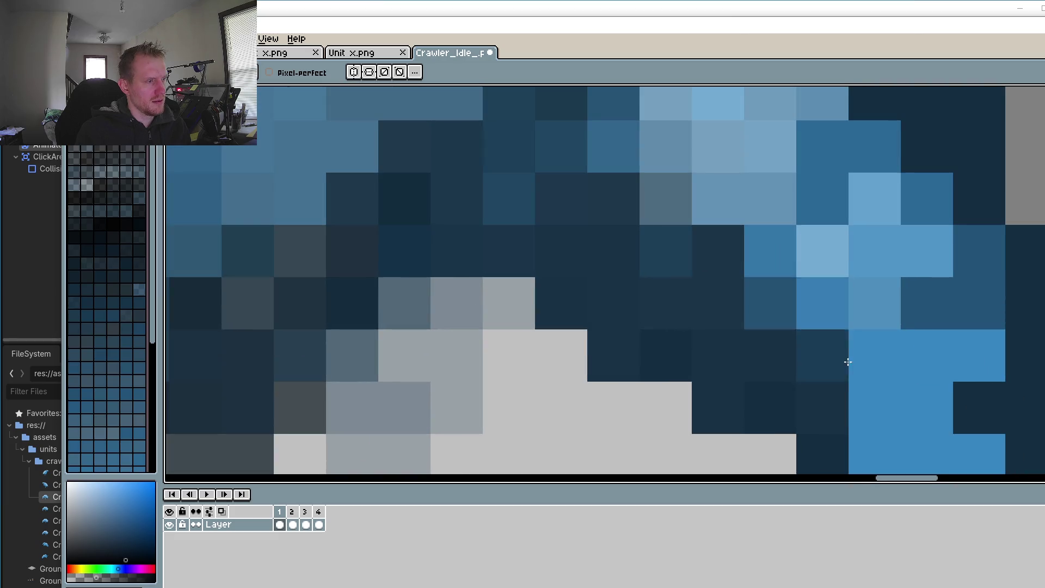
{"action": "scroll", "coordinate": [816, 332], "scroll_direction": "down", "scroll_amount": 1}
{"action": "scroll", "coordinate": [876, 370], "scroll_direction": "down", "scroll_amount": 3}
{"action": "scroll", "coordinate": [891, 387], "scroll_direction": "up", "scroll_amount": 2}
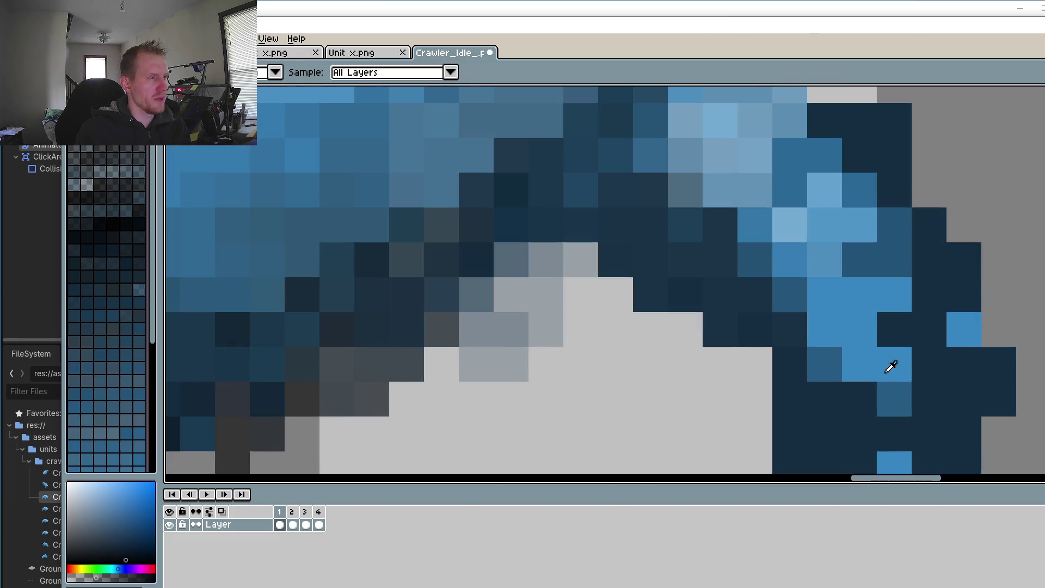
{"action": "left_click", "coordinate": [877, 354], "text": "alt"}
{"action": "left_click", "coordinate": [863, 391]}
{"action": "left_click_drag", "start_coordinate": [875, 413], "coordinate": [868, 431]}
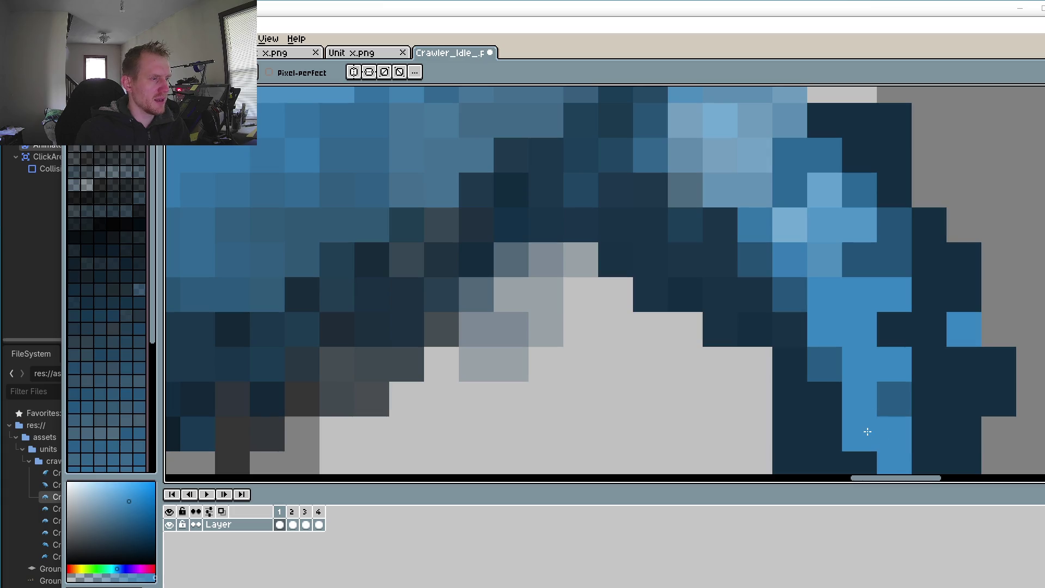
{"action": "left_click", "coordinate": [894, 330]}
{"action": "left_click", "coordinate": [825, 364]}
{"action": "scroll", "coordinate": [825, 364], "scroll_direction": "down", "scroll_amount": 3}
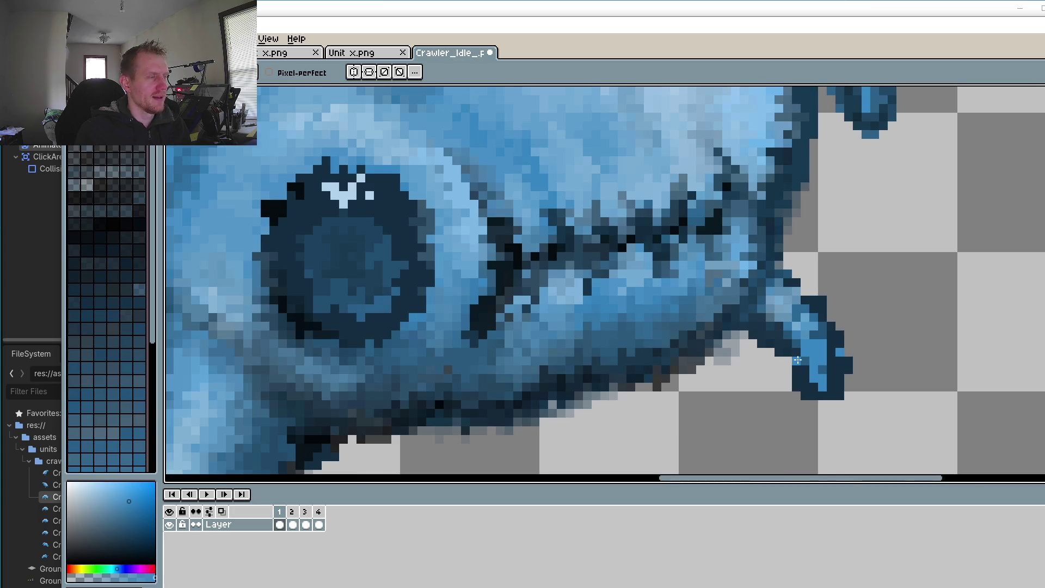
{"action": "scroll", "coordinate": [852, 300], "scroll_direction": "up", "scroll_amount": 3}
{"action": "left_click", "coordinate": [904, 308]}
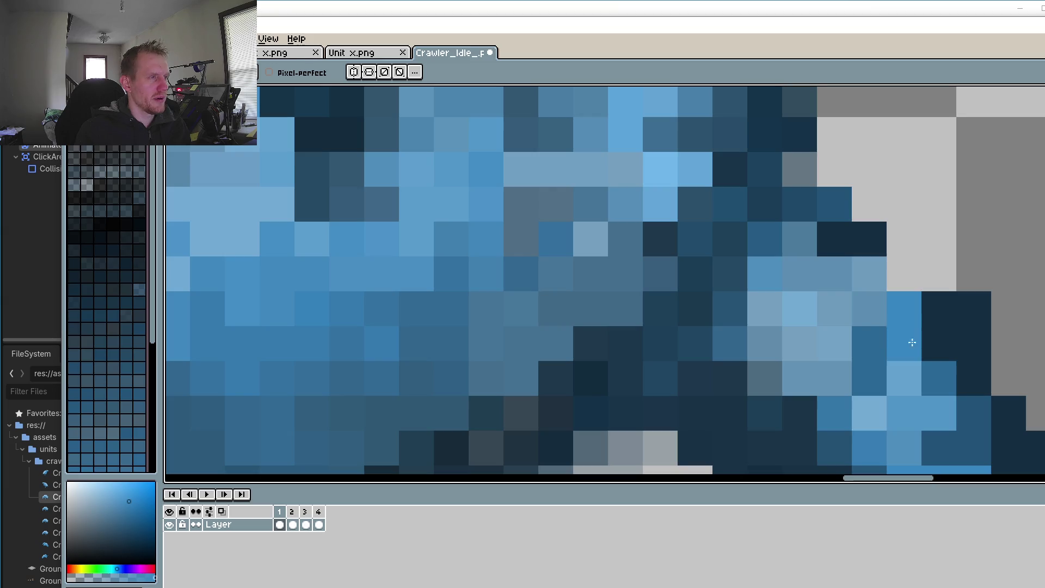
Step: Eyedrop the dark outline blue and extend the dark outline along the upper-right edge
{"action": "key", "text": "o"}
{"action": "left_click", "coordinate": [949, 298]}
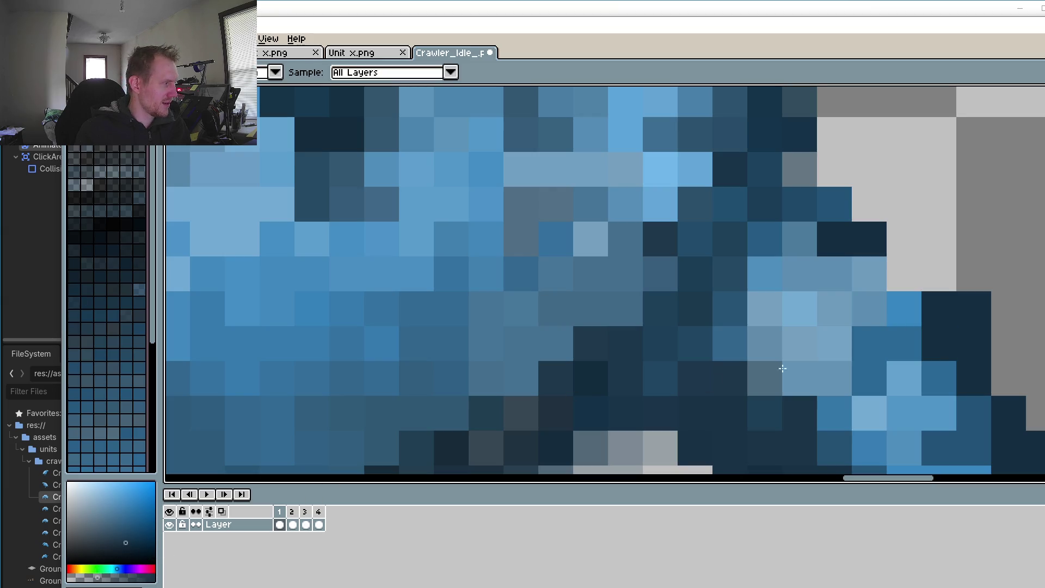
{"action": "key", "text": "b"}
{"action": "left_click", "coordinate": [898, 275]}
{"action": "left_click", "coordinate": [896, 238]}
{"action": "left_click", "coordinate": [870, 204]}
{"action": "left_click", "coordinate": [833, 193]}
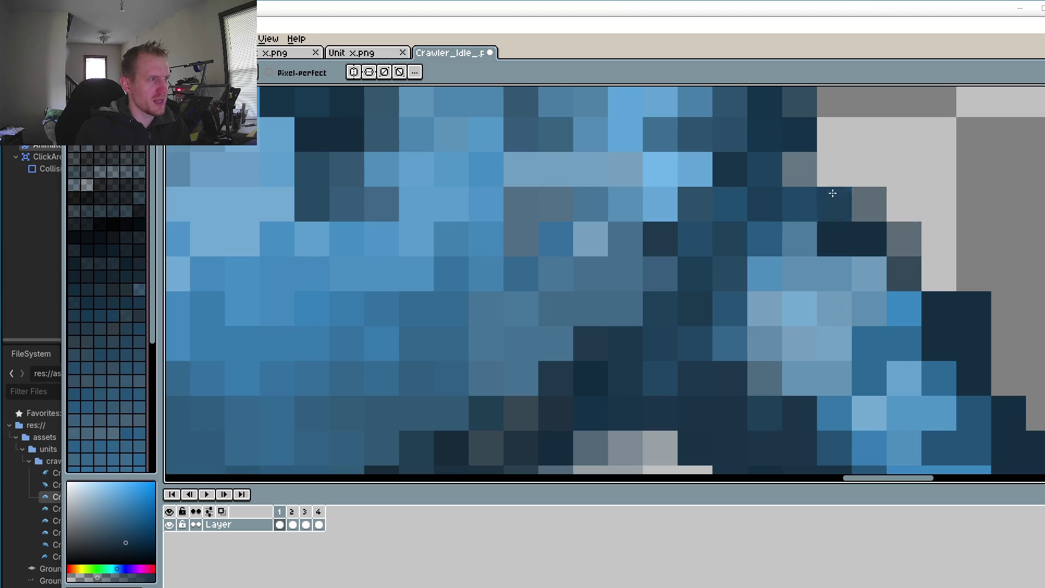
{"action": "left_click", "coordinate": [799, 169]}
{"action": "left_click", "coordinate": [834, 169]}
{"action": "left_click", "coordinate": [835, 135]}
{"action": "left_click", "coordinate": [870, 169]}
{"action": "left_click", "coordinate": [904, 204]}
{"action": "left_click", "coordinate": [905, 239]}
{"action": "left_click", "coordinate": [939, 274]}
{"action": "left_click", "coordinate": [939, 238]}
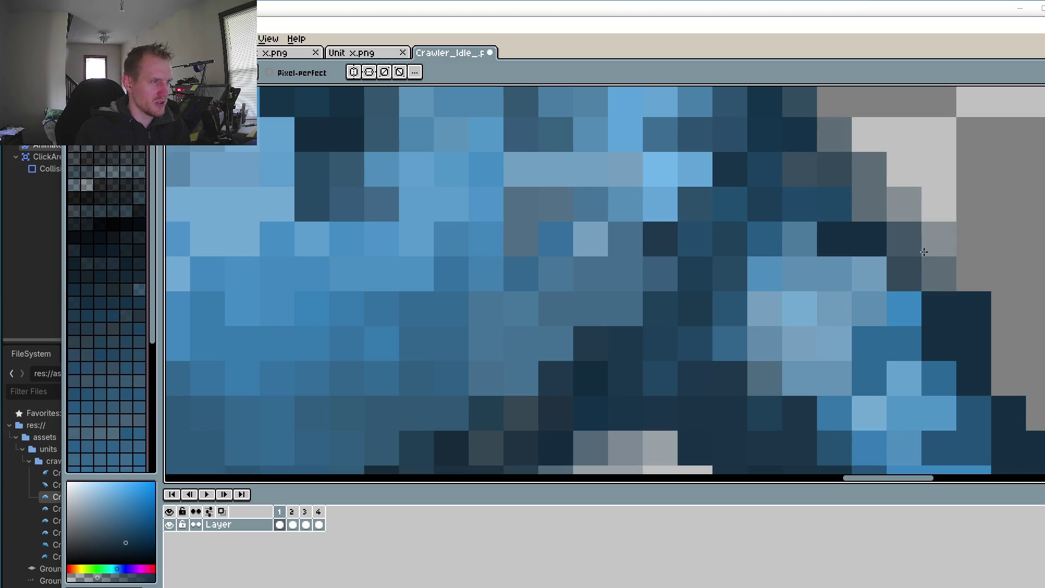
{"action": "left_click", "coordinate": [939, 238]}
{"action": "left_click", "coordinate": [939, 274]}
{"action": "left_click", "coordinate": [973, 274]}
{"action": "scroll", "coordinate": [937, 444], "scroll_direction": "down", "scroll_amount": 3}
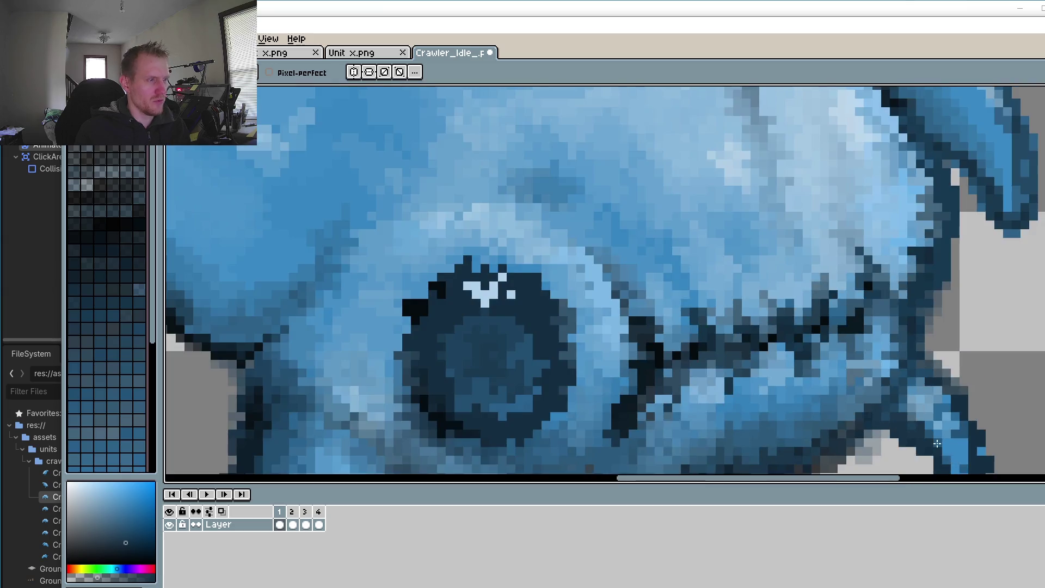
{"action": "scroll", "coordinate": [937, 444], "scroll_direction": "up", "scroll_amount": 3}
Step: Sample a lighter blue and lighten several dark pixels in the tip's shading
{"action": "key", "text": "i"}
{"action": "left_click", "coordinate": [925, 255]}
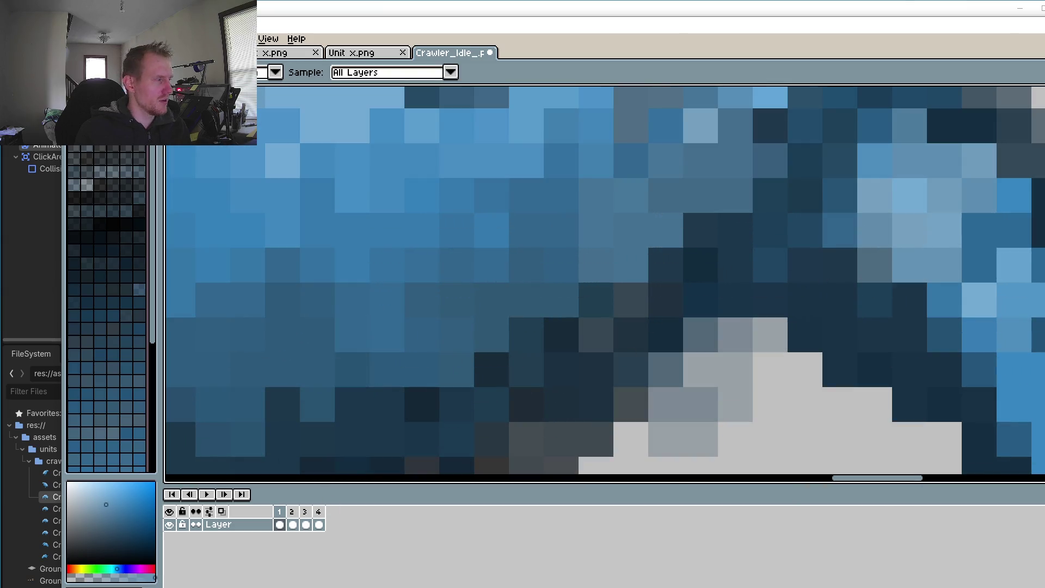
{"action": "key", "text": "b"}
{"action": "mouse_move", "coordinate": [840, 300]}
{"action": "left_mouse_down"}
{"action": "mouse_move", "coordinate": [809, 285]}
{"action": "mouse_move", "coordinate": [840, 285]}
{"action": "left_mouse_up"}
{"action": "left_click", "coordinate": [914, 300]}
{"action": "left_click", "coordinate": [876, 296]}
{"action": "left_click", "coordinate": [908, 329]}
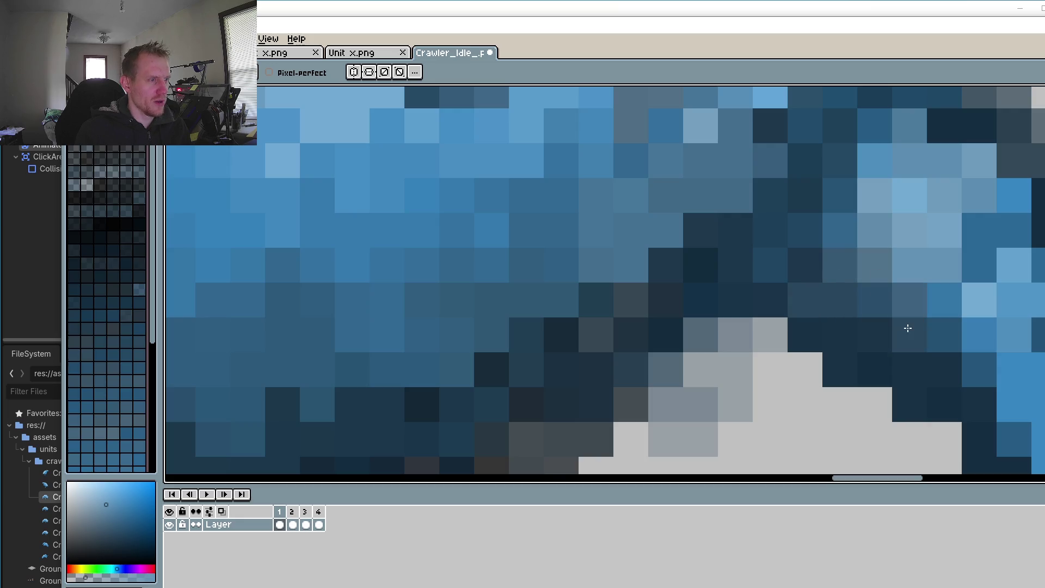
{"action": "left_click", "coordinate": [979, 370]}
{"action": "left_click", "coordinate": [942, 359]}
{"action": "left_click", "coordinate": [980, 404]}
{"action": "left_click_drag", "start_coordinate": [1009, 361], "coordinate": [860, 249]}
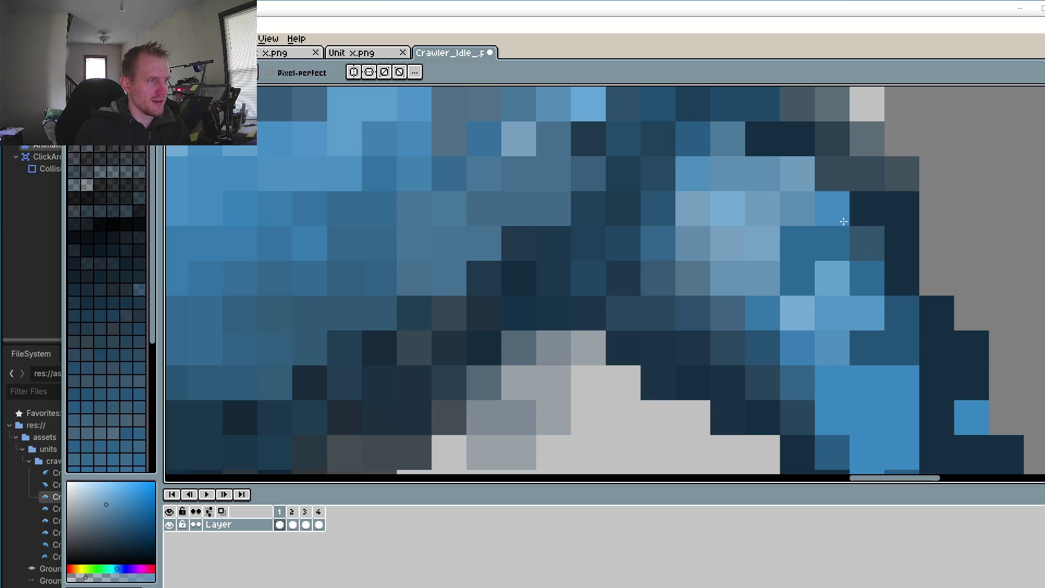
{"action": "left_click_drag", "start_coordinate": [947, 420], "coordinate": [833, 238]}
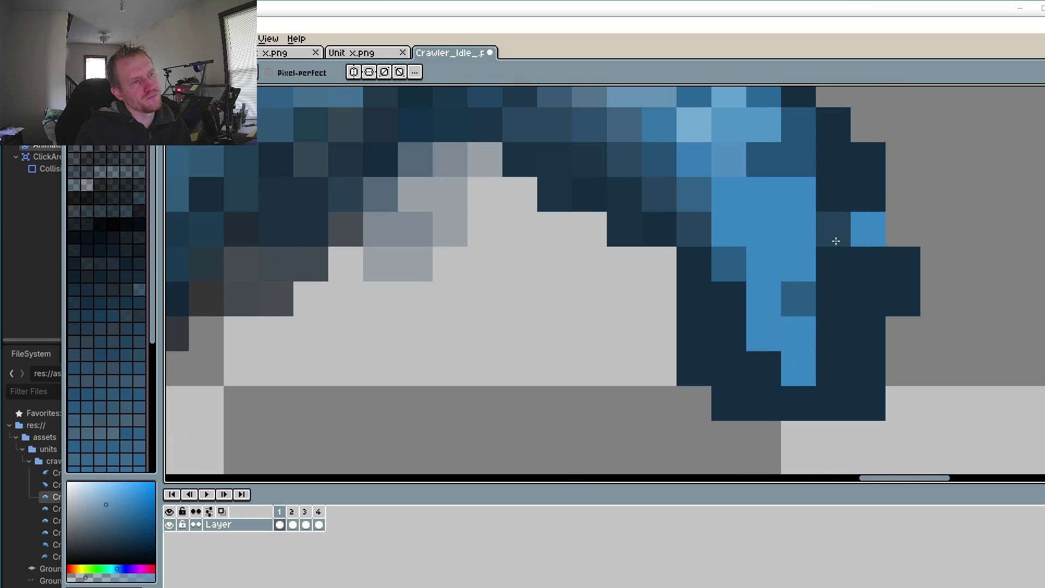
Step: Paint a column and a few single pixels of mid-dark blue into the tip
{"action": "left_click_drag", "start_coordinate": [843, 314], "coordinate": [835, 273]}
{"action": "left_click", "coordinate": [739, 294]}
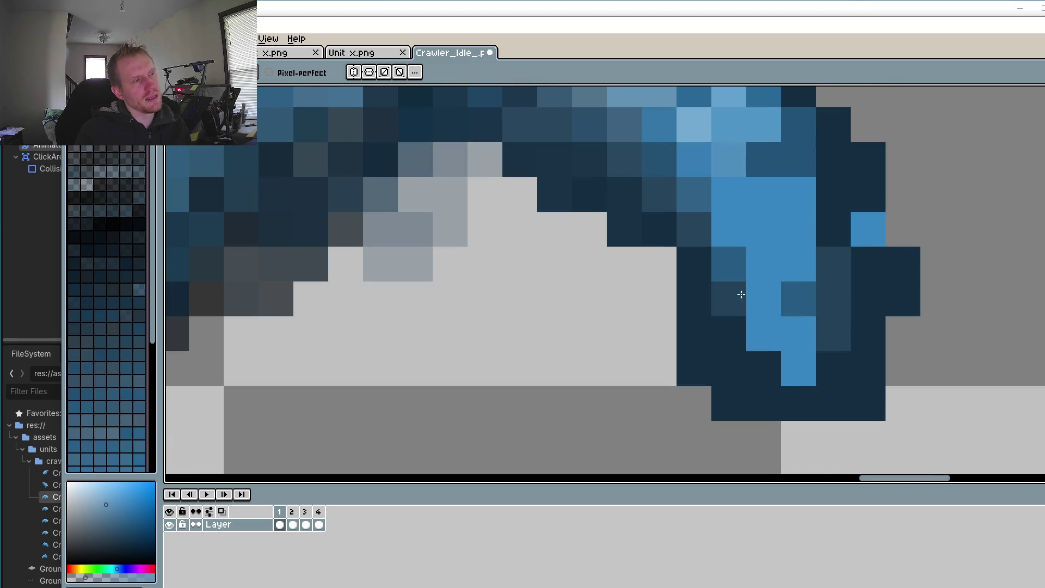
{"action": "left_click", "coordinate": [760, 360]}
{"action": "left_click", "coordinate": [719, 317]}
Step: Recolour stacked tip pixels a lighter blue, then sample the dark navy outline colour
{"action": "left_click", "coordinate": [834, 194]}
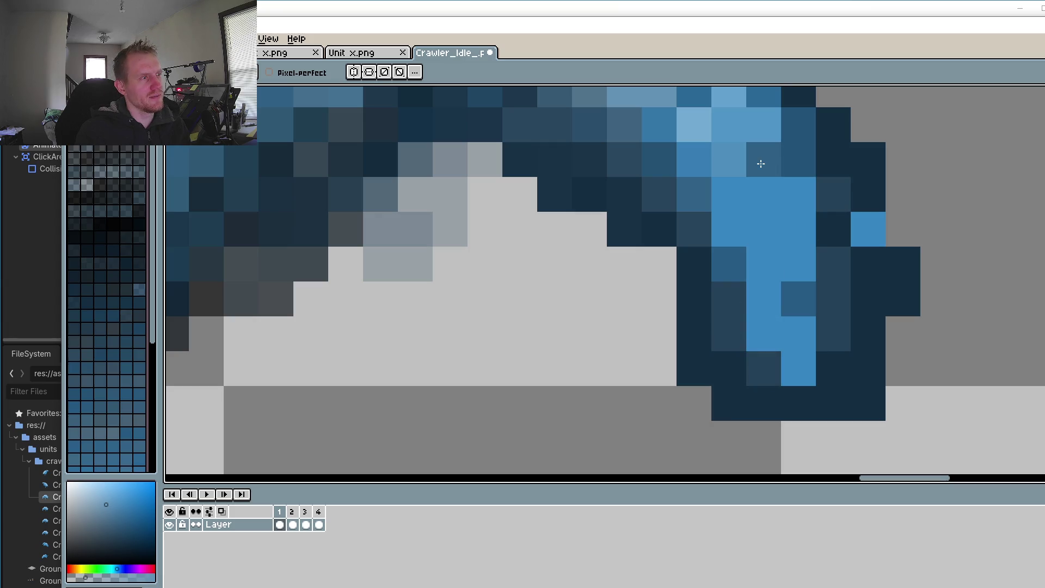
{"action": "left_click", "coordinate": [761, 163]}
{"action": "left_click_drag", "start_coordinate": [702, 186], "coordinate": [706, 222]}
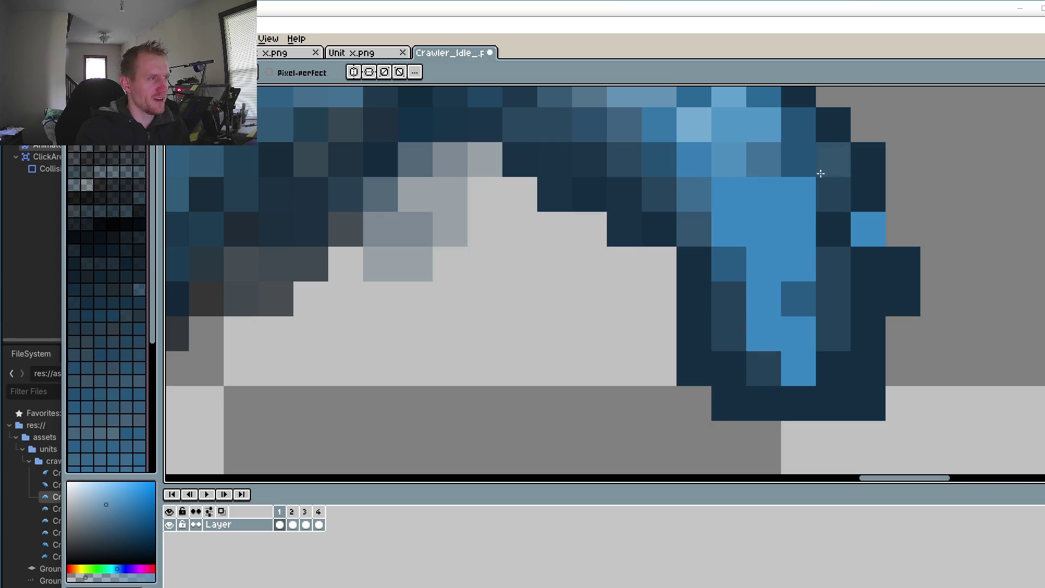
{"action": "scroll", "coordinate": [669, 220], "scroll_direction": "down", "scroll_amount": 3}
{"action": "left_click_drag", "start_coordinate": [573, 231], "coordinate": [677, 262]}
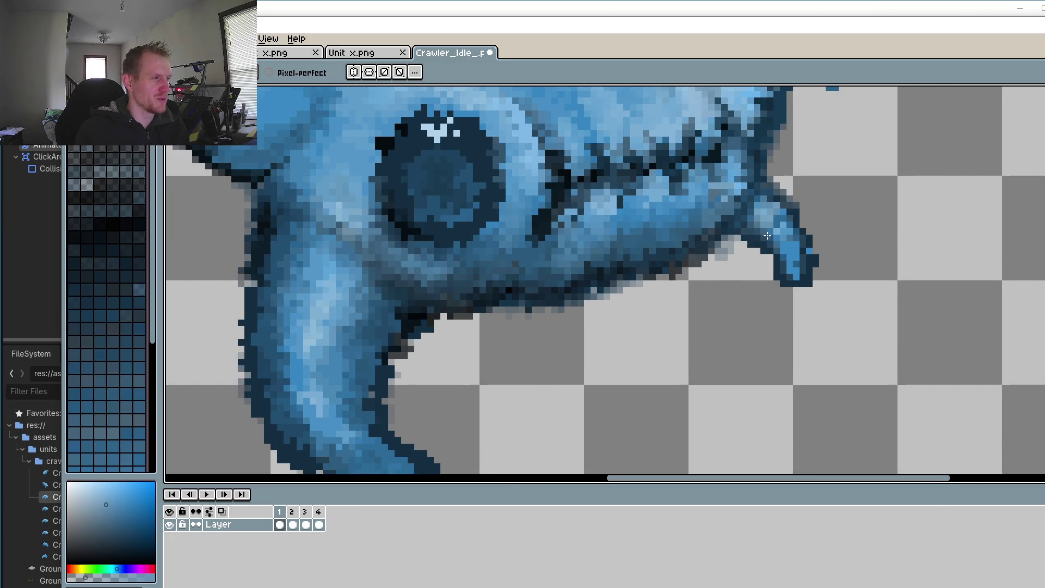
{"action": "scroll", "coordinate": [767, 235], "scroll_direction": "up", "scroll_amount": 5}
{"action": "left_click", "coordinate": [845, 307], "text": "alt"}
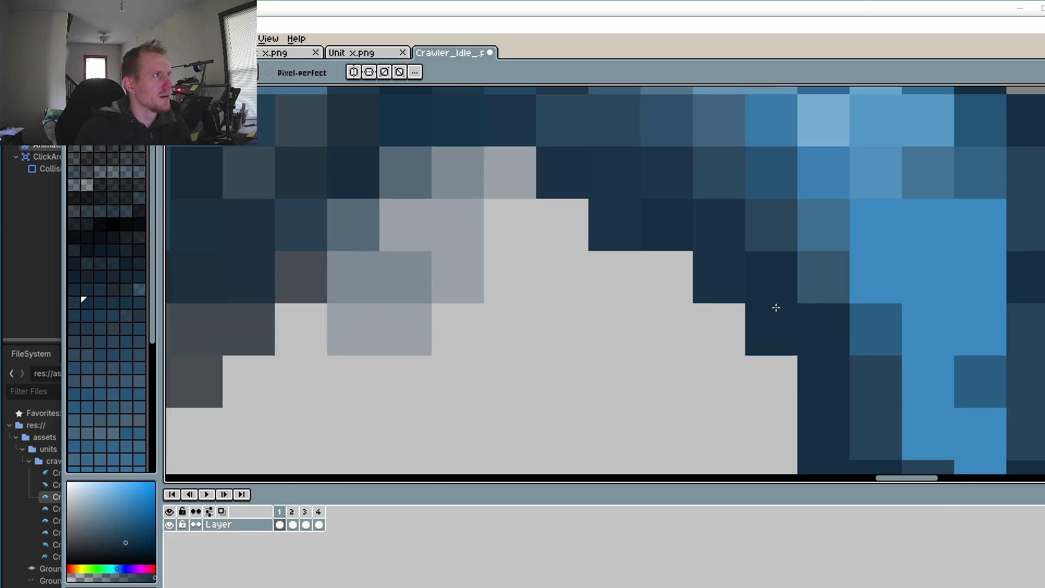
Step: Undo a stray navy pixel and eyedrop the transparent background as the drawing colour
{"action": "left_click", "coordinate": [828, 299]}
{"action": "scroll", "coordinate": [828, 300], "scroll_direction": "down", "scroll_amount": 3}
{"action": "key", "text": "ctrl+z"}
{"action": "left_click_drag", "start_coordinate": [752, 277], "coordinate": [724, 256]}
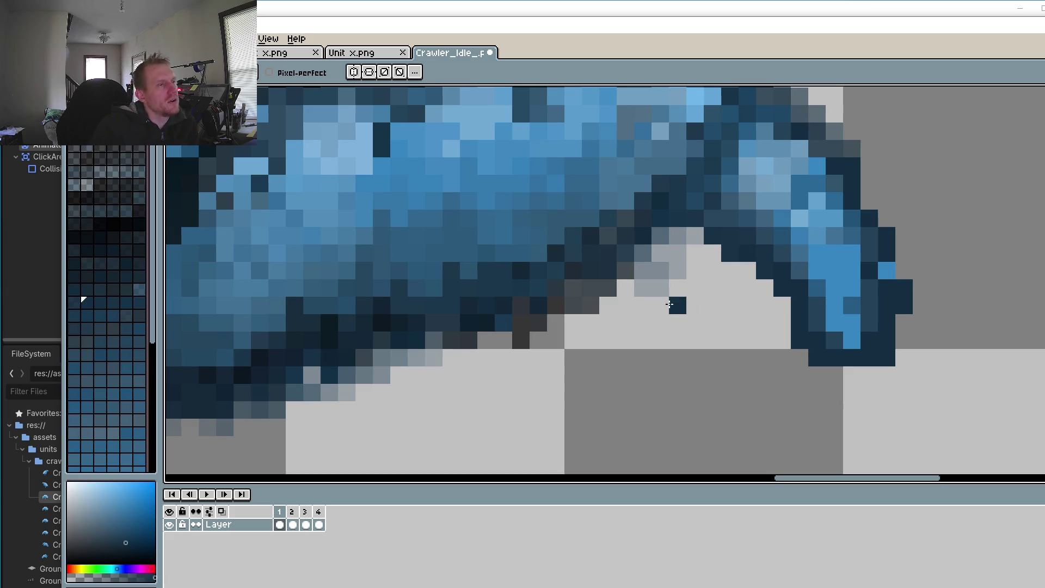
{"action": "scroll", "coordinate": [669, 304], "scroll_direction": "up", "scroll_amount": 3}
{"action": "left_click", "coordinate": [725, 252], "text": "alt"}
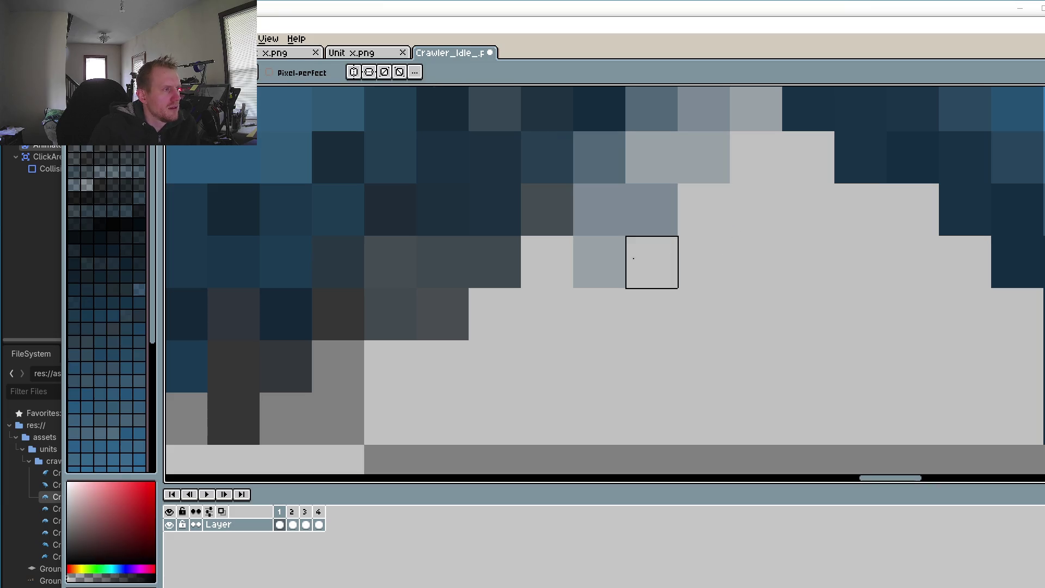
{"action": "scroll", "coordinate": [483, 346], "scroll_direction": "down", "scroll_amount": 3}
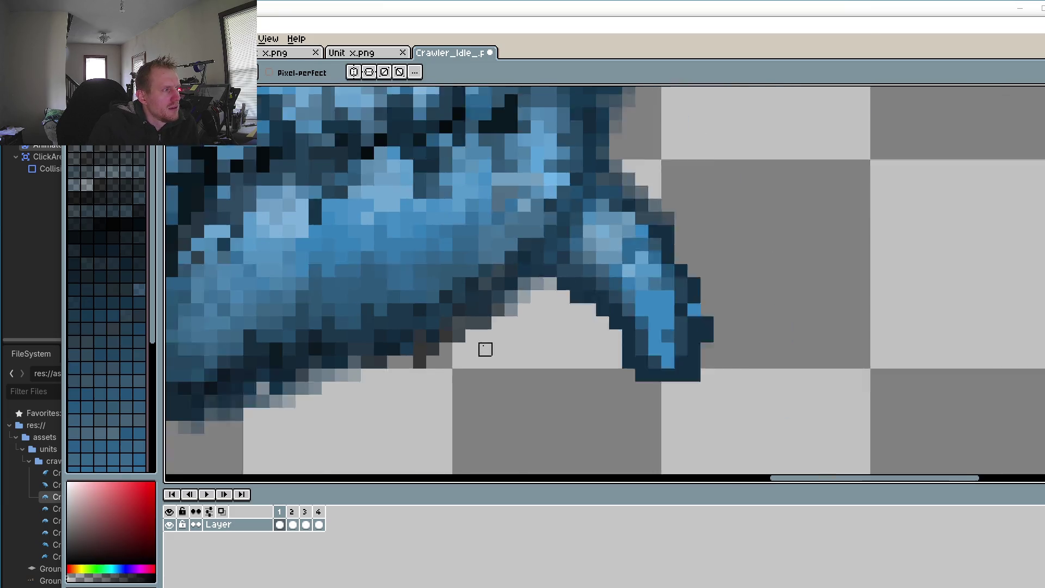
{"action": "scroll", "coordinate": [485, 349], "scroll_direction": "up", "scroll_amount": 3}
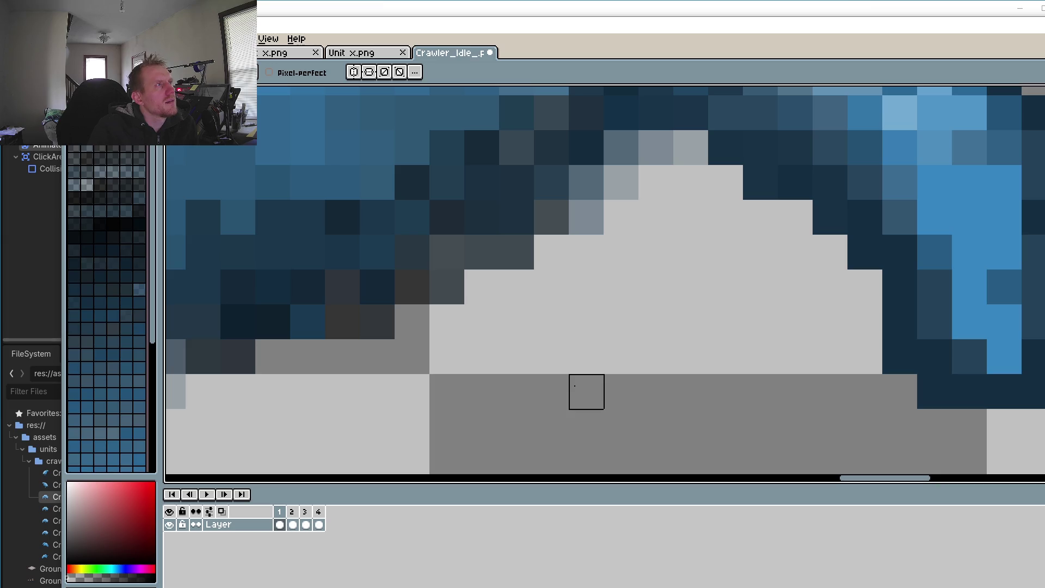
{"action": "scroll", "coordinate": [586, 392], "scroll_direction": "down", "scroll_amount": 4}
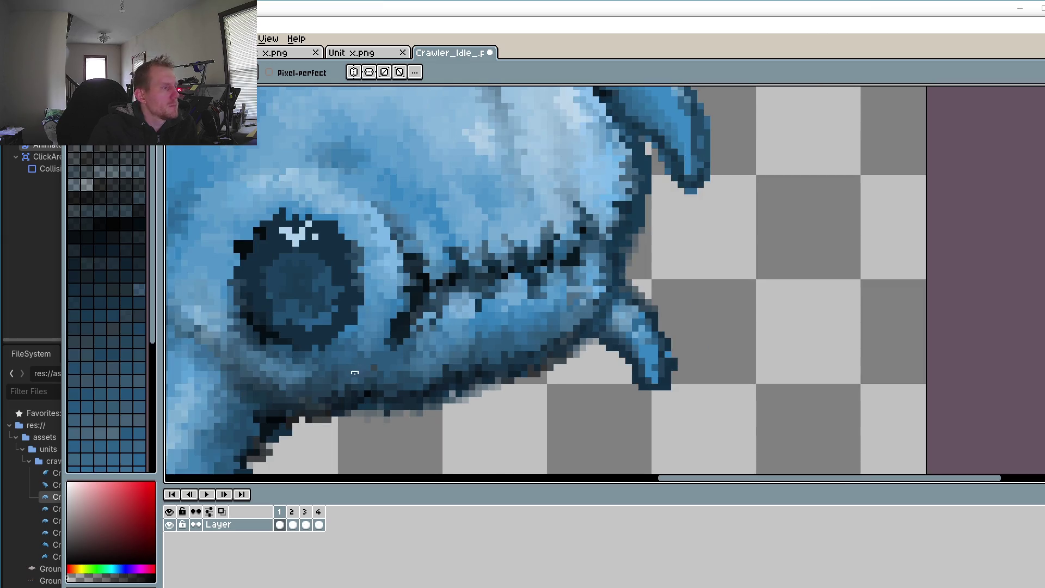
{"action": "scroll", "coordinate": [437, 395], "scroll_direction": "up", "scroll_amount": 3}
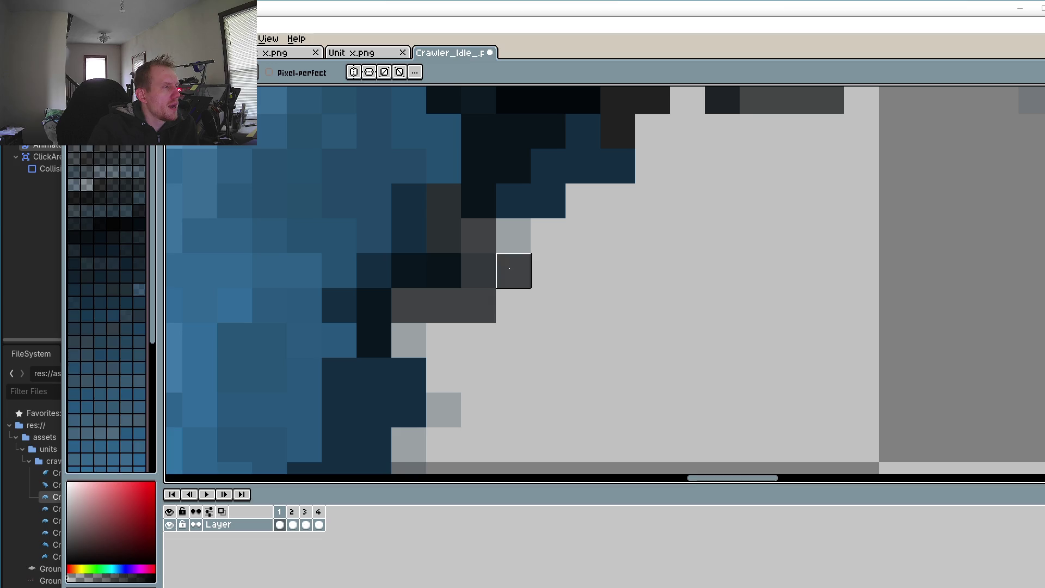
Step: Clear the stray dark and greyish pixels beside the front leg's edge
{"action": "left_click", "coordinate": [549, 201]}
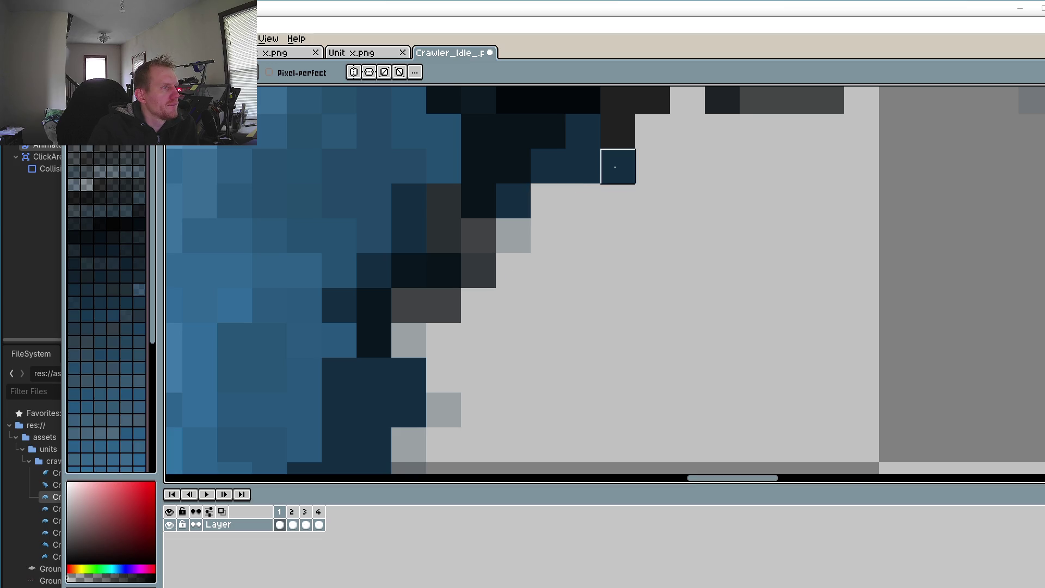
{"action": "left_click", "coordinate": [618, 166]}
{"action": "scroll", "coordinate": [635, 215], "scroll_direction": "down", "scroll_amount": 3}
{"action": "scroll", "coordinate": [635, 215], "scroll_direction": "up", "scroll_amount": 3}
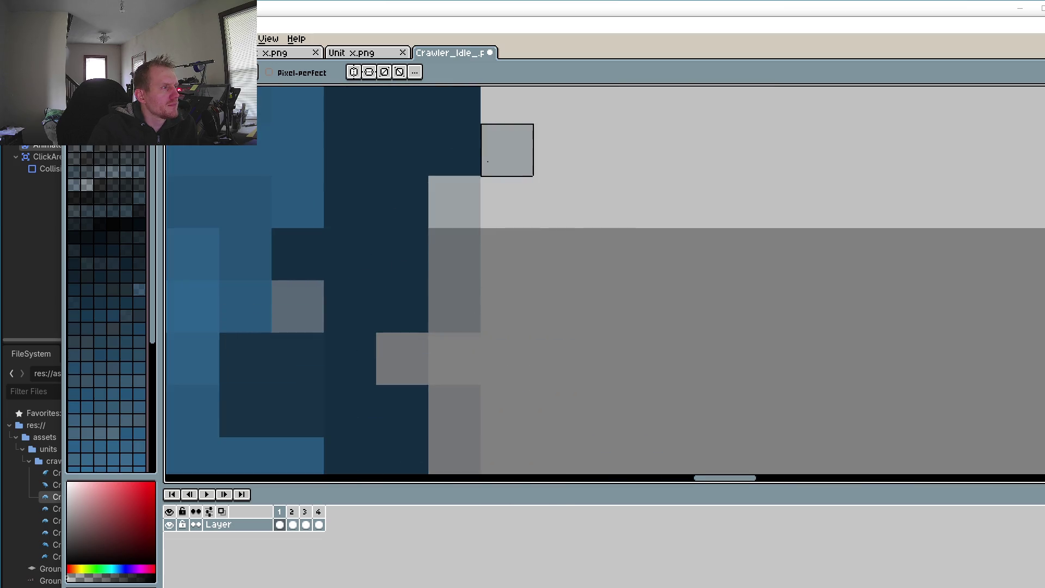
{"action": "left_click_drag", "start_coordinate": [506, 150], "coordinate": [455, 150]}
{"action": "left_click", "coordinate": [425, 312]}
{"action": "left_click", "coordinate": [455, 411]}
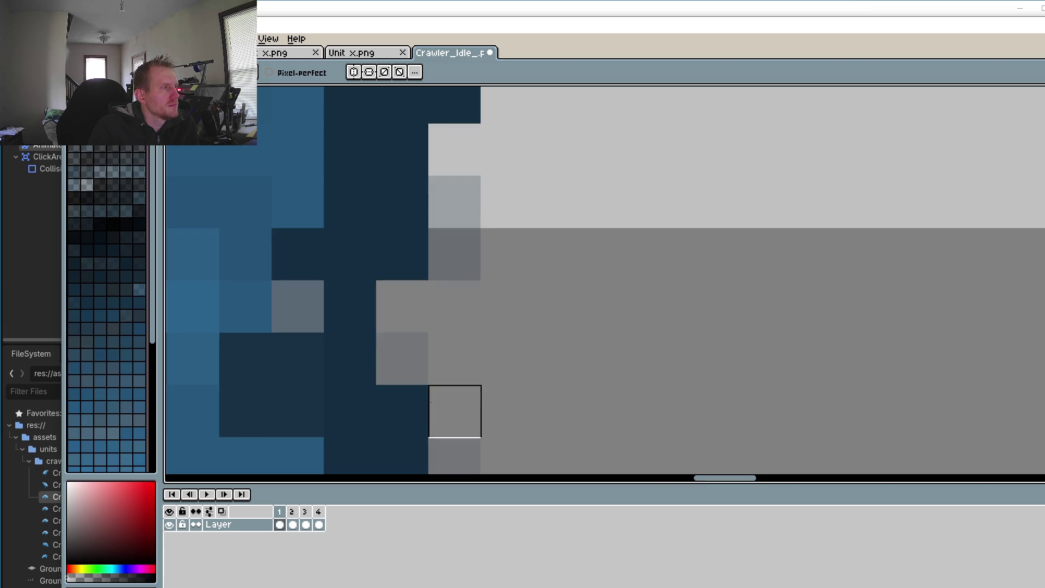
Step: Erase three leftover dark outline pixels on the front leg's edge
{"action": "scroll", "coordinate": [467, 310], "scroll_direction": "down", "scroll_amount": 3}
{"action": "scroll", "coordinate": [474, 366], "scroll_direction": "up", "scroll_amount": 3}
{"action": "left_click", "coordinate": [506, 392]}
{"action": "left_click", "coordinate": [450, 366]}
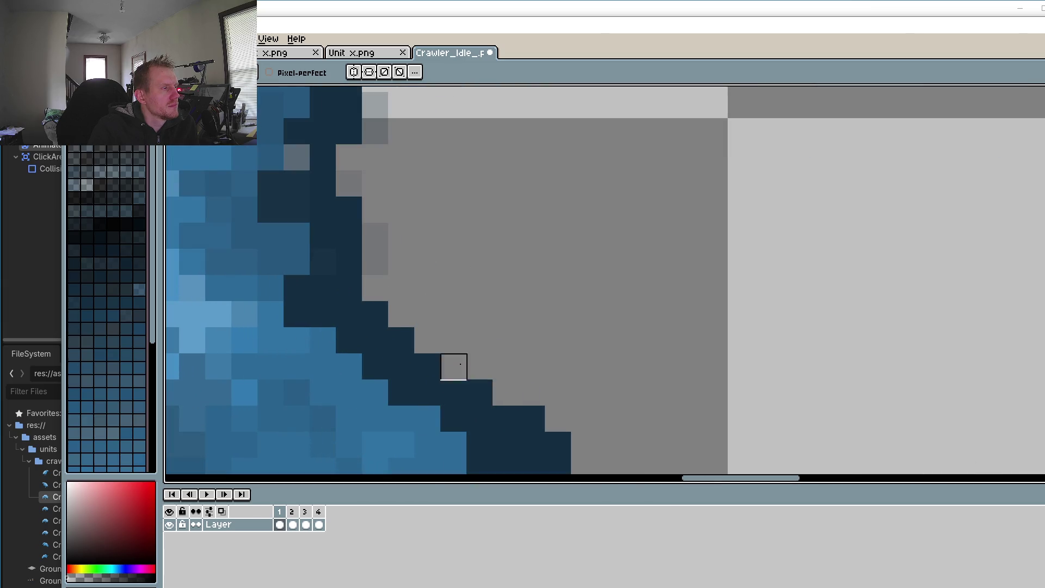
{"action": "left_click", "coordinate": [532, 420]}
{"action": "scroll", "coordinate": [558, 445], "scroll_direction": "down", "scroll_amount": 3}
{"action": "scroll", "coordinate": [410, 399], "scroll_direction": "up", "scroll_amount": 3}
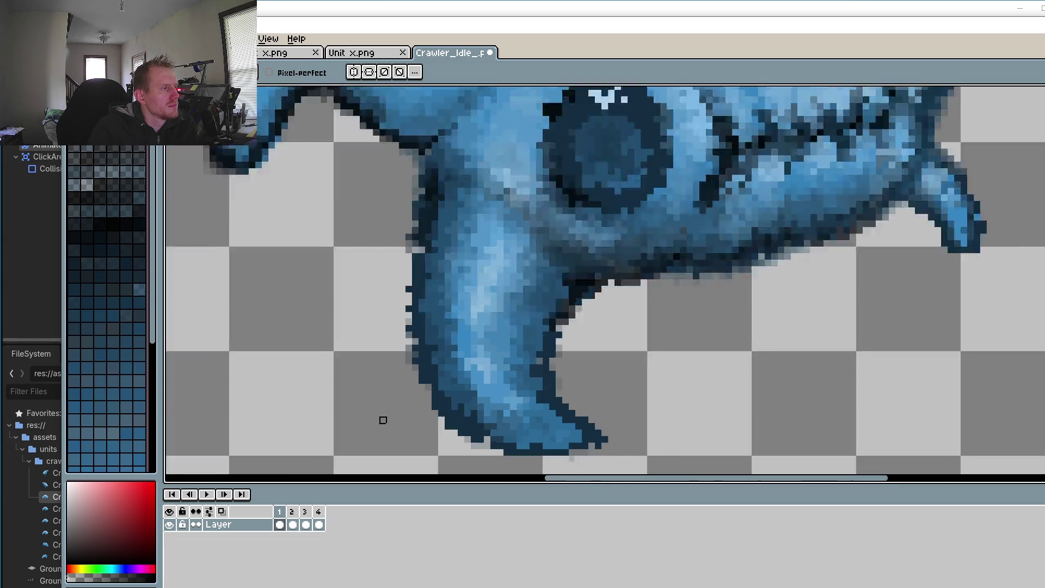
Step: Eyedrop the ear's blue and choose a deeper blue shade from the palette
{"action": "scroll", "coordinate": [559, 434], "scroll_direction": "down", "scroll_amount": 2}
{"action": "scroll", "coordinate": [618, 408], "scroll_direction": "down", "scroll_amount": 2}
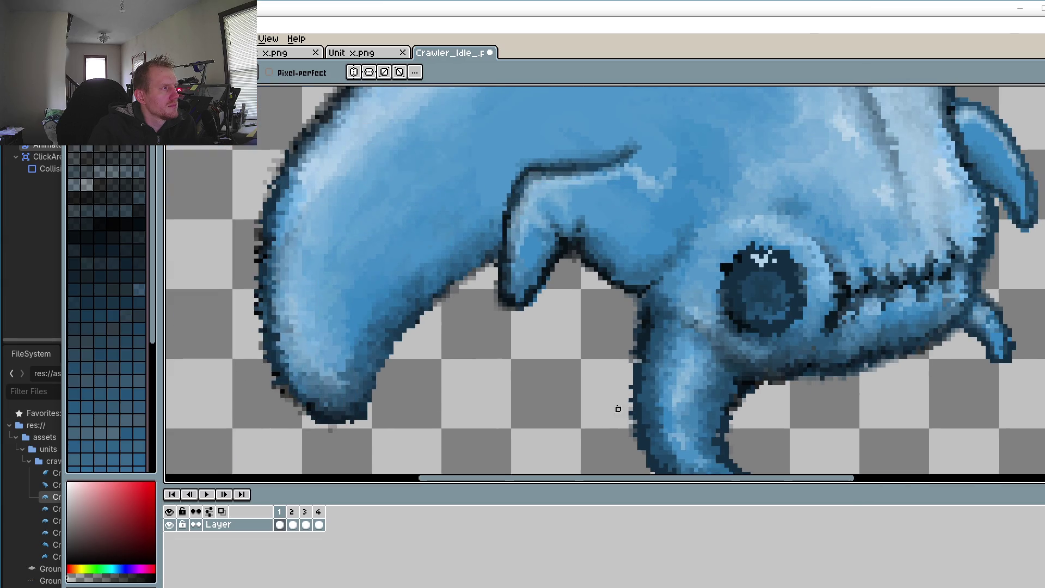
{"action": "scroll", "coordinate": [451, 374], "scroll_direction": "down", "scroll_amount": 2}
{"action": "scroll", "coordinate": [617, 357], "scroll_direction": "up", "scroll_amount": 1}
{"action": "scroll", "coordinate": [600, 398], "scroll_direction": "down", "scroll_amount": 1}
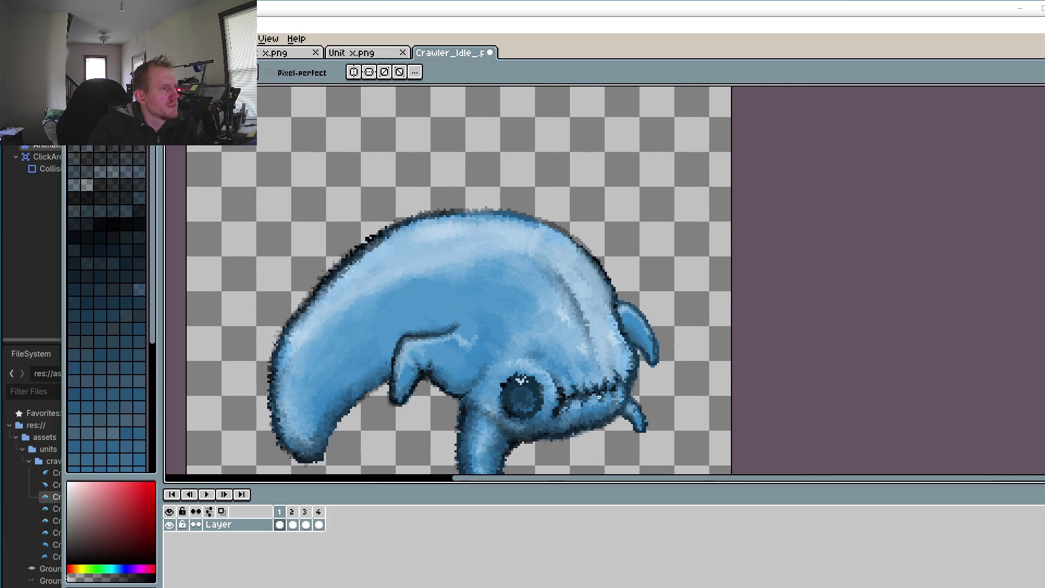
{"action": "left_click_drag", "start_coordinate": [662, 342], "coordinate": [625, 276]}
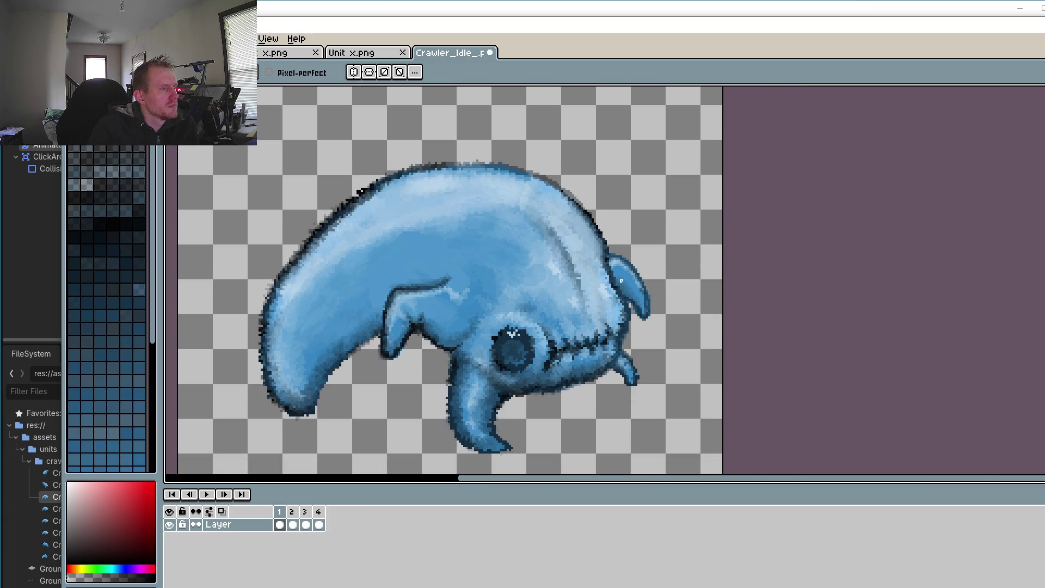
{"action": "scroll", "coordinate": [614, 249], "scroll_direction": "up", "scroll_amount": 5}
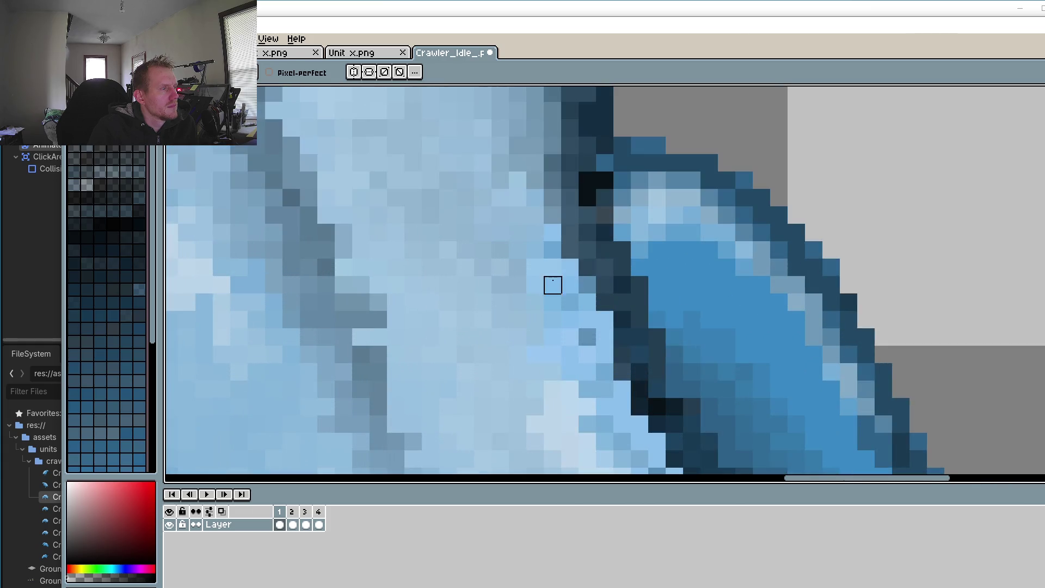
{"action": "key", "text": "o"}
{"action": "left_click", "coordinate": [538, 239]}
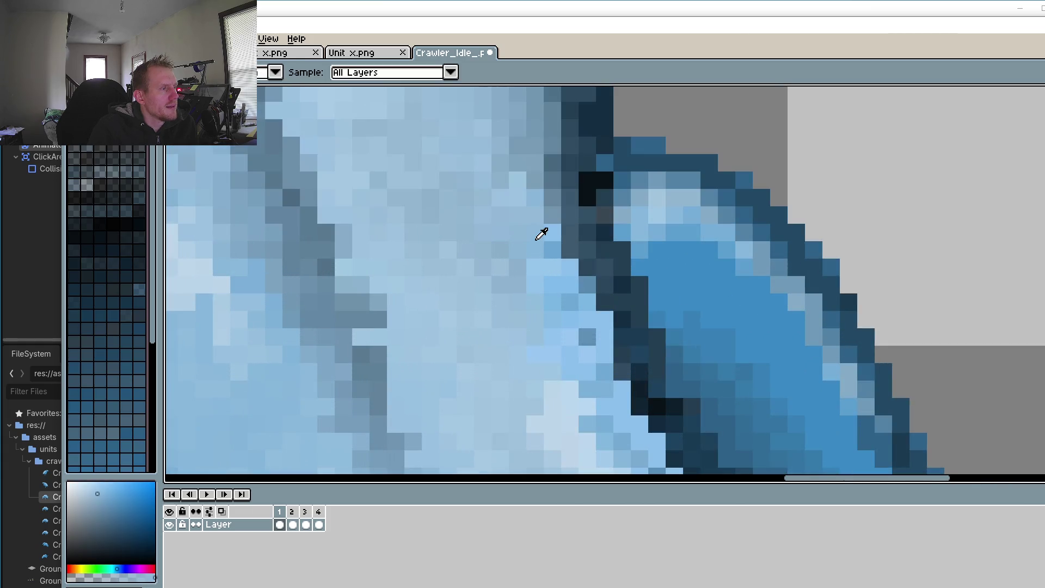
{"action": "left_click", "coordinate": [132, 511]}
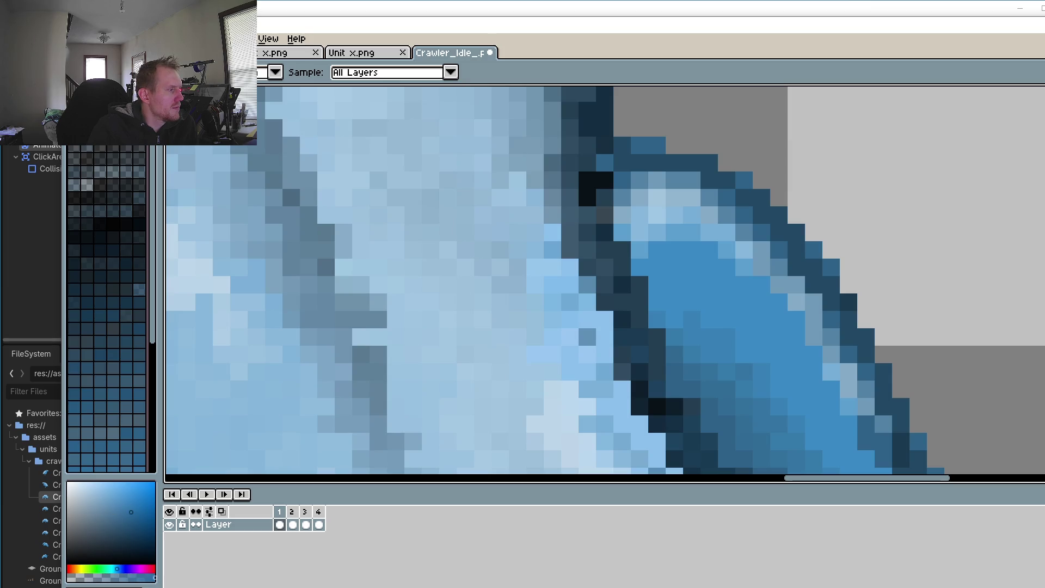
{"action": "key", "text": "b"}
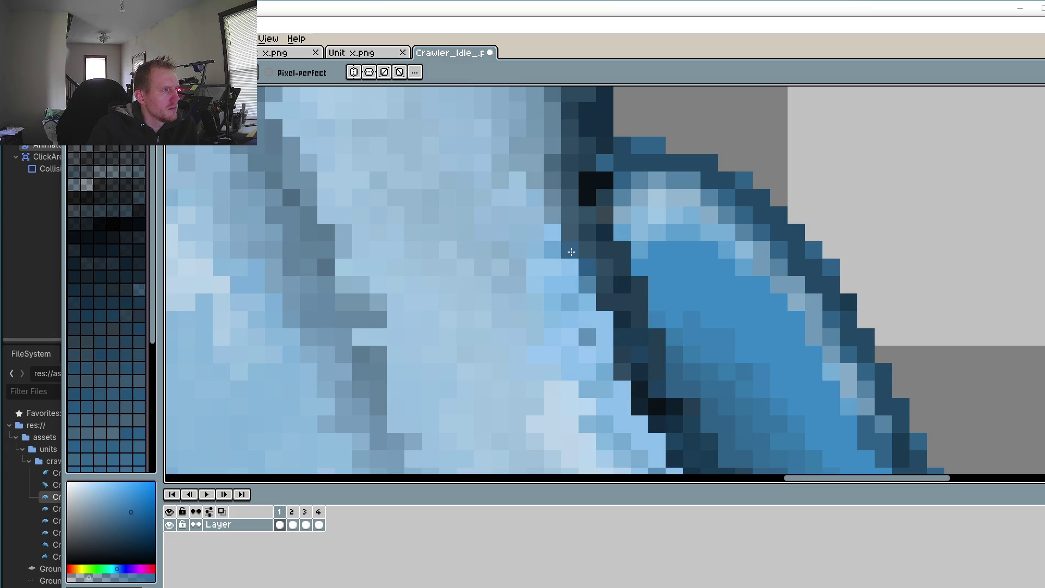
Step: Sample a paler body blue and paint it down the body edge beside the ear
{"action": "key", "text": "i"}
{"action": "left_click", "coordinate": [566, 269]}
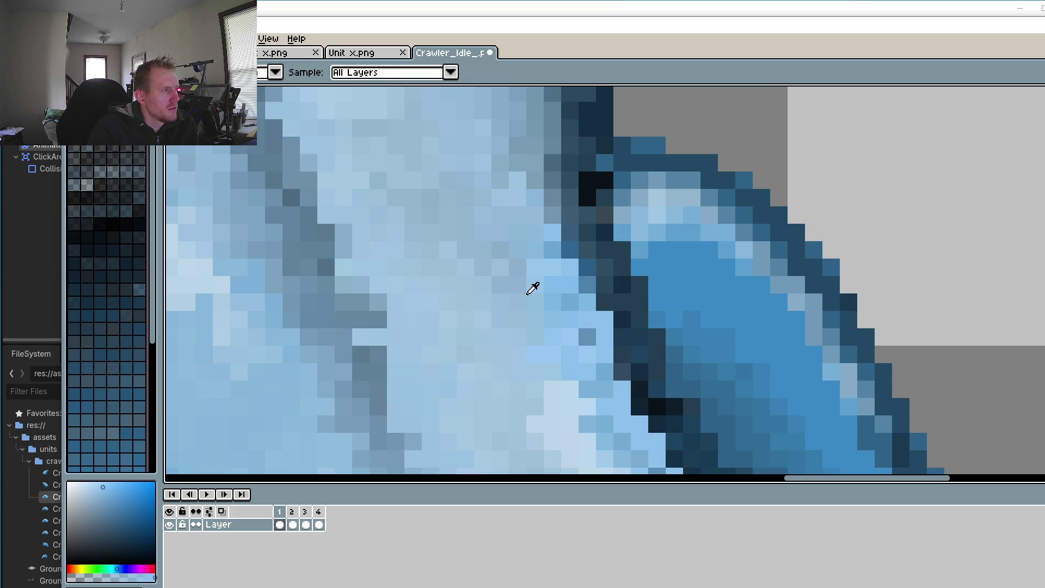
{"action": "key", "text": "b"}
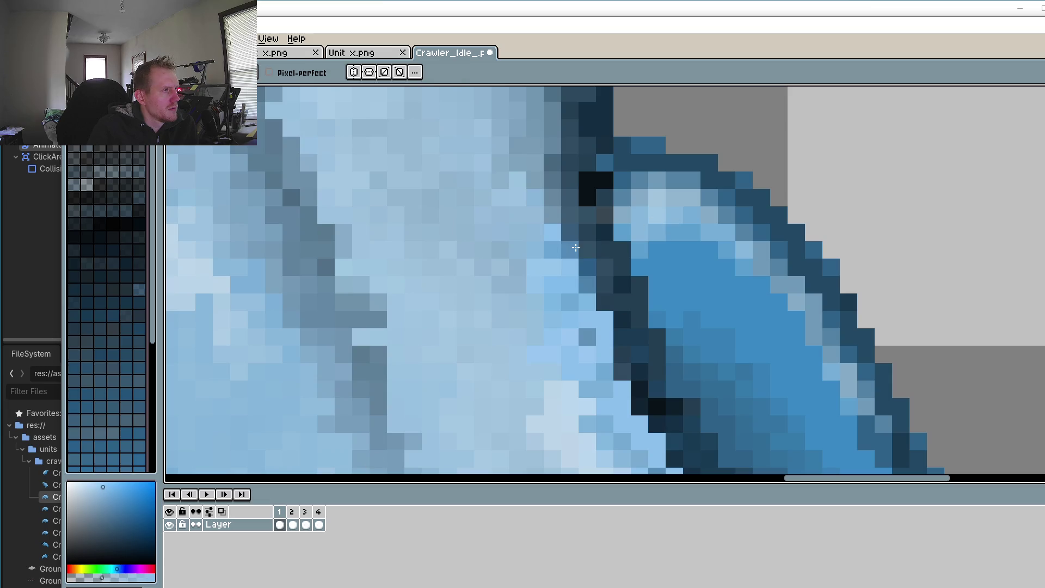
{"action": "mouse_move", "coordinate": [563, 251]}
{"action": "left_mouse_down"}
{"action": "mouse_move", "coordinate": [587, 270]}
{"action": "mouse_move", "coordinate": [638, 406]}
{"action": "mouse_move", "coordinate": [618, 361]}
{"action": "left_mouse_up"}
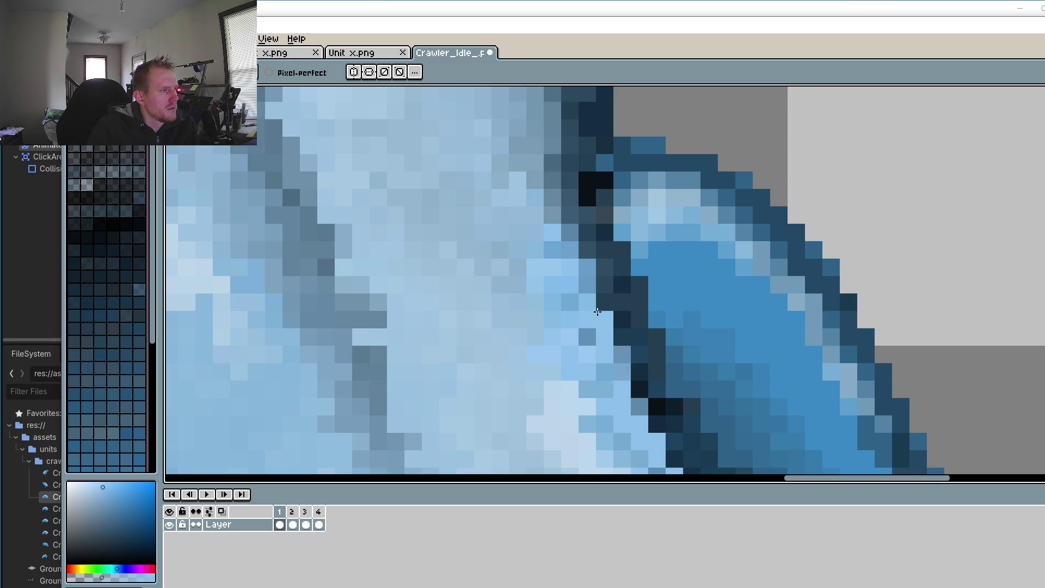
Step: Lighten the dark edge pixels beside the ear and along the ear's base
{"action": "left_click", "coordinate": [563, 201]}
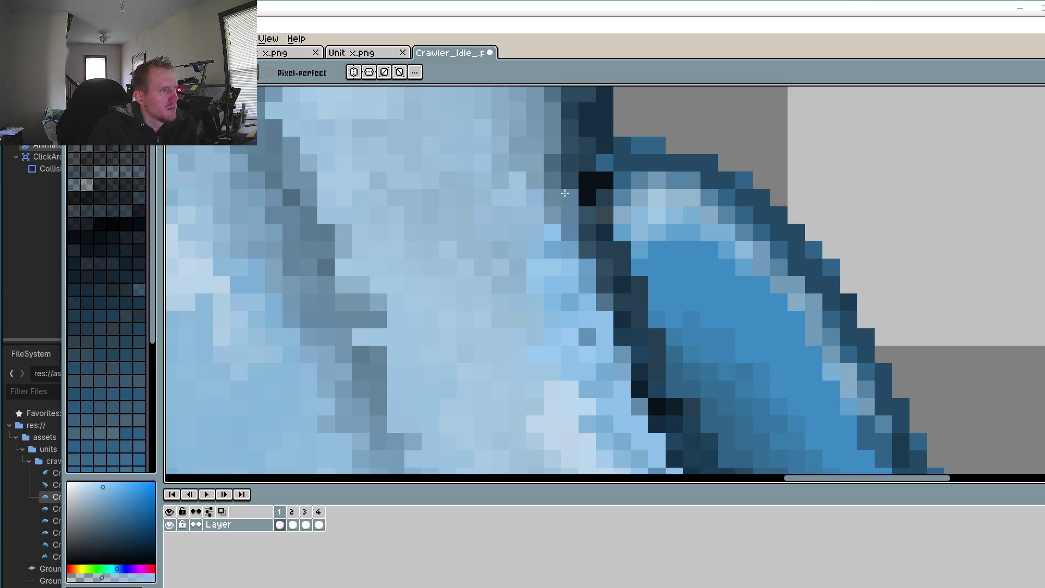
{"action": "left_click", "coordinate": [569, 180]}
{"action": "scroll", "coordinate": [572, 233], "scroll_direction": "down", "scroll_amount": 5}
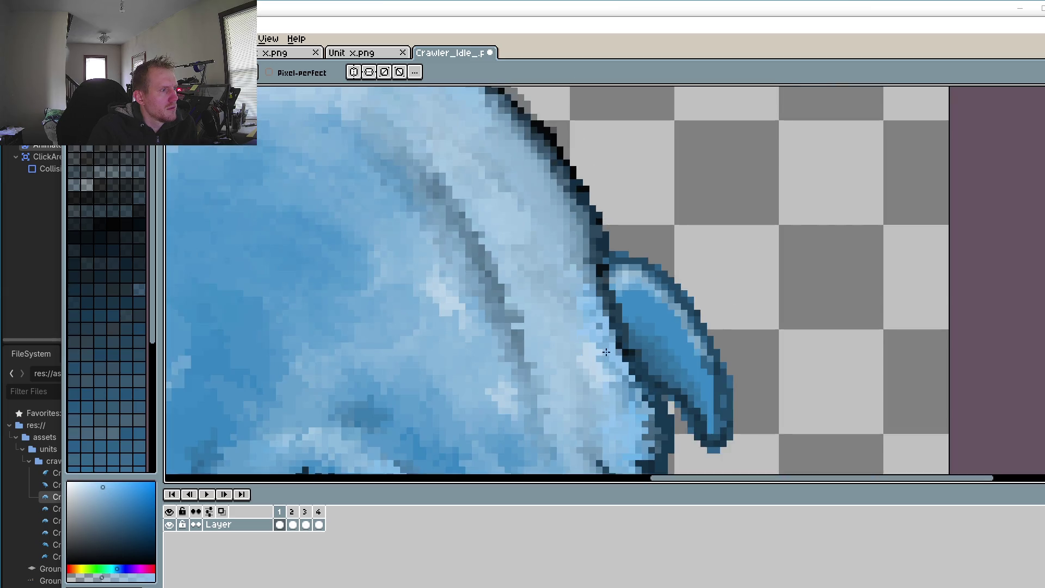
{"action": "scroll", "coordinate": [585, 171], "scroll_direction": "up", "scroll_amount": 5}
{"action": "left_click", "coordinate": [606, 204]}
{"action": "left_click", "coordinate": [622, 238]}
{"action": "left_click", "coordinate": [640, 256]}
Step: Lighten the remaining dark outline pixels further down the ear's edge
{"action": "left_click", "coordinate": [641, 274]}
{"action": "left_click", "coordinate": [658, 274]}
{"action": "left_click", "coordinate": [658, 309]}
{"action": "left_click", "coordinate": [675, 324]}
{"action": "left_click", "coordinate": [675, 323]}
{"action": "scroll", "coordinate": [675, 324], "scroll_direction": "down", "scroll_amount": 5}
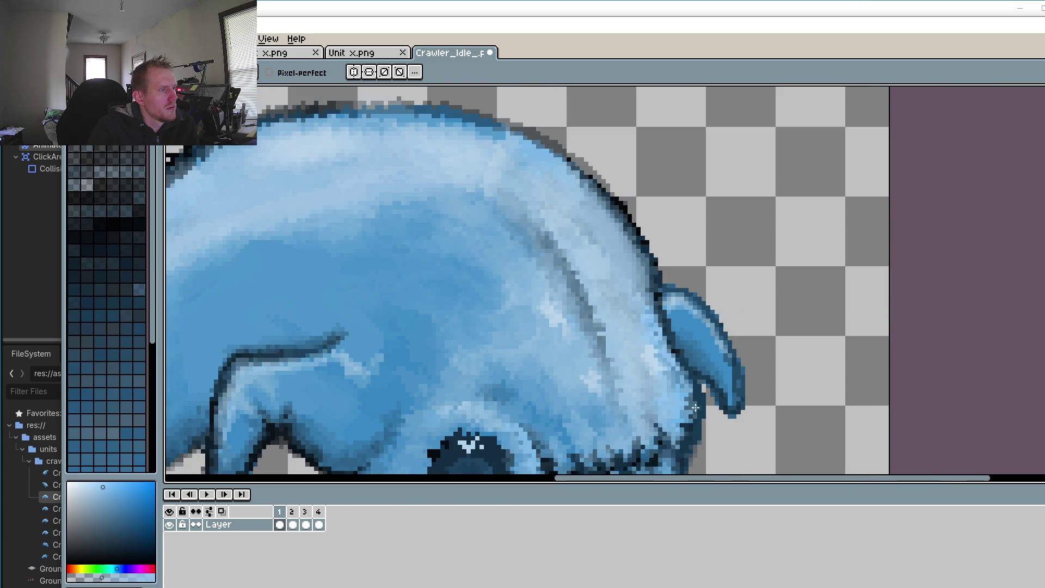
{"action": "scroll", "coordinate": [683, 402], "scroll_direction": "up", "scroll_amount": 5}
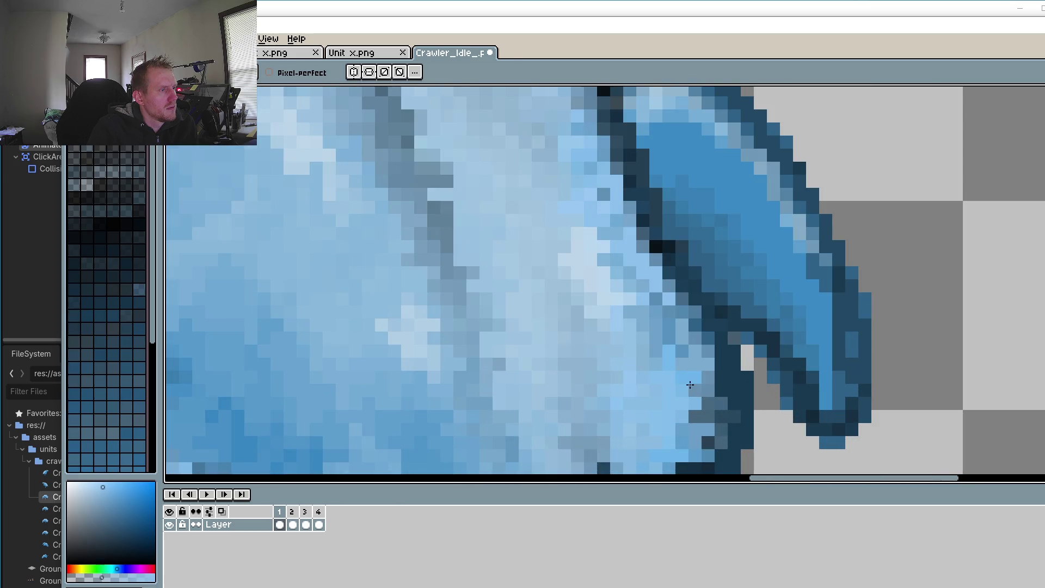
{"action": "left_click", "coordinate": [700, 414]}
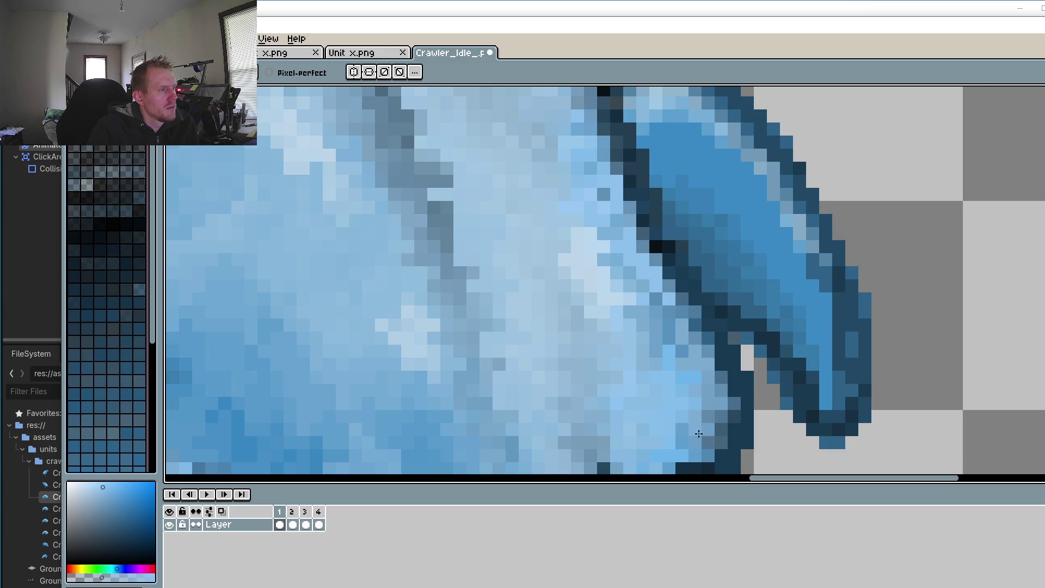
{"action": "scroll", "coordinate": [666, 338], "scroll_direction": "down", "scroll_amount": 4}
{"action": "scroll", "coordinate": [515, 312], "scroll_direction": "down", "scroll_amount": 5}
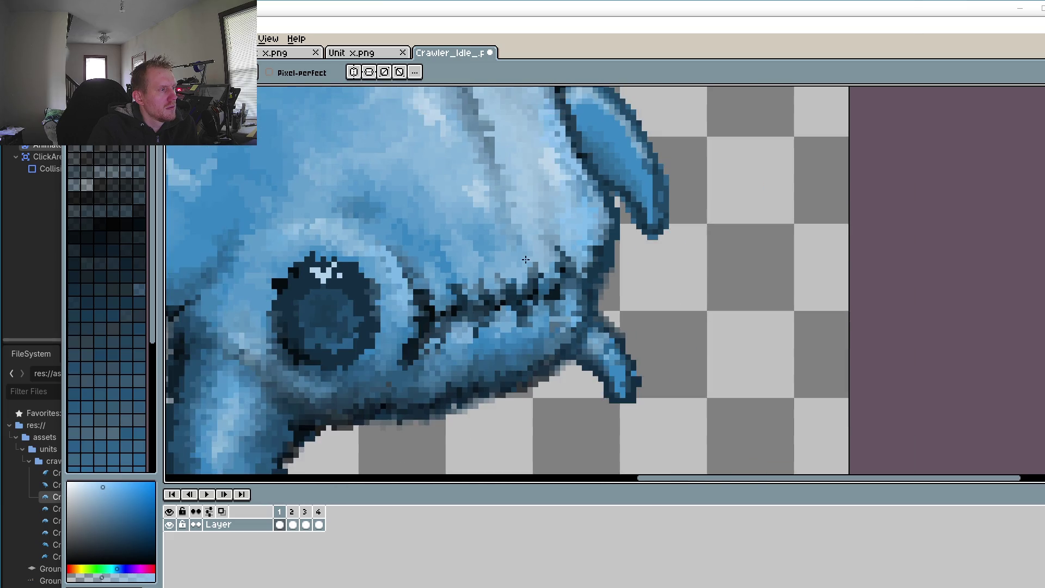
{"action": "scroll", "coordinate": [500, 337], "scroll_direction": "down", "scroll_amount": 2}
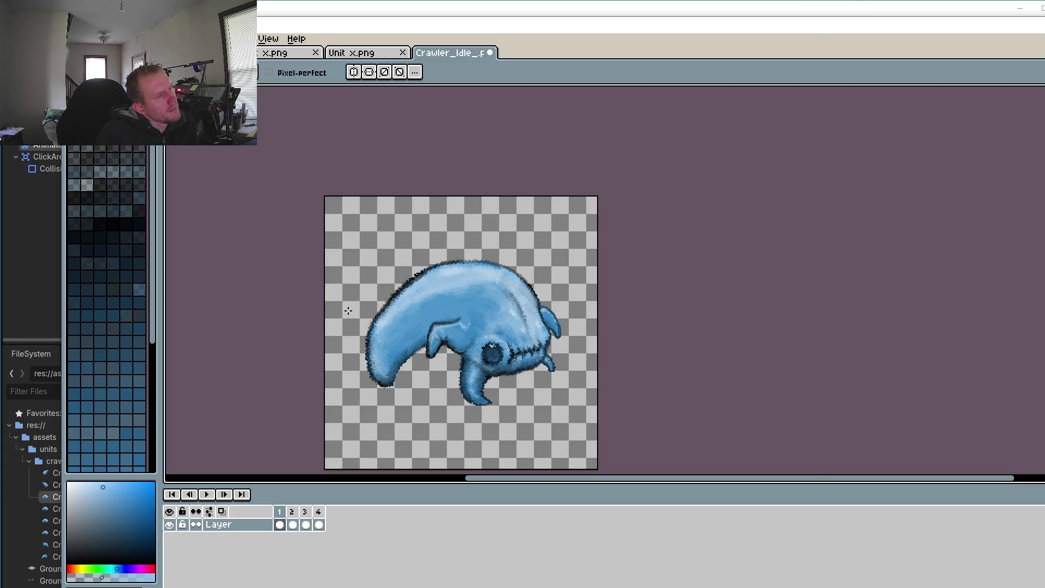
Step: Eyedrop a deeper blue and brush shading onto the crawler's back in frame 1
{"action": "scroll", "coordinate": [458, 305], "scroll_direction": "up", "scroll_amount": 3}
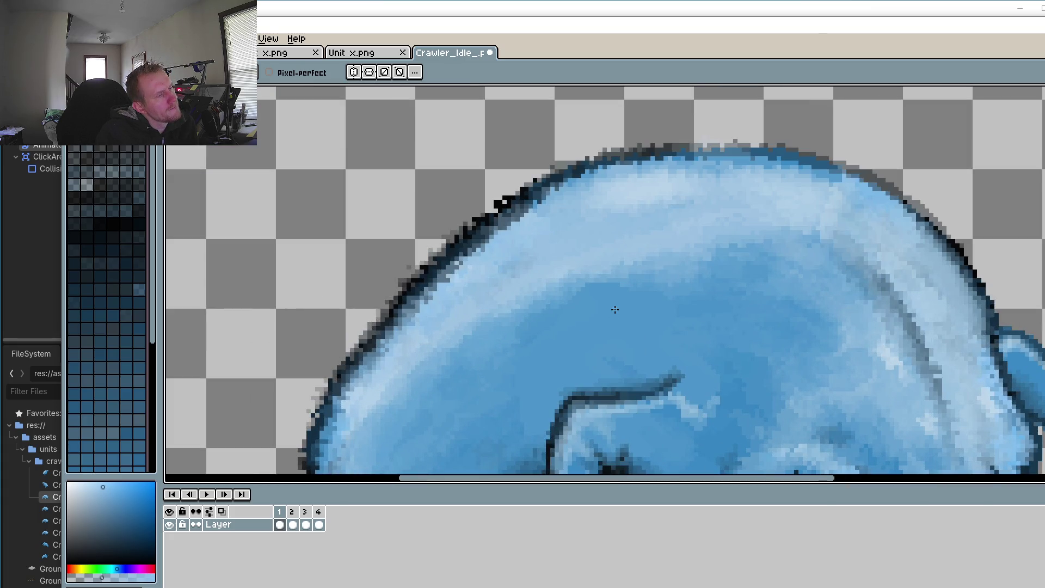
{"action": "left_click", "coordinate": [599, 299], "text": "alt"}
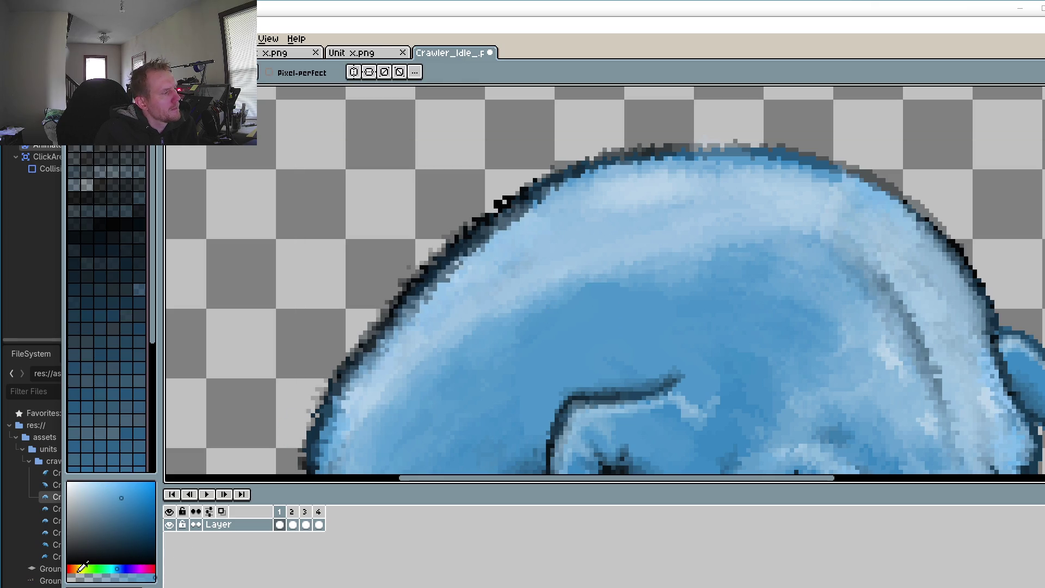
{"action": "mouse_move", "coordinate": [620, 282]}
{"action": "left_mouse_down"}
{"action": "mouse_move", "coordinate": [555, 280]}
{"action": "mouse_move", "coordinate": [604, 279]}
{"action": "left_mouse_up"}
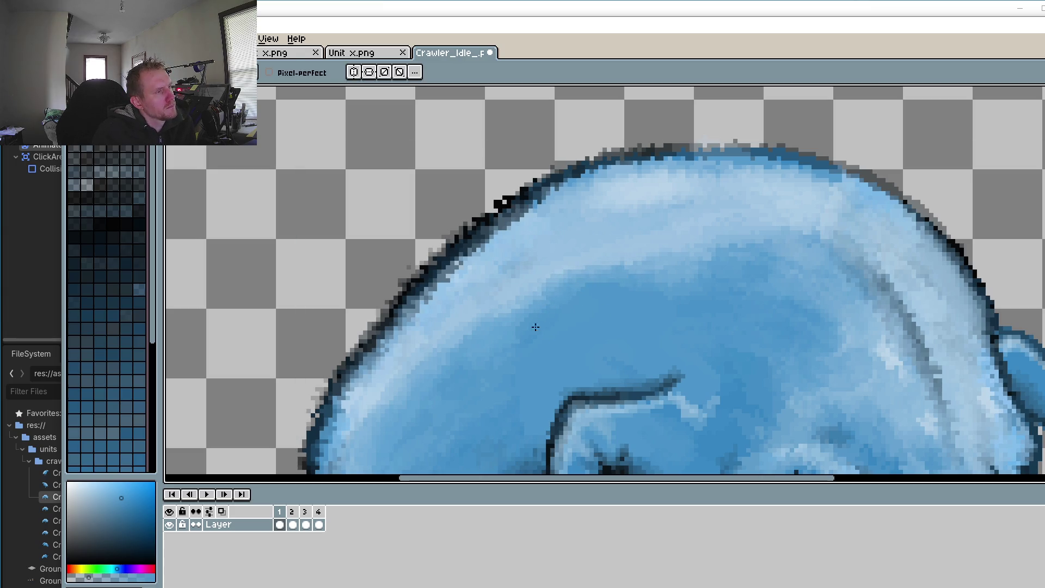
{"action": "scroll", "coordinate": [514, 335], "scroll_direction": "down", "scroll_amount": 2}
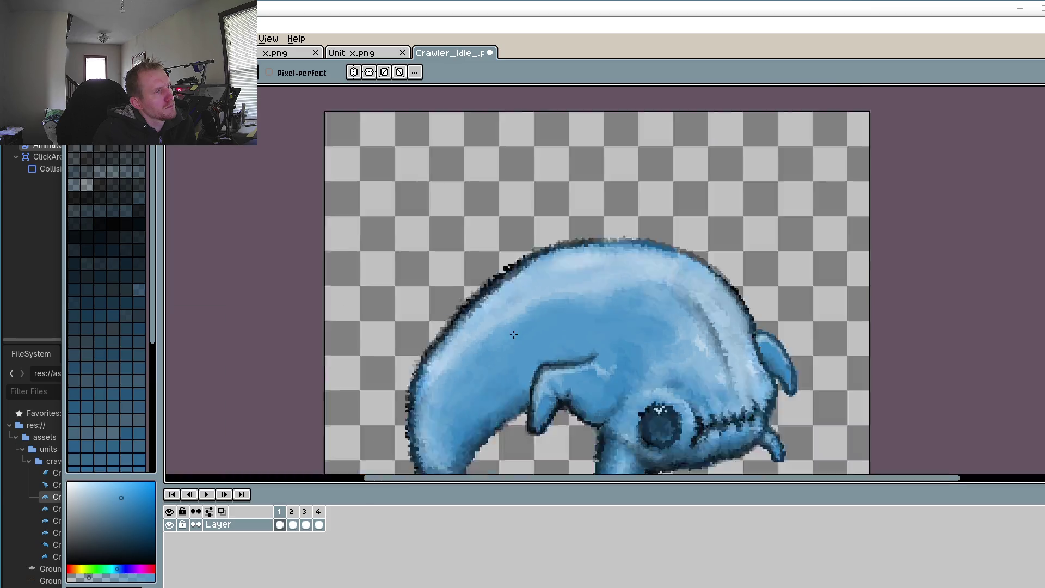
{"action": "scroll", "coordinate": [514, 335], "scroll_direction": "down", "scroll_amount": 3}
{"action": "scroll", "coordinate": [523, 330], "scroll_direction": "up", "scroll_amount": 5}
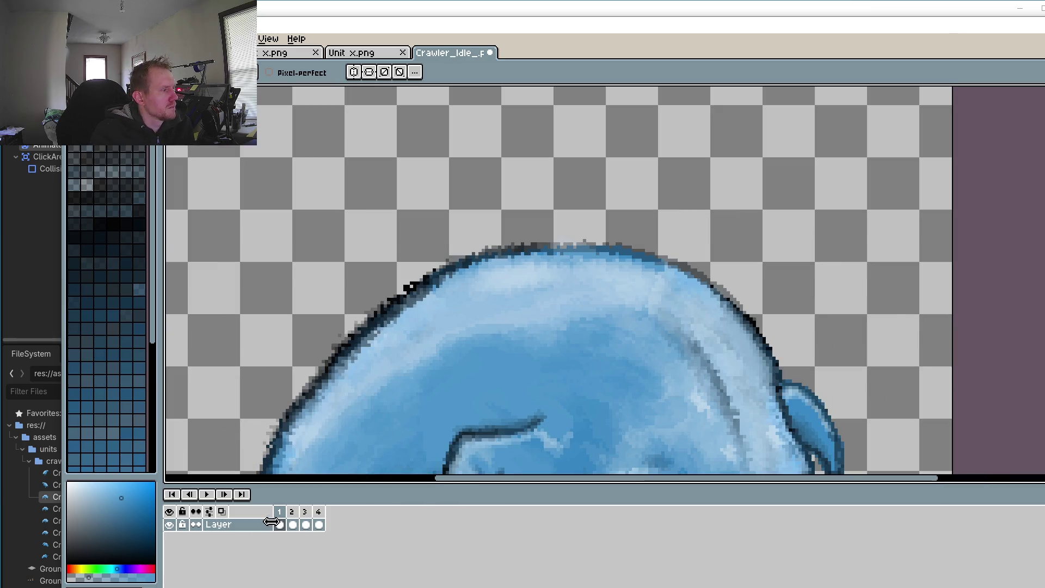
Step: Fit the sprite in view, play and stop the idle animation, then go to frame 4
{"action": "left_click", "coordinate": [293, 524]}
{"action": "key", "text": "ctrl+0"}
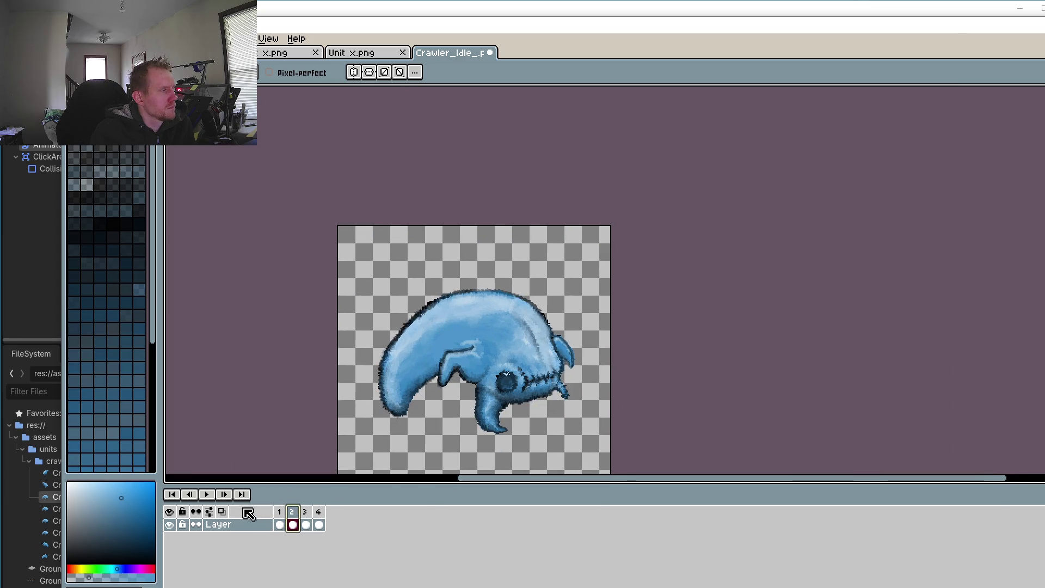
{"action": "left_click", "coordinate": [207, 494]}
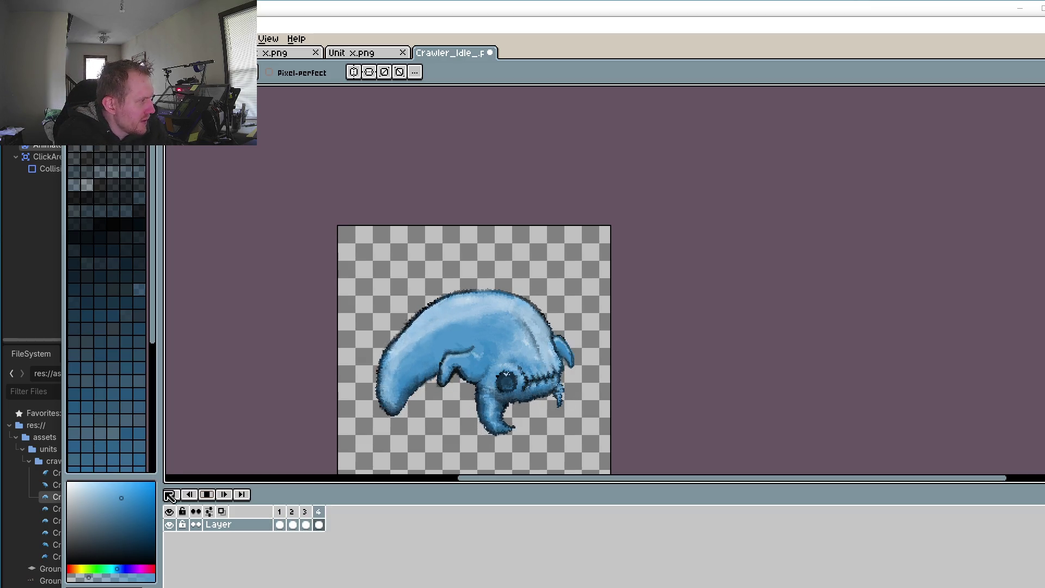
{"action": "left_click", "coordinate": [206, 494]}
{"action": "left_click", "coordinate": [299, 512]}
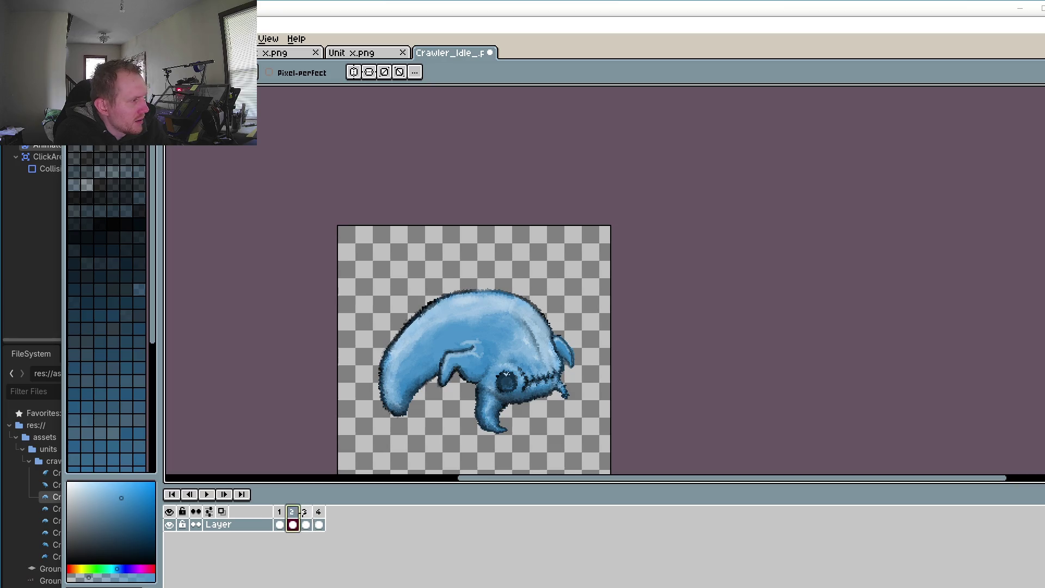
{"action": "left_click", "coordinate": [322, 517]}
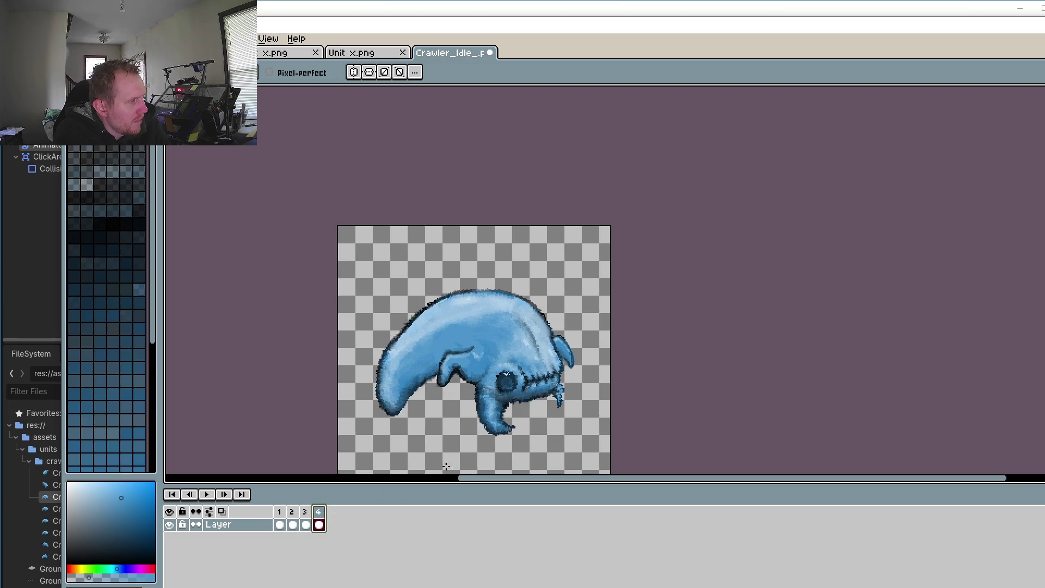
Step: Try painting over the claw tip with a sampled colour, then undo it
{"action": "scroll", "coordinate": [577, 387], "scroll_direction": "up", "scroll_amount": 3}
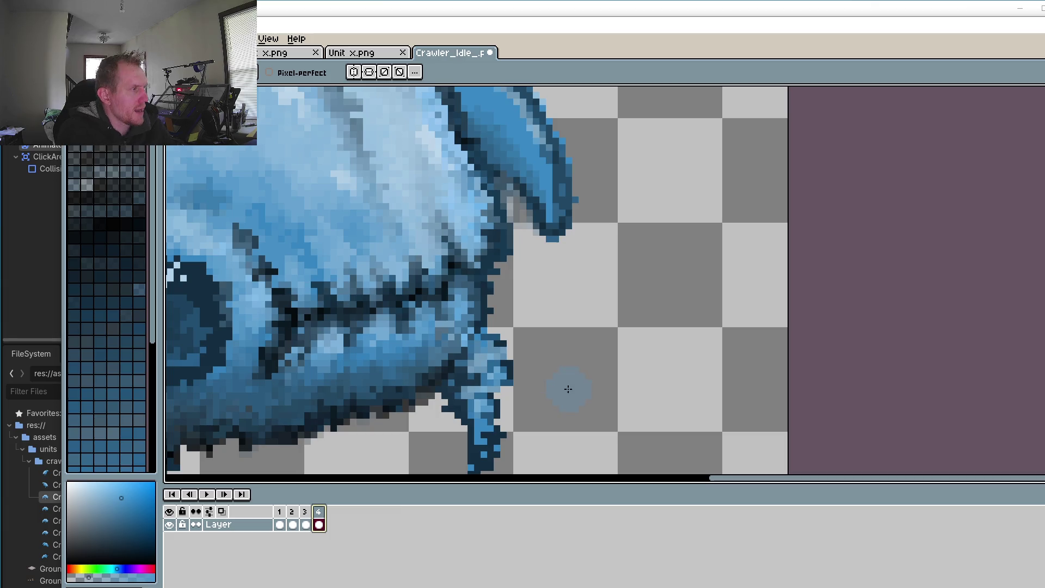
{"action": "scroll", "coordinate": [491, 413], "scroll_direction": "up", "scroll_amount": 2}
{"action": "key", "text": "i"}
{"action": "left_click", "coordinate": [559, 292]}
{"action": "key", "text": "b"}
{"action": "left_click", "coordinate": [516, 378]}
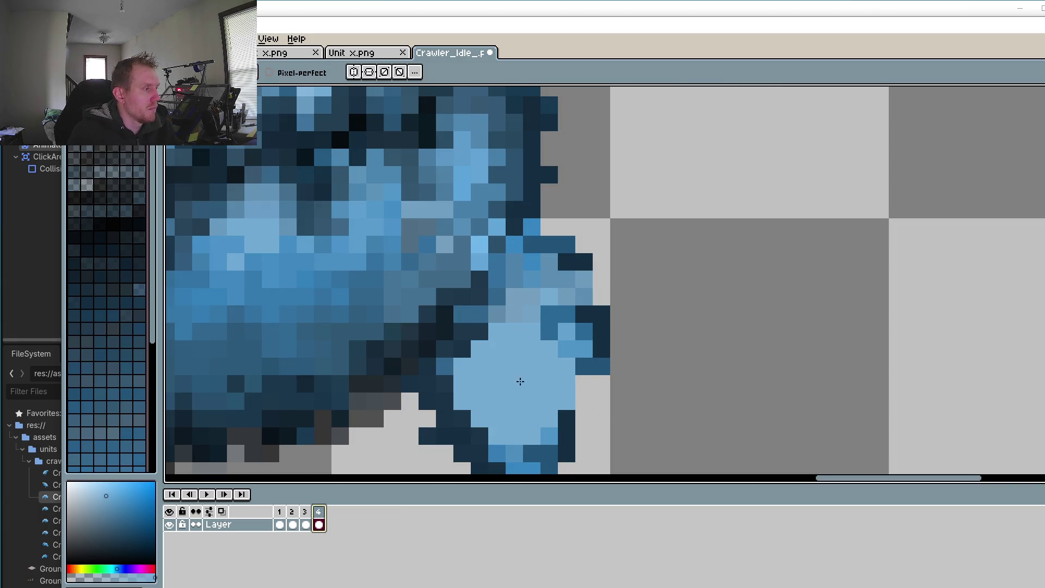
{"action": "key", "text": "ctrl+z"}
Step: Pick the transparent background colour and erase stray pixels at the claw tip's edge
{"action": "key", "text": "i"}
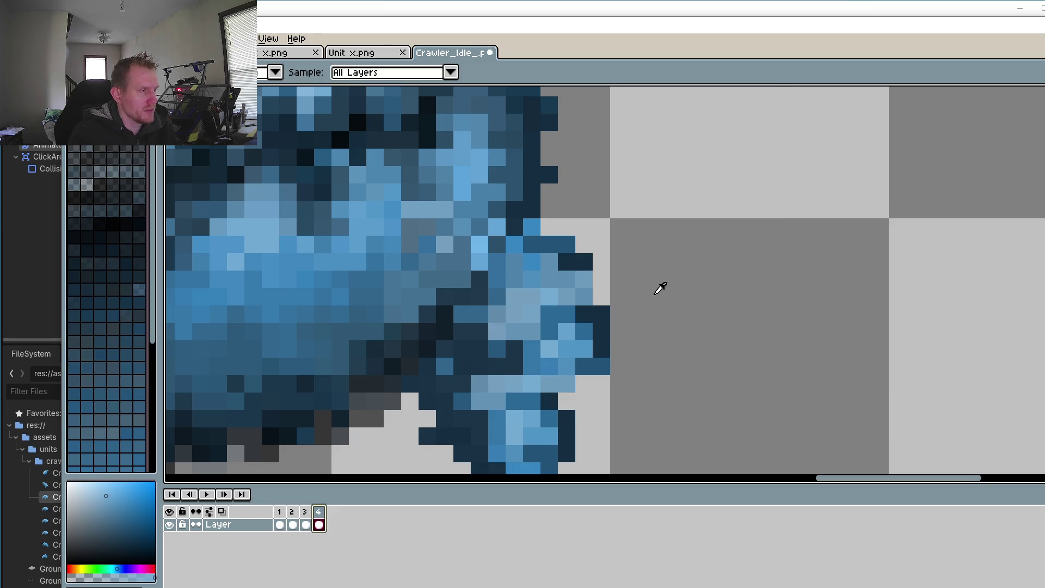
{"action": "left_click", "coordinate": [656, 293]}
{"action": "key", "text": "b"}
{"action": "mouse_move", "coordinate": [566, 275]}
{"action": "left_mouse_down"}
{"action": "mouse_move", "coordinate": [548, 262]}
{"action": "mouse_move", "coordinate": [581, 345]}
{"action": "mouse_move", "coordinate": [599, 334]}
{"action": "mouse_move", "coordinate": [537, 240]}
{"action": "mouse_move", "coordinate": [549, 314]}
{"action": "mouse_move", "coordinate": [583, 362]}
{"action": "left_mouse_up"}
{"action": "scroll", "coordinate": [658, 233], "scroll_direction": "down", "scroll_amount": 3}
{"action": "scroll", "coordinate": [642, 272], "scroll_direction": "down", "scroll_amount": 3}
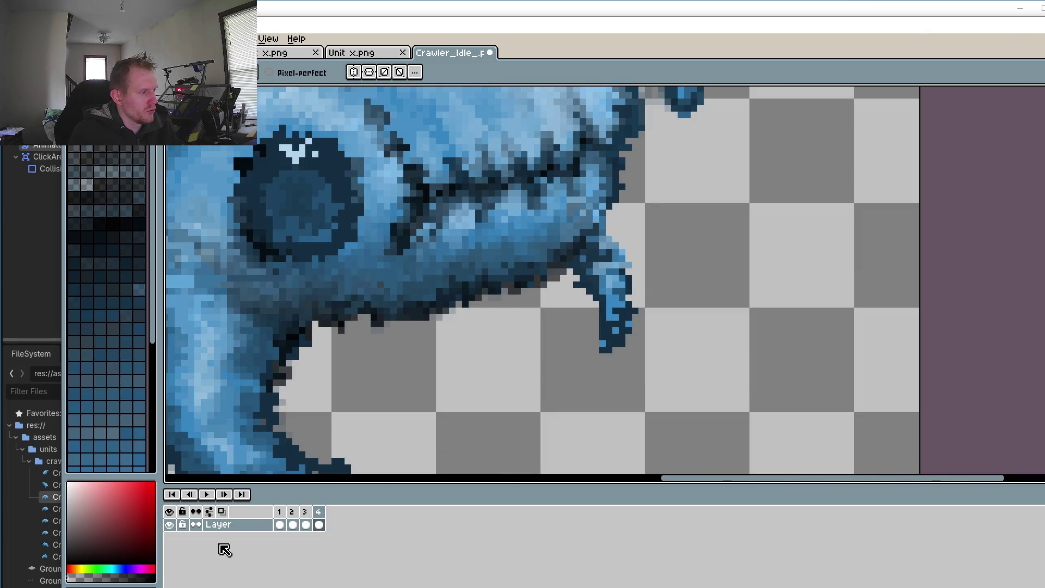
Step: Flip between frames 3 and 4 to compare the cleaned claw tip
{"action": "left_click", "coordinate": [305, 524]}
{"action": "left_click", "coordinate": [319, 524]}
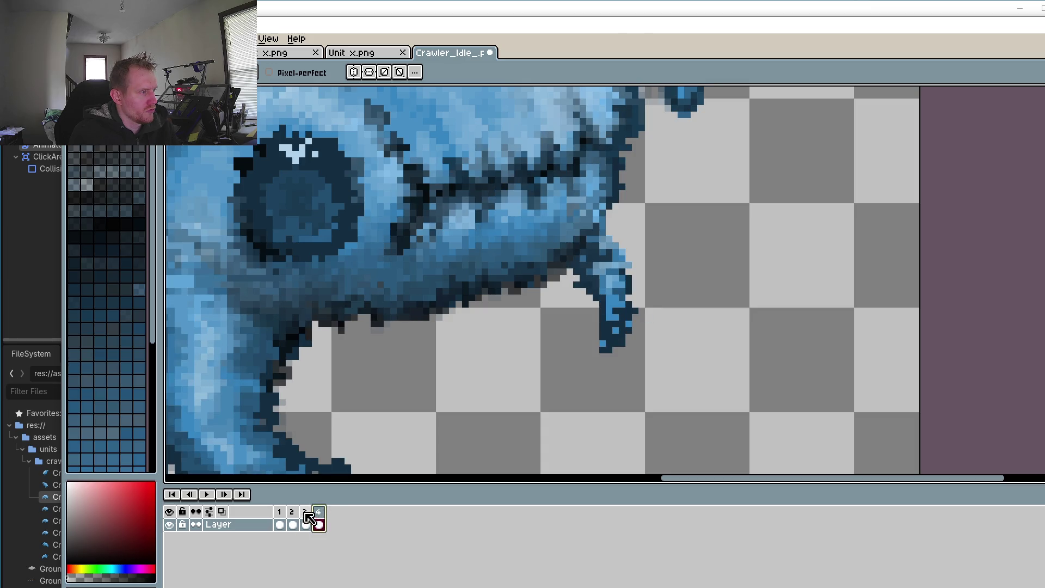
{"action": "left_click", "coordinate": [305, 525]}
{"action": "left_click", "coordinate": [320, 517]}
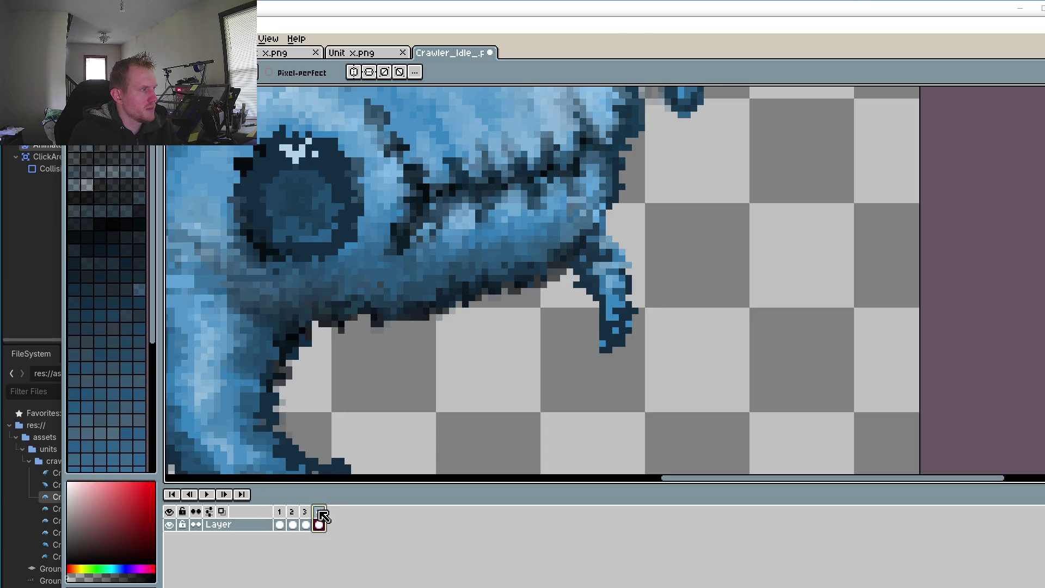
{"action": "key", "text": "comma"}
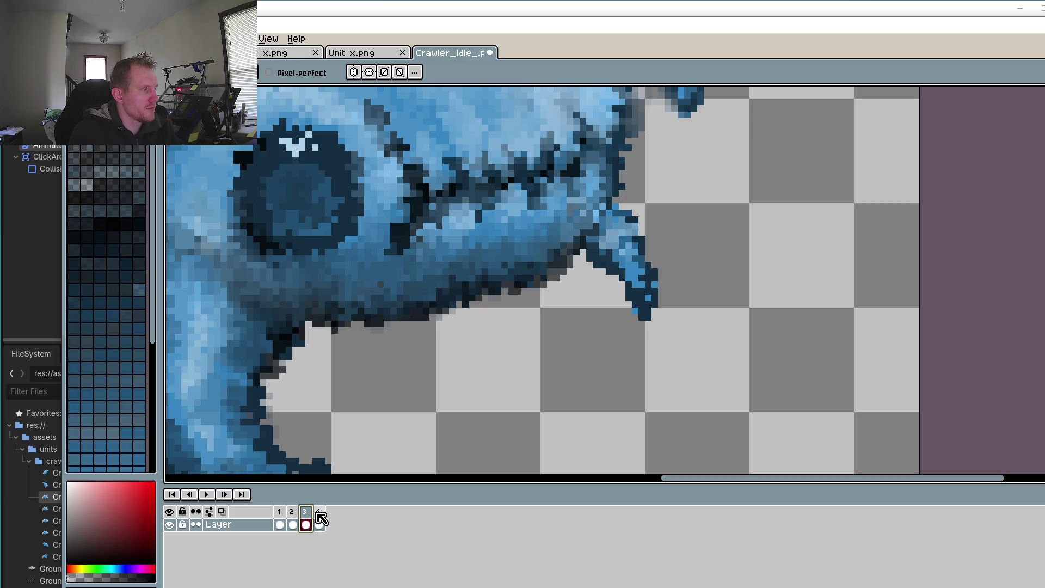
{"action": "left_click", "coordinate": [324, 515]}
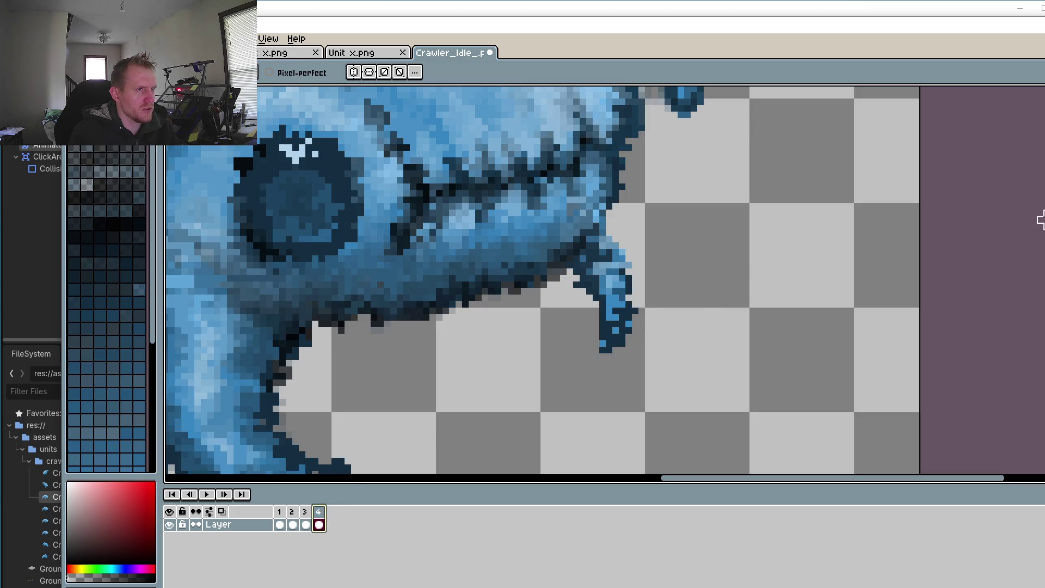
{"action": "left_click", "coordinate": [1042, 93]}
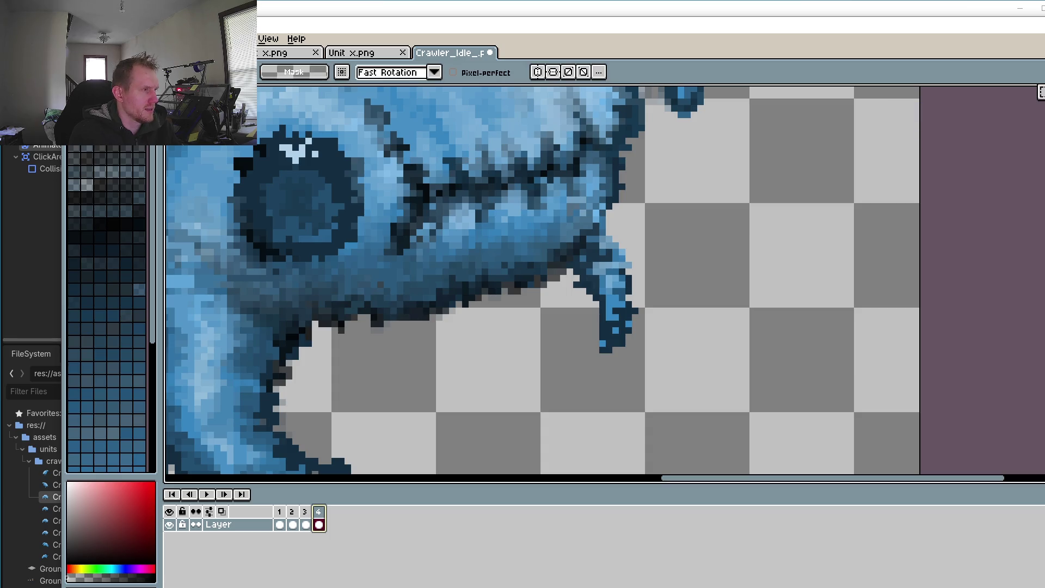
Step: Lasso-select the small claw in frame 4, rotate it 6.7° and shift it up-right
{"action": "left_click_drag", "start_coordinate": [635, 363], "coordinate": [555, 297]}
{"action": "mouse_move", "coordinate": [594, 243]}
{"action": "left_mouse_down"}
{"action": "mouse_move", "coordinate": [675, 269]}
{"action": "mouse_move", "coordinate": [654, 370]}
{"action": "left_mouse_up"}
{"action": "left_click_drag", "start_coordinate": [707, 402], "coordinate": [716, 387]}
{"action": "left_click_drag", "start_coordinate": [620, 299], "coordinate": [648, 273]}
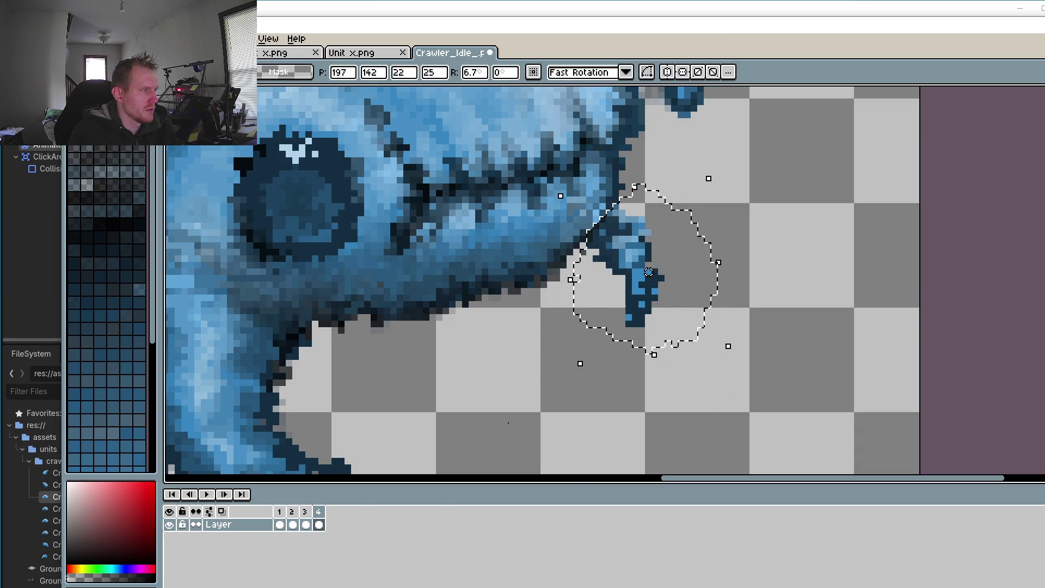
{"action": "key", "text": "Return"}
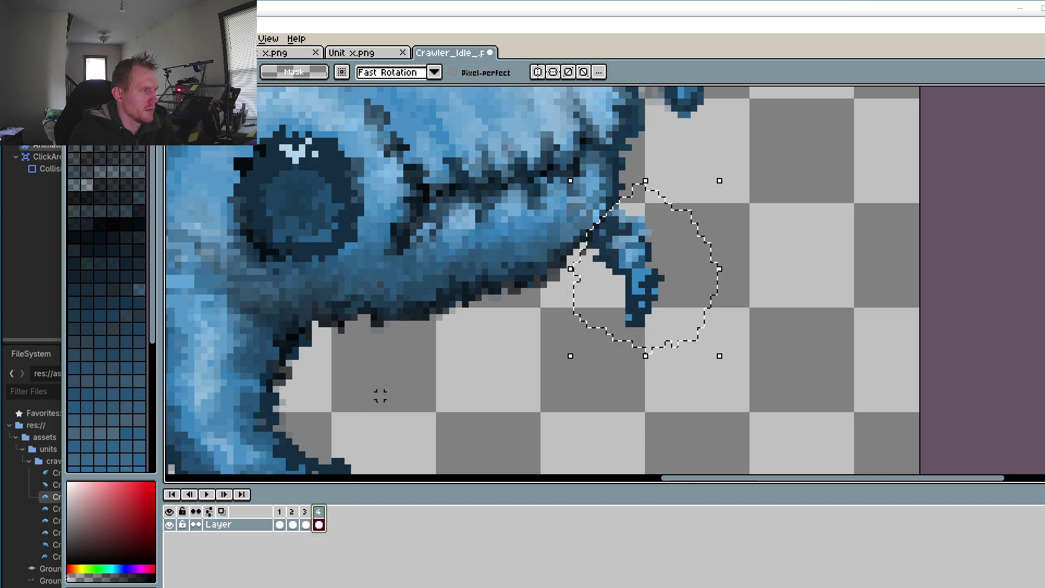
Step: Compare the claw against frame 3 and fine-tune its rotation
{"action": "left_click", "coordinate": [305, 512]}
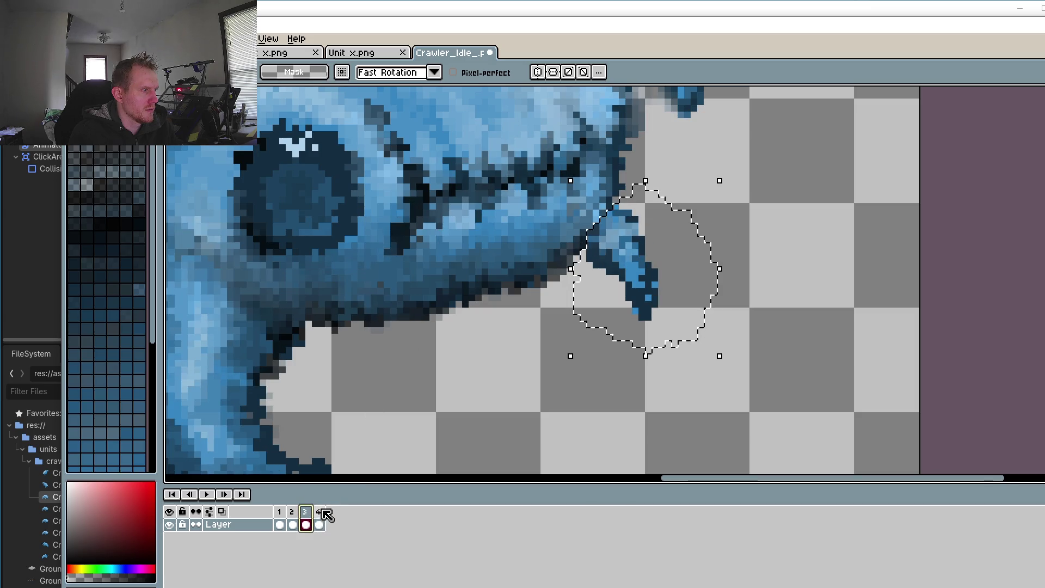
{"action": "left_click", "coordinate": [320, 511]}
{"action": "left_click_drag", "start_coordinate": [733, 363], "coordinate": [743, 366]}
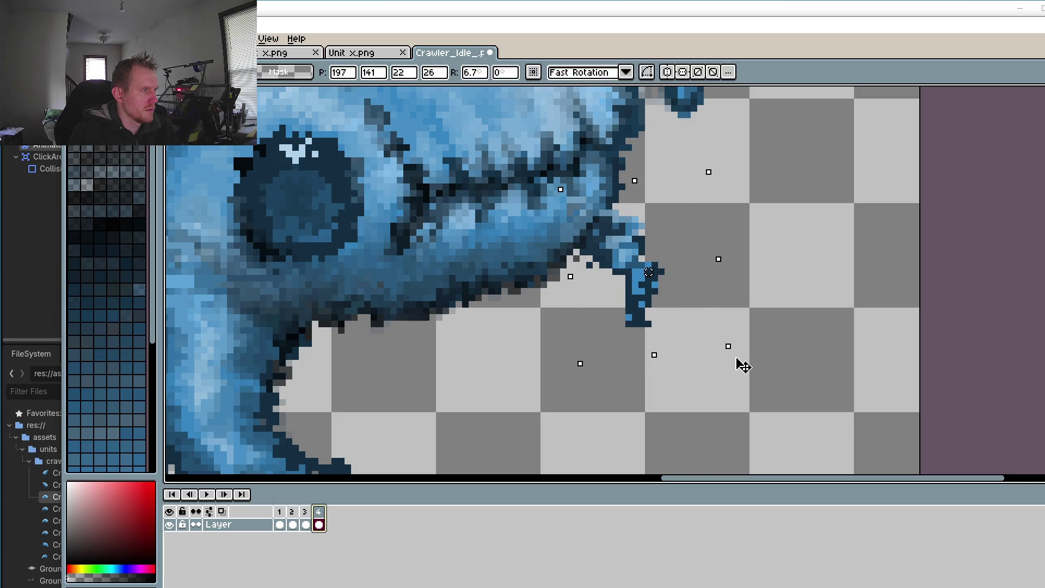
{"action": "left_click", "coordinate": [305, 512]}
{"action": "left_click", "coordinate": [319, 512]}
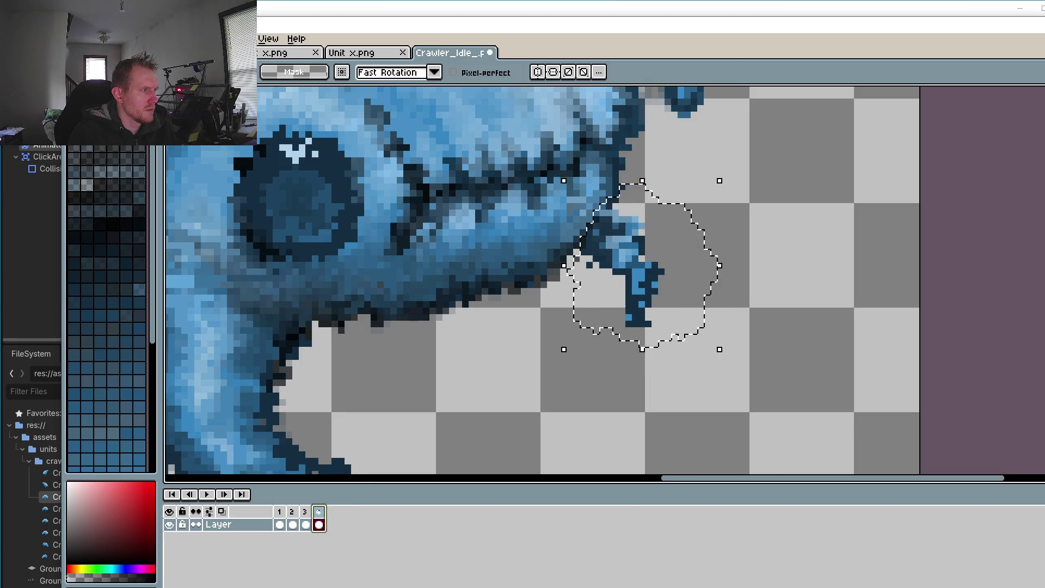
{"action": "left_click", "coordinate": [304, 514]}
{"action": "left_click", "coordinate": [319, 515]}
Step: Play the four-frame animation with the whole crawler in view
{"action": "left_click", "coordinate": [207, 493]}
{"action": "scroll", "coordinate": [403, 332], "scroll_direction": "down", "scroll_amount": 2}
{"action": "left_click_drag", "start_coordinate": [487, 377], "coordinate": [582, 391]}
{"action": "scroll", "coordinate": [581, 391], "scroll_direction": "down", "scroll_amount": 1}
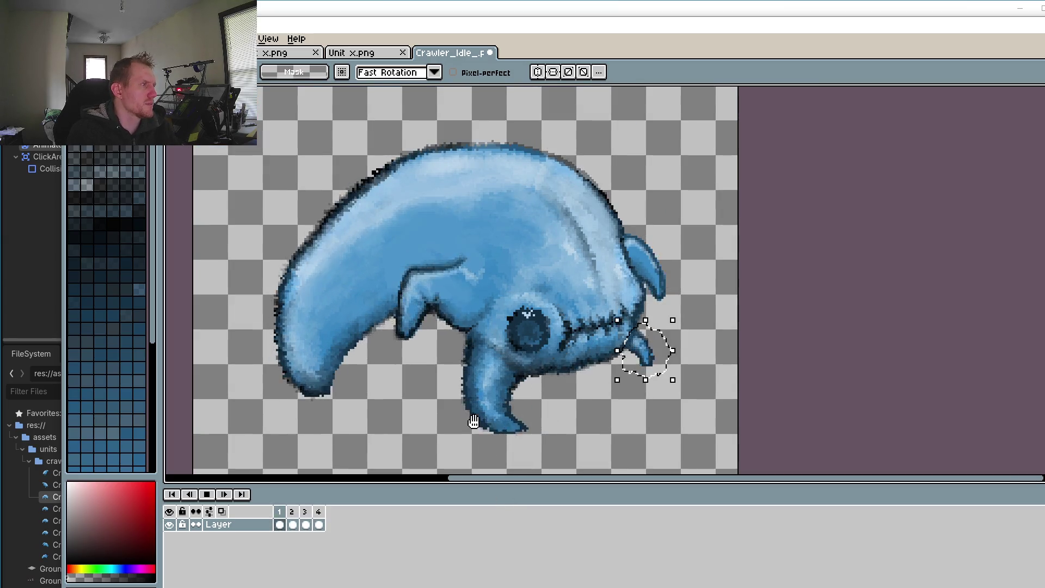
Step: Stop playback and go to frame 3
{"action": "left_click", "coordinate": [207, 494]}
{"action": "left_click", "coordinate": [296, 513]}
{"action": "left_click", "coordinate": [304, 511]}
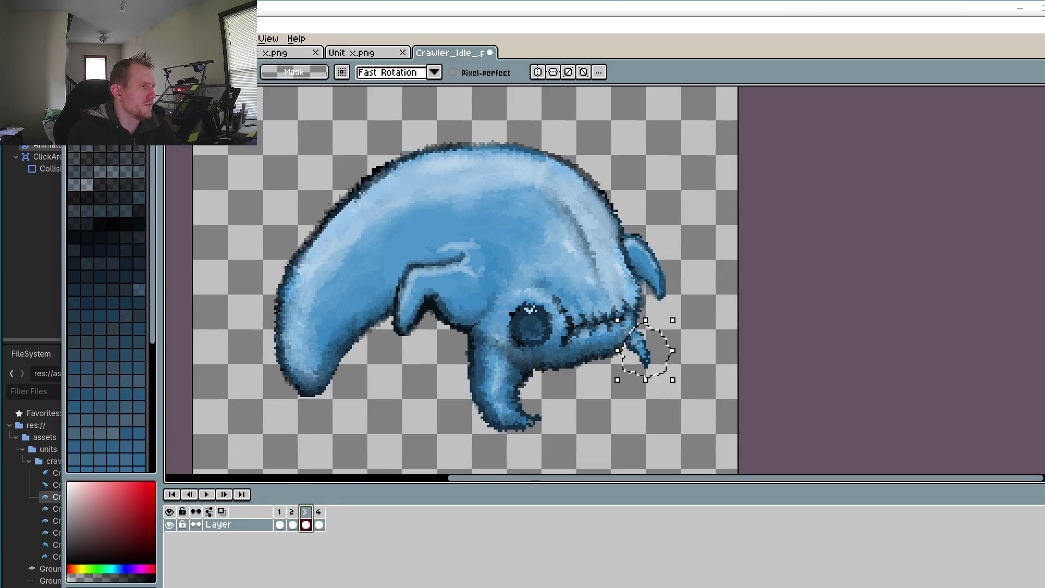
{"action": "scroll", "coordinate": [696, 270], "scroll_direction": "up", "scroll_amount": 2}
{"action": "scroll", "coordinate": [696, 270], "scroll_direction": "down", "scroll_amount": 3}
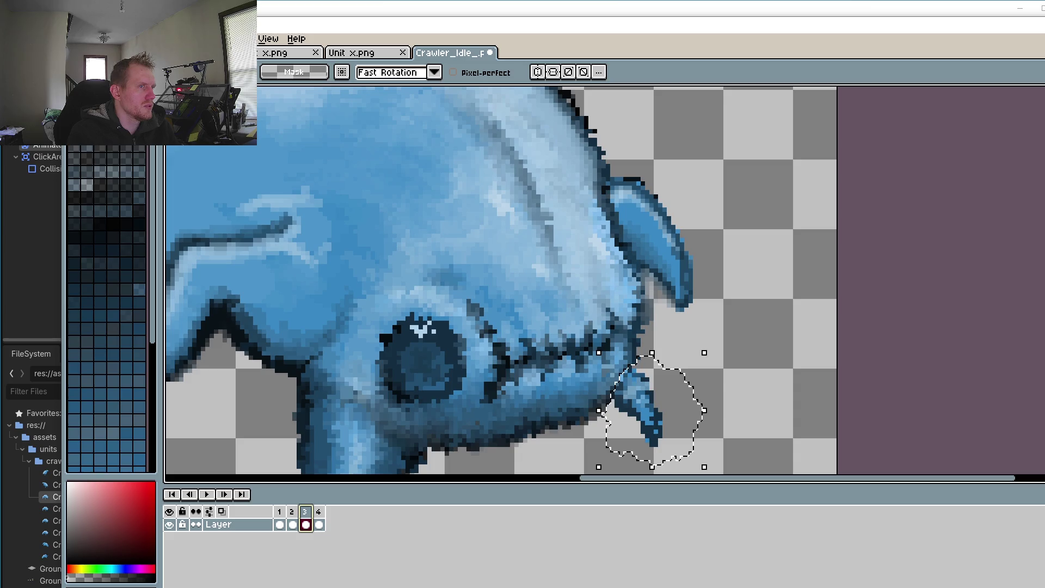
Step: Lasso-select the ear on frame 3, rotate it about -1.8°, and play the preview
{"action": "left_click", "coordinate": [705, 323]}
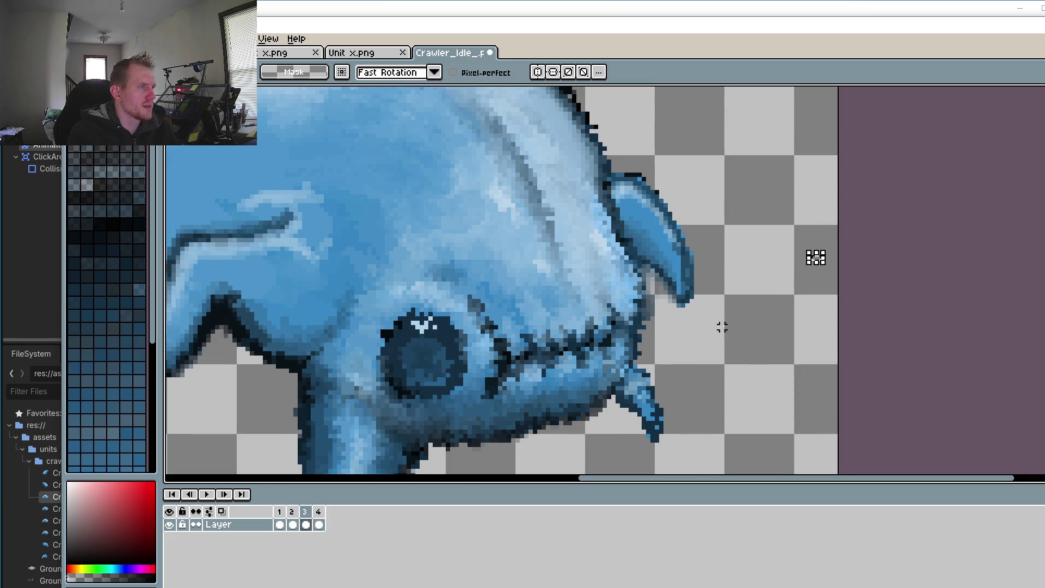
{"action": "left_click", "coordinate": [657, 279]}
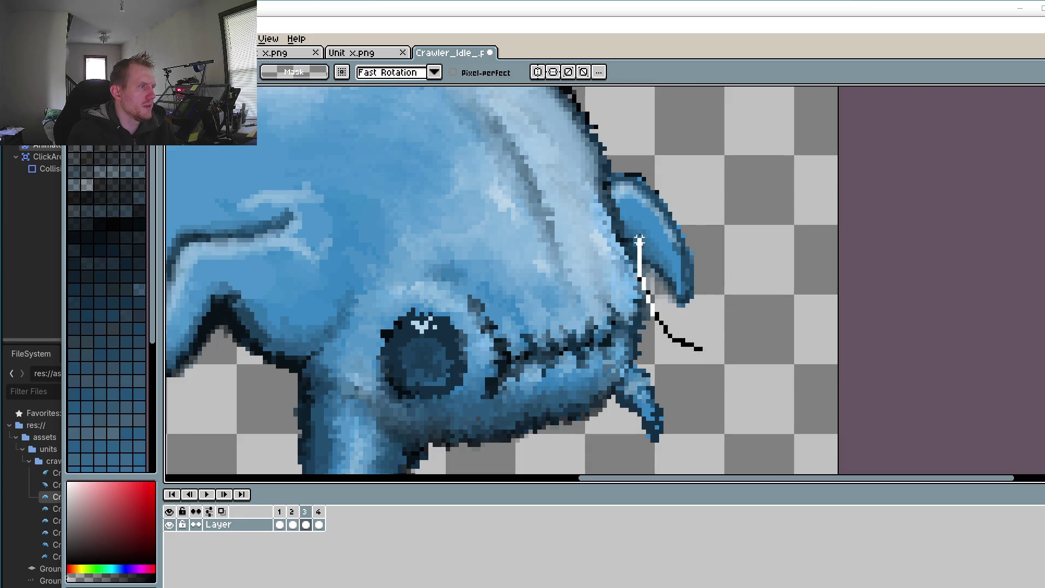
{"action": "left_click_drag", "start_coordinate": [639, 239], "coordinate": [752, 327]}
{"action": "left_click_drag", "start_coordinate": [687, 343], "coordinate": [690, 343]}
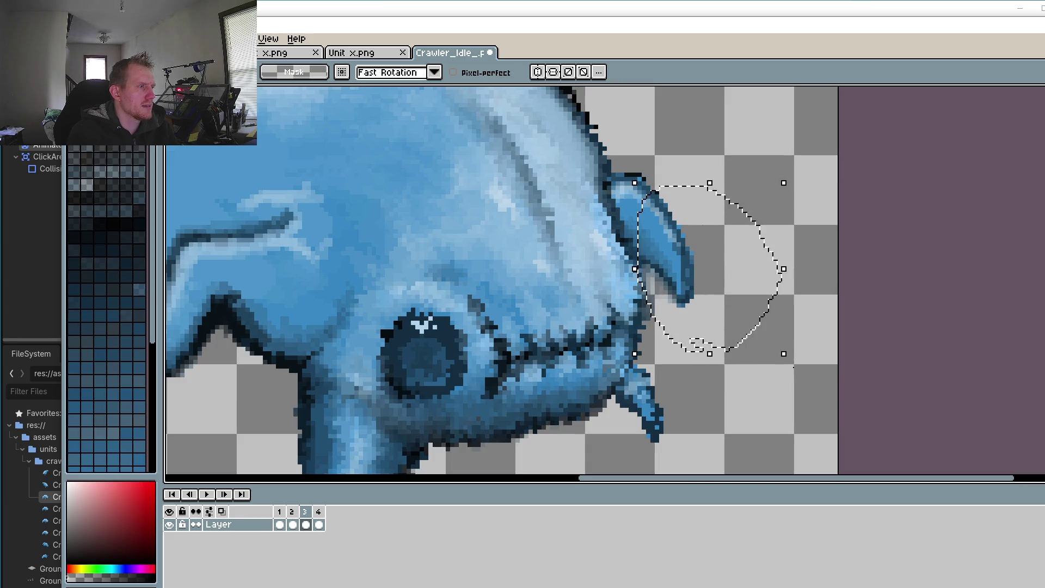
{"action": "left_click_drag", "start_coordinate": [799, 370], "coordinate": [784, 362]}
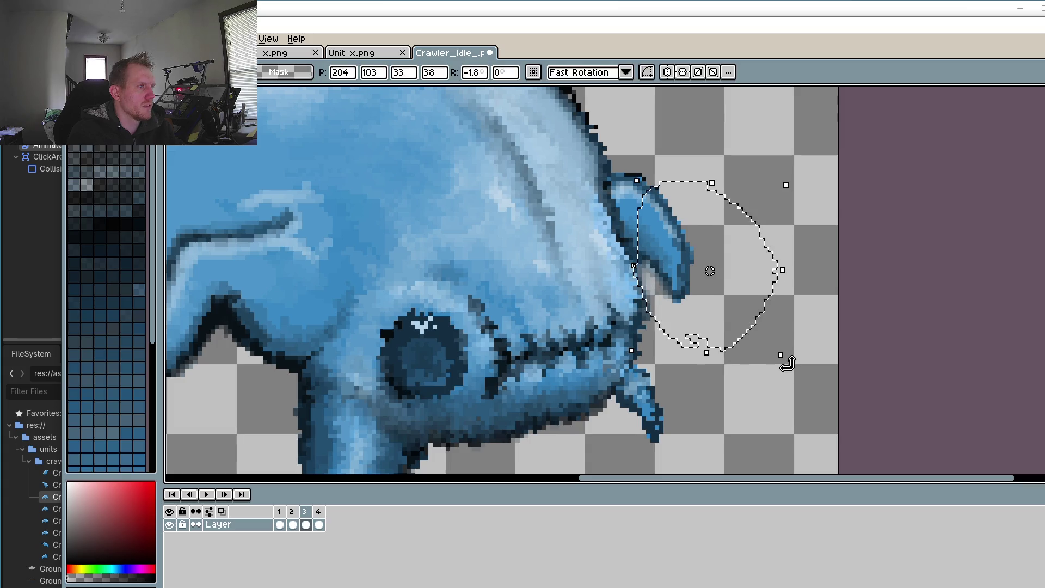
{"action": "left_click", "coordinate": [207, 494]}
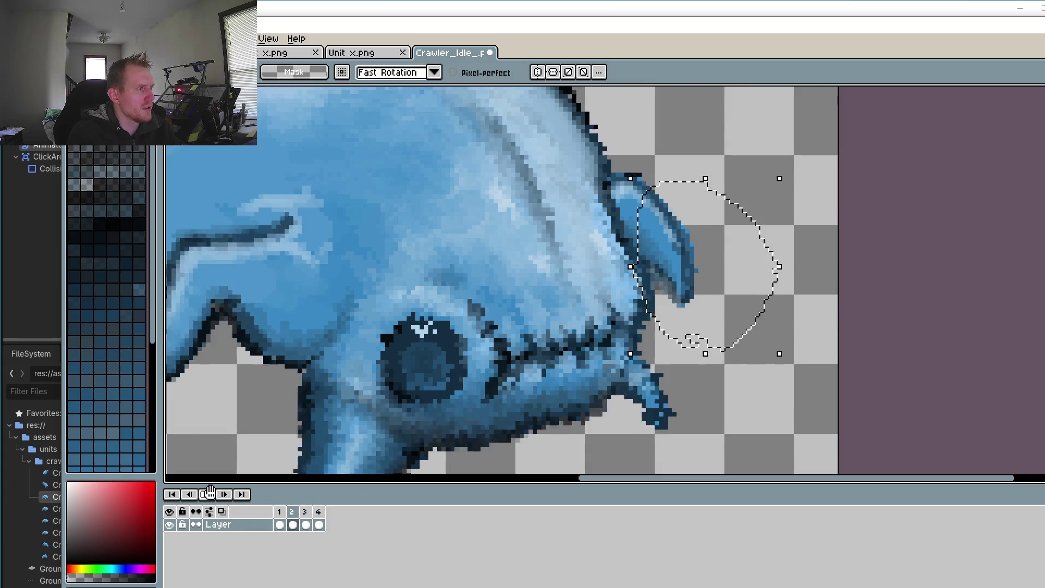
{"action": "scroll", "coordinate": [551, 358], "scroll_direction": "down", "scroll_amount": 1}
{"action": "scroll", "coordinate": [551, 358], "scroll_direction": "down", "scroll_amount": 3}
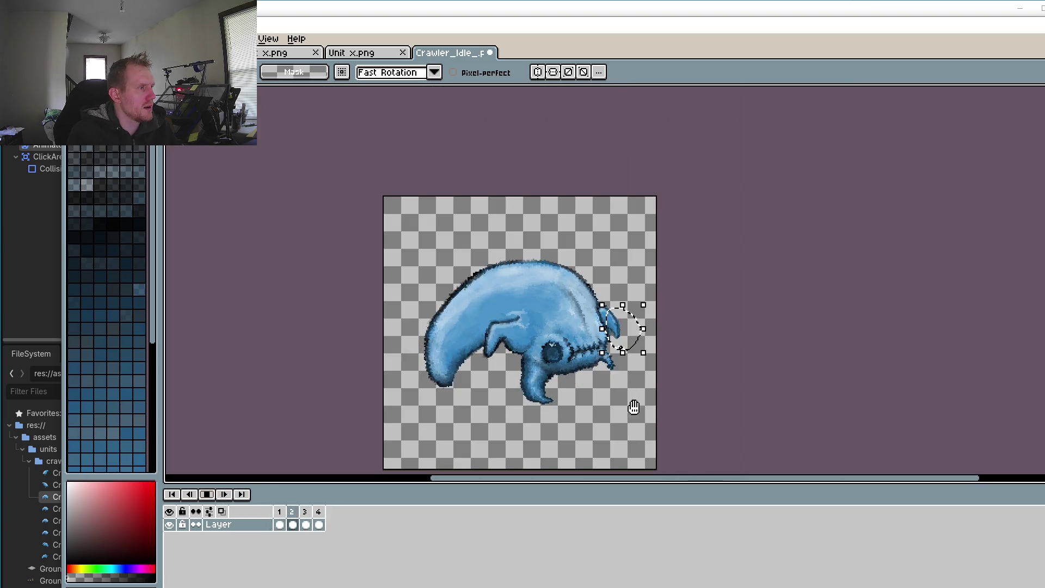
Step: Stop playback and compare the ear between frames 2 and 3, replaying the loop
{"action": "scroll", "coordinate": [603, 374], "scroll_direction": "up", "scroll_amount": 3}
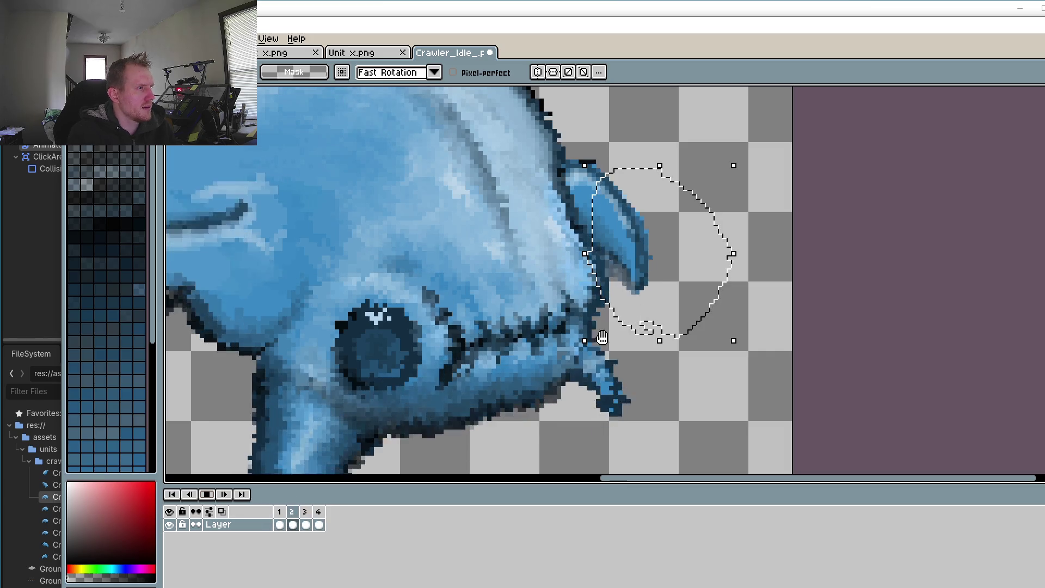
{"action": "left_click", "coordinate": [207, 495]}
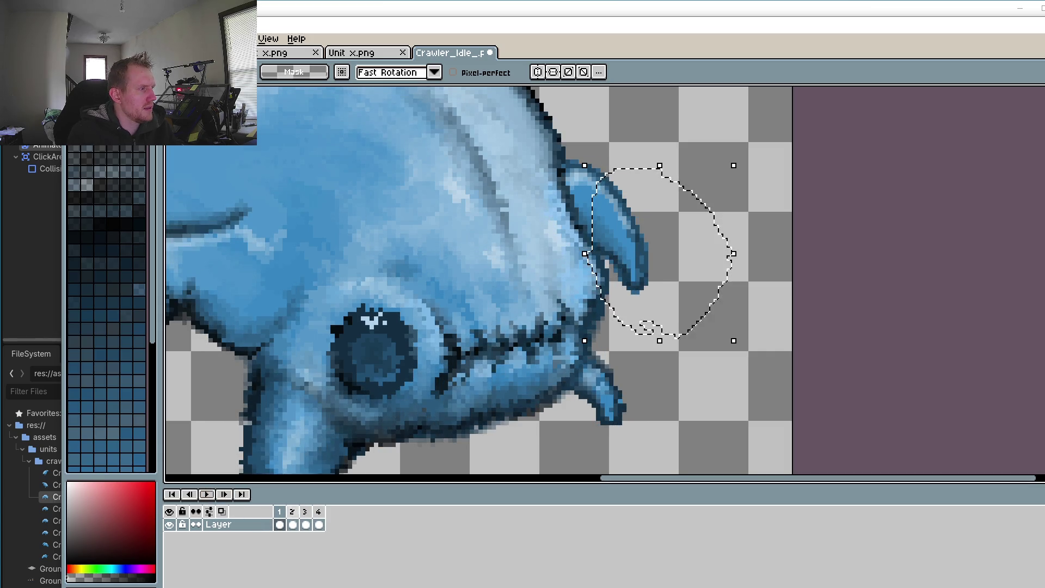
{"action": "left_click", "coordinate": [306, 524]}
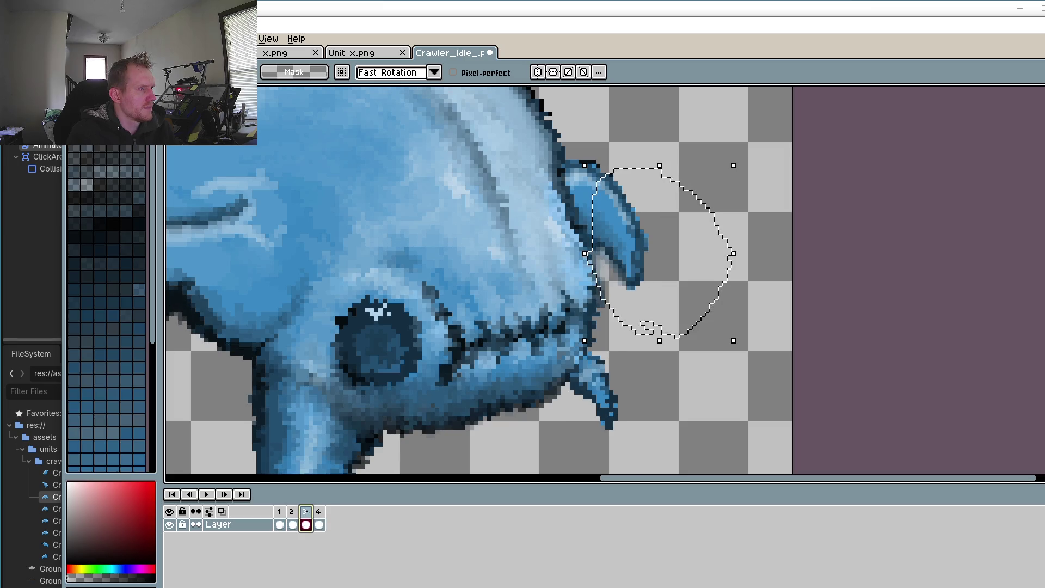
{"action": "left_click", "coordinate": [297, 513]}
{"action": "left_click", "coordinate": [306, 523]}
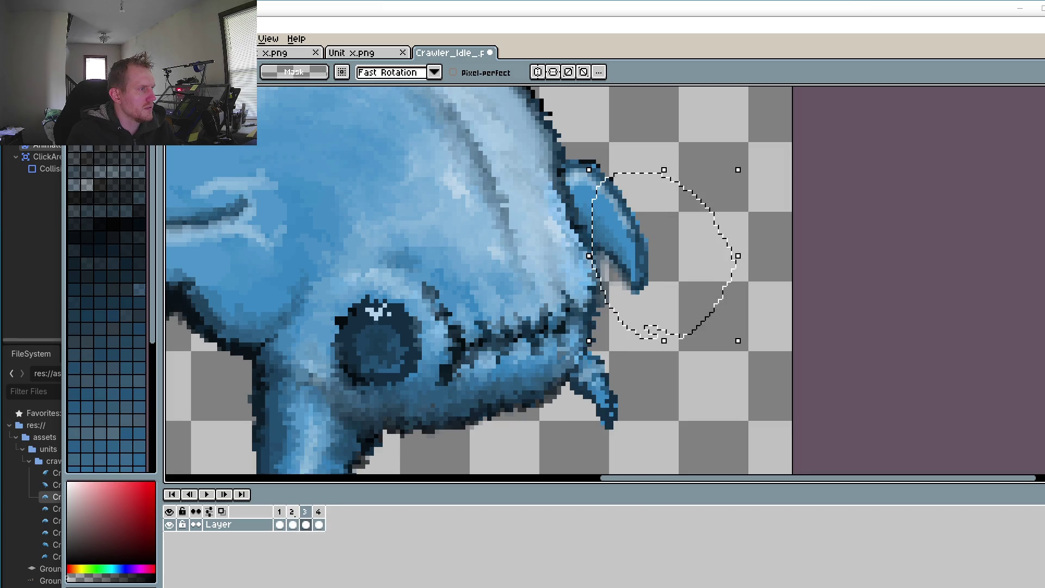
{"action": "left_click", "coordinate": [297, 514]}
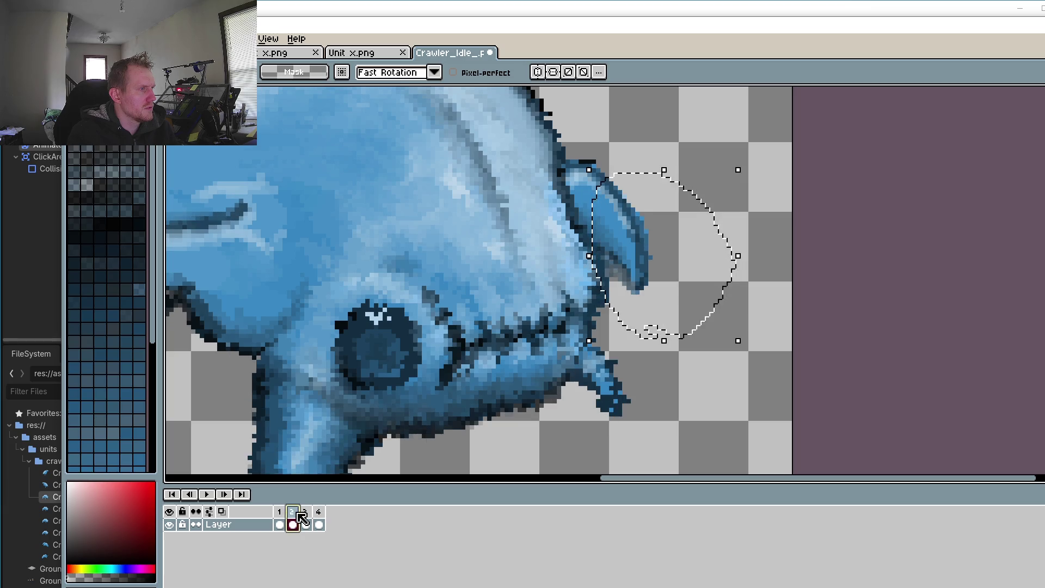
{"action": "left_click", "coordinate": [207, 494]}
{"action": "left_click", "coordinate": [210, 493]}
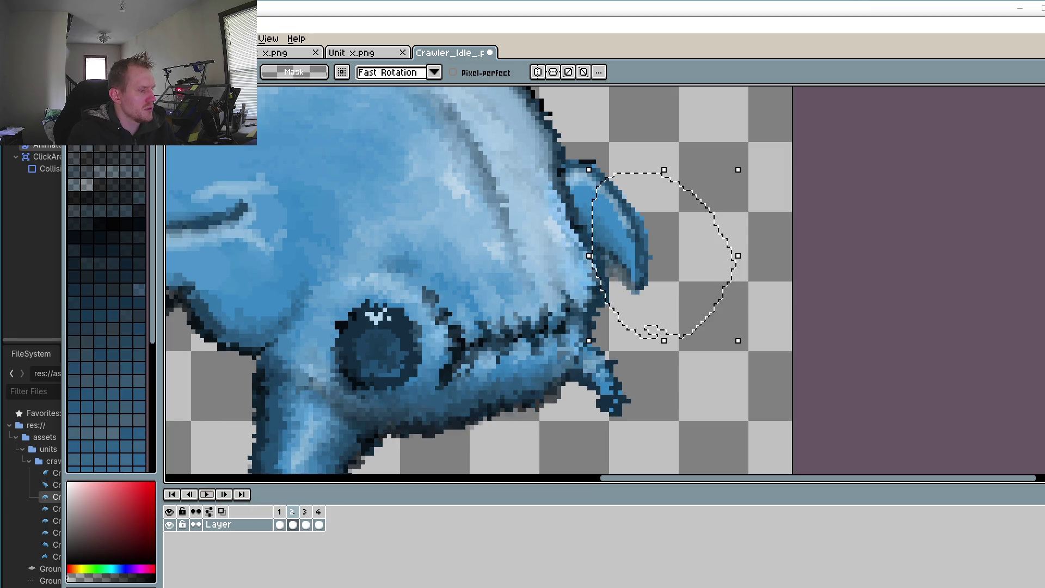
Step: On frame 3, rotate the selected ear a further -1.7° with Ctrl+T and replay
{"action": "left_click", "coordinate": [305, 524]}
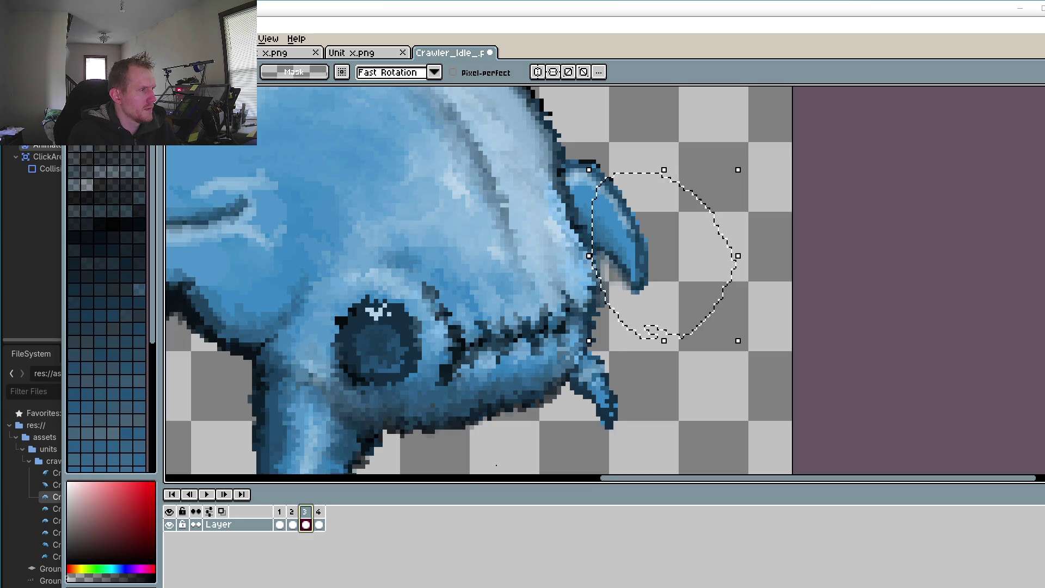
{"action": "key", "text": "ctrl+t"}
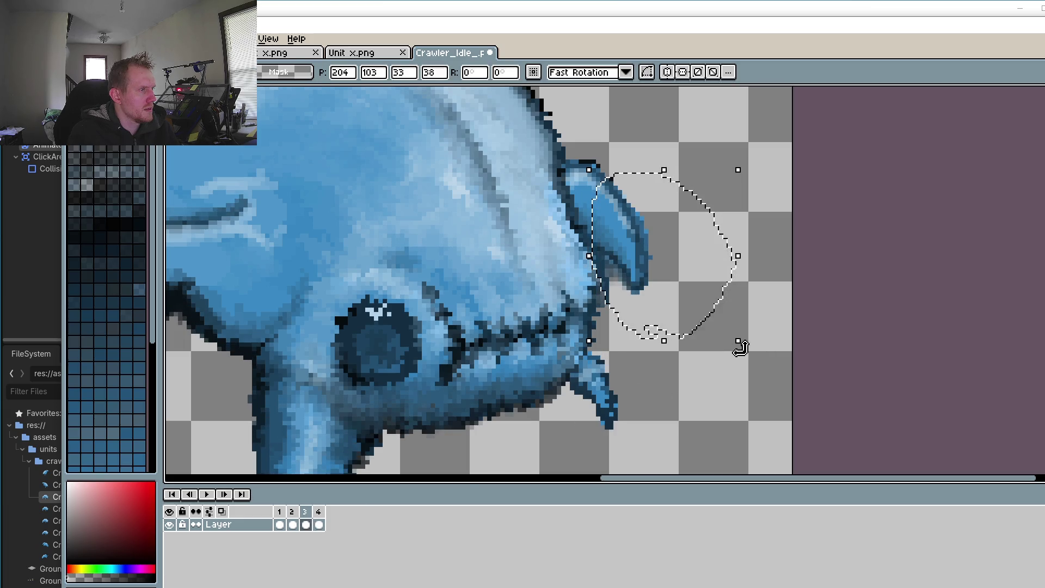
{"action": "left_click_drag", "start_coordinate": [743, 351], "coordinate": [739, 354]}
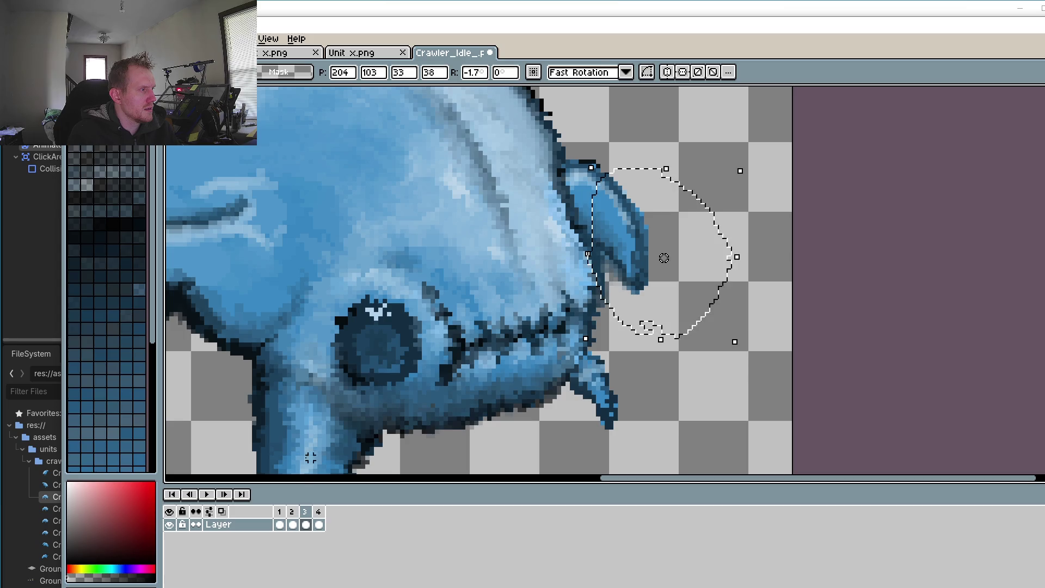
{"action": "left_click", "coordinate": [295, 512]}
{"action": "key", "text": "F5"}
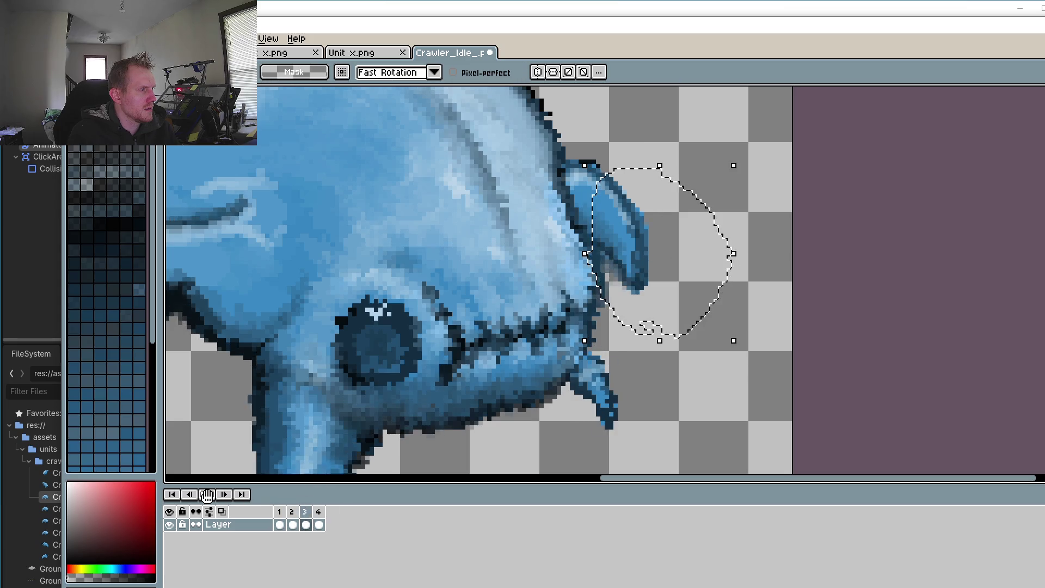
{"action": "scroll", "coordinate": [405, 356], "scroll_direction": "down", "scroll_amount": 3}
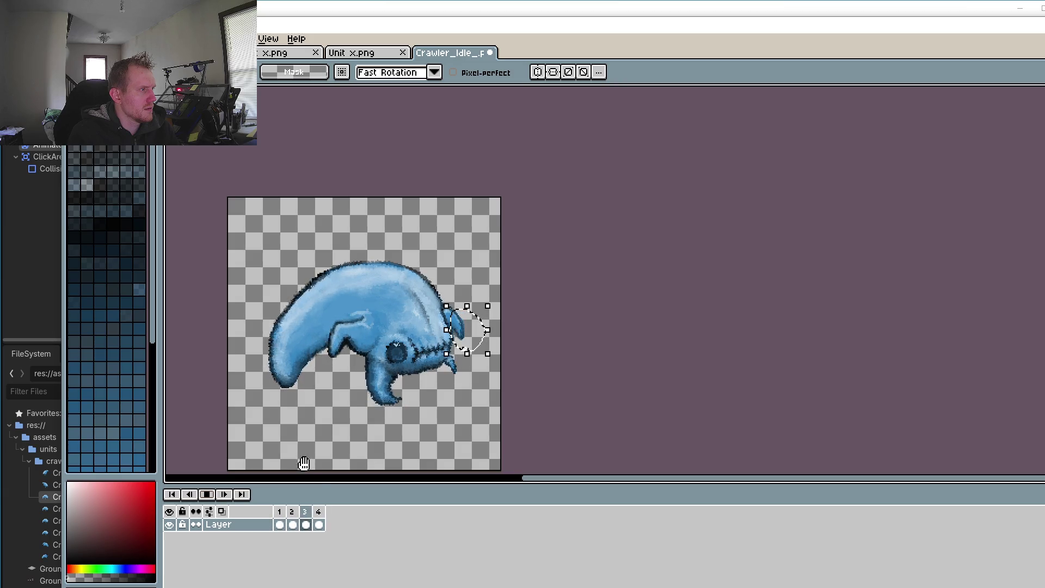
Step: Stop playback, move to frame 3 and zoom in on the ear tip
{"action": "left_click", "coordinate": [206, 493]}
{"action": "left_click", "coordinate": [307, 521]}
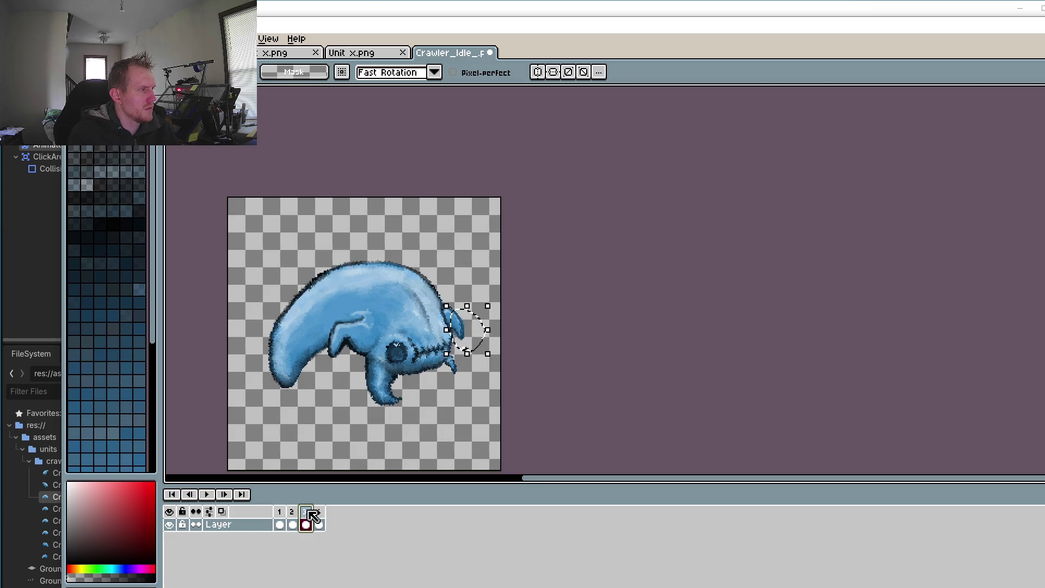
{"action": "left_click", "coordinate": [318, 524]}
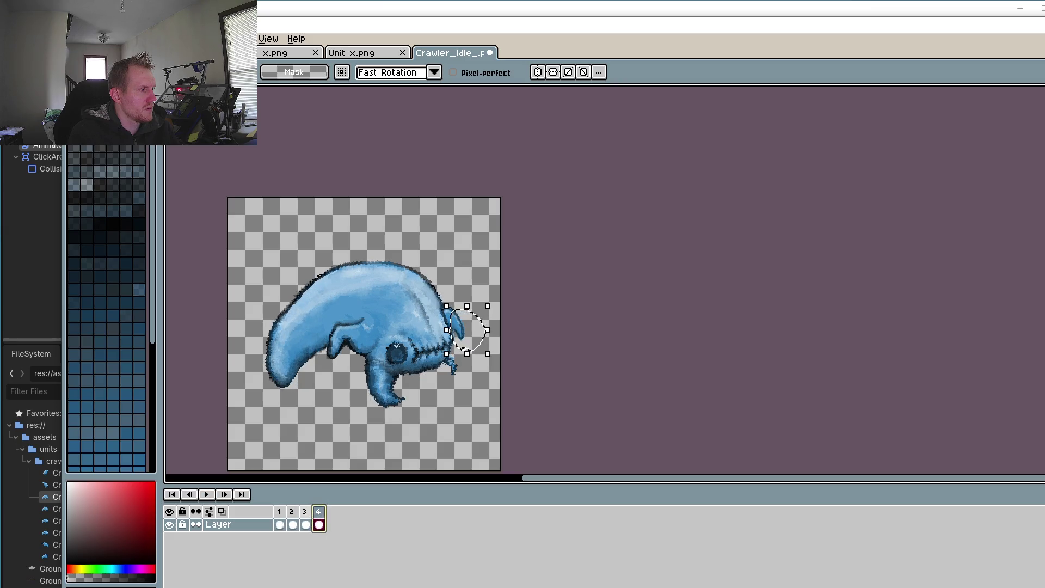
{"action": "left_click", "coordinate": [305, 524]}
{"action": "scroll", "coordinate": [423, 340], "scroll_direction": "up", "scroll_amount": 5}
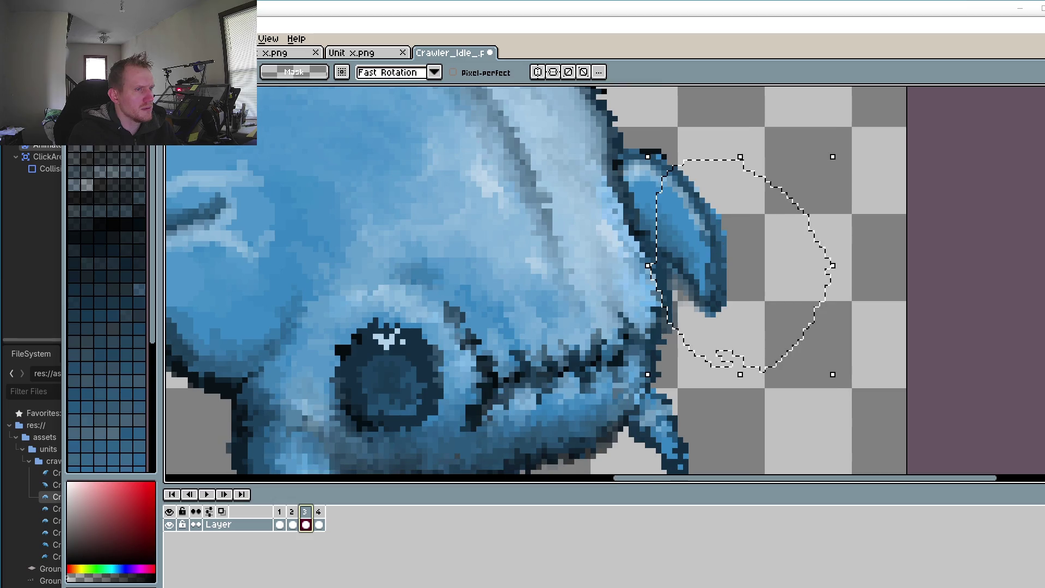
{"action": "key", "text": "z"}
{"action": "scroll", "coordinate": [768, 285], "scroll_direction": "up", "scroll_amount": 4}
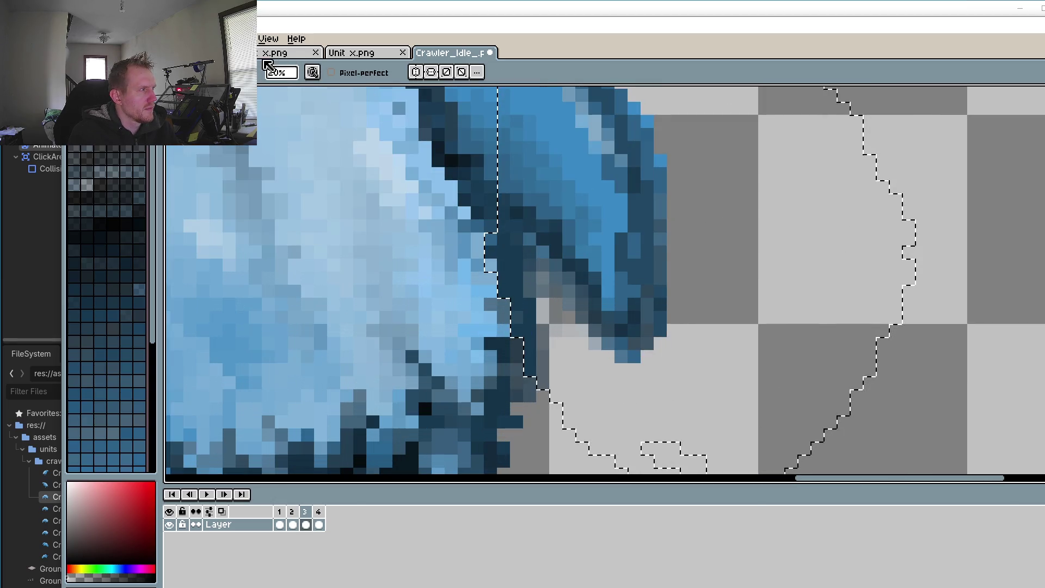
Step: Raise tool strength to 91% and erase stray pixels along the ear's right edge
{"action": "left_click", "coordinate": [278, 72]}
{"action": "left_click_drag", "start_coordinate": [294, 93], "coordinate": [378, 95]}
{"action": "mouse_move", "coordinate": [661, 265]}
{"action": "left_mouse_down"}
{"action": "mouse_move", "coordinate": [646, 355]}
{"action": "mouse_move", "coordinate": [661, 330]}
{"action": "left_mouse_up"}
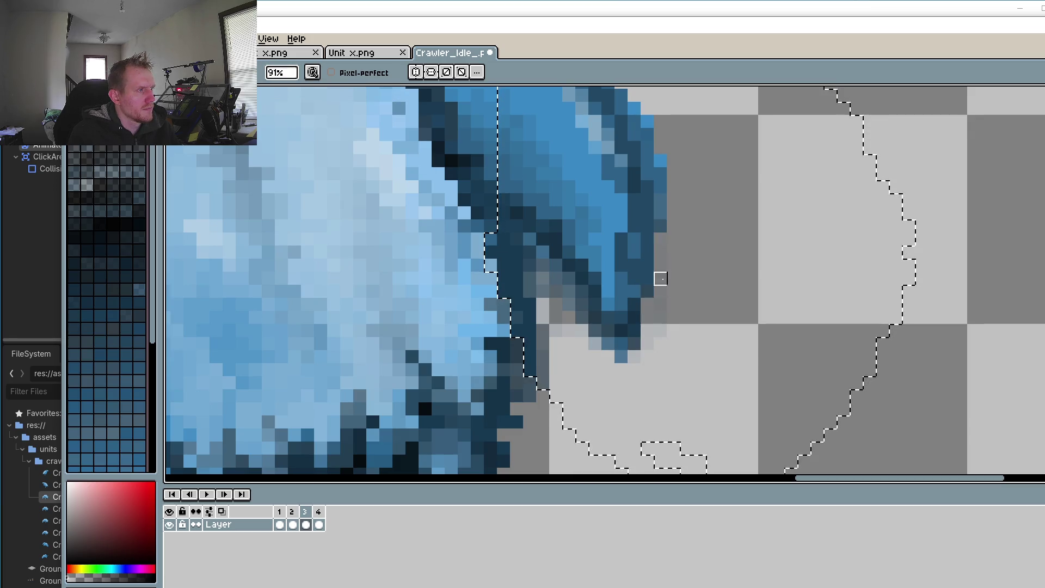
{"action": "mouse_move", "coordinate": [672, 226]}
{"action": "left_mouse_down"}
{"action": "mouse_move", "coordinate": [646, 238]}
{"action": "mouse_move", "coordinate": [621, 357]}
{"action": "left_mouse_up"}
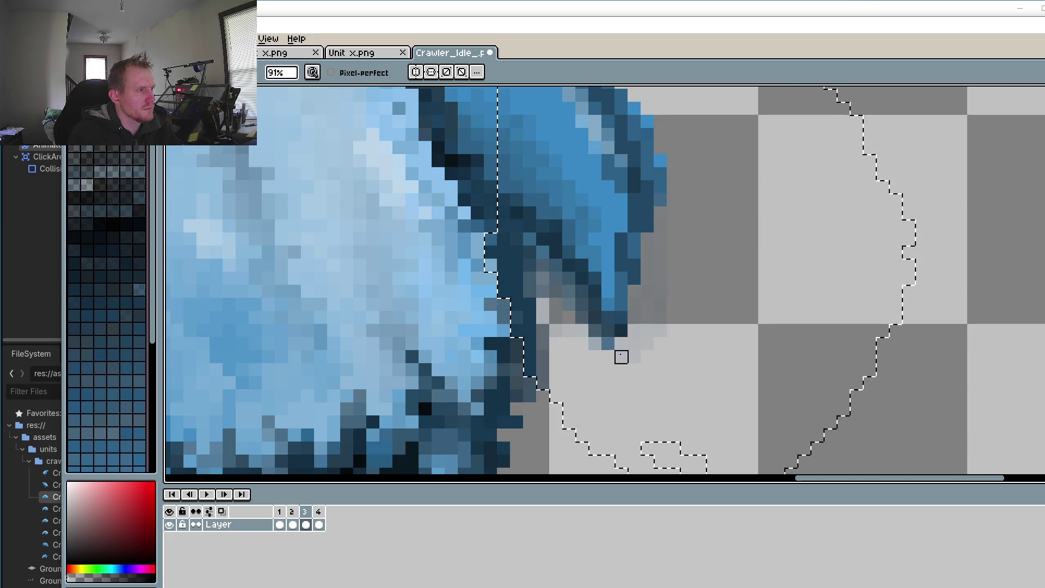
{"action": "mouse_move", "coordinate": [687, 266]}
{"action": "left_mouse_down"}
{"action": "mouse_move", "coordinate": [660, 265]}
{"action": "mouse_move", "coordinate": [647, 317]}
{"action": "left_mouse_up"}
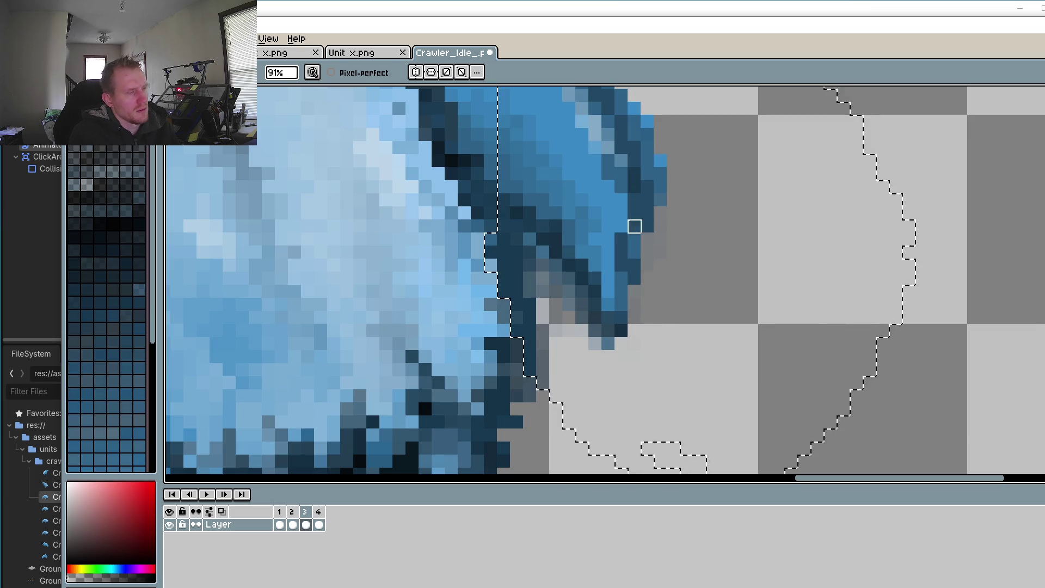
Step: Eyedrop the dark blue outline colour and redraw the outline down the ear's right edge
{"action": "key", "text": "i"}
{"action": "left_click", "coordinate": [647, 210]}
{"action": "key", "text": "b"}
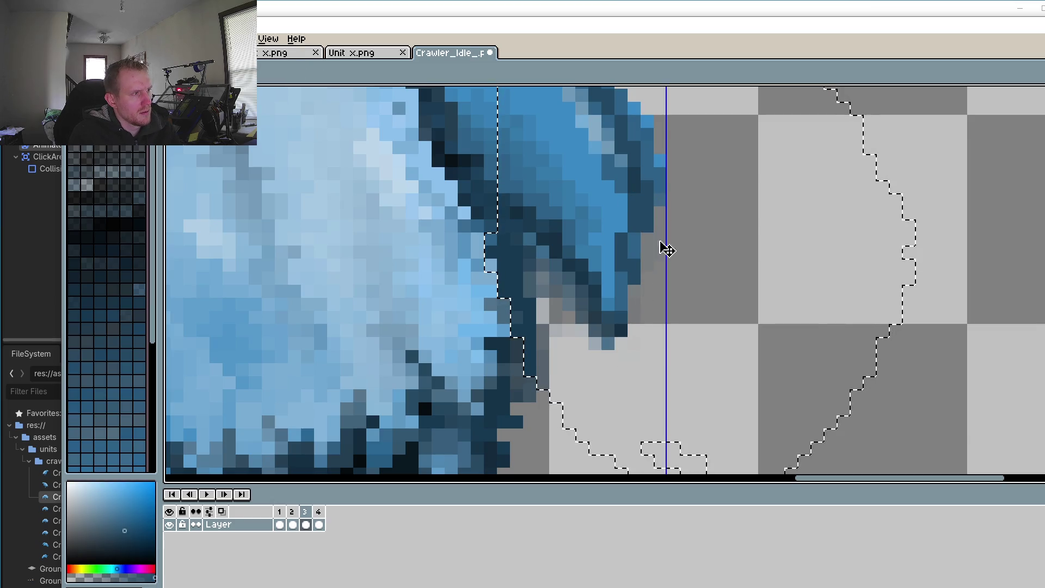
{"action": "left_click_drag", "start_coordinate": [652, 242], "coordinate": [635, 286]}
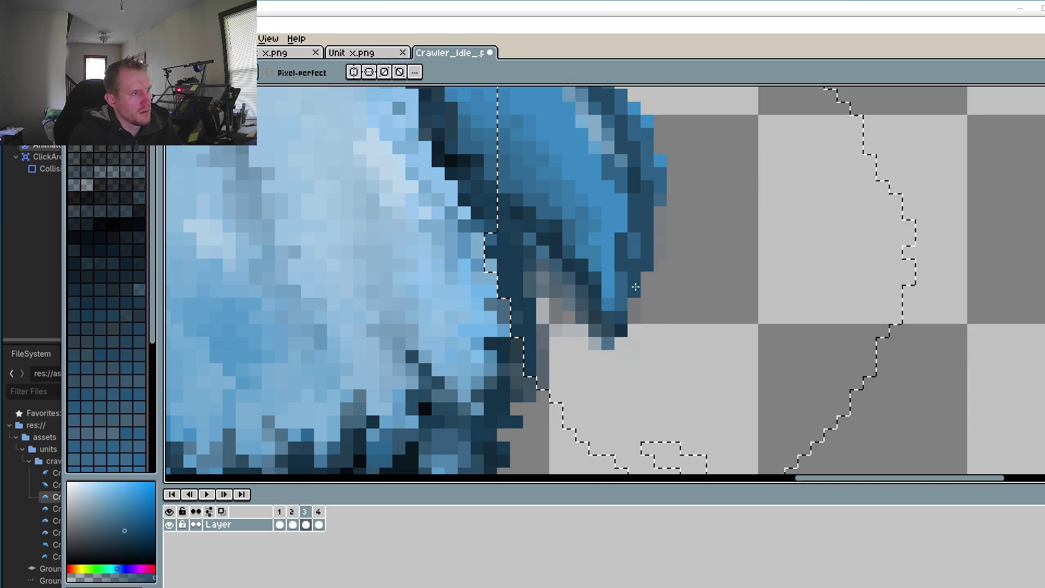
{"action": "scroll", "coordinate": [588, 343], "scroll_direction": "down", "scroll_amount": 3}
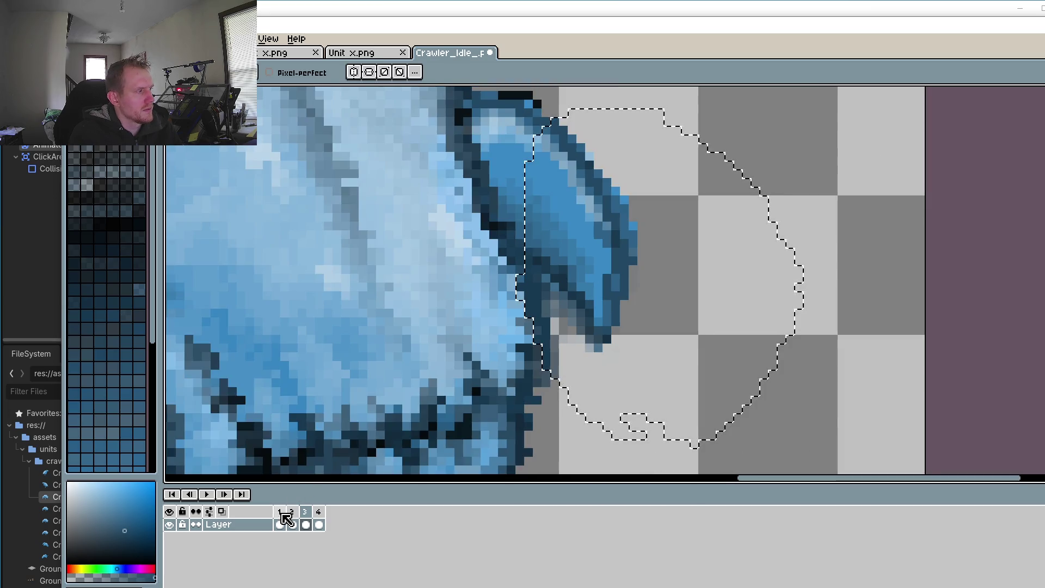
Step: Play the loop to review, centre the crawler in view, and save via File > Save
{"action": "left_click", "coordinate": [206, 494]}
{"action": "scroll", "coordinate": [313, 386], "scroll_direction": "down", "scroll_amount": 2}
{"action": "scroll", "coordinate": [314, 386], "scroll_direction": "down", "scroll_amount": 3}
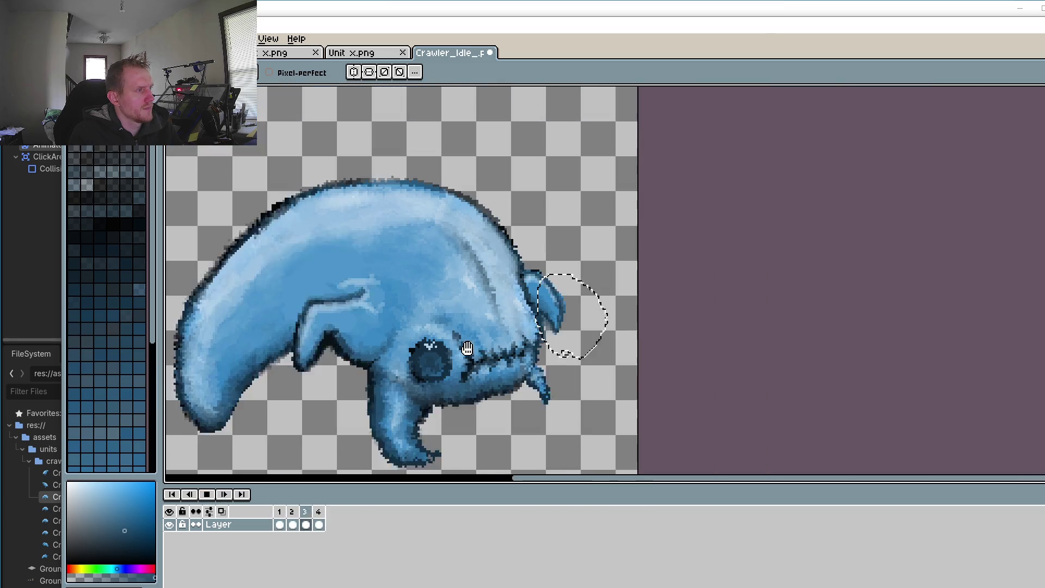
{"action": "scroll", "coordinate": [444, 443], "scroll_direction": "down", "scroll_amount": 2}
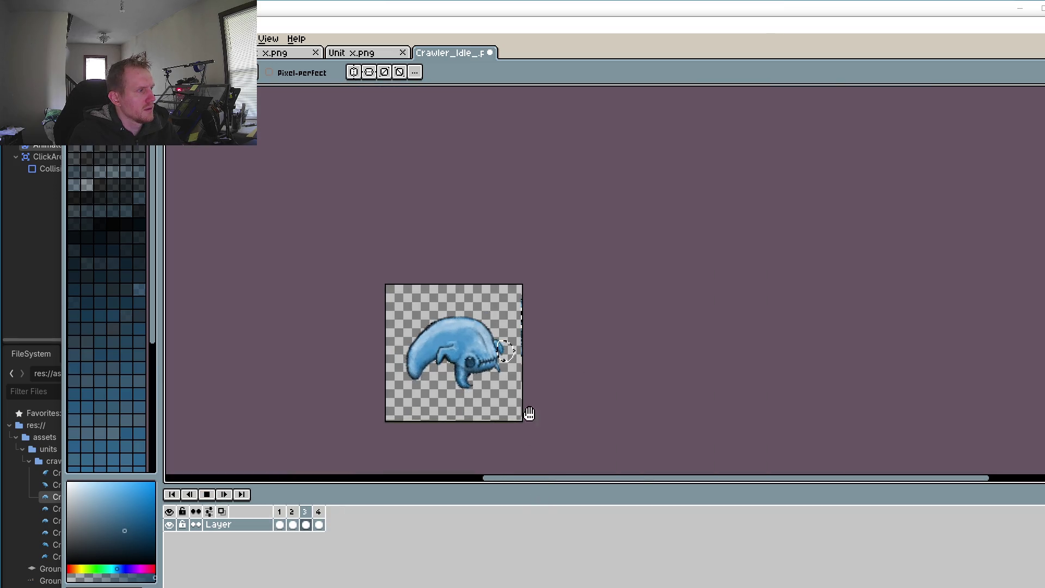
{"action": "left_click_drag", "start_coordinate": [530, 415], "coordinate": [548, 385]}
{"action": "scroll", "coordinate": [544, 388], "scroll_direction": "up", "scroll_amount": 4}
{"action": "left_click_drag", "start_coordinate": [558, 429], "coordinate": [579, 439]}
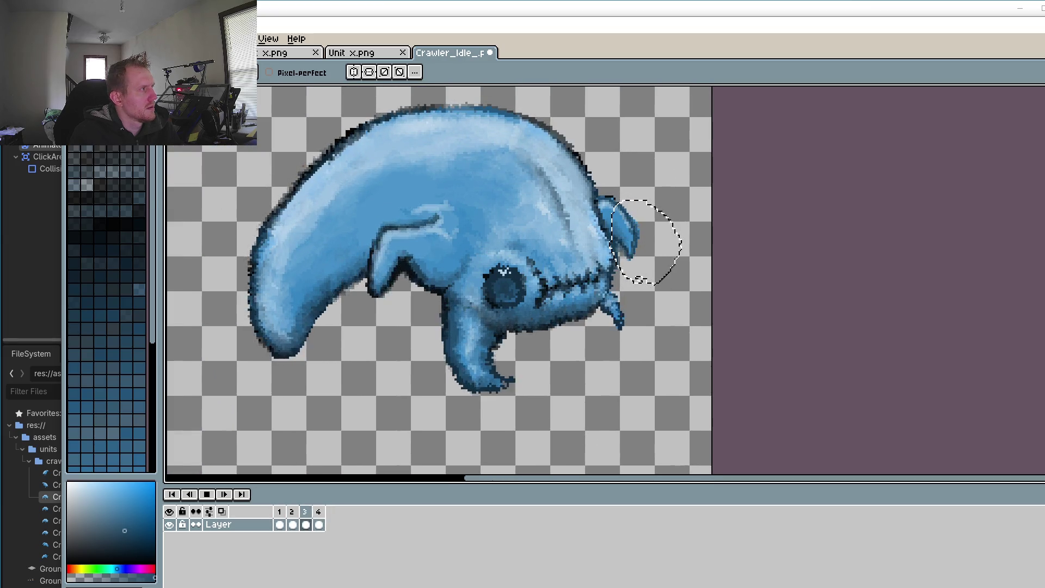
{"action": "left_click", "coordinate": [73, 38]}
{"action": "left_click", "coordinate": [95, 101]}
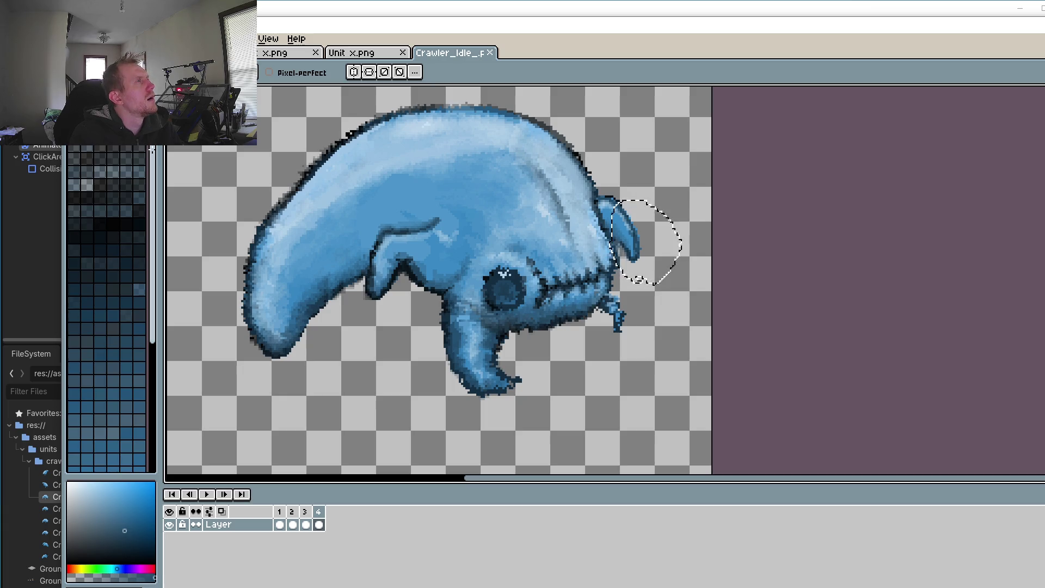
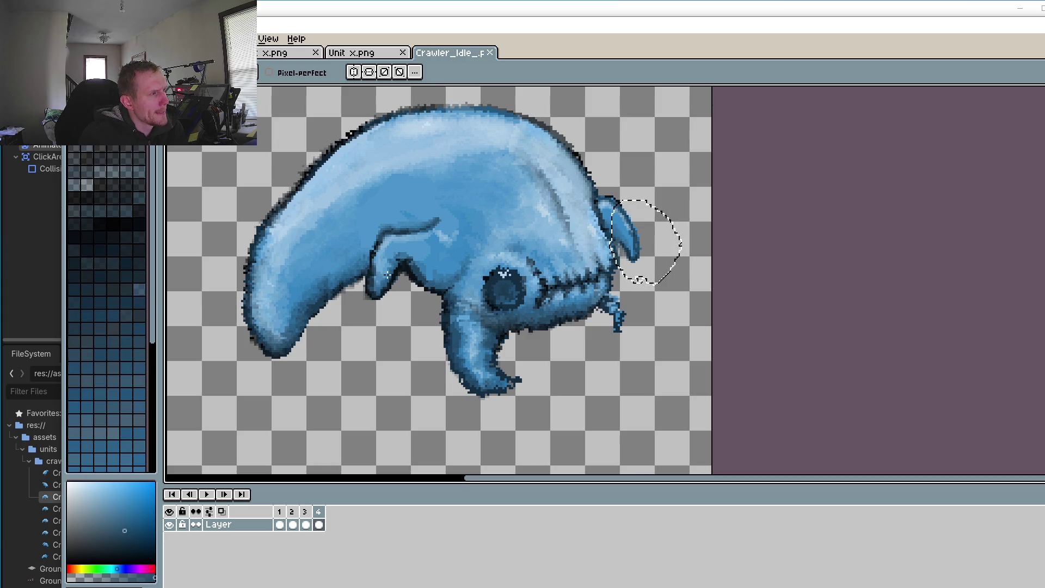
Step: Pick the light blue from the front leg's highlight as the pencil colour
{"action": "scroll", "coordinate": [388, 275], "scroll_direction": "up", "scroll_amount": 4}
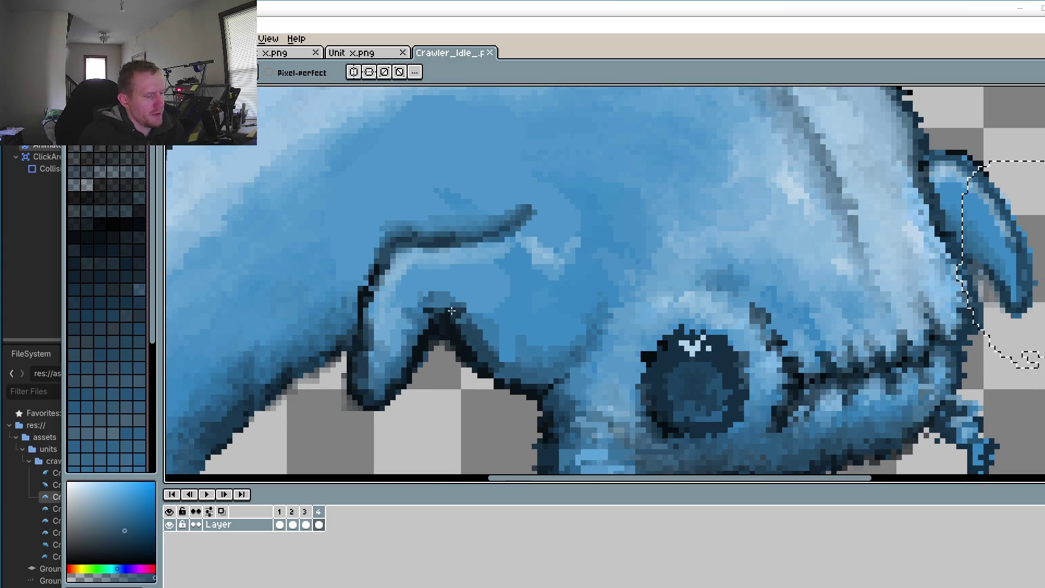
{"action": "scroll", "coordinate": [424, 302], "scroll_direction": "down", "scroll_amount": 2}
{"action": "scroll", "coordinate": [544, 291], "scroll_direction": "up", "scroll_amount": 2}
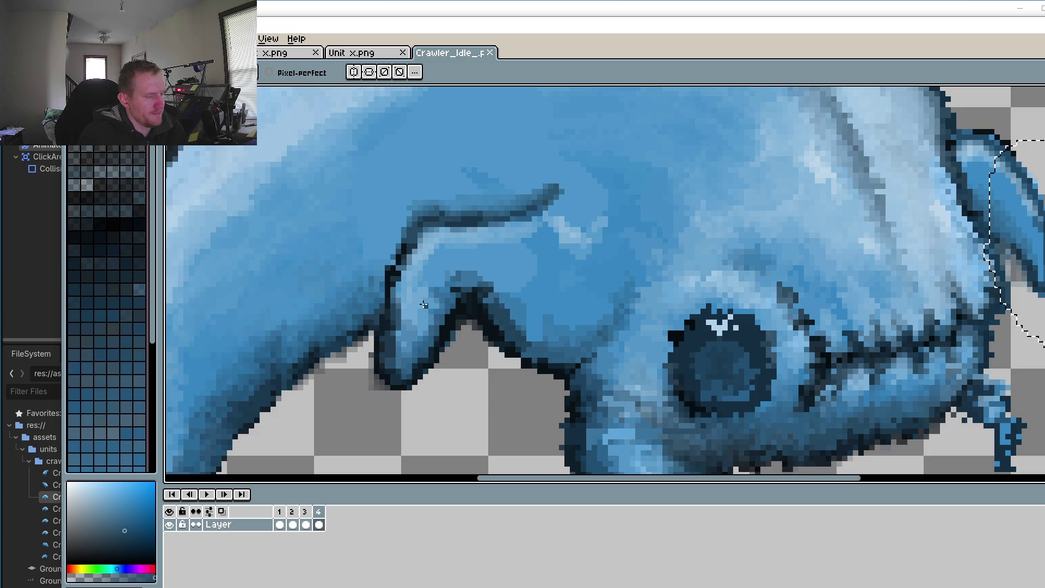
{"action": "key", "text": "o"}
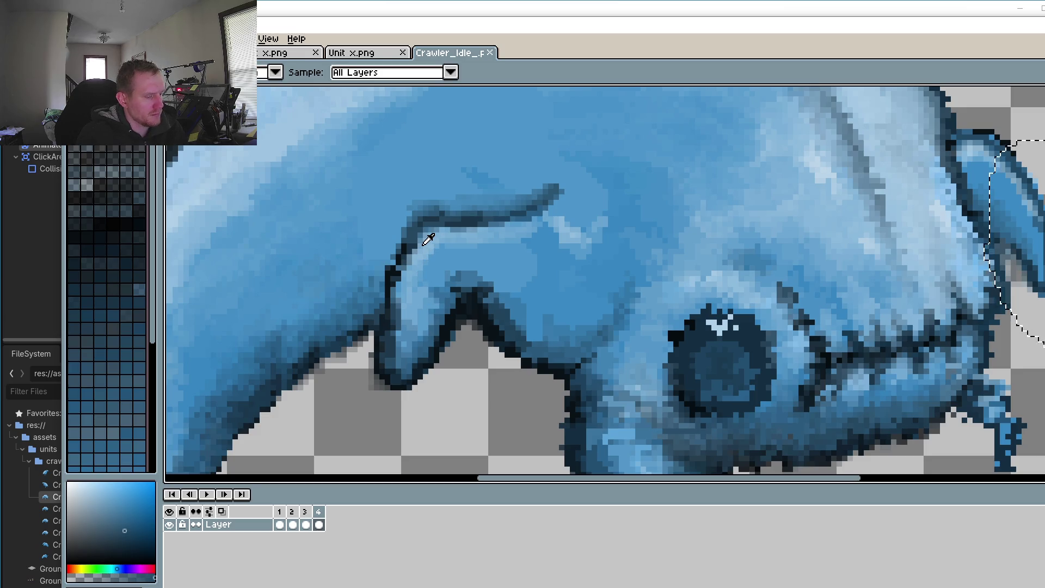
{"action": "scroll", "coordinate": [428, 239], "scroll_direction": "up", "scroll_amount": 3}
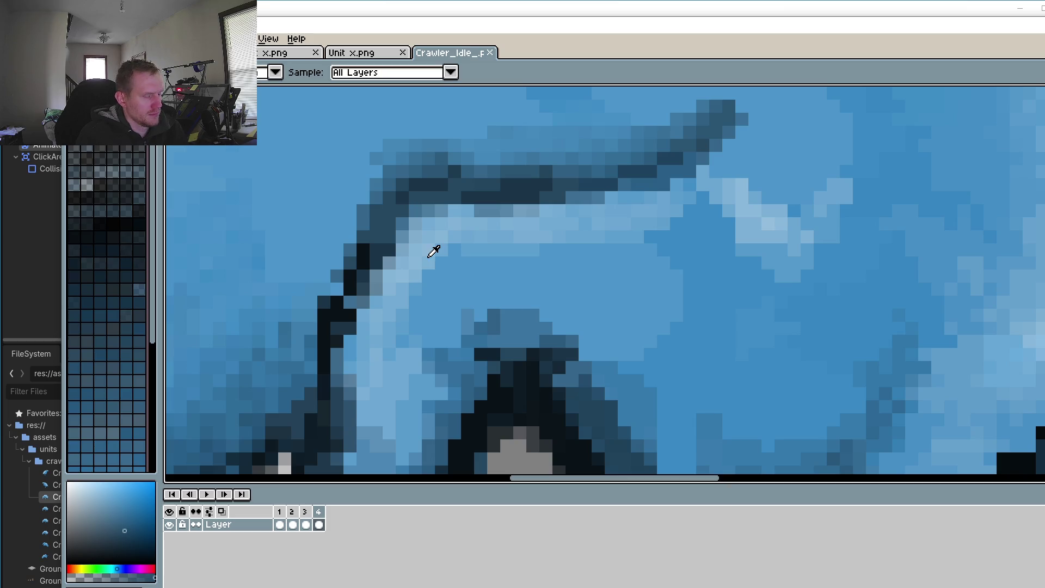
{"action": "left_click", "coordinate": [424, 249]}
{"action": "key", "text": "b"}
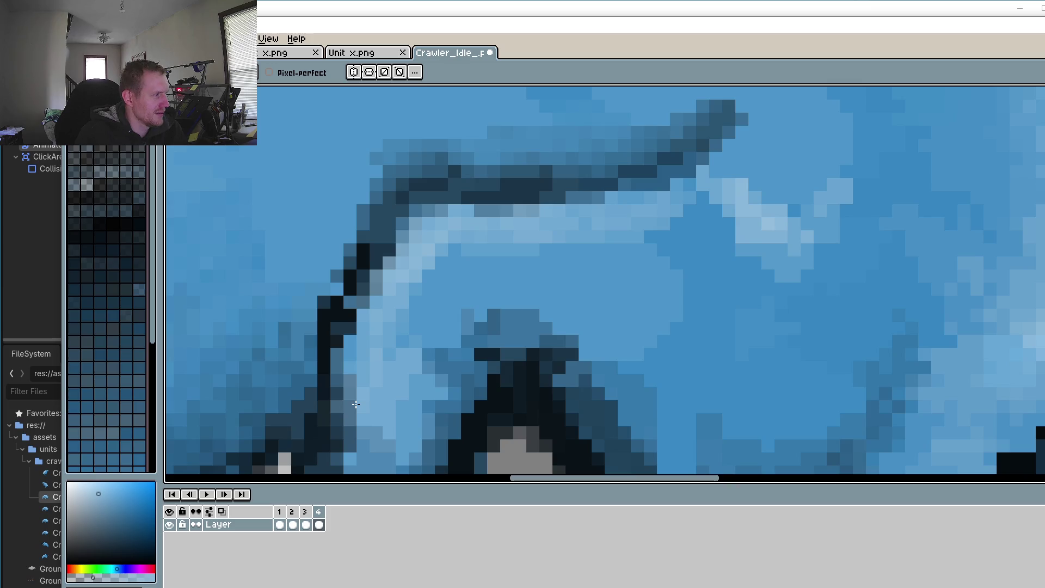
Step: Clear the leftover selection near the ear and return to the pencil
{"action": "scroll", "coordinate": [349, 429], "scroll_direction": "down", "scroll_amount": 3}
{"action": "key", "text": "r"}
{"action": "left_click", "coordinate": [423, 403]}
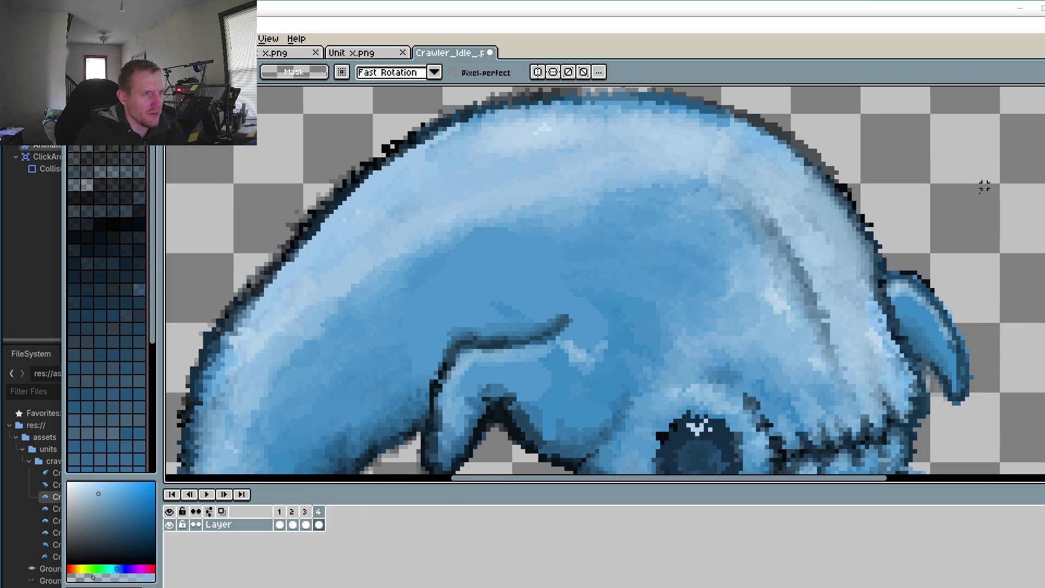
{"action": "scroll", "coordinate": [423, 402], "scroll_direction": "down", "scroll_amount": 2}
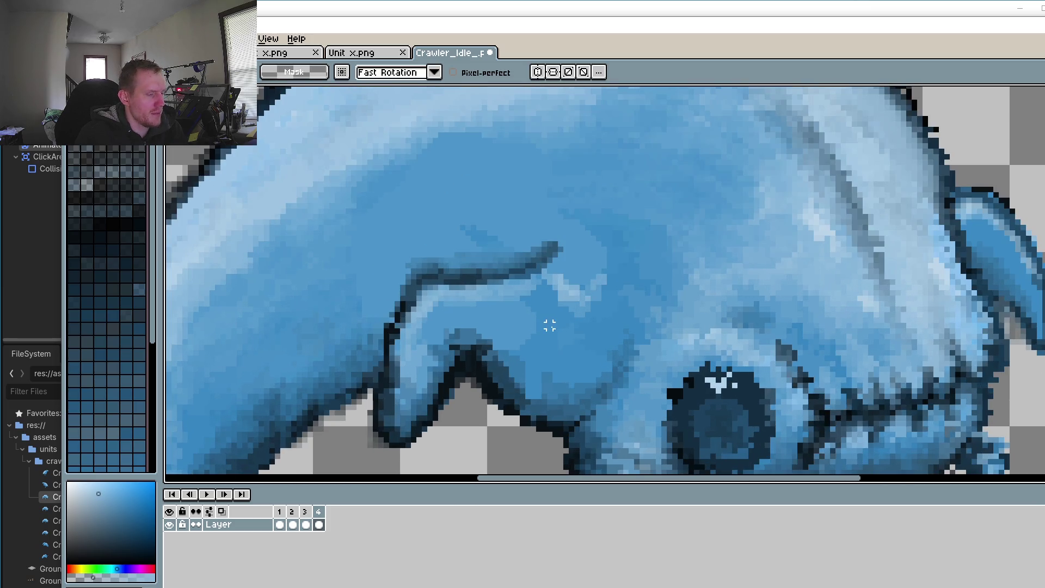
{"action": "key", "text": "i"}
{"action": "scroll", "coordinate": [436, 299], "scroll_direction": "up", "scroll_amount": 2}
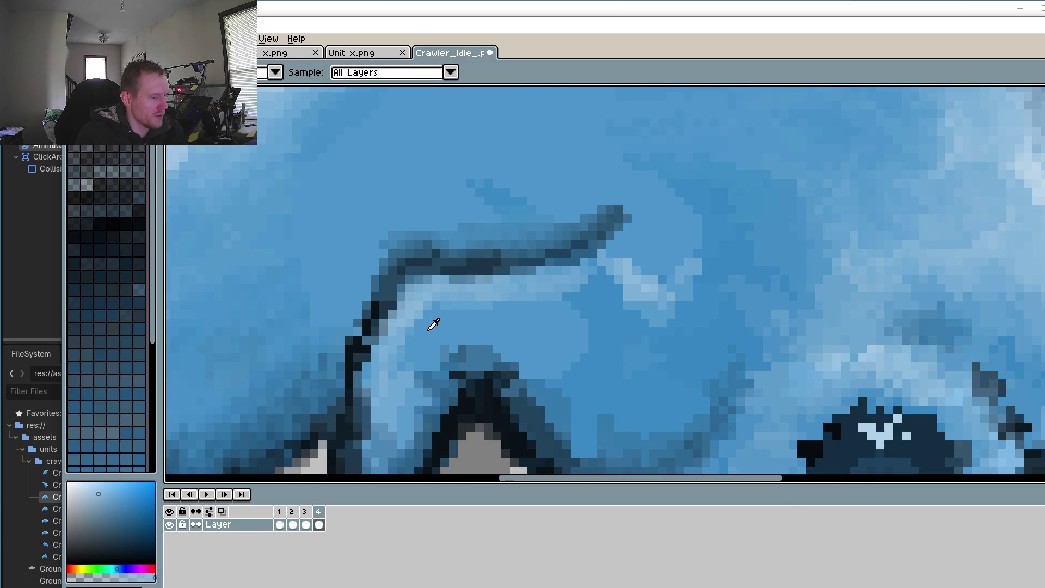
{"action": "key", "text": "b"}
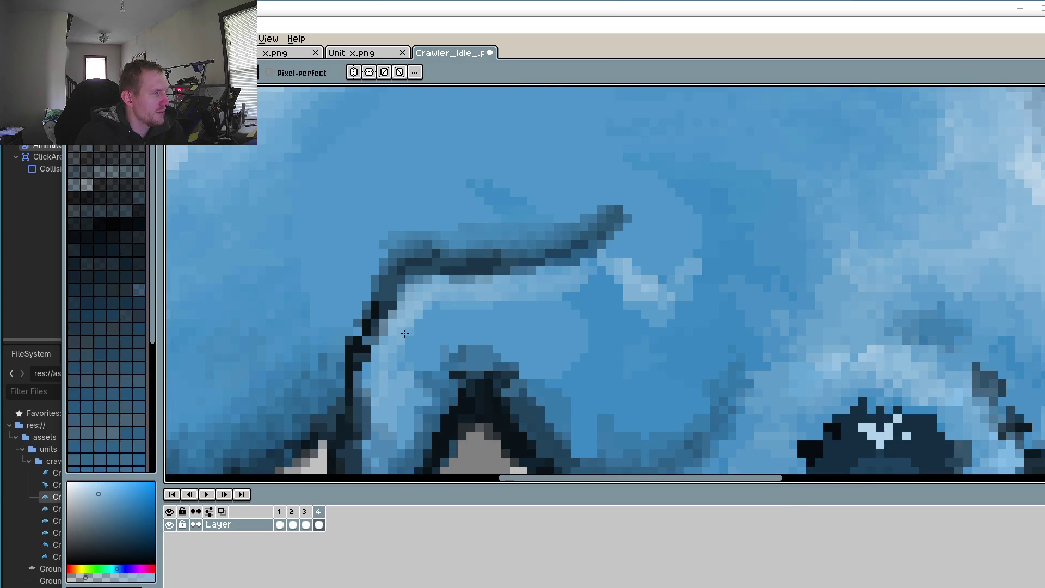
Step: Bring the creature's eye and lower jaw into view
{"action": "left_click_drag", "start_coordinate": [432, 362], "coordinate": [367, 392]}
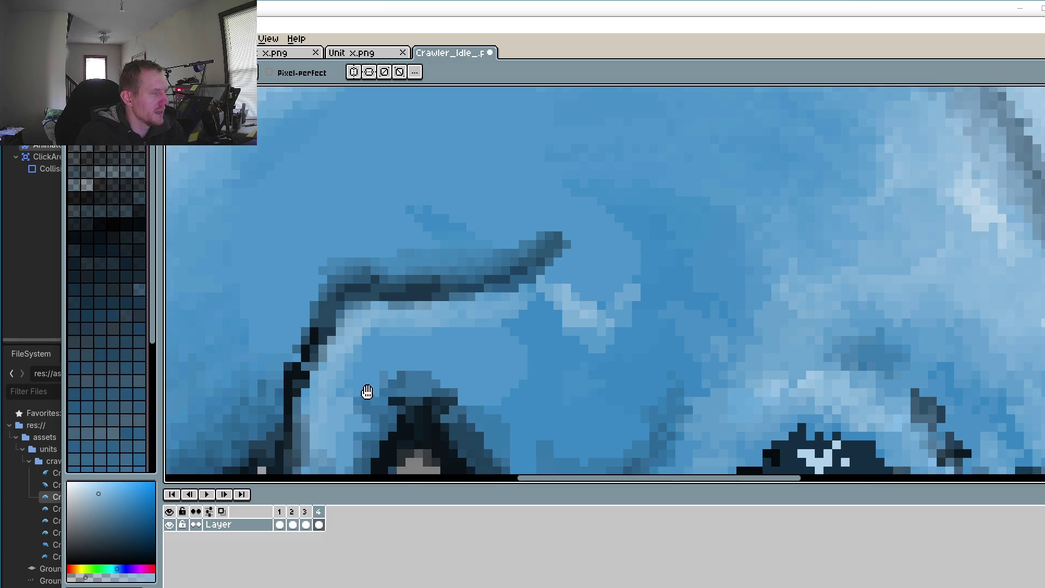
{"action": "scroll", "coordinate": [708, 312], "scroll_direction": "down", "scroll_amount": 2}
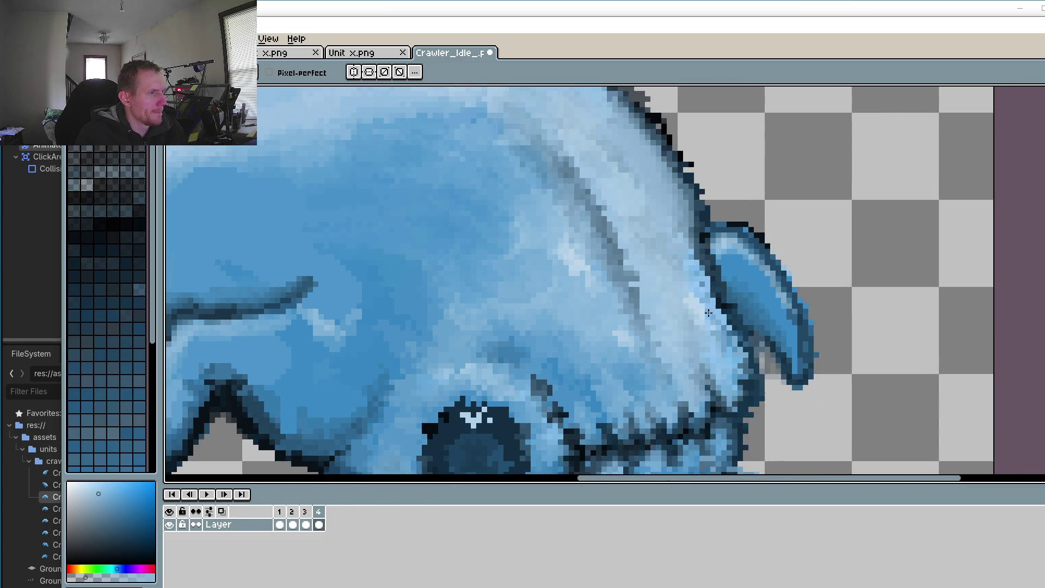
{"action": "scroll", "coordinate": [708, 312], "scroll_direction": "up", "scroll_amount": 2}
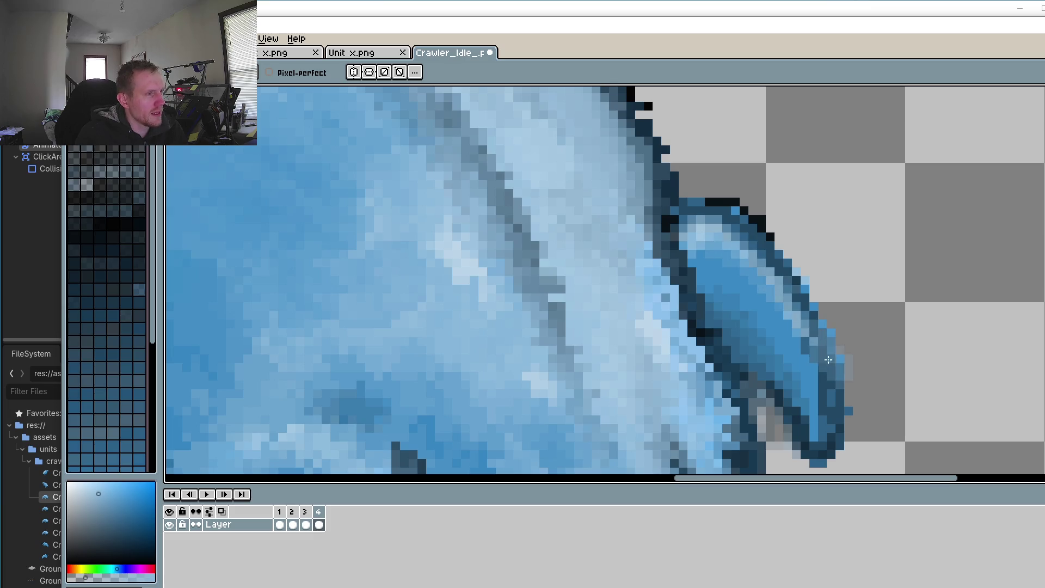
{"action": "scroll", "coordinate": [759, 367], "scroll_direction": "down", "scroll_amount": 2}
{"action": "scroll", "coordinate": [560, 381], "scroll_direction": "up", "scroll_amount": 2}
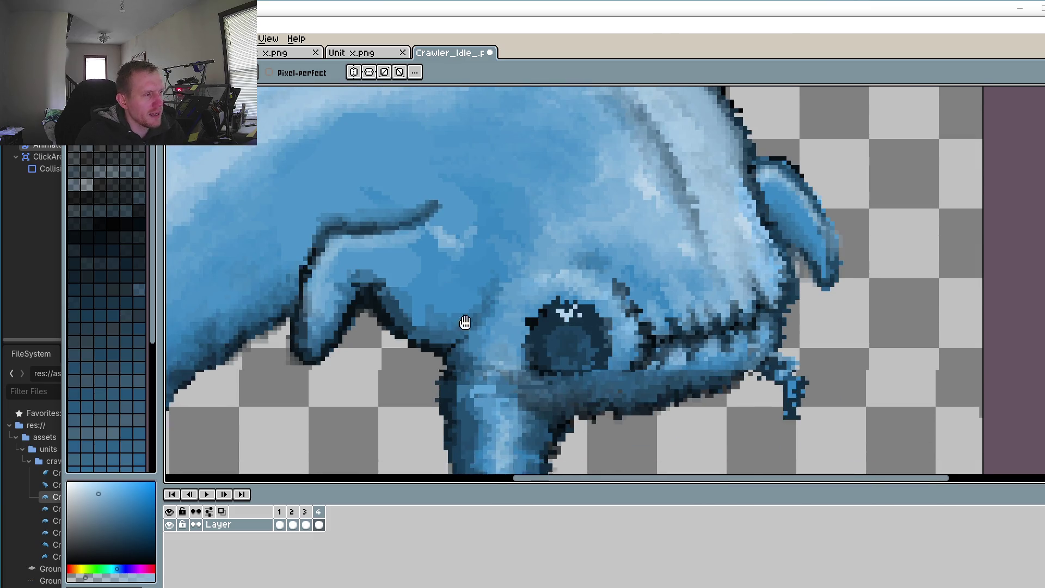
{"action": "left_click_drag", "start_coordinate": [465, 322], "coordinate": [451, 224]}
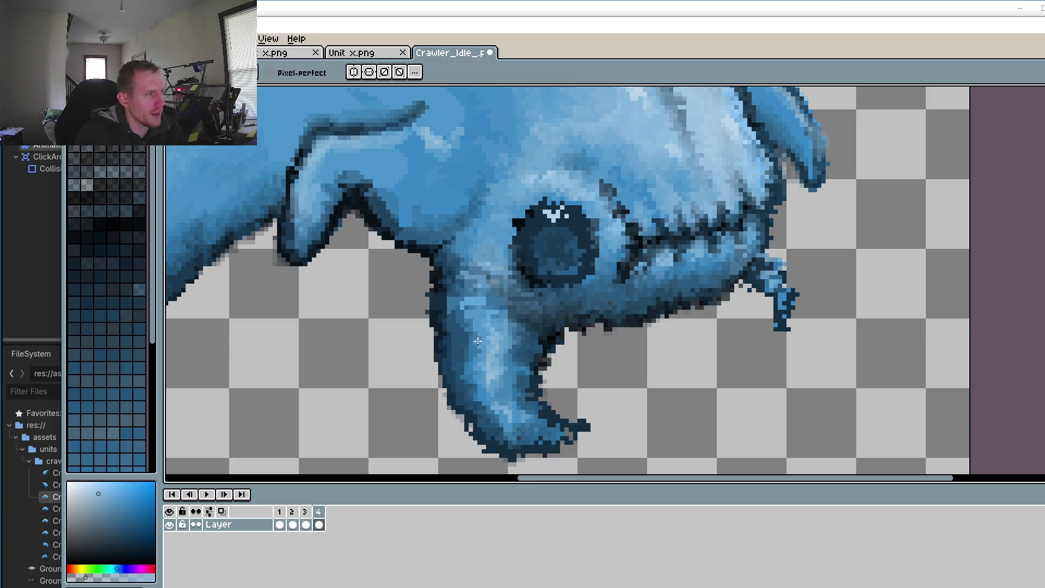
Step: Play the four-frame idle animation as a preview
{"action": "scroll", "coordinate": [648, 293], "scroll_direction": "up", "scroll_amount": 1}
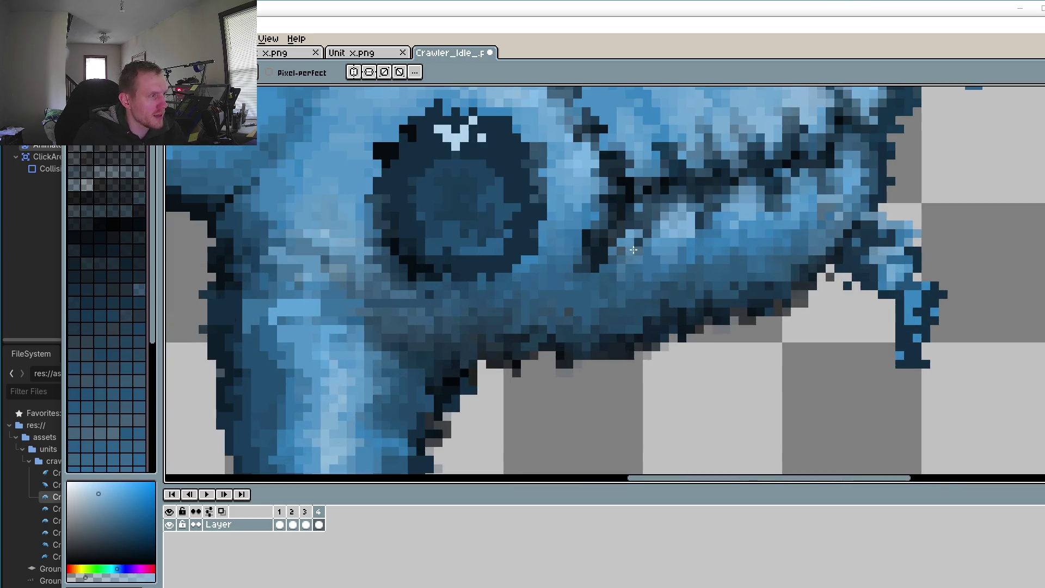
{"action": "scroll", "coordinate": [627, 254], "scroll_direction": "down", "scroll_amount": 2}
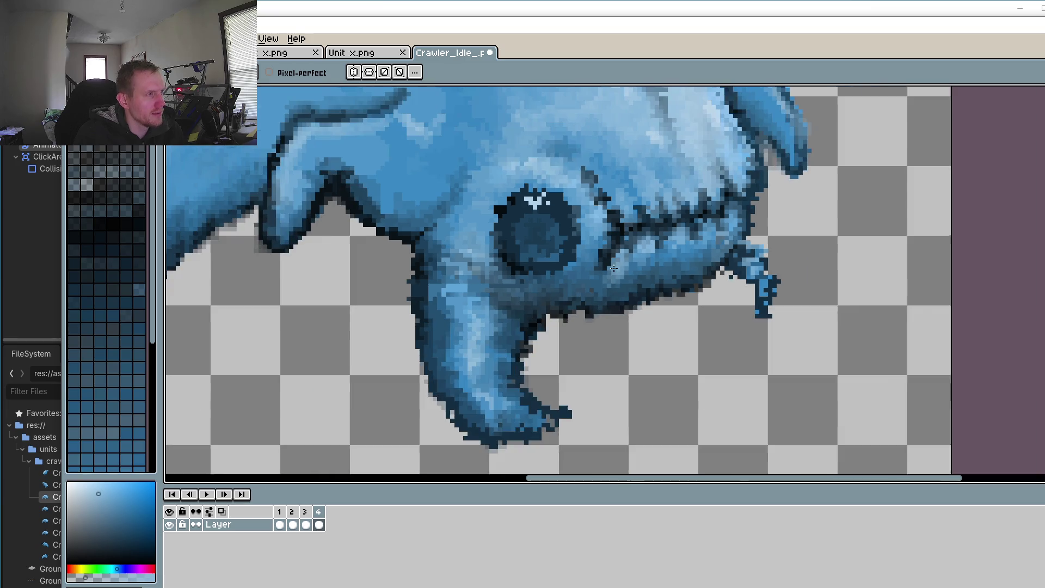
{"action": "scroll", "coordinate": [626, 311], "scroll_direction": "up", "scroll_amount": 2}
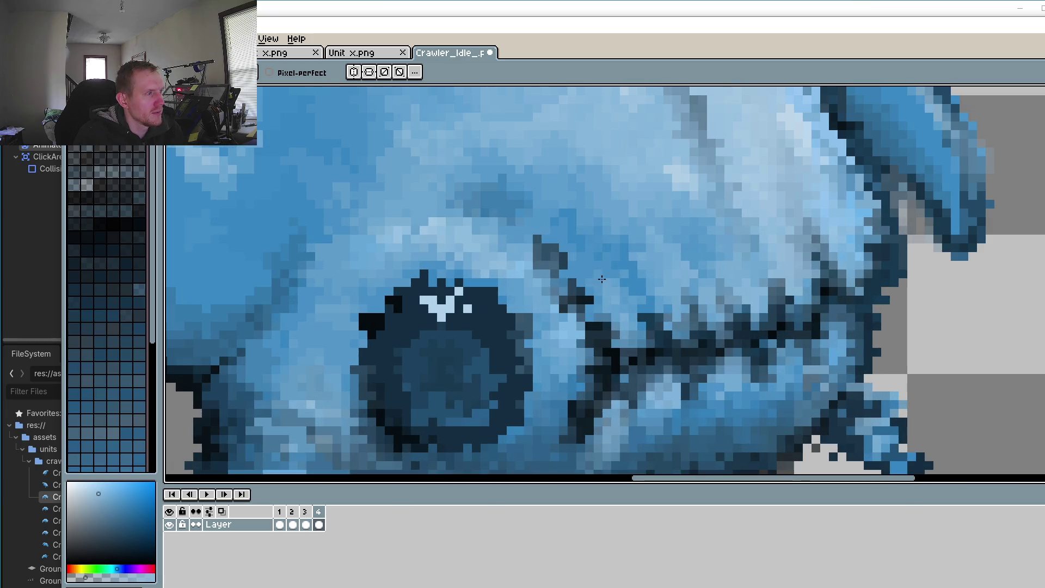
{"action": "left_click", "coordinate": [206, 493]}
{"action": "scroll", "coordinate": [486, 249], "scroll_direction": "down", "scroll_amount": 2}
{"action": "scroll", "coordinate": [479, 277], "scroll_direction": "down", "scroll_amount": 2}
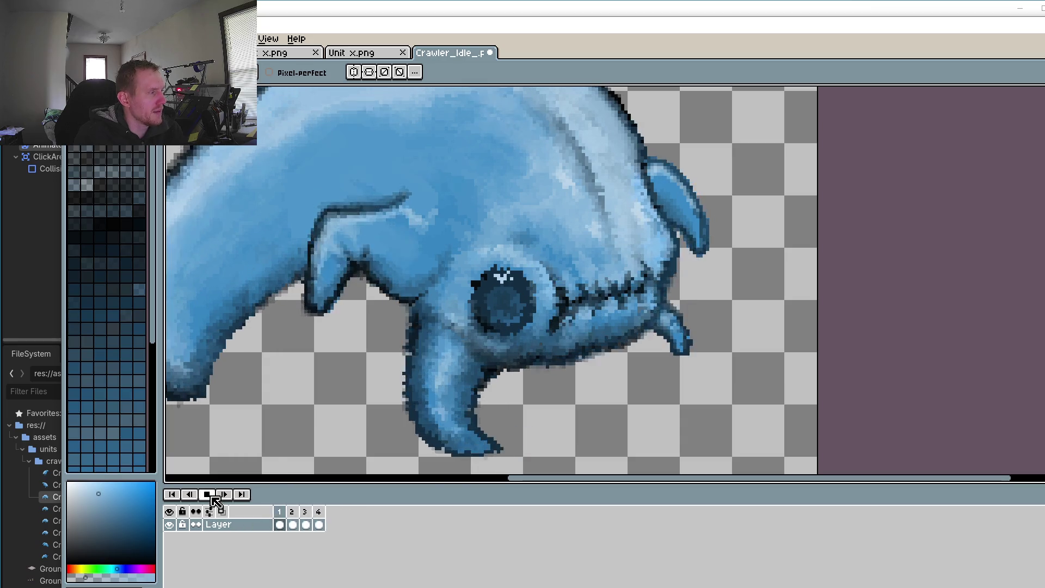
Step: Stop playback and flip through frames 2, 3 and 4 to compare poses
{"action": "left_click", "coordinate": [318, 518]}
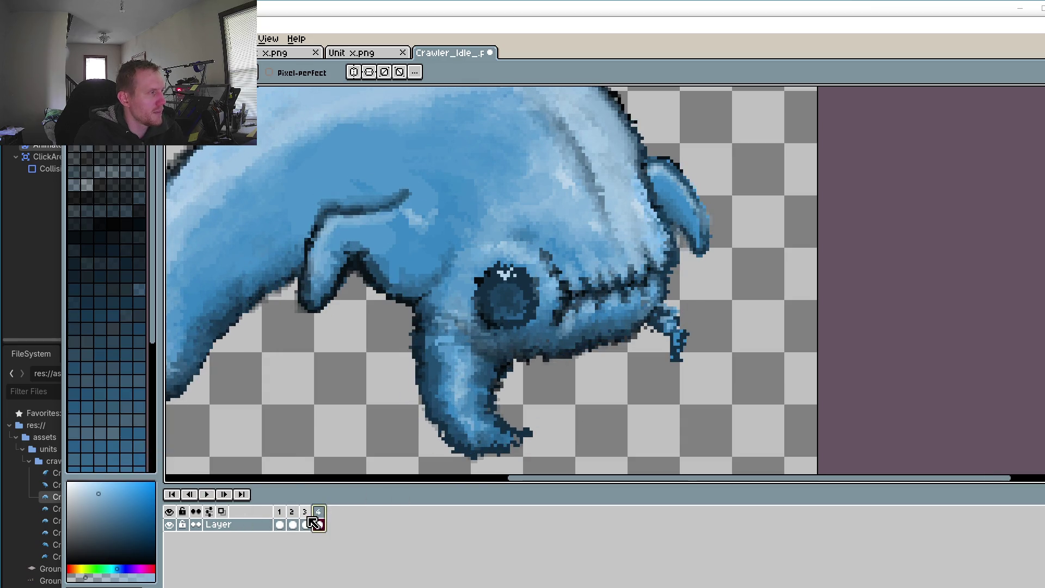
{"action": "left_click", "coordinate": [306, 517]}
{"action": "left_click", "coordinate": [320, 521]}
{"action": "key", "text": "KP_Add"}
{"action": "key", "text": "KP_Add"}
{"action": "left_click", "coordinate": [296, 520]}
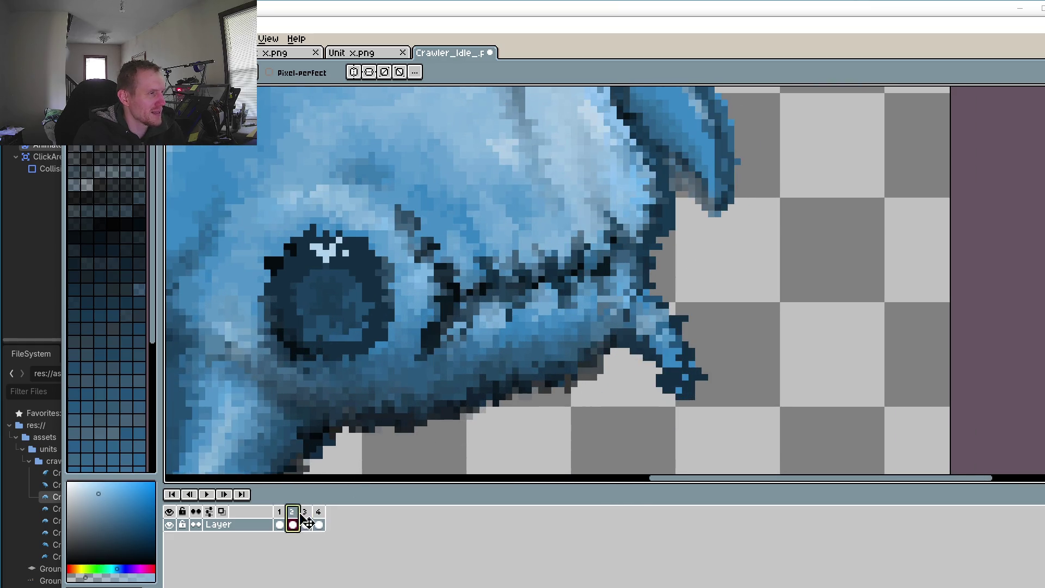
{"action": "left_click", "coordinate": [309, 514]}
{"action": "left_click", "coordinate": [319, 514]}
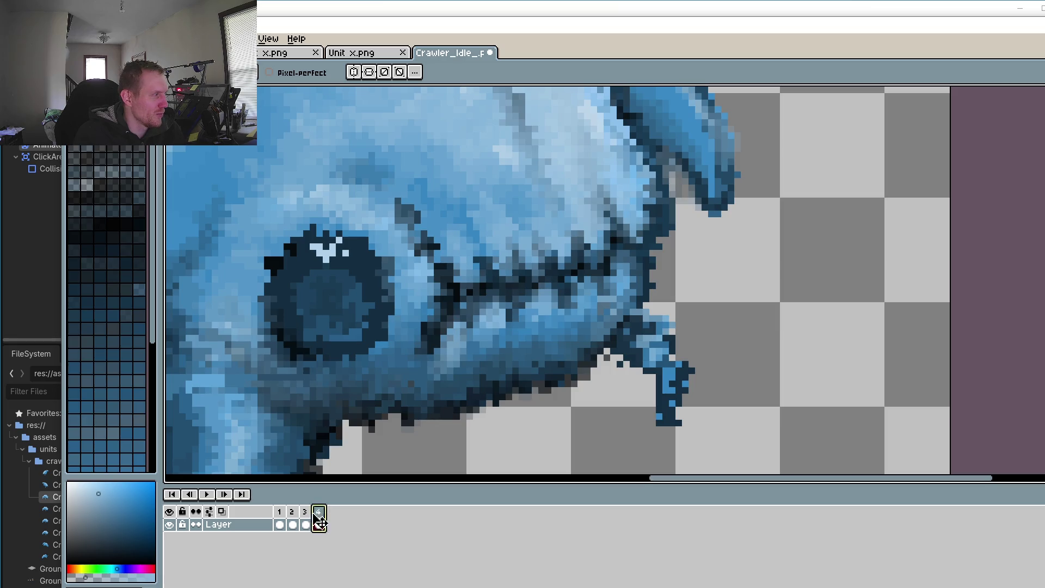
{"action": "left_click", "coordinate": [293, 518]}
{"action": "left_click", "coordinate": [307, 516]}
{"action": "left_click", "coordinate": [321, 516]}
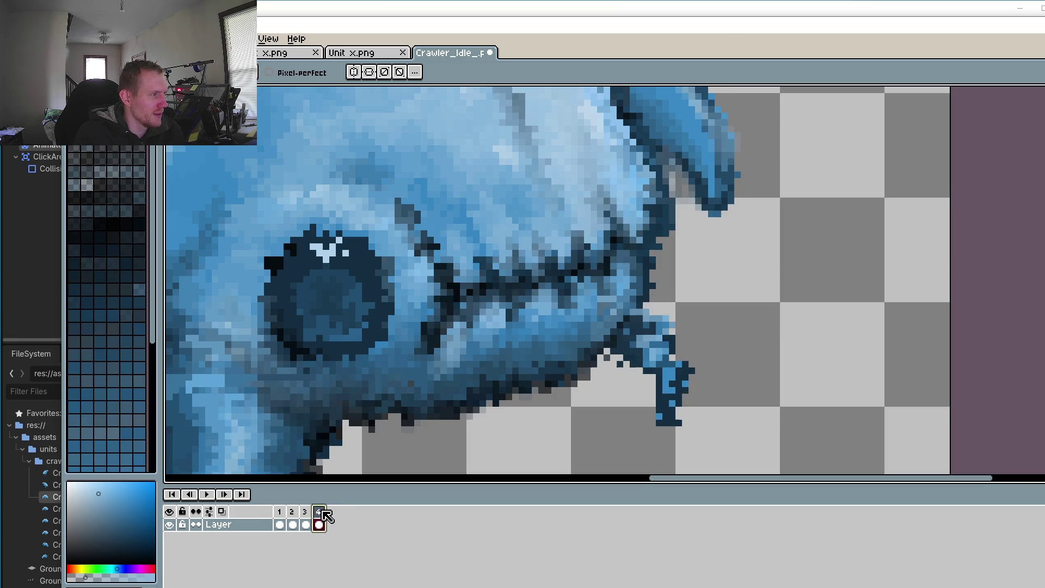
Step: Keep cycling frames 2–4 to compare the leg tip, ending on frame 4
{"action": "left_click", "coordinate": [294, 517]}
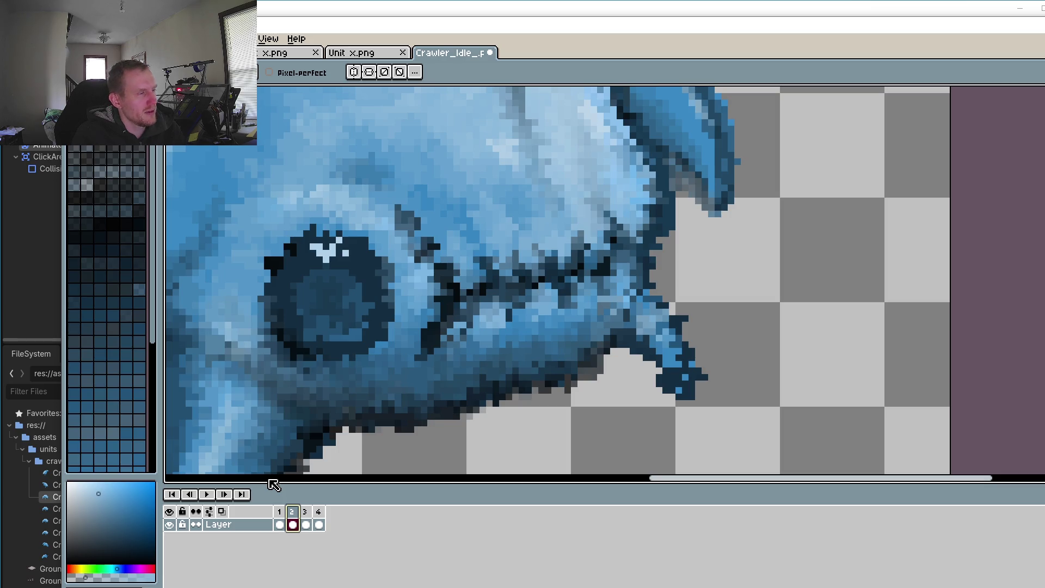
{"action": "left_click", "coordinate": [306, 514]}
{"action": "left_click", "coordinate": [319, 515]}
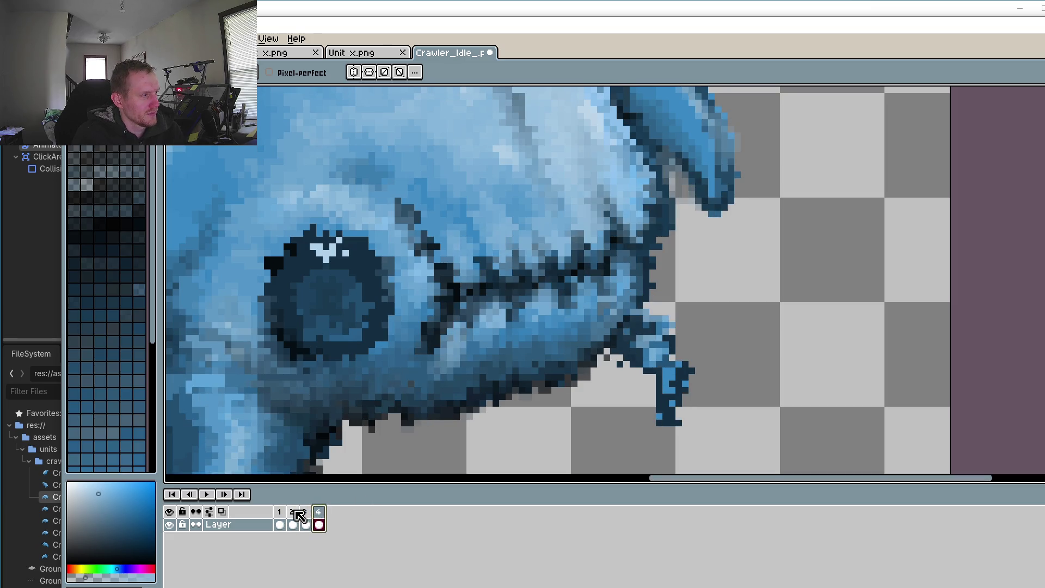
{"action": "left_click", "coordinate": [292, 515]}
{"action": "left_click", "coordinate": [306, 514]}
{"action": "left_click", "coordinate": [323, 514]}
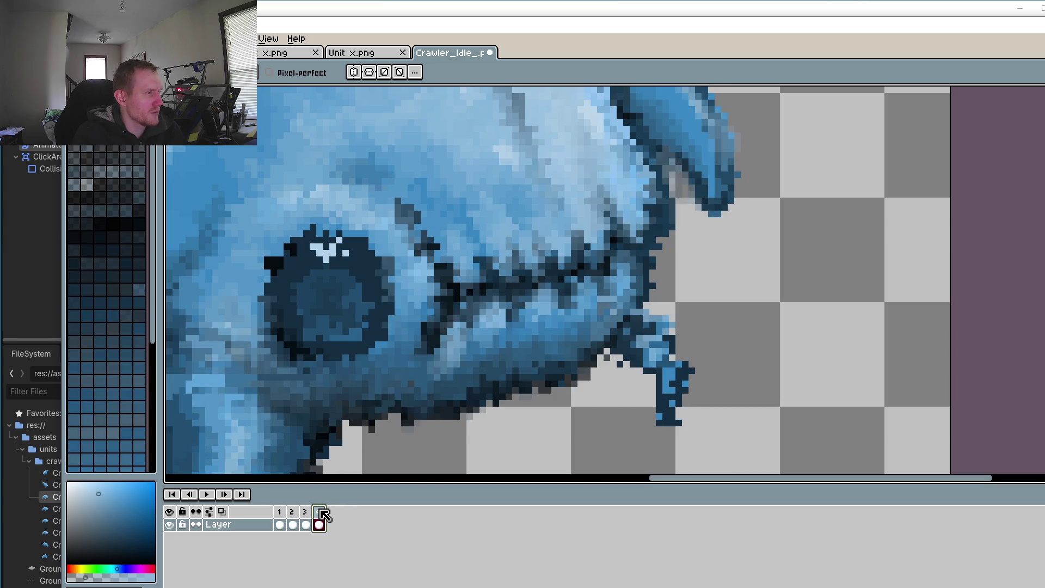
{"action": "left_click", "coordinate": [291, 516]}
{"action": "left_click", "coordinate": [308, 514]}
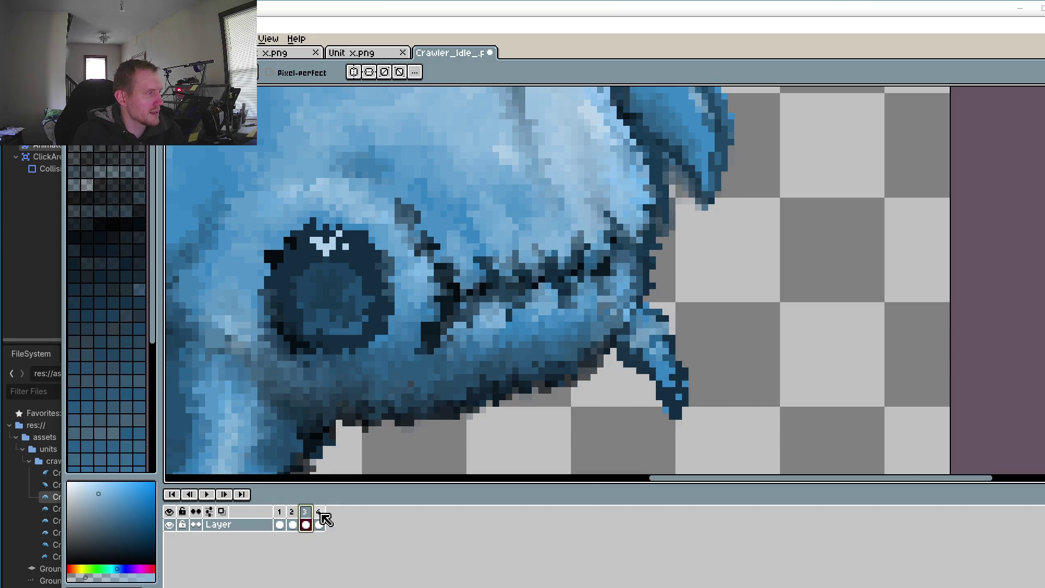
{"action": "left_click", "coordinate": [322, 517]}
{"action": "left_click", "coordinate": [292, 516]}
{"action": "left_click", "coordinate": [306, 515]}
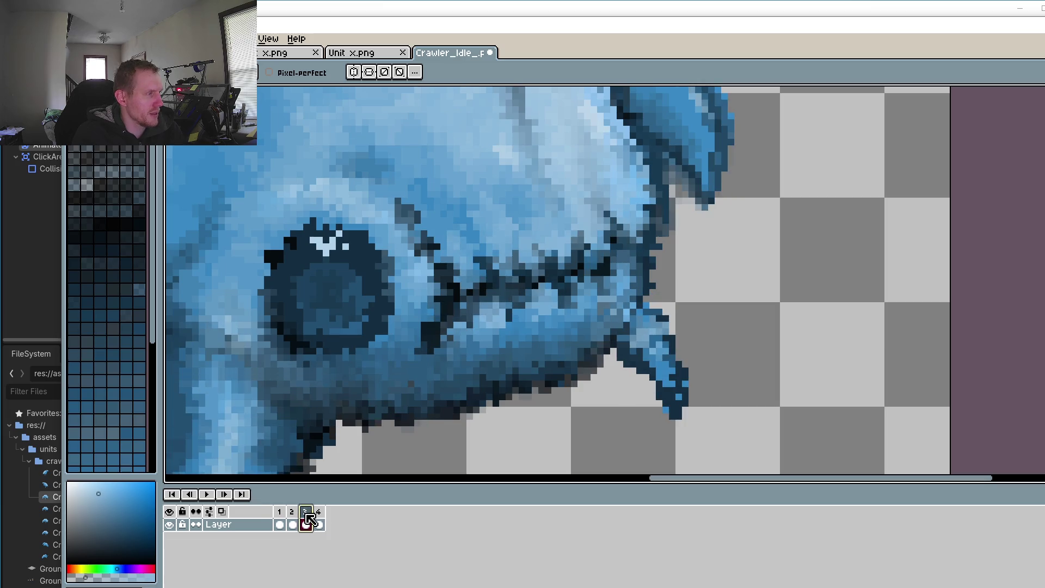
{"action": "left_click", "coordinate": [324, 519]}
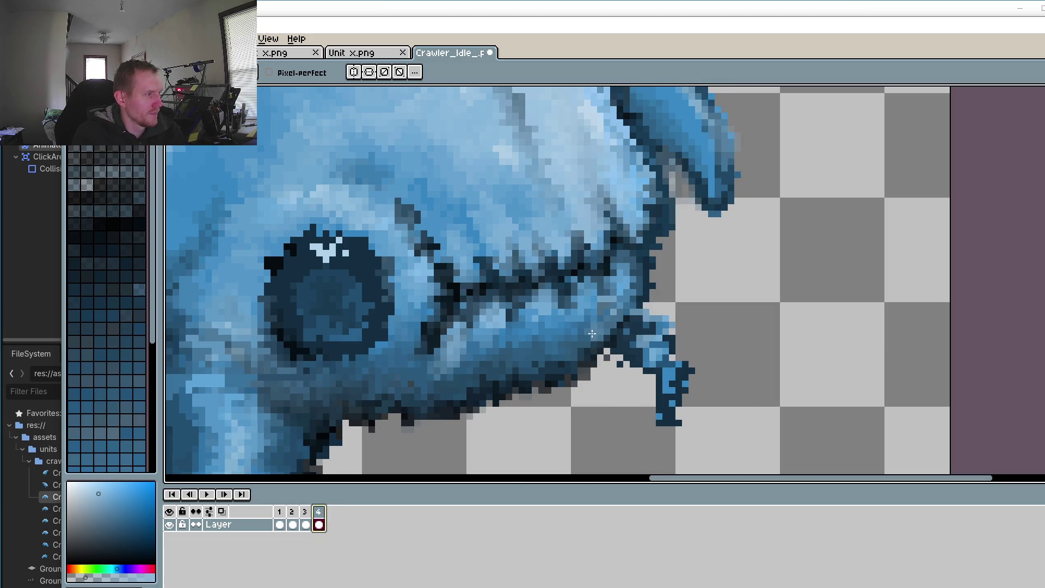
Step: Fill frame 4's front leg and tip with the leg's medium blue
{"action": "scroll", "coordinate": [673, 363], "scroll_direction": "up", "scroll_amount": 4}
{"action": "key", "text": "o"}
{"action": "left_click", "coordinate": [669, 322]}
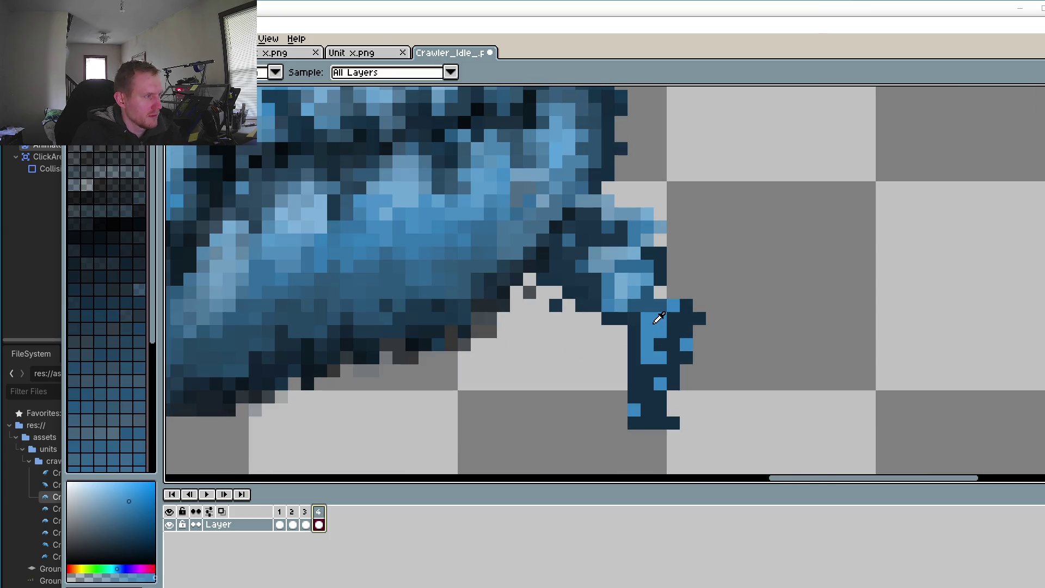
{"action": "key", "text": "b"}
{"action": "mouse_move", "coordinate": [648, 332]}
{"action": "left_mouse_down"}
{"action": "mouse_move", "coordinate": [620, 319]}
{"action": "mouse_move", "coordinate": [643, 359]}
{"action": "mouse_move", "coordinate": [647, 293]}
{"action": "mouse_move", "coordinate": [610, 275]}
{"action": "mouse_move", "coordinate": [632, 354]}
{"action": "mouse_move", "coordinate": [621, 381]}
{"action": "left_mouse_up"}
{"action": "mouse_move", "coordinate": [630, 276]}
{"action": "left_mouse_down"}
{"action": "mouse_move", "coordinate": [610, 242]}
{"action": "mouse_move", "coordinate": [582, 261]}
{"action": "mouse_move", "coordinate": [607, 317]}
{"action": "left_mouse_up"}
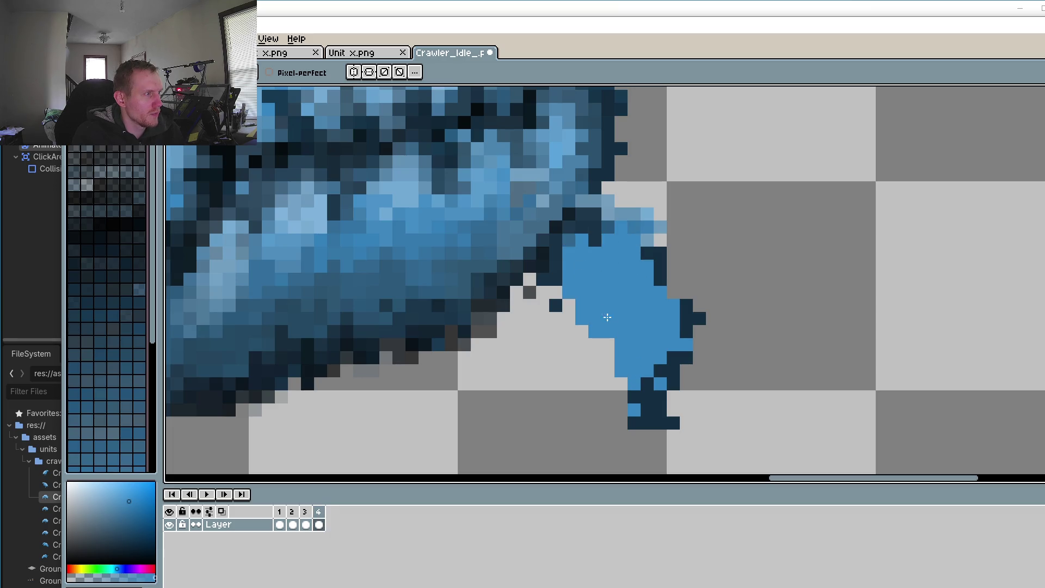
{"action": "mouse_move", "coordinate": [660, 279]}
{"action": "left_mouse_down"}
{"action": "mouse_move", "coordinate": [673, 292]}
{"action": "mouse_move", "coordinate": [670, 370]}
{"action": "mouse_move", "coordinate": [655, 385]}
{"action": "left_mouse_up"}
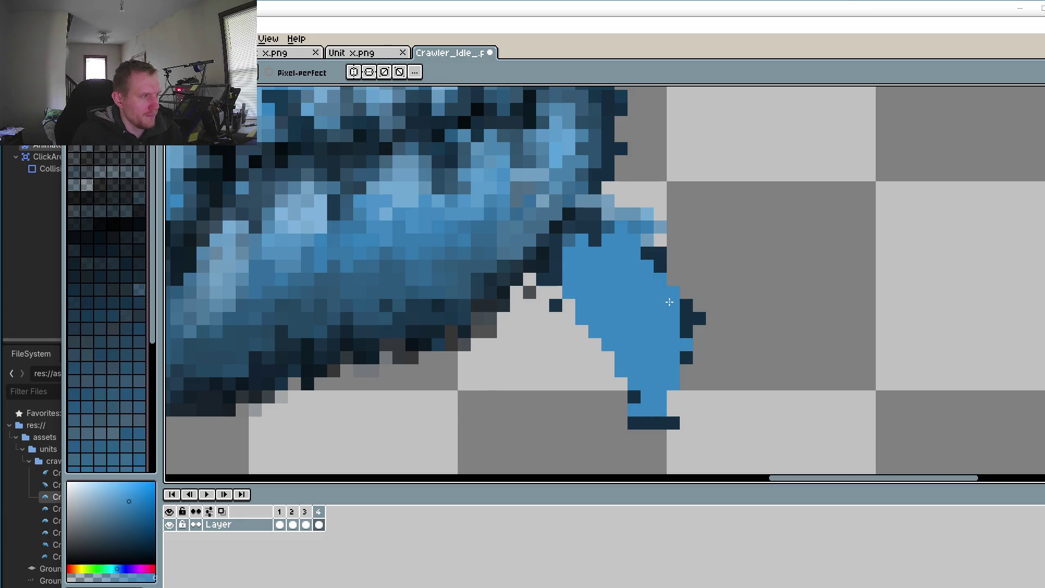
Step: Compare the leg poses in frames 2 and 3, returning to frame 4
{"action": "key", "text": "i"}
{"action": "left_click", "coordinate": [305, 512]}
{"action": "left_click", "coordinate": [318, 514]}
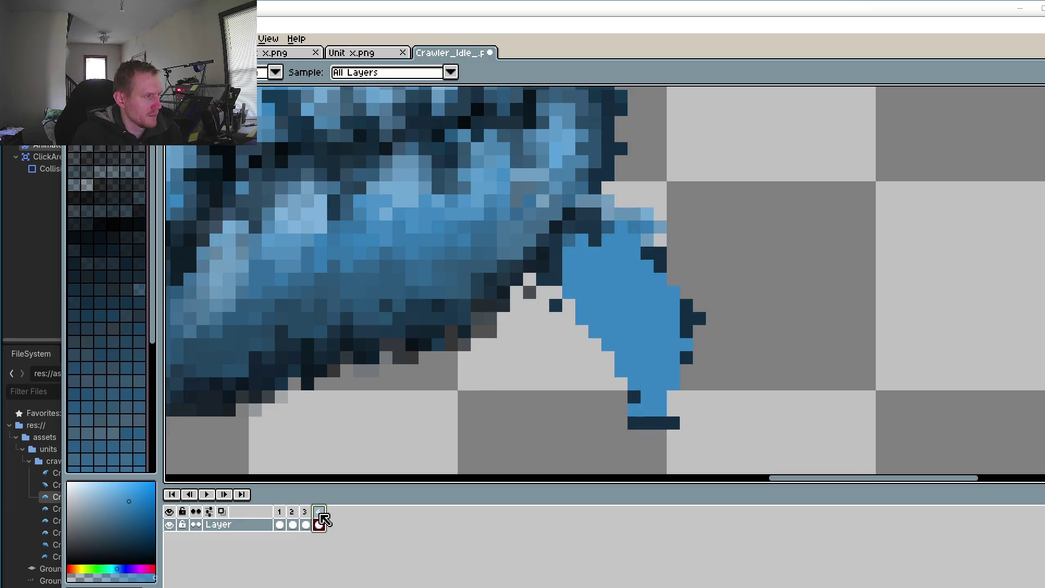
{"action": "left_click", "coordinate": [305, 520]}
{"action": "left_click", "coordinate": [292, 519]}
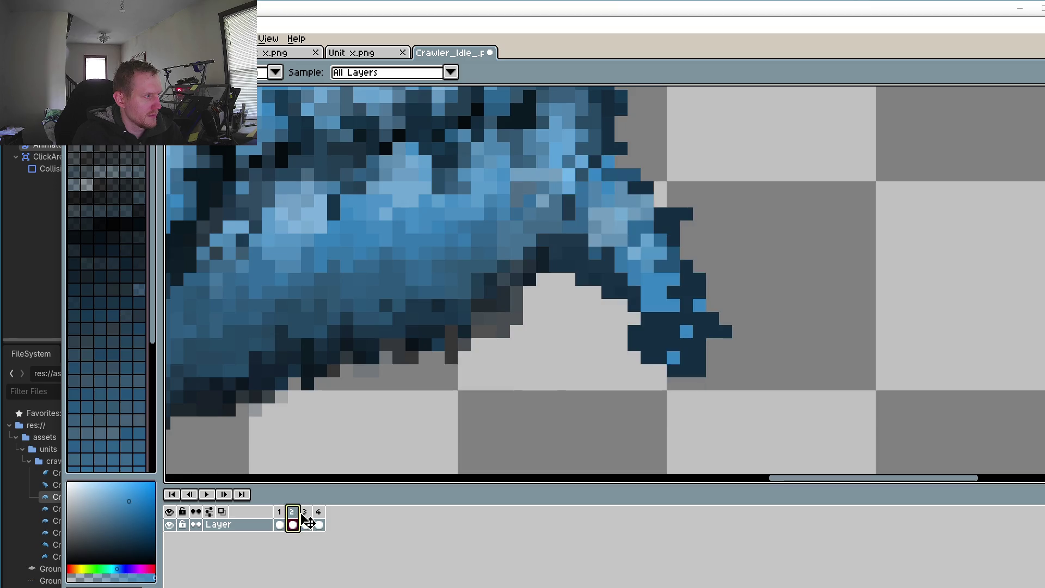
{"action": "left_click", "coordinate": [305, 519]}
{"action": "left_click", "coordinate": [319, 520]}
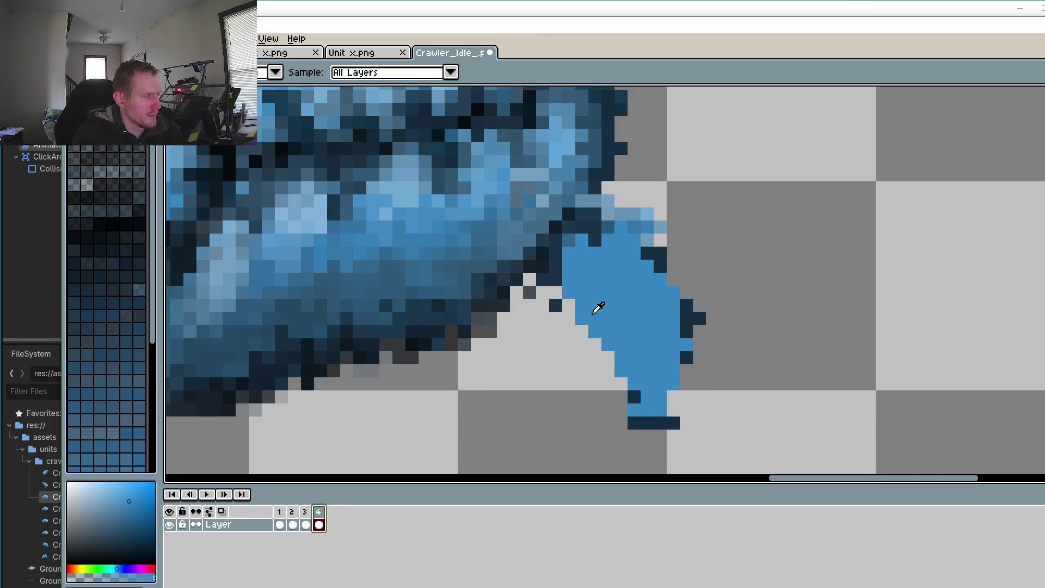
Step: Outline frame 4's front leg edges in dark navy
{"action": "left_click_drag", "start_coordinate": [585, 323], "coordinate": [575, 309]}
{"action": "left_click", "coordinate": [541, 257]}
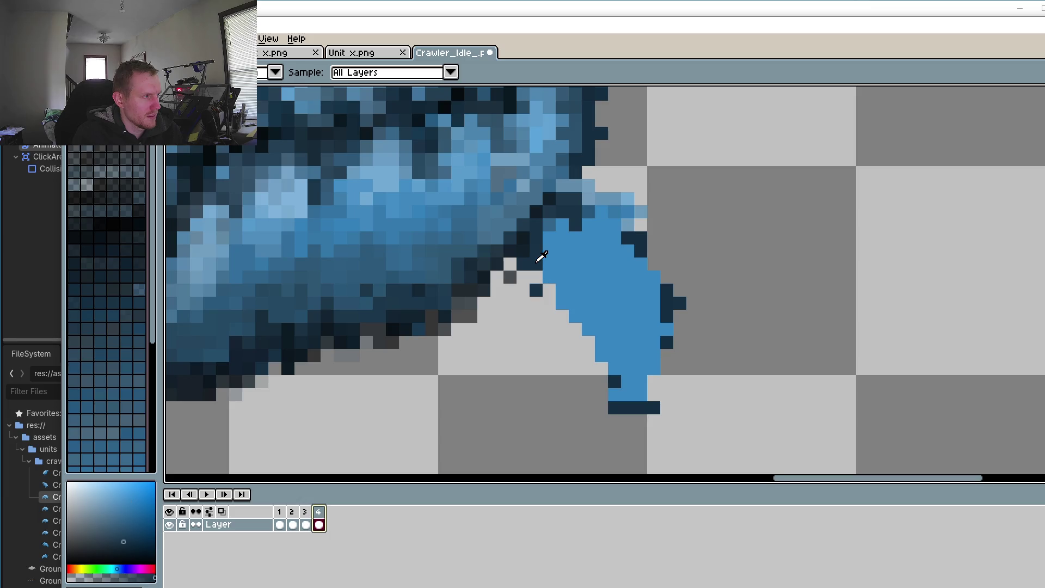
{"action": "key", "text": "p"}
{"action": "left_click", "coordinate": [549, 277]}
{"action": "left_click", "coordinate": [562, 303]}
{"action": "left_click", "coordinate": [577, 315]}
{"action": "left_click", "coordinate": [601, 368]}
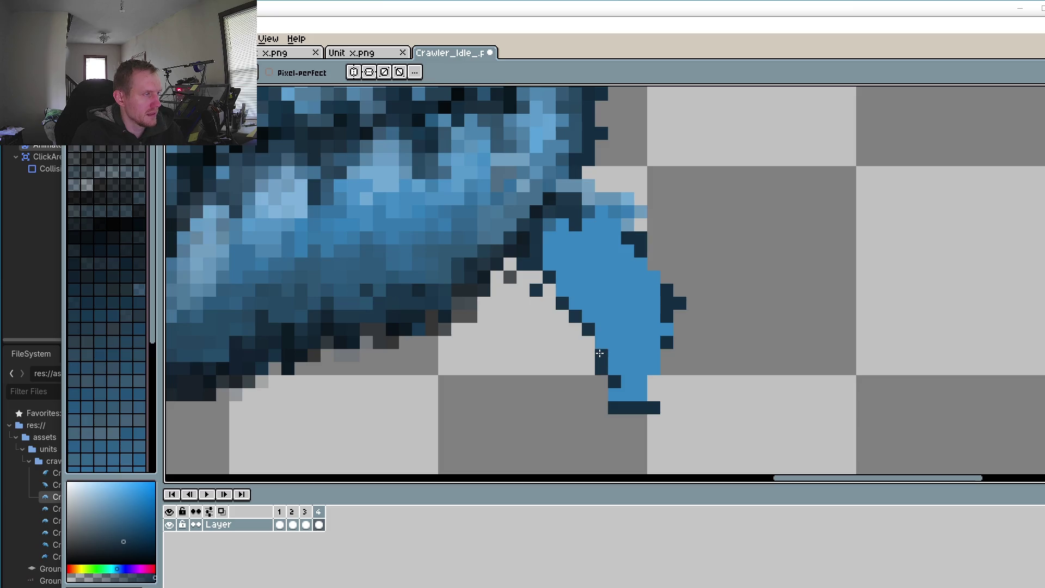
{"action": "left_click_drag", "start_coordinate": [650, 393], "coordinate": [653, 381]}
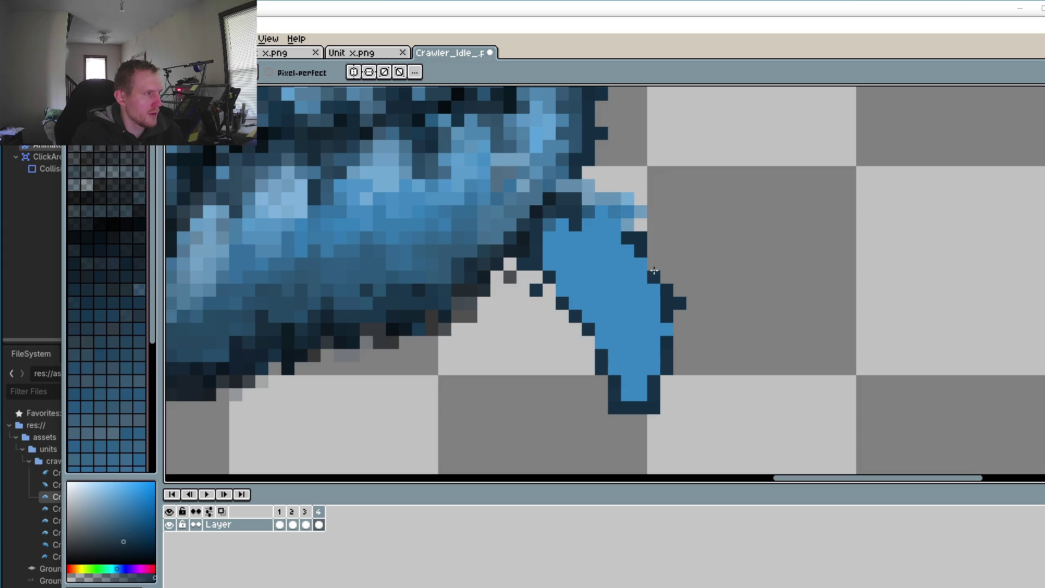
{"action": "mouse_move", "coordinate": [647, 236]}
{"action": "left_mouse_down"}
{"action": "mouse_move", "coordinate": [605, 179]}
{"action": "mouse_move", "coordinate": [614, 185]}
{"action": "left_mouse_up"}
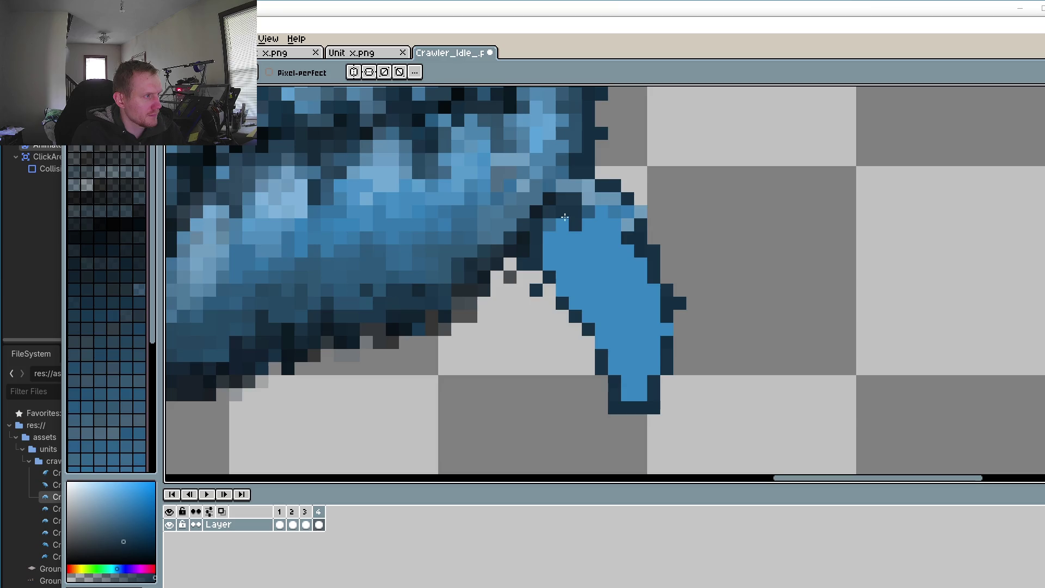
Step: Blend the leg's top into the body and touch up its edge pixels
{"action": "key", "text": "o"}
{"action": "left_click", "coordinate": [545, 204]}
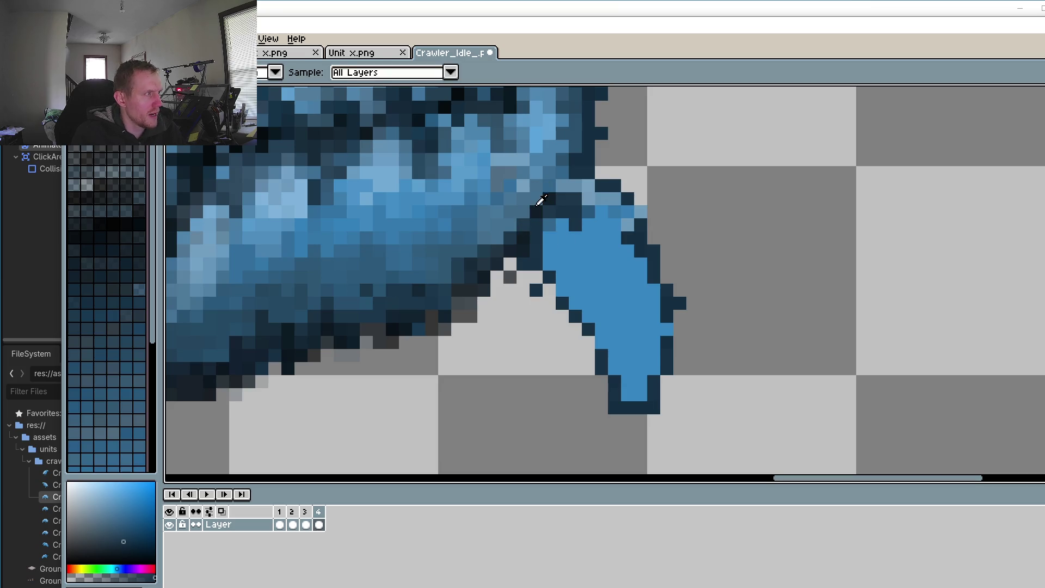
{"action": "key", "text": "b"}
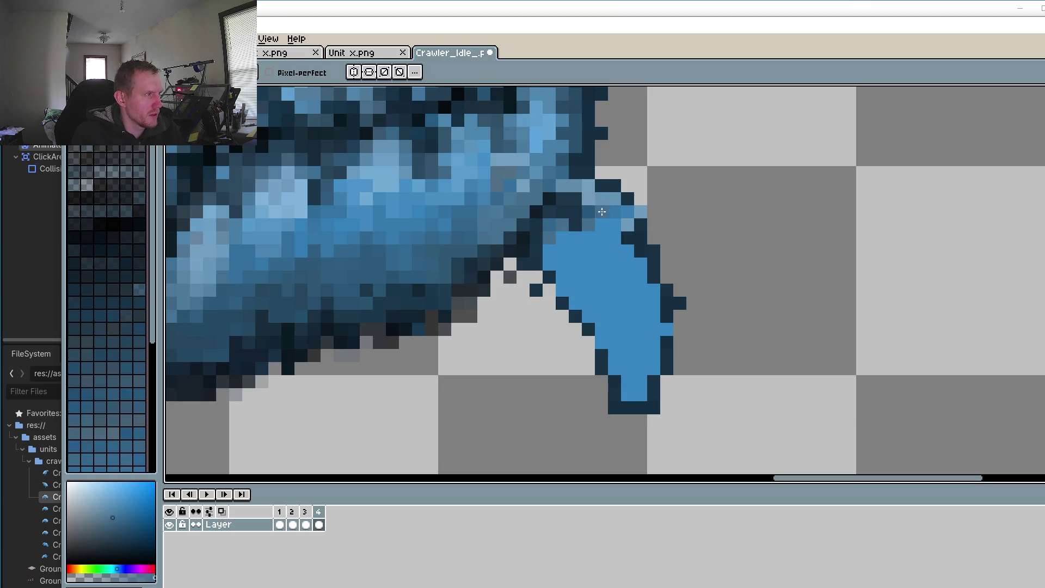
{"action": "left_click", "coordinate": [562, 234]}
{"action": "left_click_drag", "start_coordinate": [562, 246], "coordinate": [545, 249]}
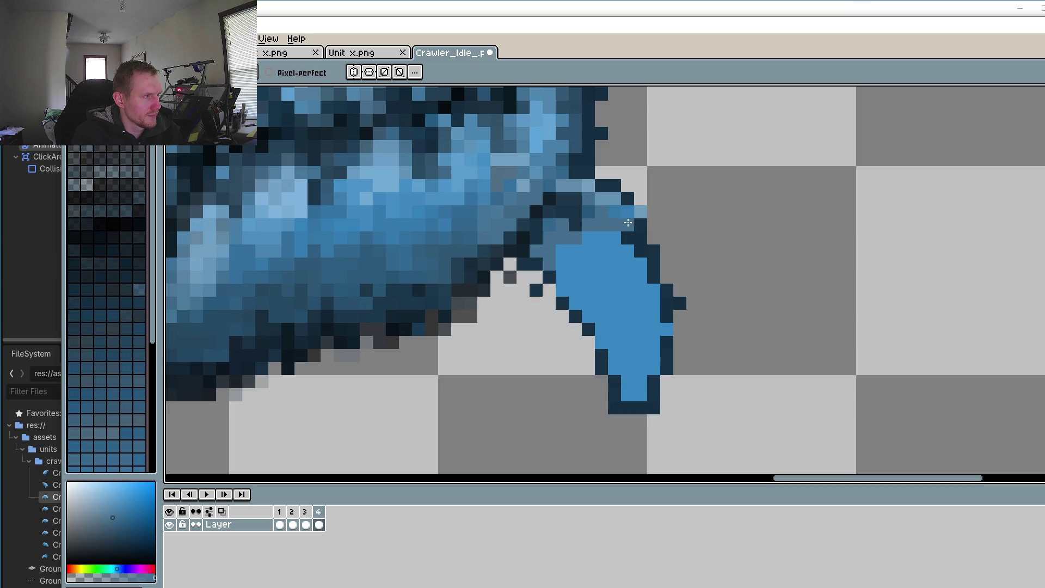
{"action": "left_click_drag", "start_coordinate": [639, 251], "coordinate": [640, 264]}
{"action": "left_click", "coordinate": [653, 291]}
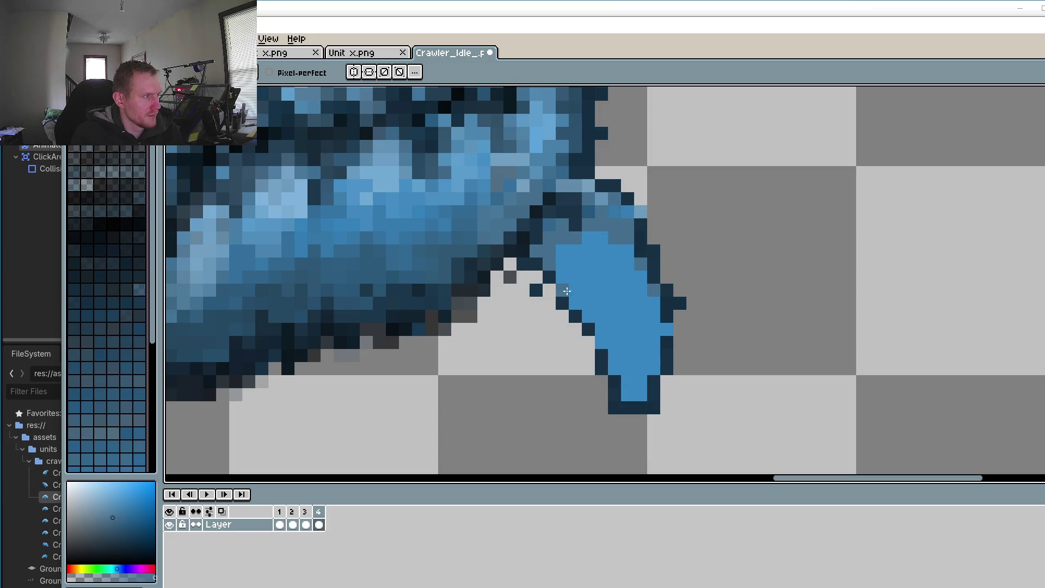
{"action": "left_click", "coordinate": [510, 278], "text": "ctrl"}
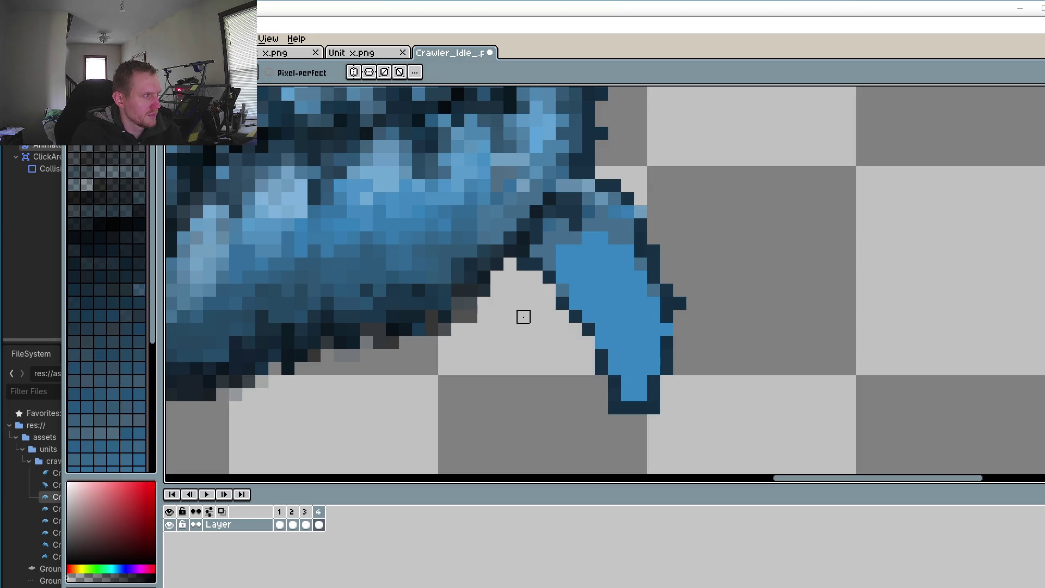
{"action": "left_click", "coordinate": [555, 250], "text": "alt"}
{"action": "left_click", "coordinate": [550, 242], "text": "alt"}
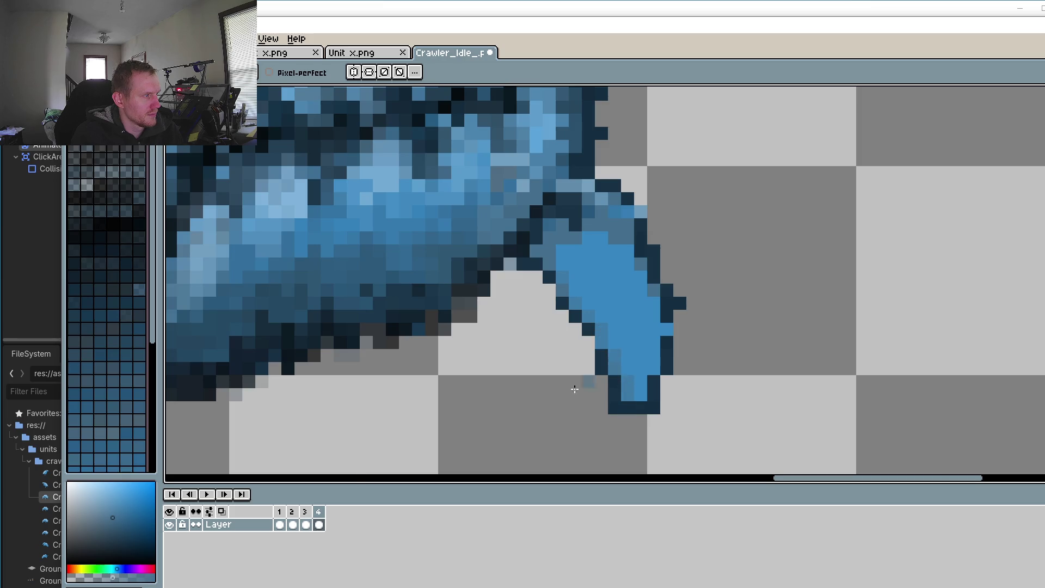
Step: On frame 3, repaint the lower leg's dark pixels in lighter blue
{"action": "left_click", "coordinate": [305, 524]}
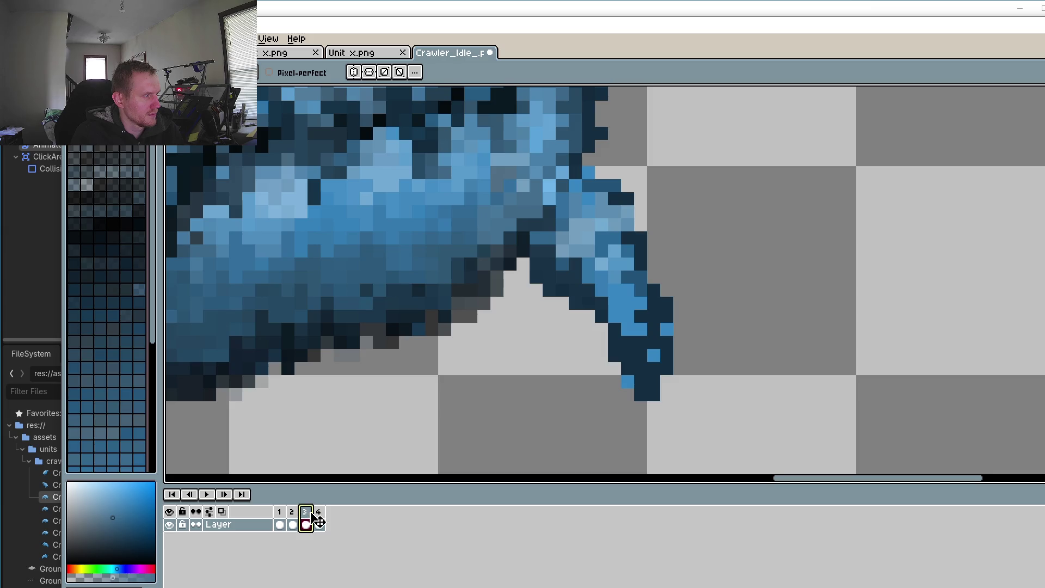
{"action": "key", "text": "i"}
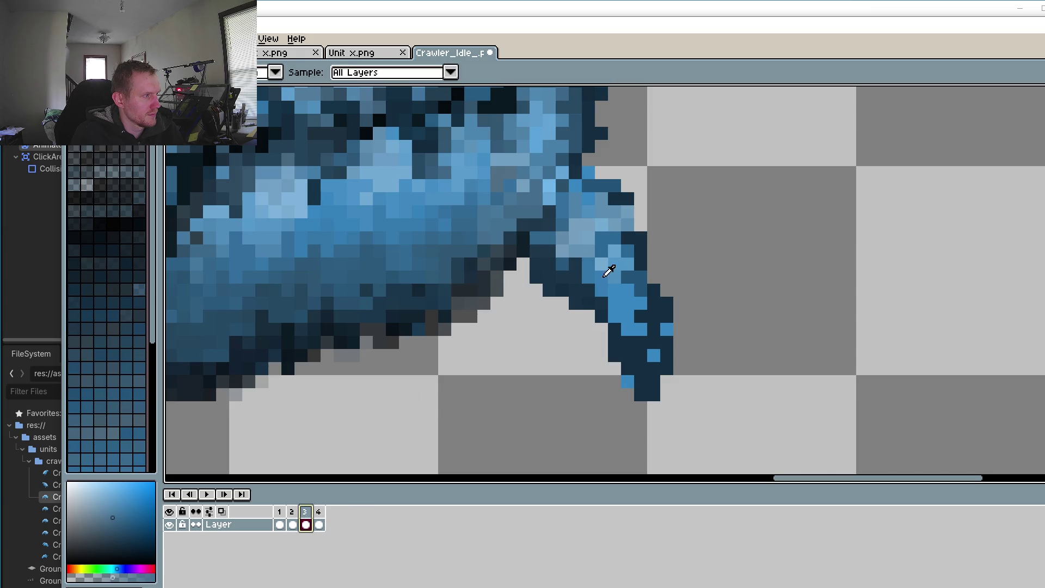
{"action": "key", "text": "b"}
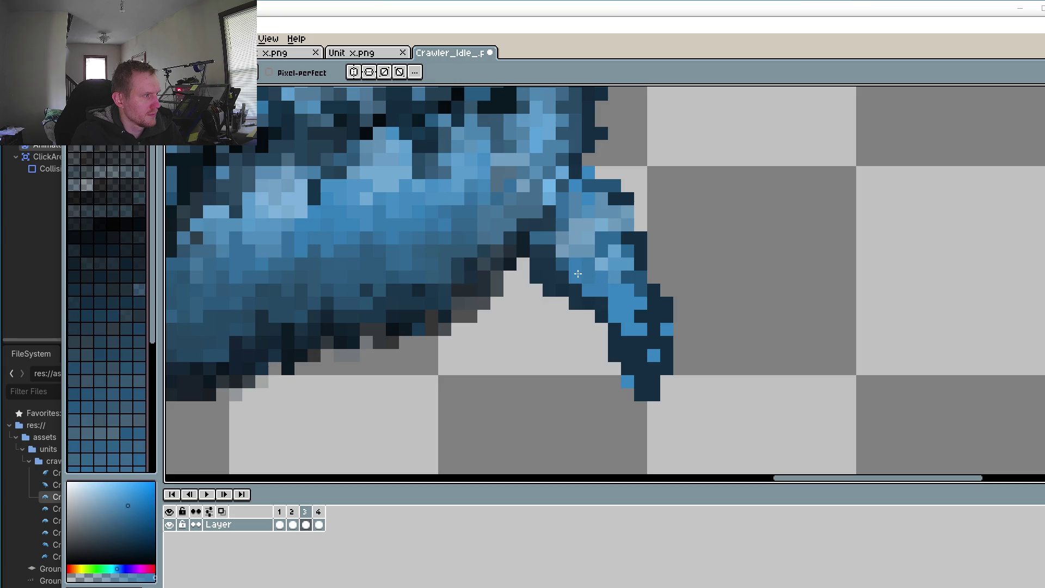
{"action": "mouse_move", "coordinate": [639, 320]}
{"action": "left_mouse_down"}
{"action": "mouse_move", "coordinate": [654, 334]}
{"action": "mouse_move", "coordinate": [648, 316]}
{"action": "left_mouse_up"}
{"action": "mouse_move", "coordinate": [632, 264]}
{"action": "left_mouse_down"}
{"action": "mouse_move", "coordinate": [604, 223]}
{"action": "mouse_move", "coordinate": [594, 253]}
{"action": "mouse_move", "coordinate": [609, 277]}
{"action": "mouse_move", "coordinate": [548, 264]}
{"action": "mouse_move", "coordinate": [563, 250]}
{"action": "mouse_move", "coordinate": [550, 251]}
{"action": "mouse_move", "coordinate": [567, 275]}
{"action": "left_mouse_up"}
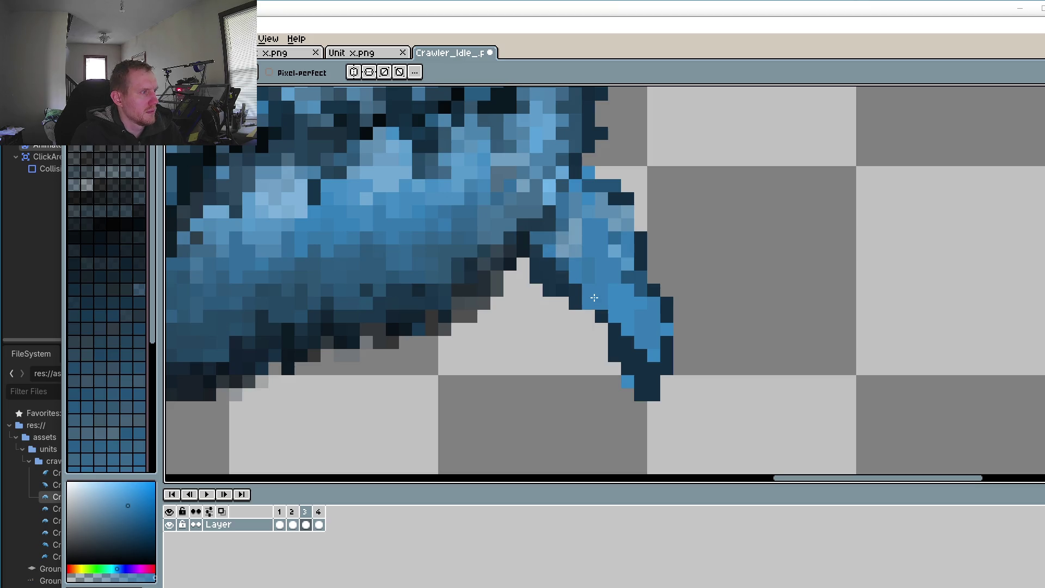
Step: Deepen the leg notch with dark navy and replay the idle loop to review it
{"action": "left_click", "coordinate": [550, 259], "text": "alt"}
{"action": "left_click", "coordinate": [510, 275]}
{"action": "scroll", "coordinate": [351, 430], "scroll_direction": "down", "scroll_amount": 3}
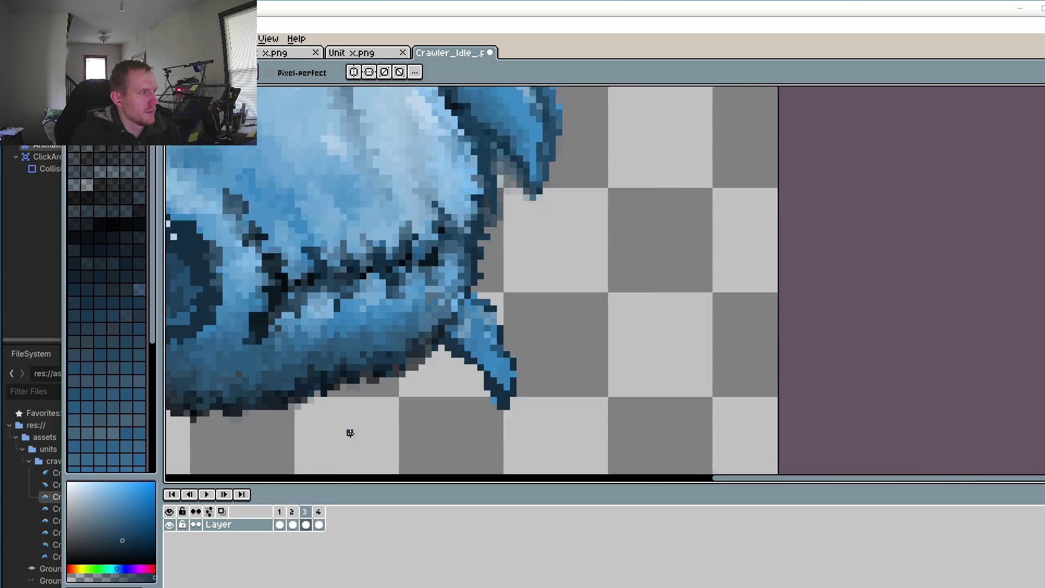
{"action": "left_click", "coordinate": [216, 496]}
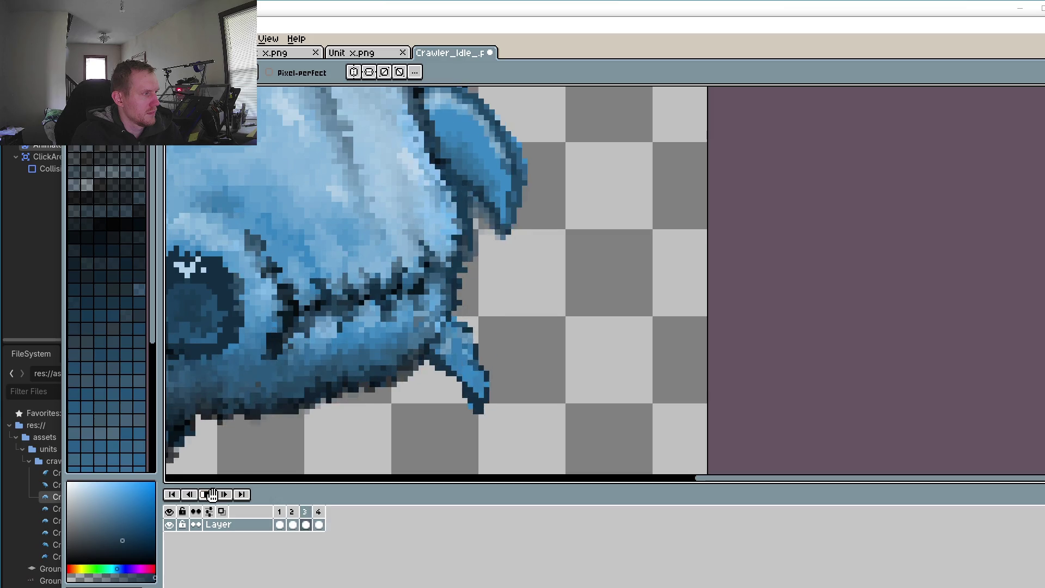
{"action": "scroll", "coordinate": [268, 468], "scroll_direction": "down", "scroll_amount": 3}
{"action": "left_click", "coordinate": [207, 494]}
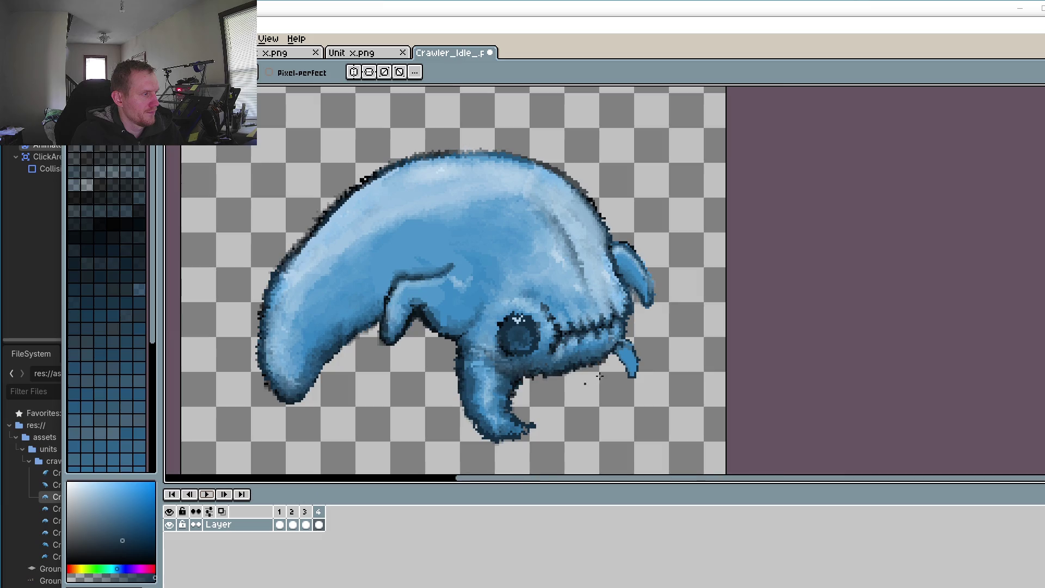
{"action": "scroll", "coordinate": [599, 376], "scroll_direction": "up", "scroll_amount": 2}
{"action": "left_click", "coordinate": [318, 525]}
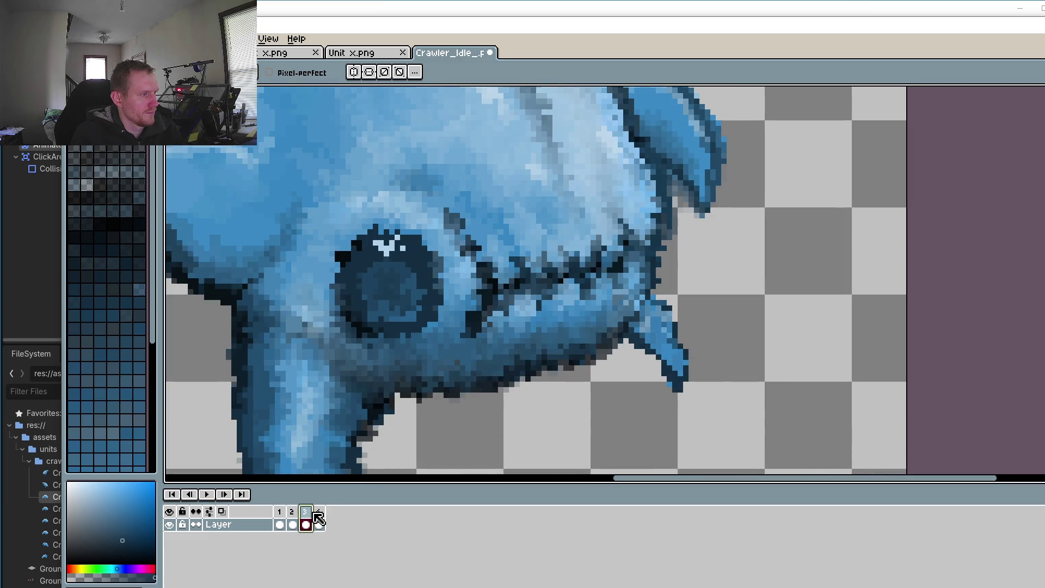
Step: On frame 3, clean up edge dark pixels and paint blue along the leg's right edge
{"action": "left_click", "coordinate": [306, 525]}
{"action": "scroll", "coordinate": [688, 261], "scroll_direction": "up", "scroll_amount": 3}
{"action": "key", "text": "o"}
{"action": "left_click", "coordinate": [689, 261]}
{"action": "key", "text": "b"}
{"action": "left_click_drag", "start_coordinate": [656, 269], "coordinate": [668, 283]}
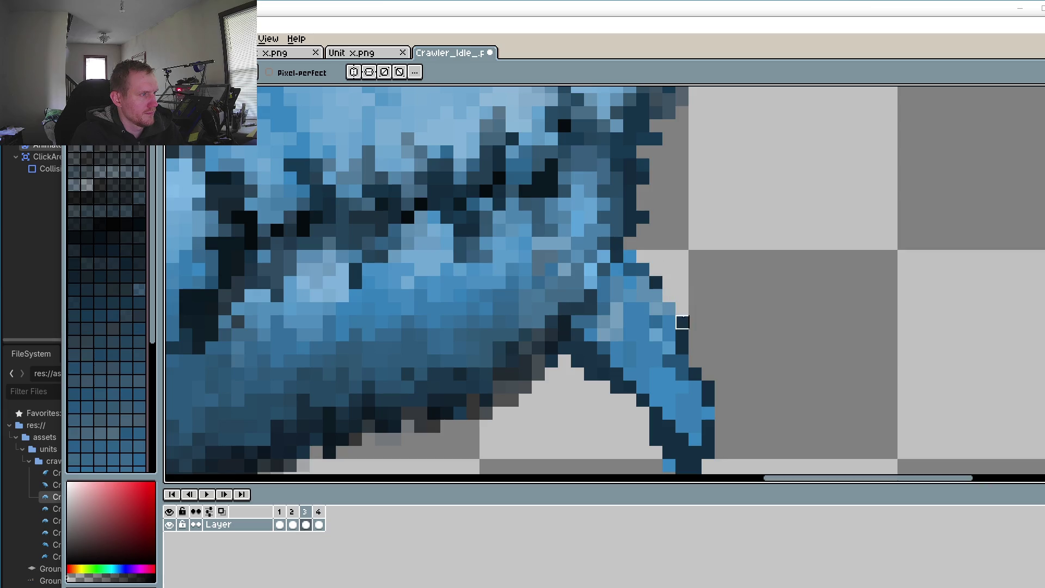
{"action": "key", "text": "i"}
{"action": "left_click", "coordinate": [673, 370]}
{"action": "key", "text": "b"}
{"action": "left_click_drag", "start_coordinate": [683, 347], "coordinate": [686, 369]}
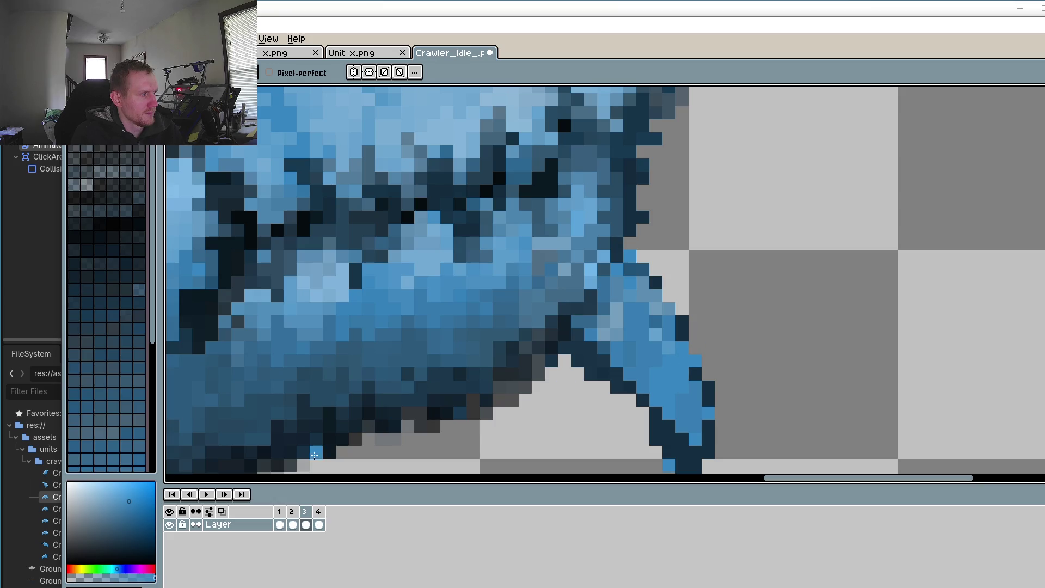
Step: Check frames 4 and 1, then go to frame 2
{"action": "left_click", "coordinate": [321, 511]}
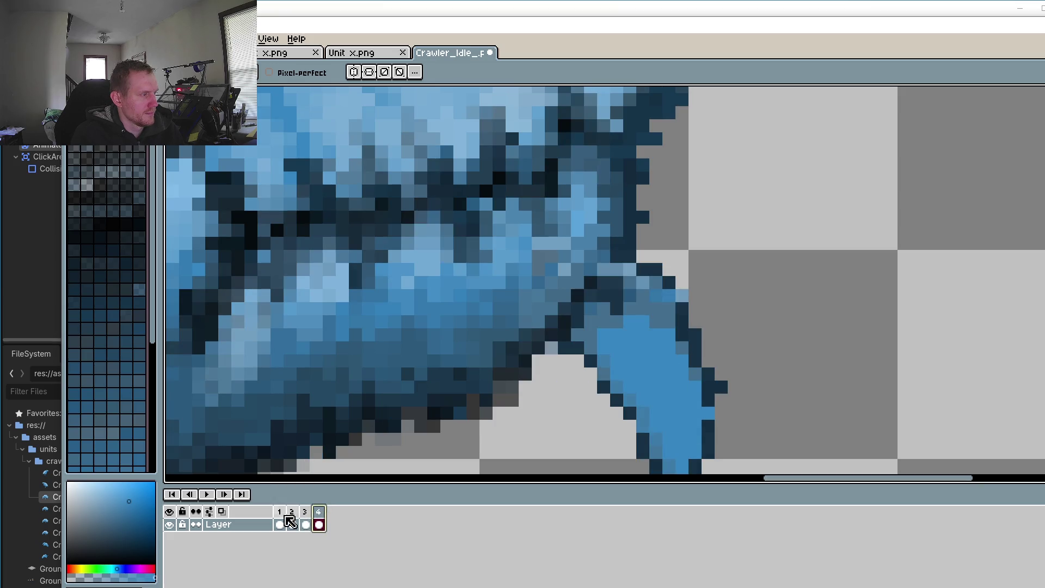
{"action": "left_click", "coordinate": [279, 515]}
{"action": "left_click", "coordinate": [293, 518]}
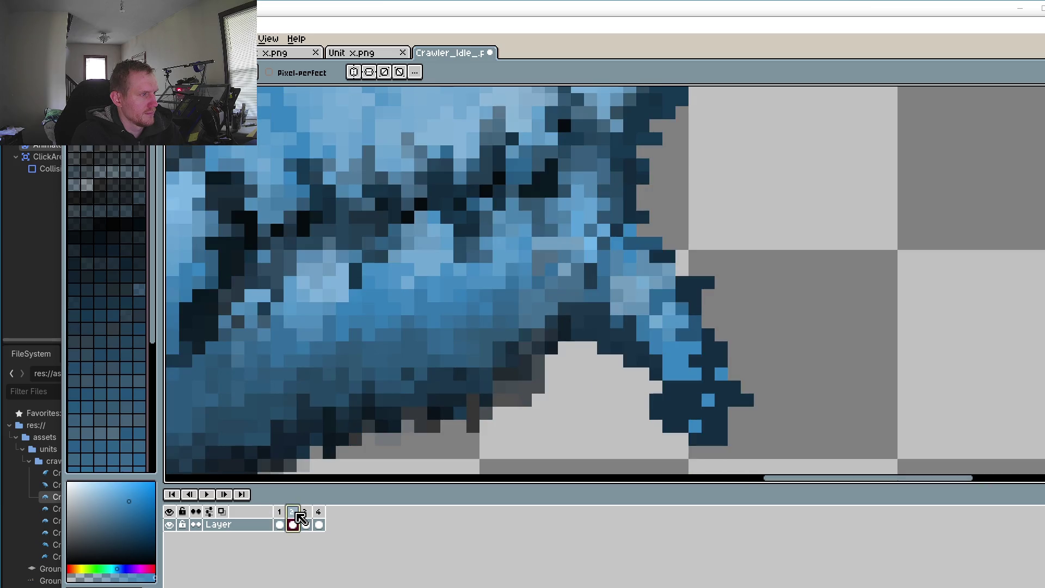
Step: Paint frame 2's lower leg light blue and erase stray dark pixels on its tip
{"action": "mouse_move", "coordinate": [699, 392]}
{"action": "left_mouse_down"}
{"action": "mouse_move", "coordinate": [681, 414]}
{"action": "mouse_move", "coordinate": [714, 413]}
{"action": "mouse_move", "coordinate": [695, 365]}
{"action": "mouse_move", "coordinate": [708, 372]}
{"action": "left_mouse_up"}
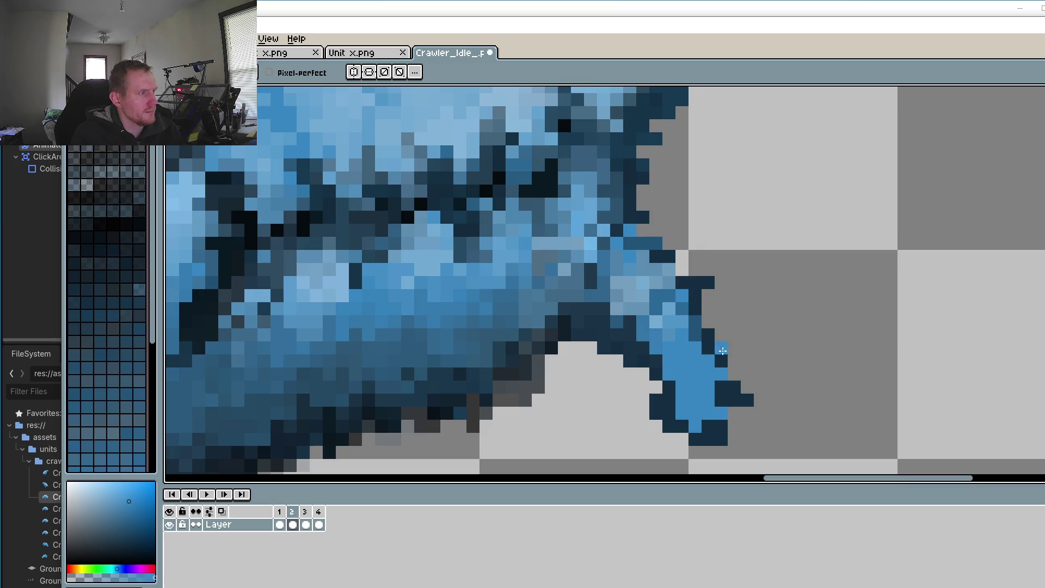
{"action": "left_click", "coordinate": [724, 249], "text": "alt"}
{"action": "left_click", "coordinate": [708, 282]}
{"action": "left_click", "coordinate": [747, 400]}
{"action": "left_click", "coordinate": [735, 386]}
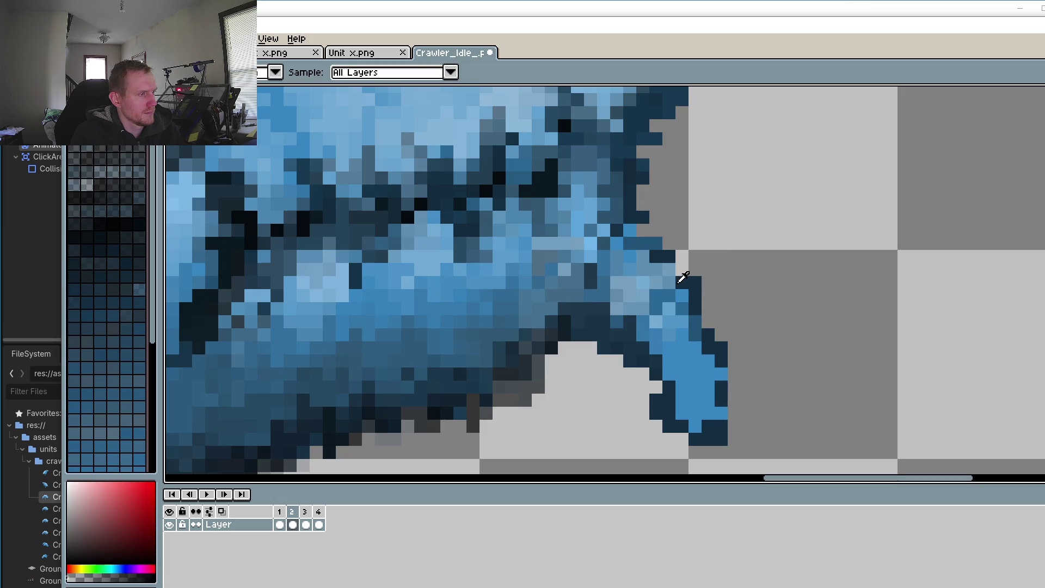
Step: Draw a dark navy outline down the leg's right edge and erase the column beside its tip
{"action": "left_click", "coordinate": [687, 279], "text": "alt"}
{"action": "left_click", "coordinate": [649, 232]}
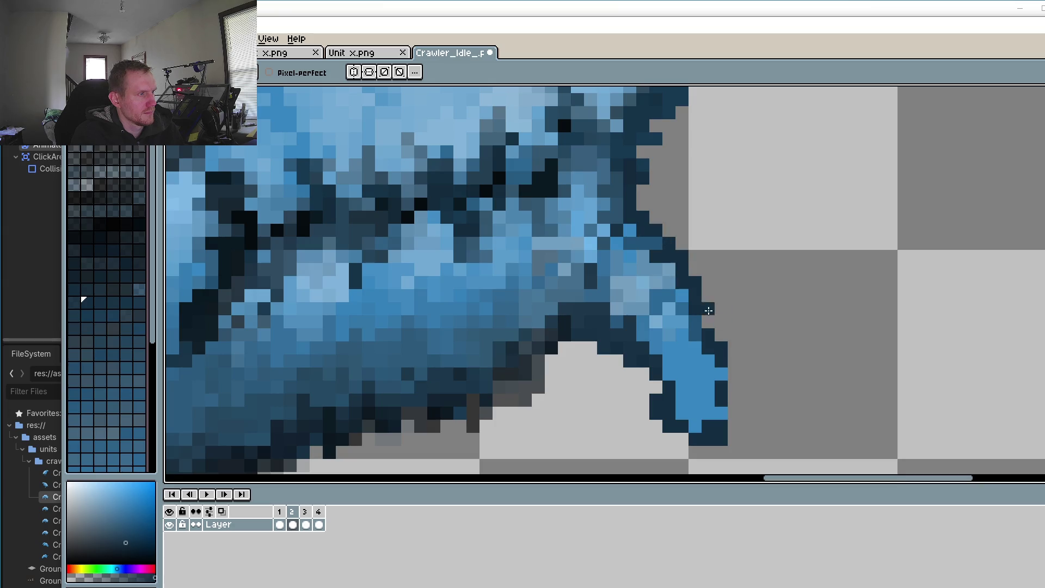
{"action": "left_click_drag", "start_coordinate": [730, 373], "coordinate": [735, 417]}
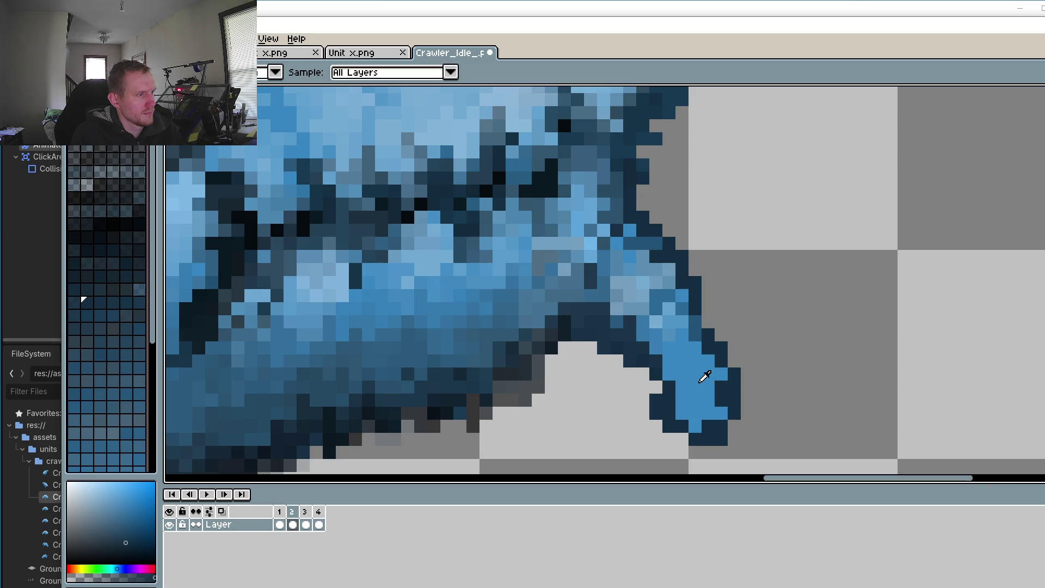
{"action": "left_click", "coordinate": [702, 375], "text": "alt"}
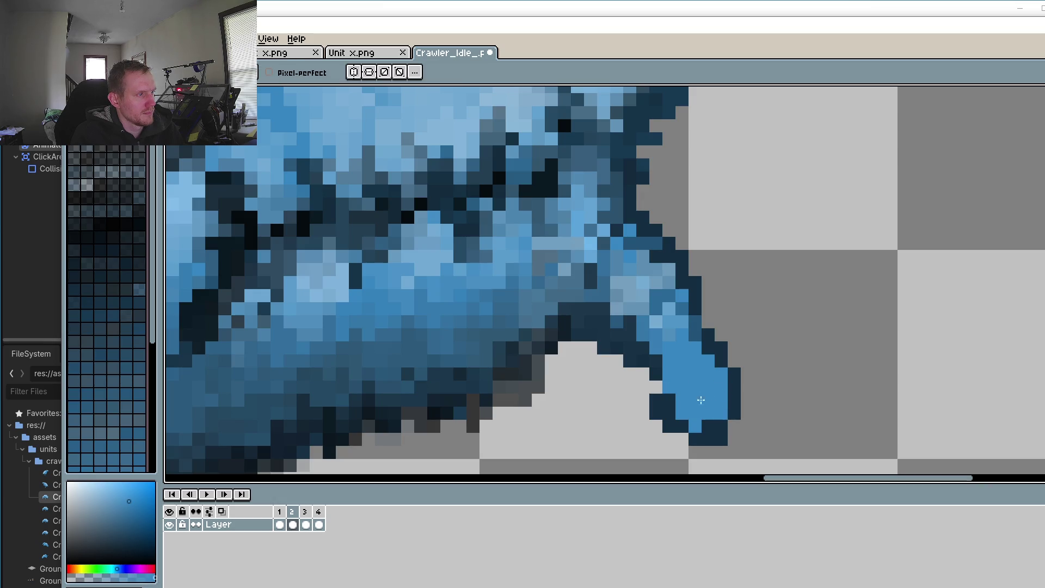
{"action": "key", "text": "alt"}
{"action": "left_click", "coordinate": [663, 381], "text": "alt"}
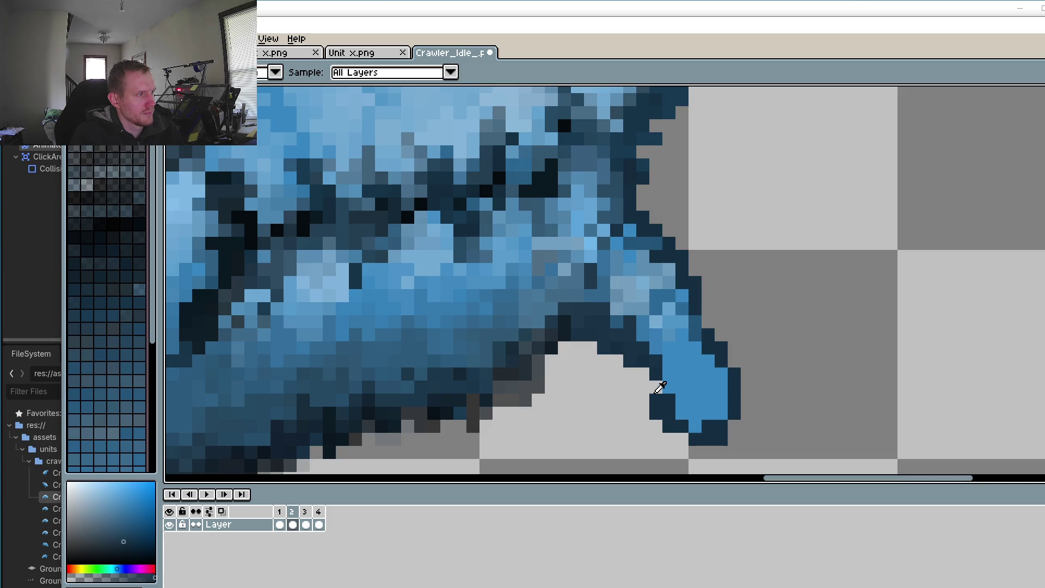
{"action": "left_click", "coordinate": [660, 386], "text": "alt"}
{"action": "left_click_drag", "start_coordinate": [655, 381], "coordinate": [653, 412]}
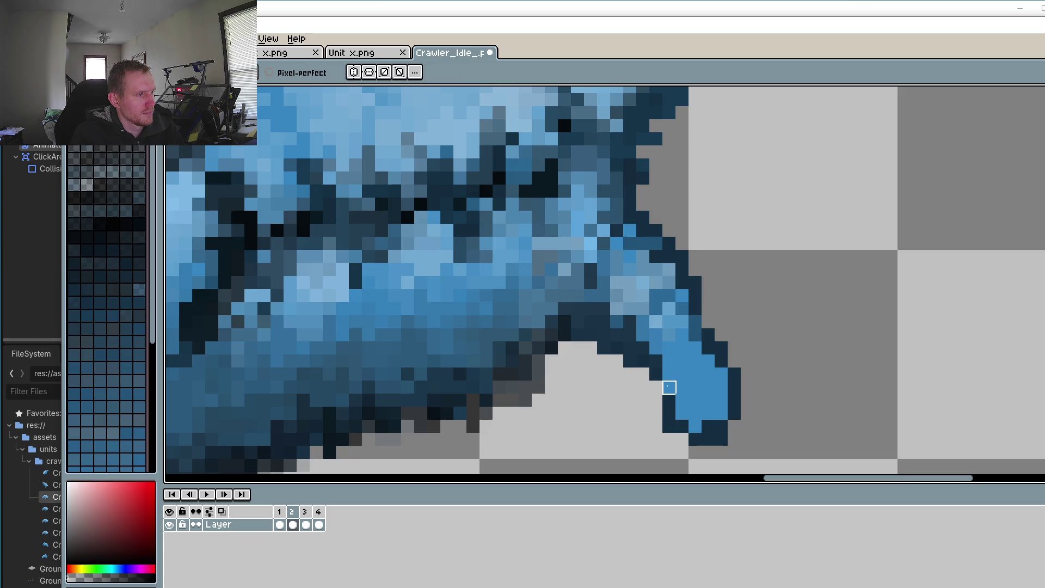
Step: Recolour the two dark tip pixels blue, then move to frame 3
{"action": "left_click", "coordinate": [668, 383], "text": "alt"}
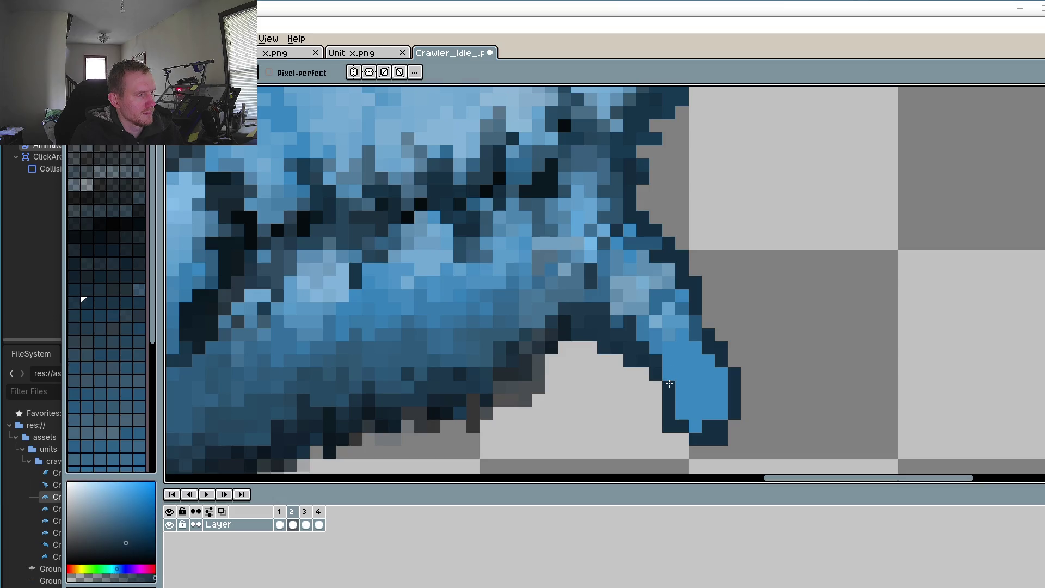
{"action": "left_click", "coordinate": [662, 429], "text": "alt"}
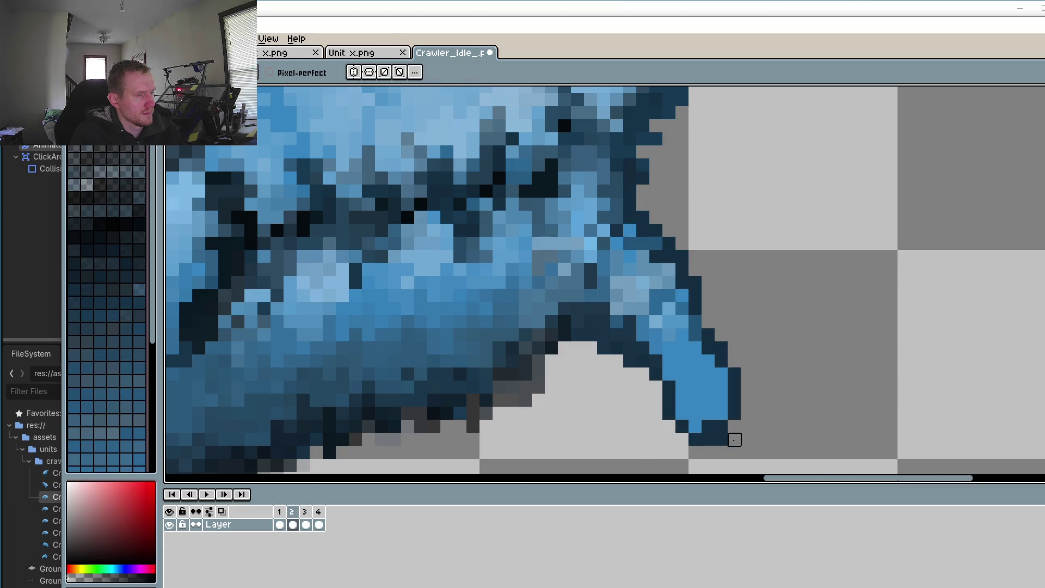
{"action": "left_click", "coordinate": [712, 412], "text": "alt"}
{"action": "left_click", "coordinate": [715, 426]}
{"action": "left_click", "coordinate": [738, 416], "text": "alt"}
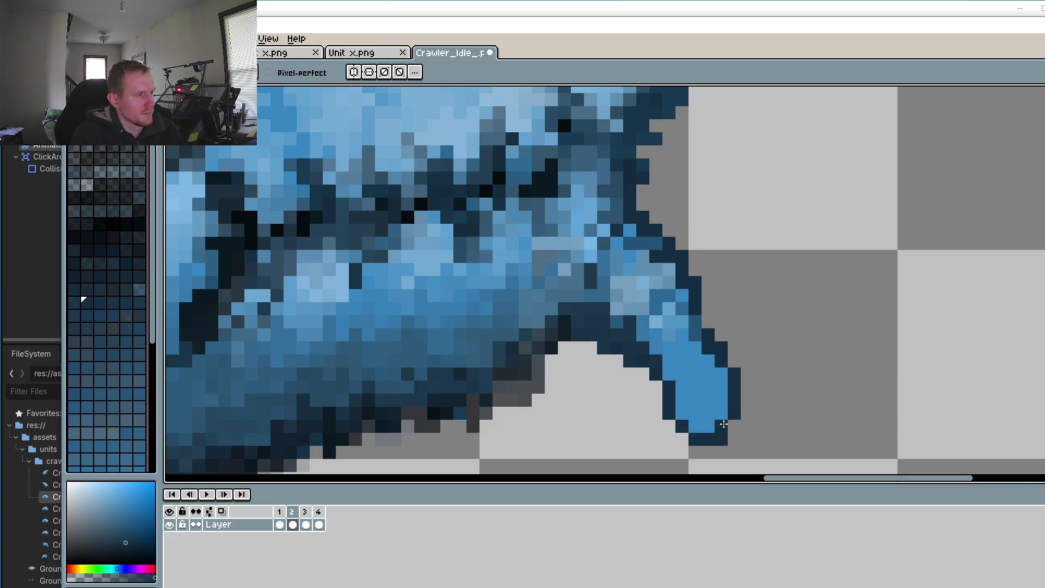
{"action": "scroll", "coordinate": [731, 396], "scroll_direction": "down", "scroll_amount": 3}
{"action": "left_click", "coordinate": [306, 523]}
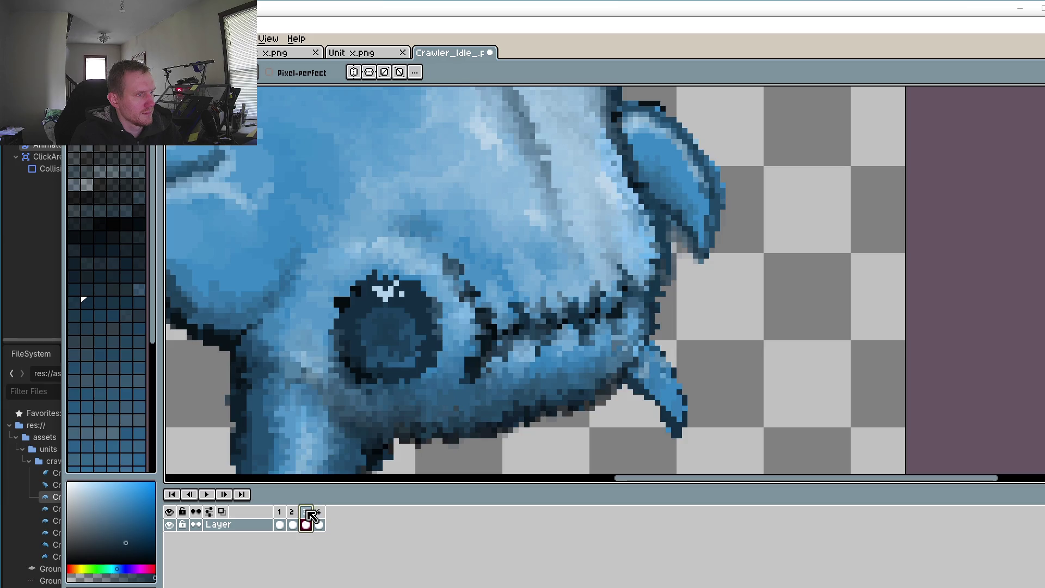
Step: Compare frame 2's front claw against the poses in frames 3 and 4
{"action": "left_click", "coordinate": [319, 523]}
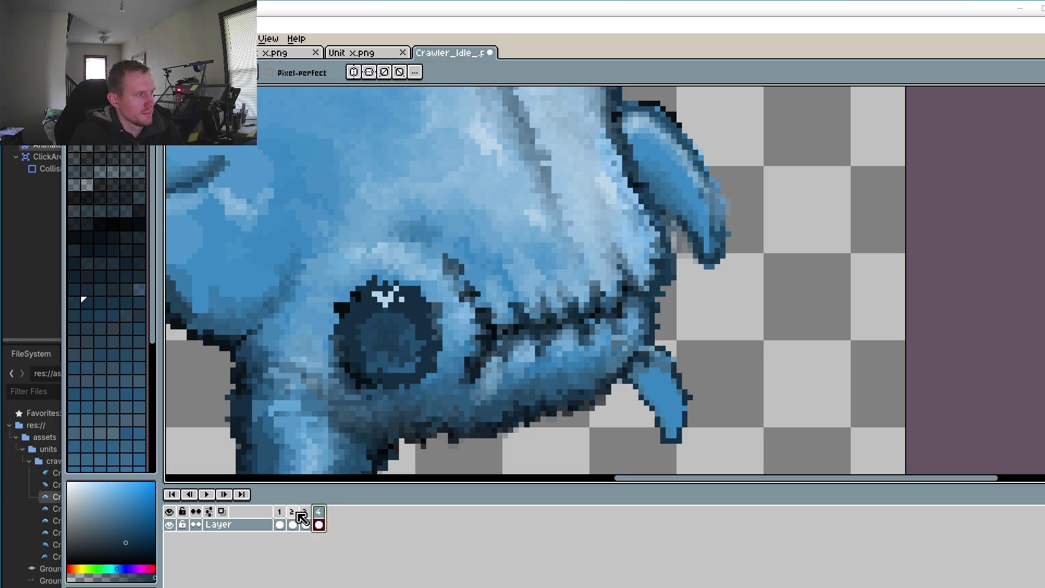
{"action": "left_click", "coordinate": [296, 515]}
{"action": "scroll", "coordinate": [620, 436], "scroll_direction": "up", "scroll_amount": 3}
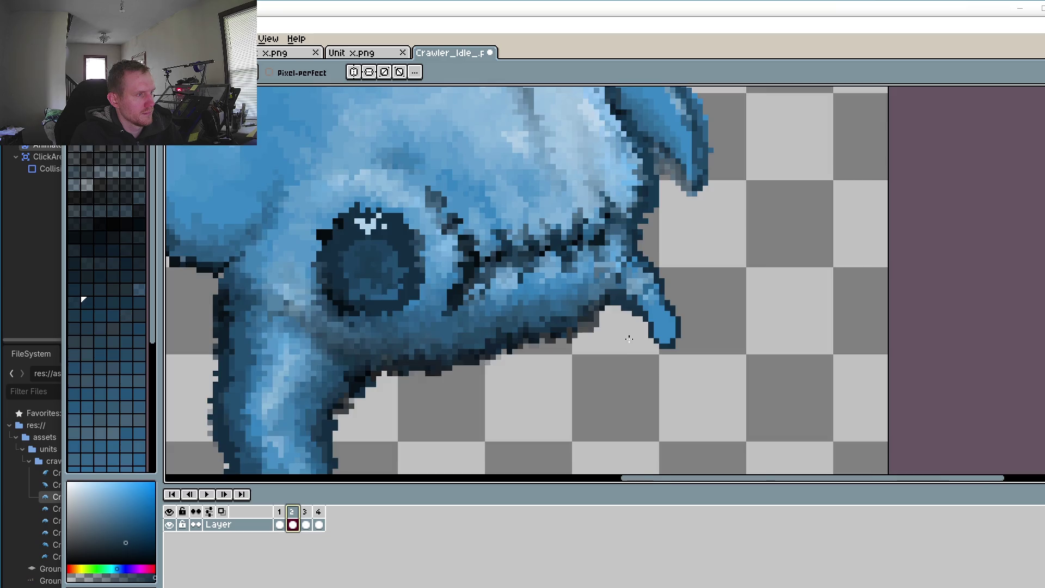
{"action": "key", "text": "o"}
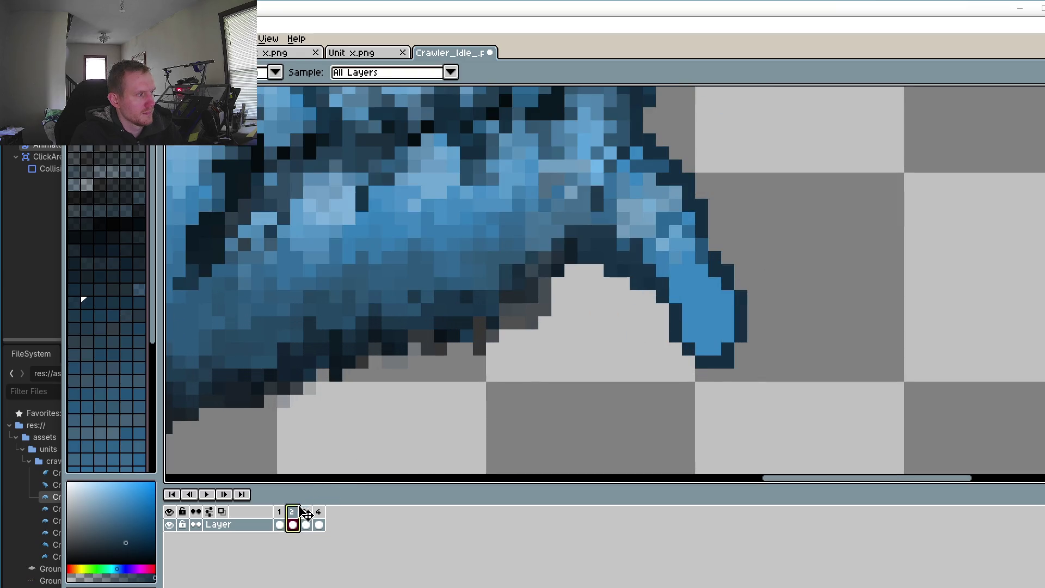
{"action": "left_click", "coordinate": [304, 520]}
{"action": "left_click", "coordinate": [294, 517]}
{"action": "left_click", "coordinate": [305, 520]}
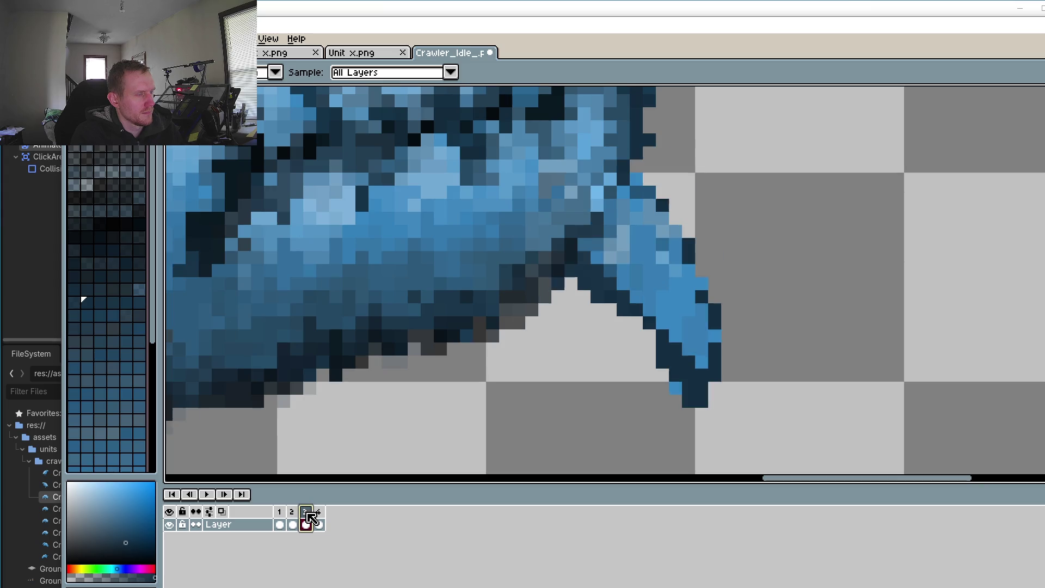
{"action": "left_click", "coordinate": [294, 520]}
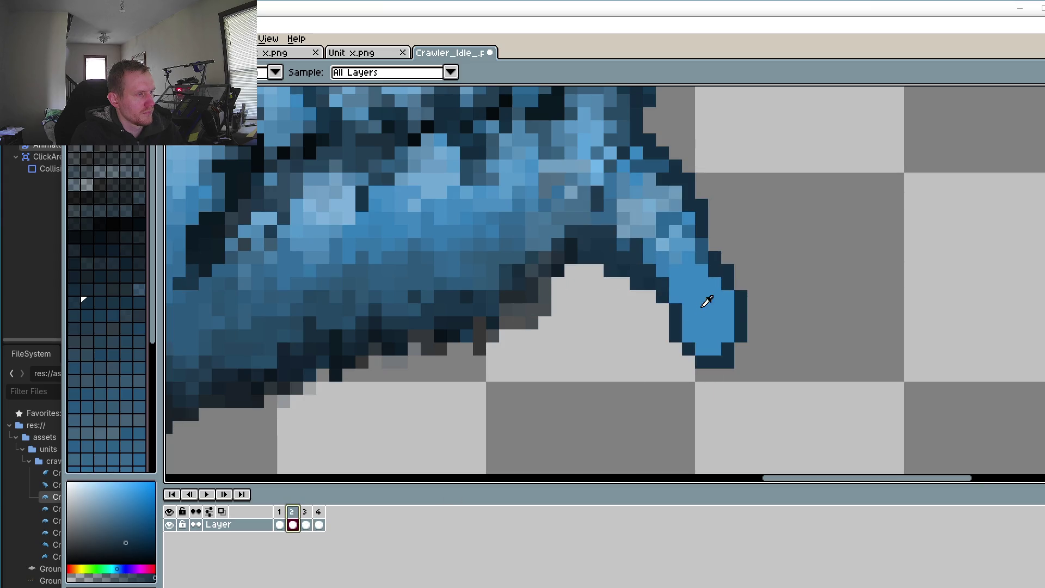
Step: Erase the pixels right of frame 2's claw tip and redraw a dark outline down its right edge
{"action": "left_click", "coordinate": [748, 265], "text": "alt"}
{"action": "mouse_move", "coordinate": [728, 271]}
{"action": "left_mouse_down"}
{"action": "mouse_move", "coordinate": [740, 294]}
{"action": "mouse_move", "coordinate": [739, 351]}
{"action": "mouse_move", "coordinate": [714, 373]}
{"action": "left_mouse_up"}
{"action": "left_click", "coordinate": [728, 310]}
{"action": "left_click", "coordinate": [727, 336]}
{"action": "key", "text": "alt"}
{"action": "left_click", "coordinate": [714, 260], "text": "alt"}
{"action": "left_click_drag", "start_coordinate": [715, 275], "coordinate": [714, 351]}
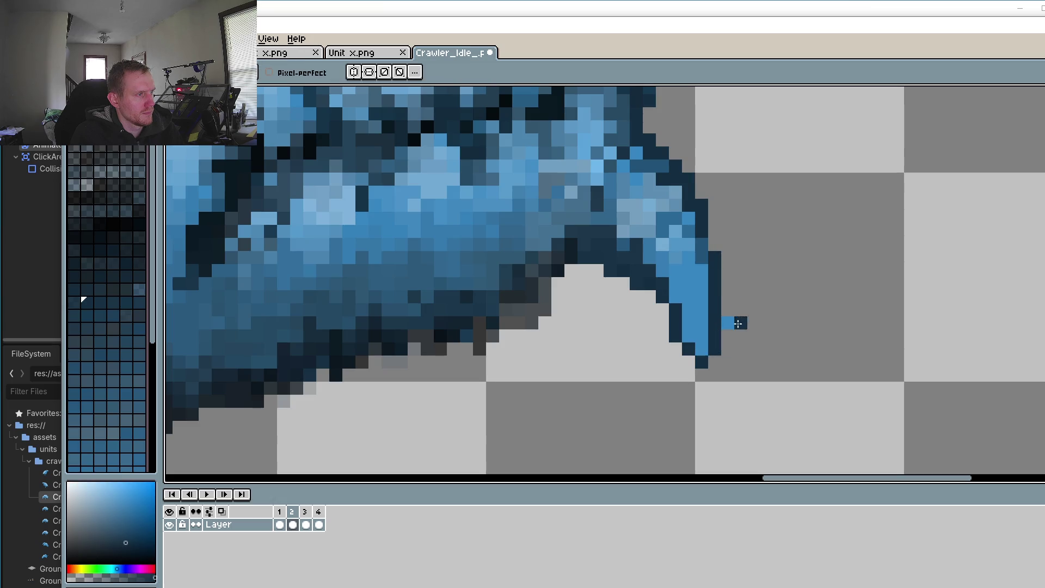
Step: Review frames 1 to 3 in sequence, ending on frame 4
{"action": "left_click", "coordinate": [280, 522]}
{"action": "left_click", "coordinate": [294, 512]}
{"action": "left_click", "coordinate": [307, 511]}
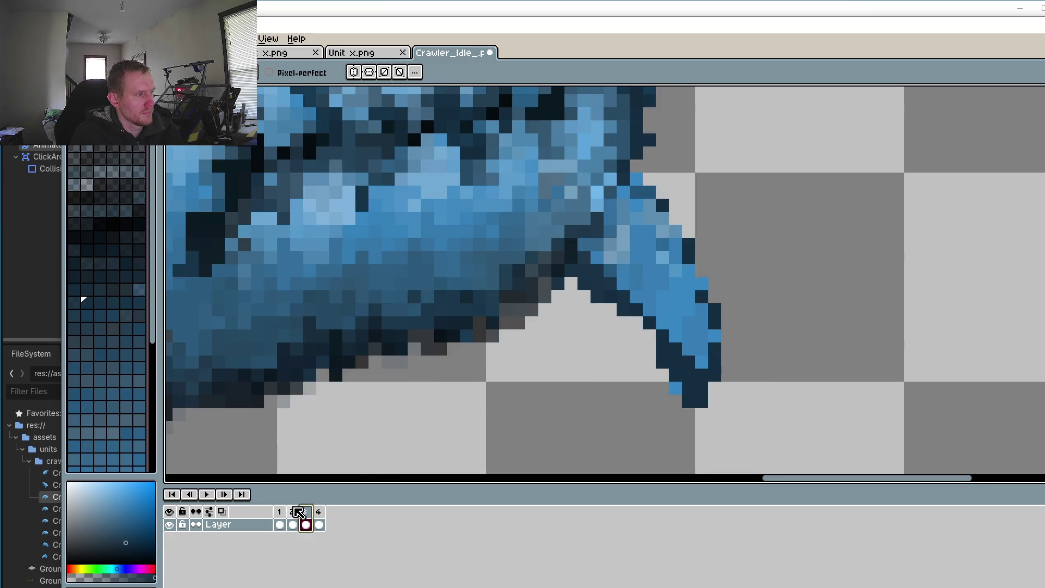
{"action": "left_click", "coordinate": [298, 511]}
{"action": "left_click", "coordinate": [305, 513]}
{"action": "left_click", "coordinate": [319, 520]}
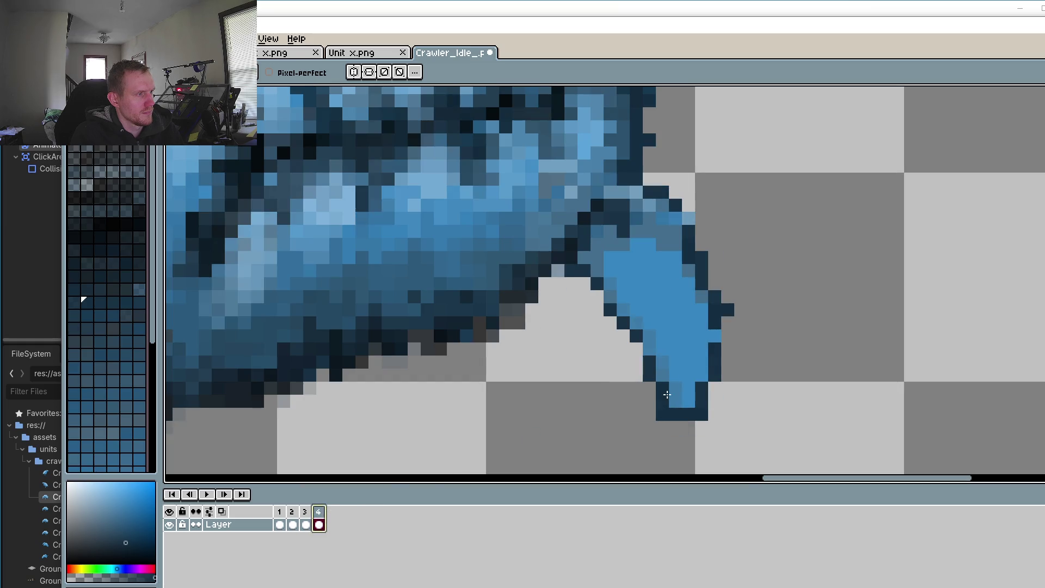
Step: Trim frame 4's claw tip by erasing four pixels with the transparent colour
{"action": "key", "text": "o"}
{"action": "left_click", "coordinate": [642, 421]}
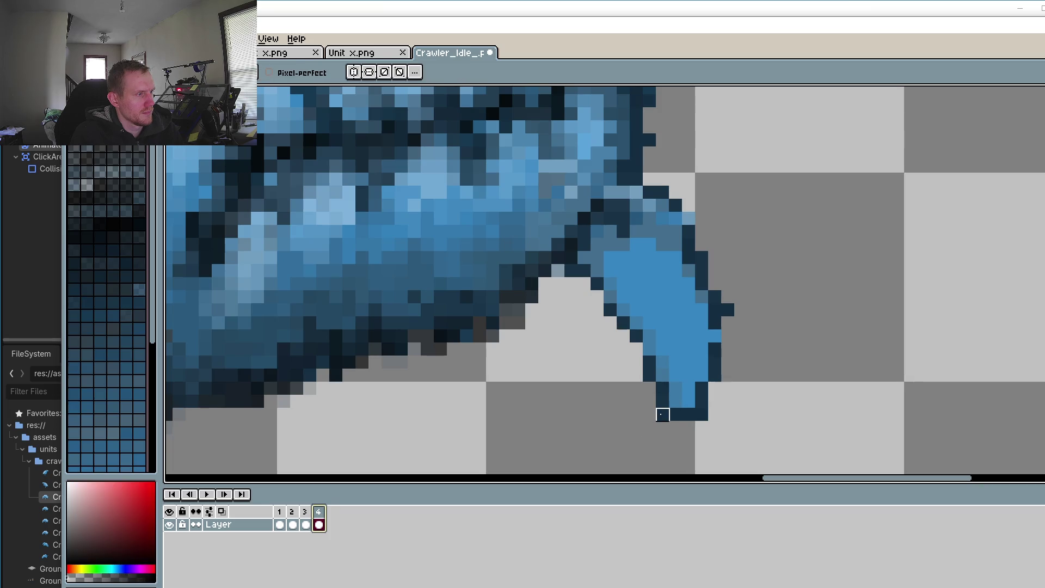
{"action": "left_click", "coordinate": [663, 415]}
{"action": "left_click", "coordinate": [663, 387]}
{"action": "left_click", "coordinate": [649, 374]}
{"action": "left_click", "coordinate": [660, 401]}
Step: Paint dark outline pixels along the claw's edge near the tip
{"action": "key", "text": "o"}
{"action": "left_click", "coordinate": [690, 402]}
{"action": "key", "text": "b"}
{"action": "left_click", "coordinate": [662, 375]}
{"action": "left_click", "coordinate": [676, 388]}
{"action": "left_click", "coordinate": [676, 402]}
{"action": "left_click", "coordinate": [650, 349]}
{"action": "left_click", "coordinate": [649, 349]}
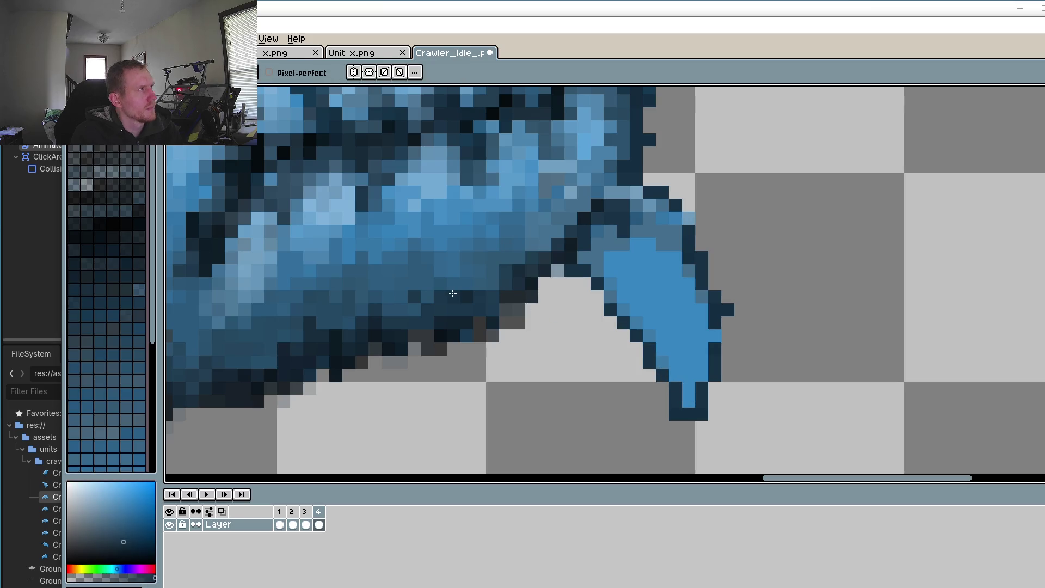
{"action": "left_click", "coordinate": [649, 386]}
{"action": "scroll", "coordinate": [650, 386], "scroll_direction": "down", "scroll_amount": 3}
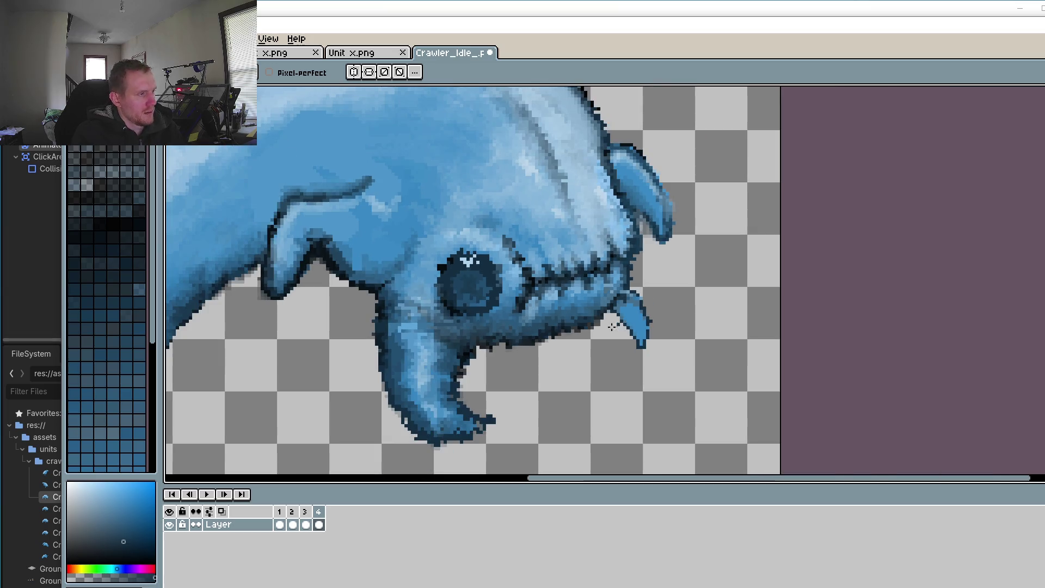
{"action": "scroll", "coordinate": [653, 273], "scroll_direction": "up", "scroll_amount": 3}
Step: Add grey-blue and darker blue shading pixels at the claw base
{"action": "key", "text": "o"}
{"action": "left_click", "coordinate": [587, 365]}
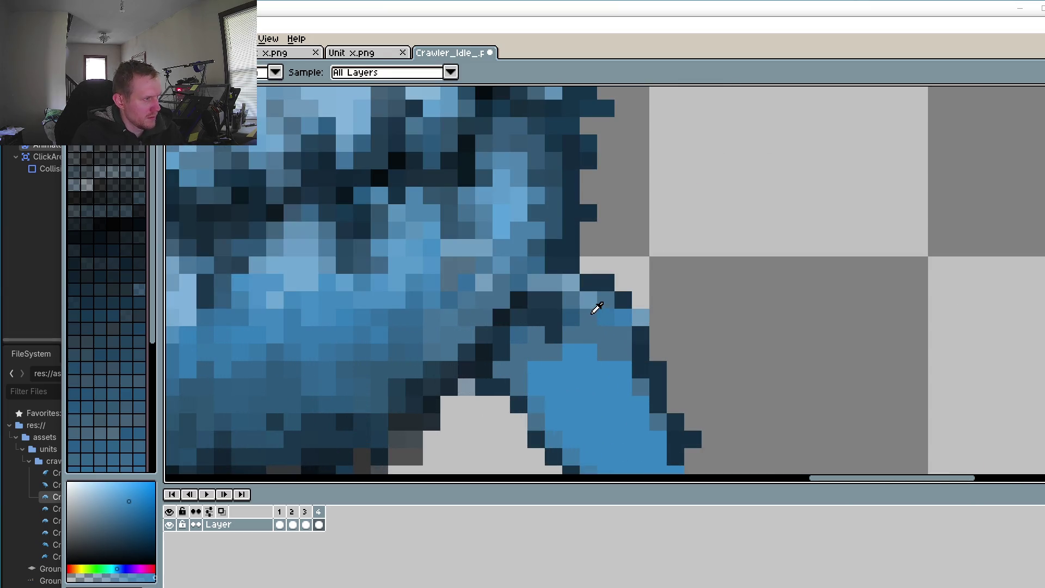
{"action": "left_click", "coordinate": [586, 304]}
{"action": "key", "text": "b"}
{"action": "left_click", "coordinate": [592, 286]}
{"action": "left_click", "coordinate": [588, 265]}
{"action": "left_click", "coordinate": [572, 238], "text": "alt"}
{"action": "left_click", "coordinate": [605, 267]}
{"action": "scroll", "coordinate": [599, 266], "scroll_direction": "down", "scroll_amount": 3}
{"action": "scroll", "coordinate": [598, 267], "scroll_direction": "up", "scroll_amount": 1}
{"action": "scroll", "coordinate": [593, 267], "scroll_direction": "up", "scroll_amount": 2}
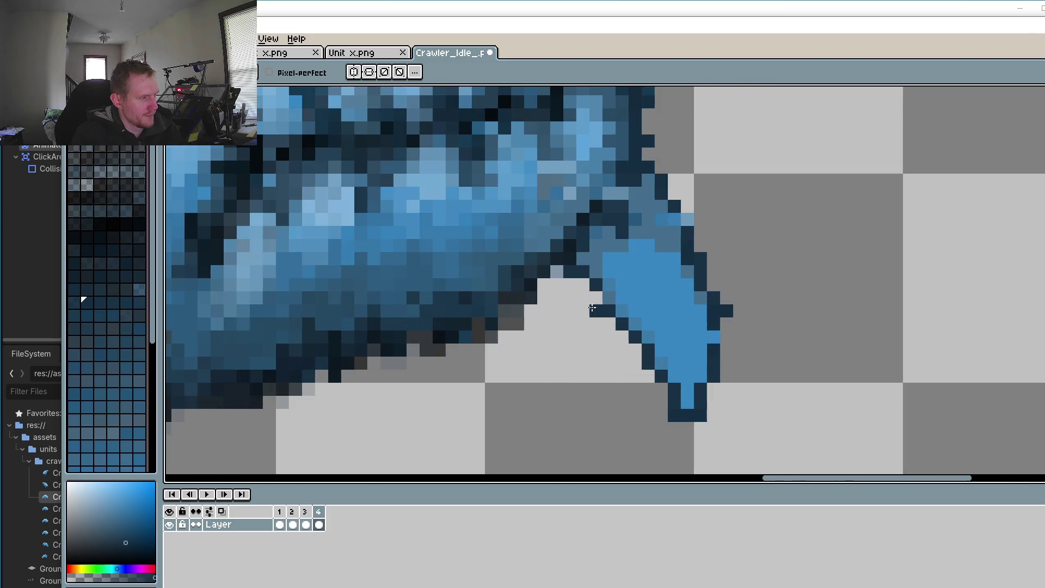
Step: Repaint a few claw pixels grey-blue, including the tip and right edge
{"action": "key", "text": "alt"}
{"action": "left_click", "coordinate": [603, 267], "text": "alt"}
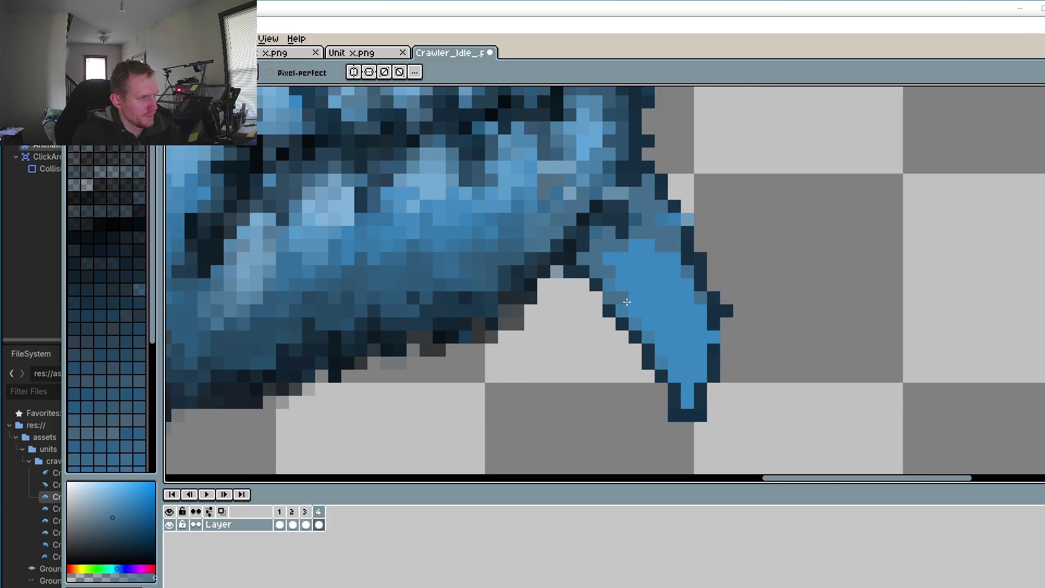
{"action": "left_click", "coordinate": [647, 328]}
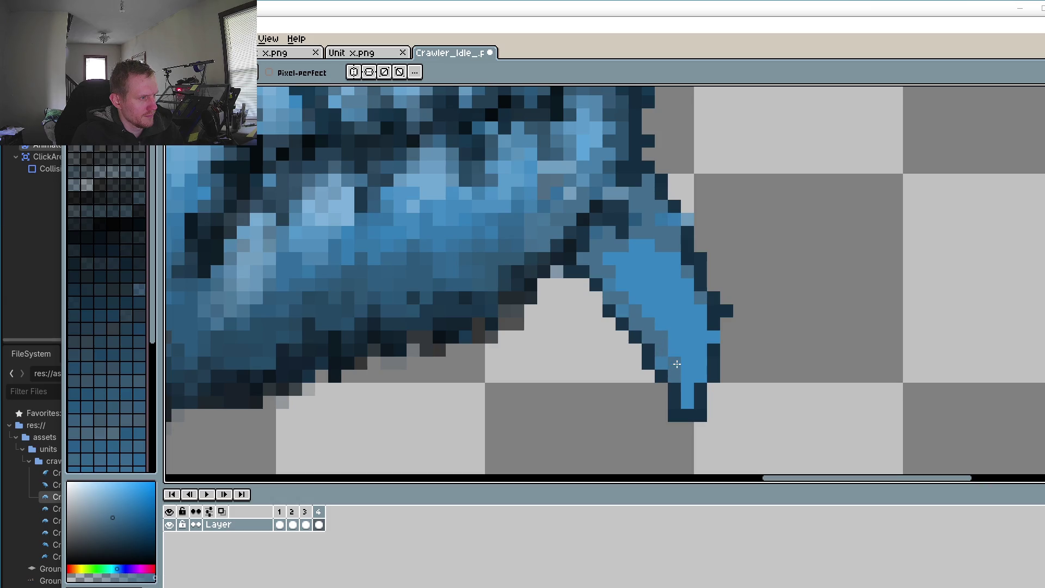
{"action": "left_click", "coordinate": [687, 395]}
{"action": "left_click", "coordinate": [714, 336]}
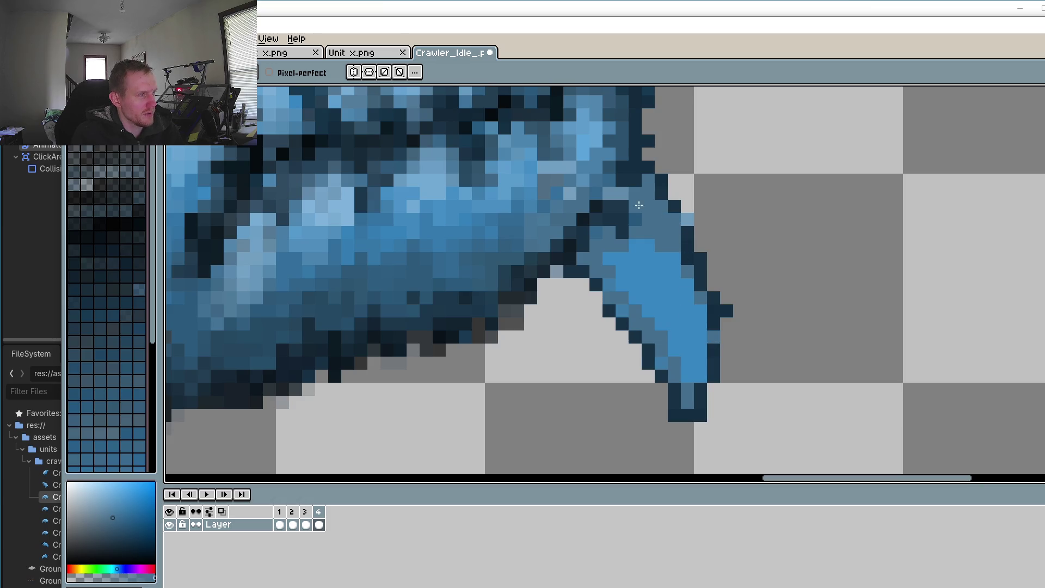
{"action": "scroll", "coordinate": [648, 217], "scroll_direction": "down", "scroll_amount": 5}
{"action": "scroll", "coordinate": [663, 232], "scroll_direction": "up", "scroll_amount": 5}
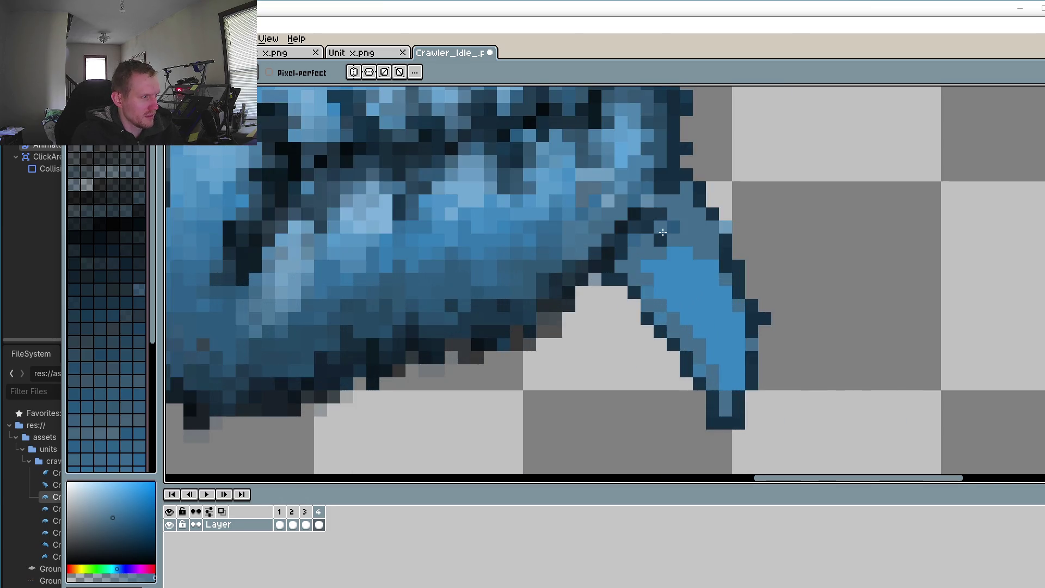
Step: Repaint frame 2's claw pixels with grey-blue shading along its edges
{"action": "left_click", "coordinate": [281, 511]}
{"action": "left_click", "coordinate": [293, 512]}
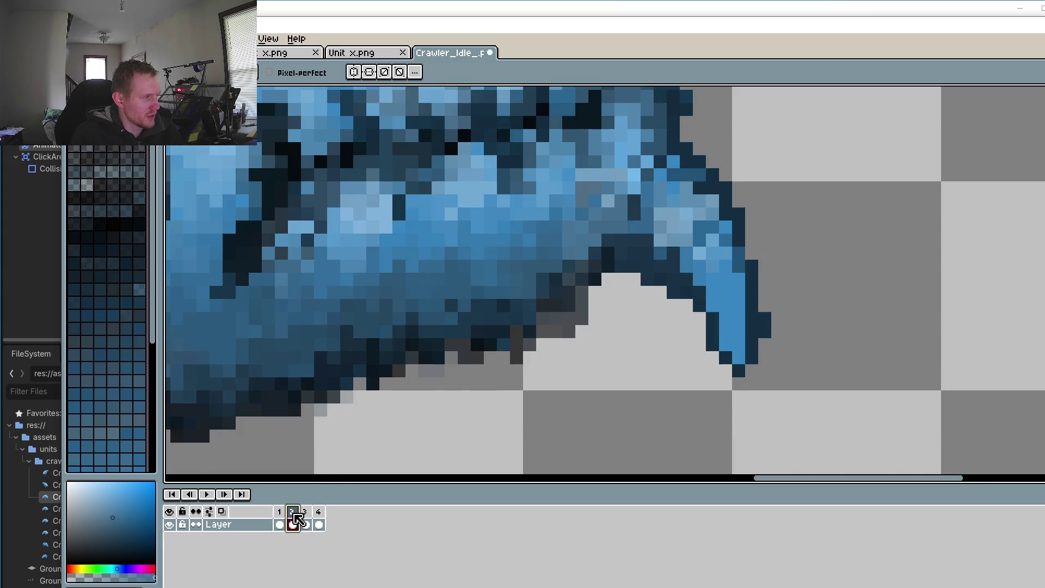
{"action": "left_click_drag", "start_coordinate": [714, 302], "coordinate": [726, 339]}
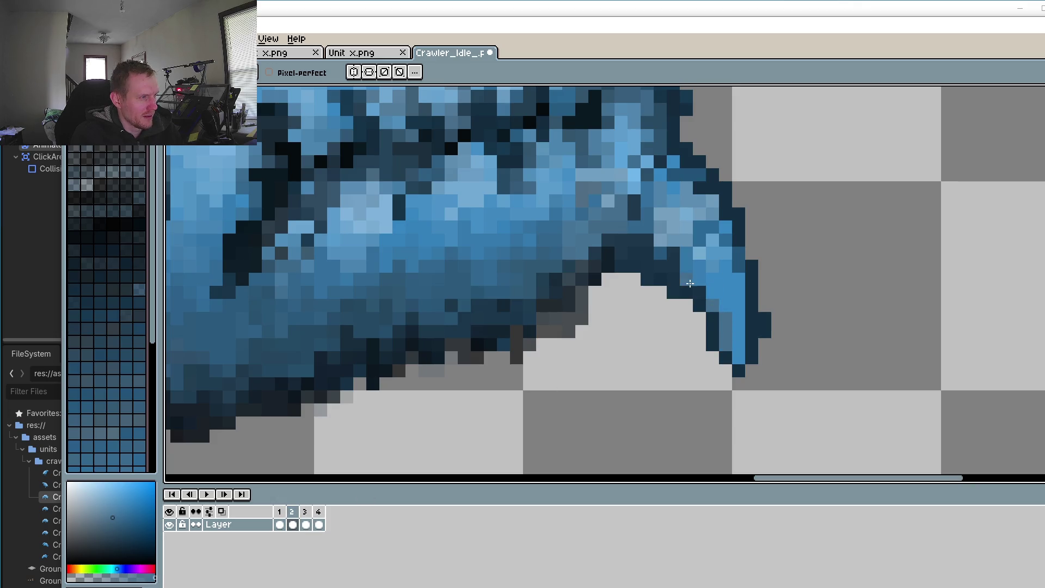
{"action": "left_click", "coordinate": [712, 292]}
{"action": "left_click_drag", "start_coordinate": [732, 305], "coordinate": [739, 346]}
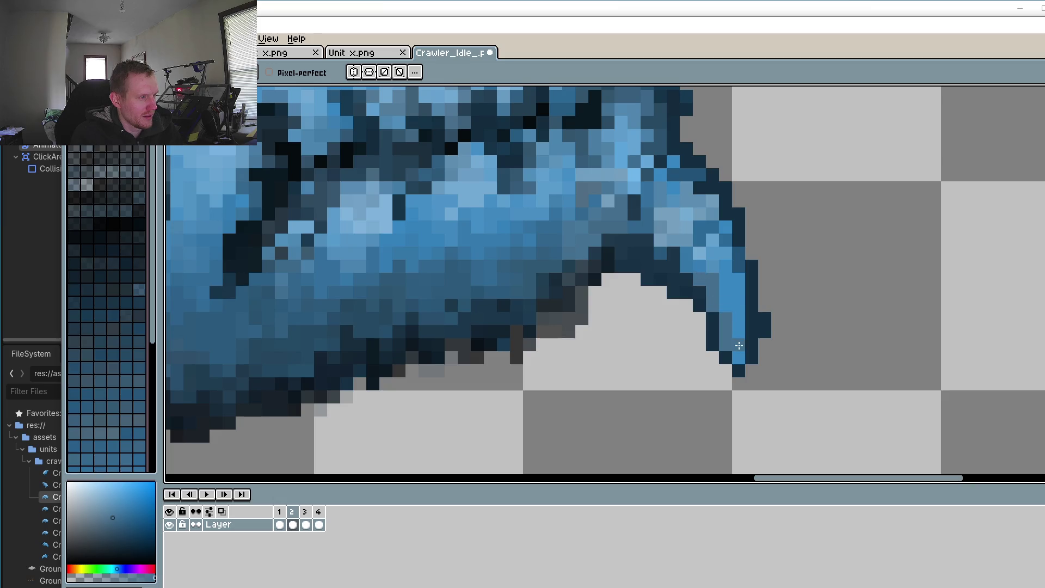
{"action": "left_click_drag", "start_coordinate": [741, 288], "coordinate": [724, 234]}
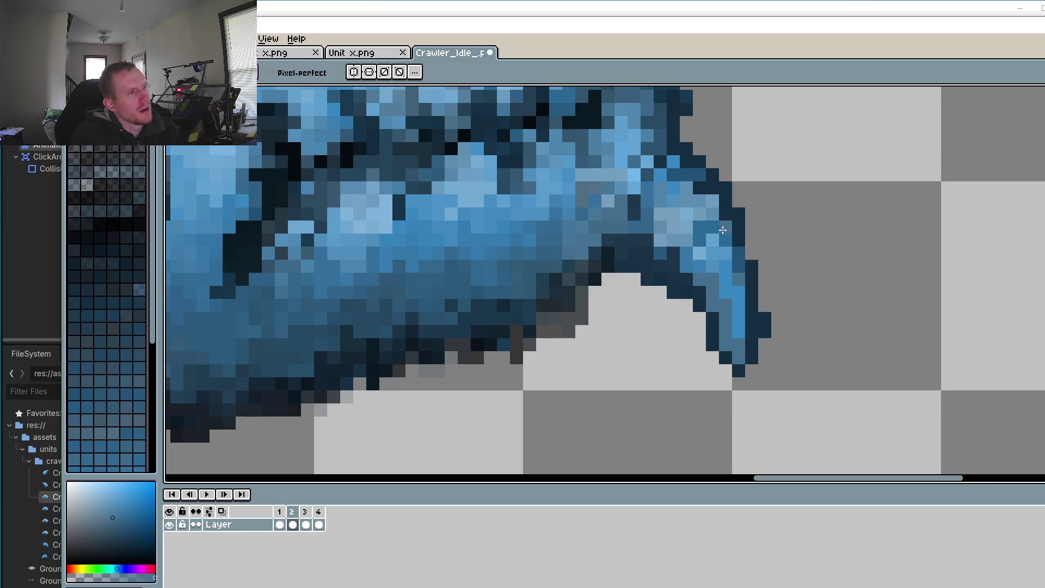
Step: On frame 3, trim the claw tip, add grey-blue edge pixels and sample the dark outline colour
{"action": "left_click", "coordinate": [311, 514]}
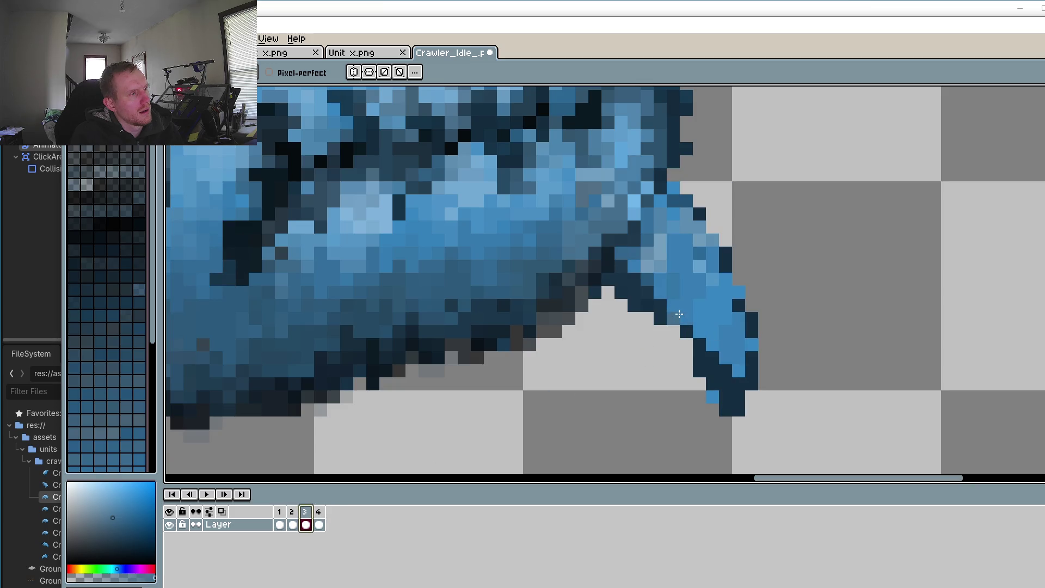
{"action": "left_click", "coordinate": [712, 345]}
{"action": "left_click", "coordinate": [739, 292]}
{"action": "left_click_drag", "start_coordinate": [739, 290], "coordinate": [735, 283]}
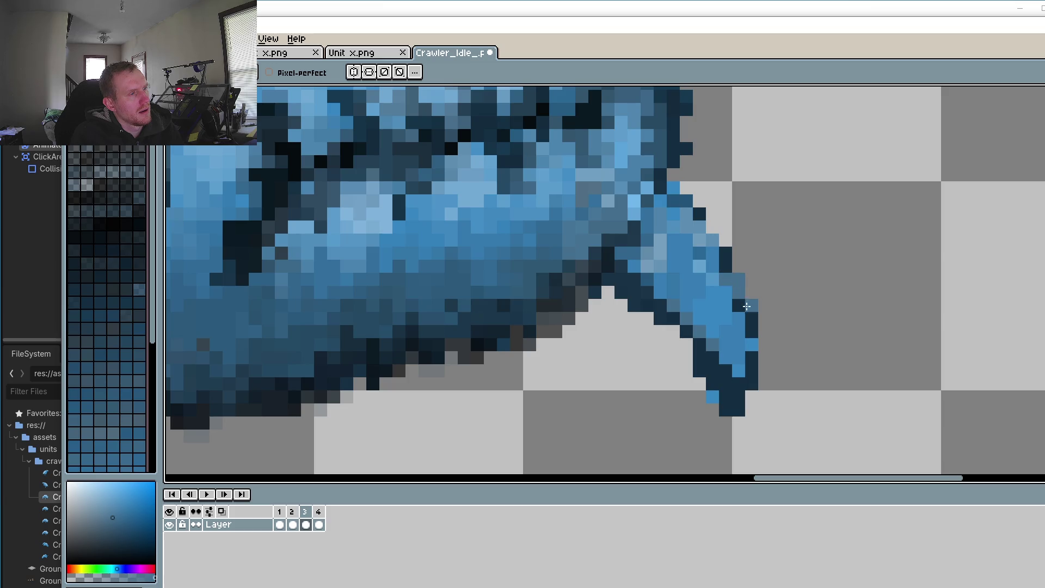
{"action": "left_click", "coordinate": [726, 243]}
{"action": "left_click_drag", "start_coordinate": [757, 323], "coordinate": [752, 292]}
{"action": "key", "text": "i"}
{"action": "left_click", "coordinate": [717, 398]}
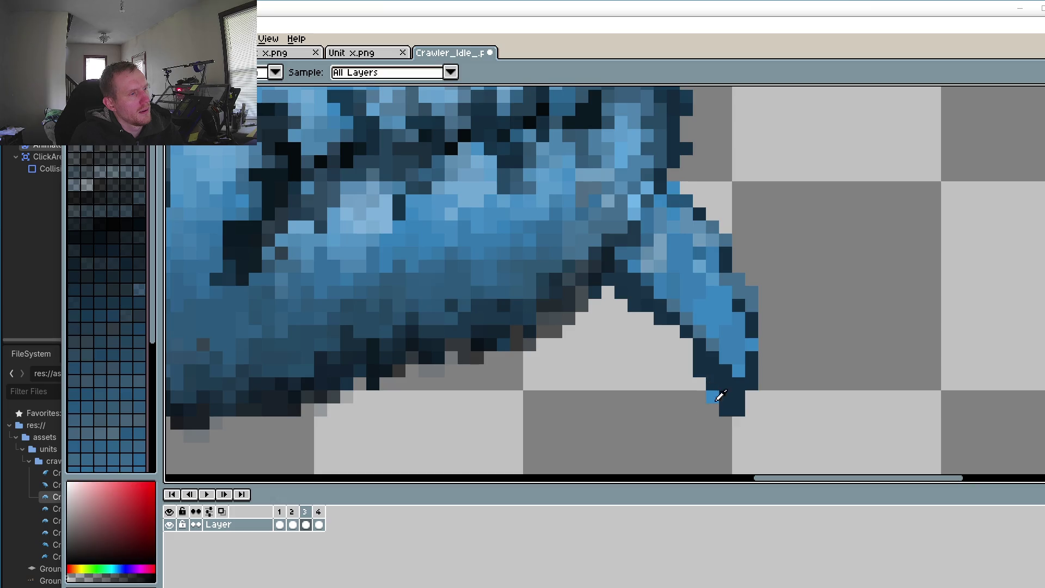
{"action": "key", "text": "b"}
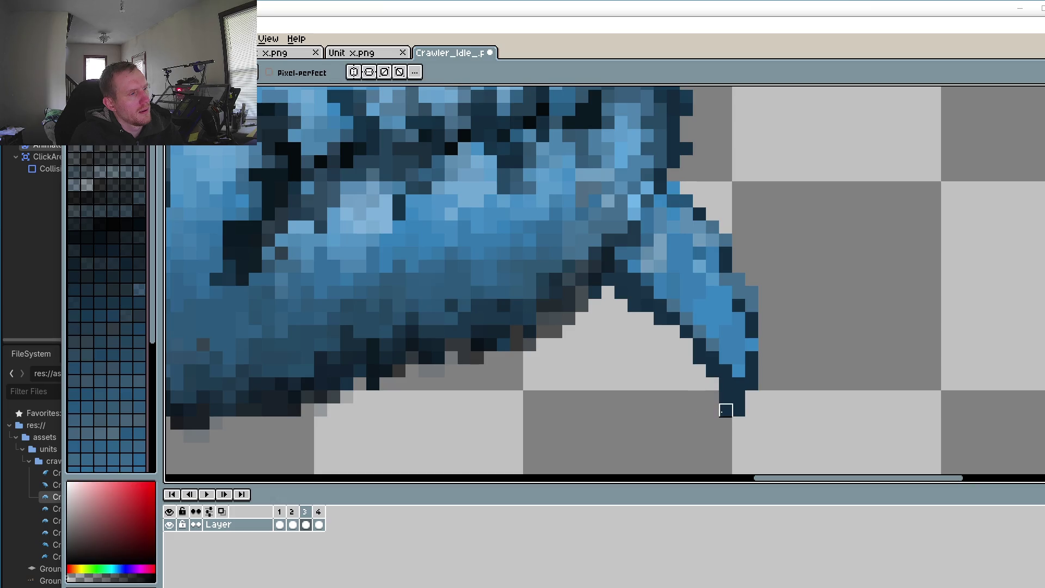
{"action": "scroll", "coordinate": [725, 410], "scroll_direction": "down", "scroll_amount": 5}
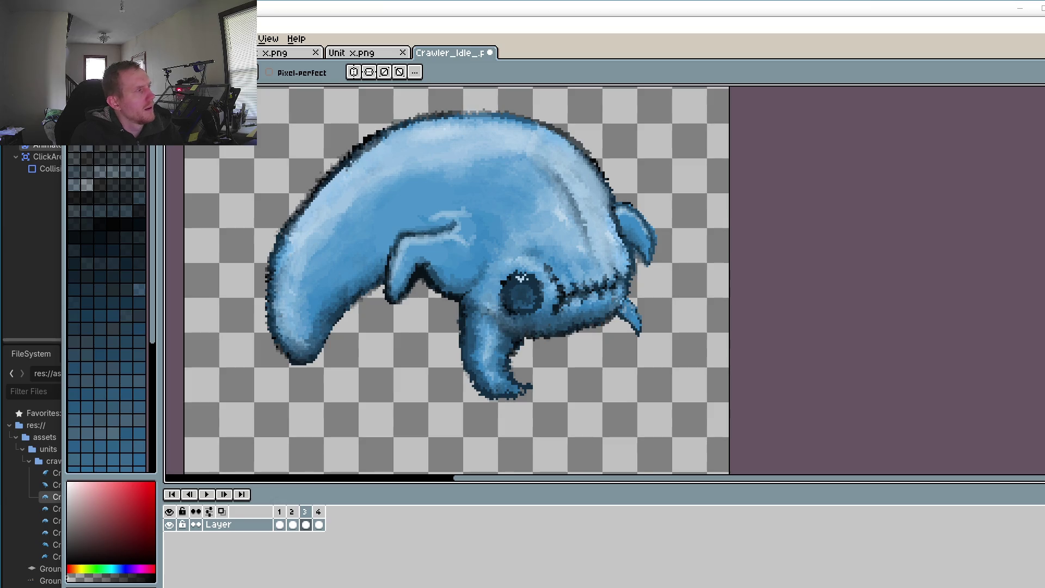
Step: Save the Crawler idle sprite, close the running game window, and return to the Godot editor
{"action": "key", "text": "alt+f"}
{"action": "key", "text": "ctrl+s"}
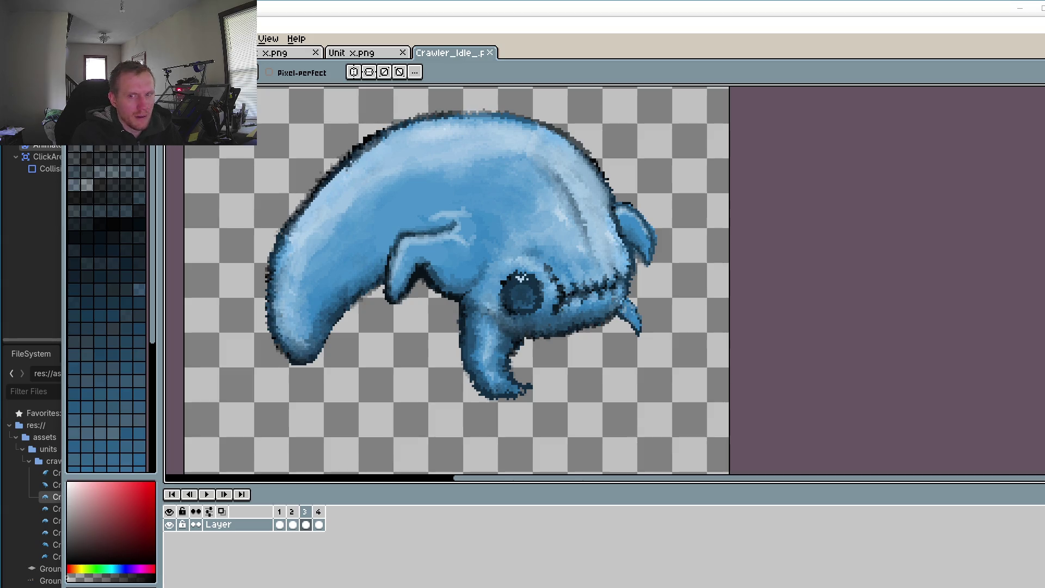
{"action": "key", "text": "alt+Tab"}
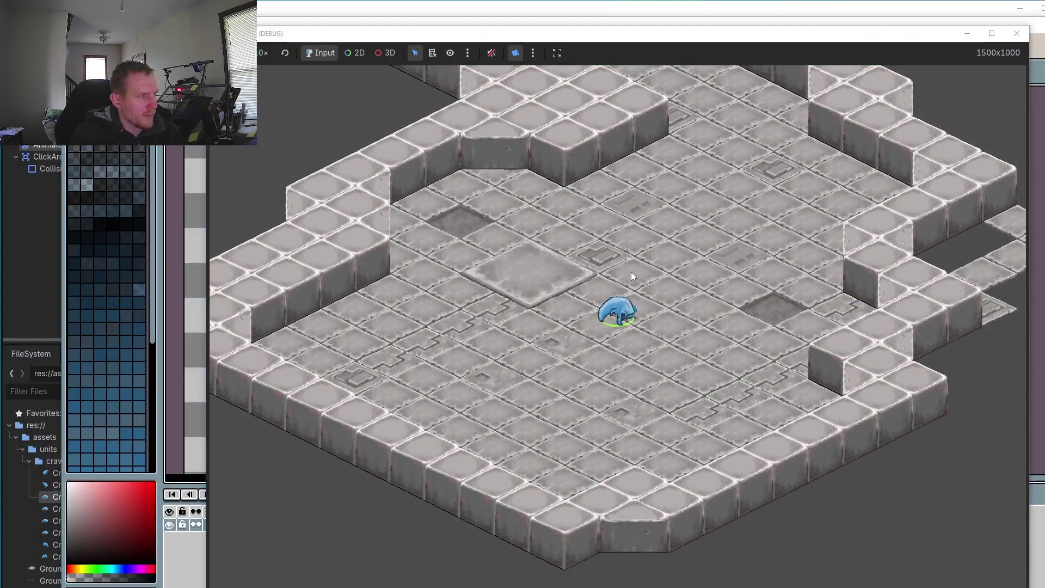
{"action": "left_click", "coordinate": [1017, 33]}
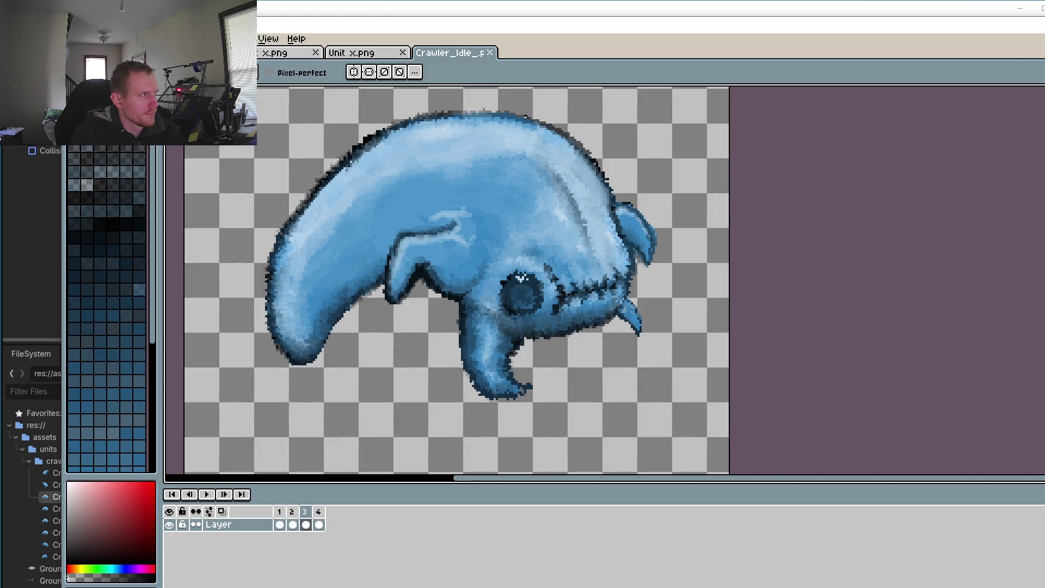
{"action": "key", "text": "alt+Tab"}
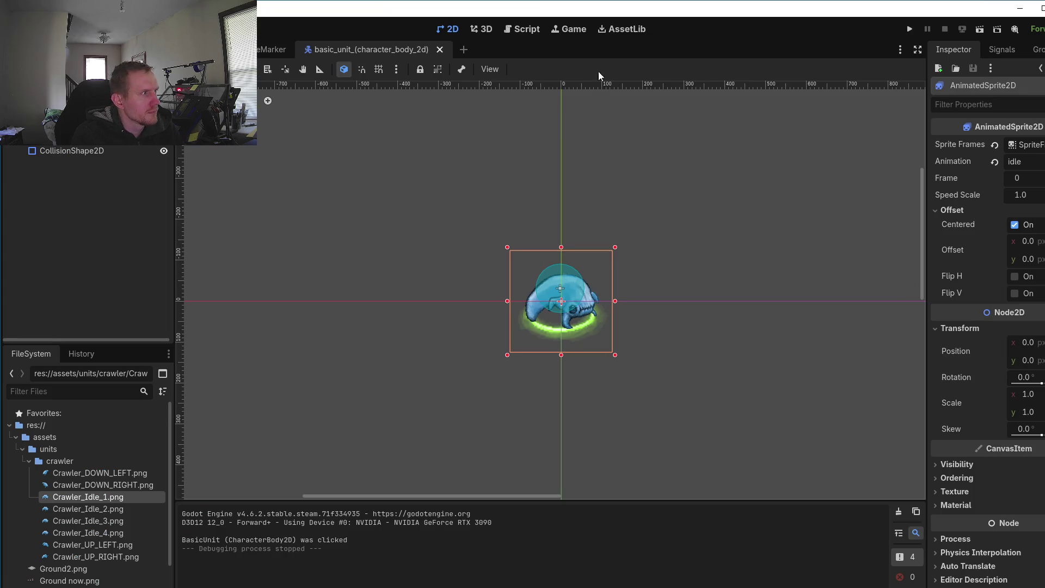
Step: Run the project, move its window over the viewport, enable the close-up camera and select the crawler
{"action": "left_click", "coordinate": [910, 29]}
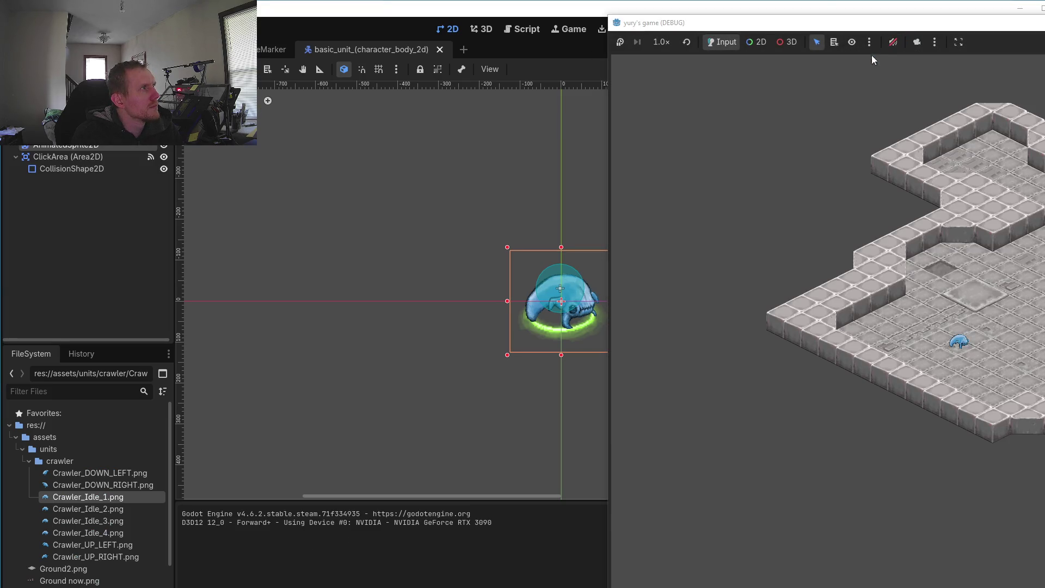
{"action": "left_click_drag", "start_coordinate": [957, 33], "coordinate": [513, 40]}
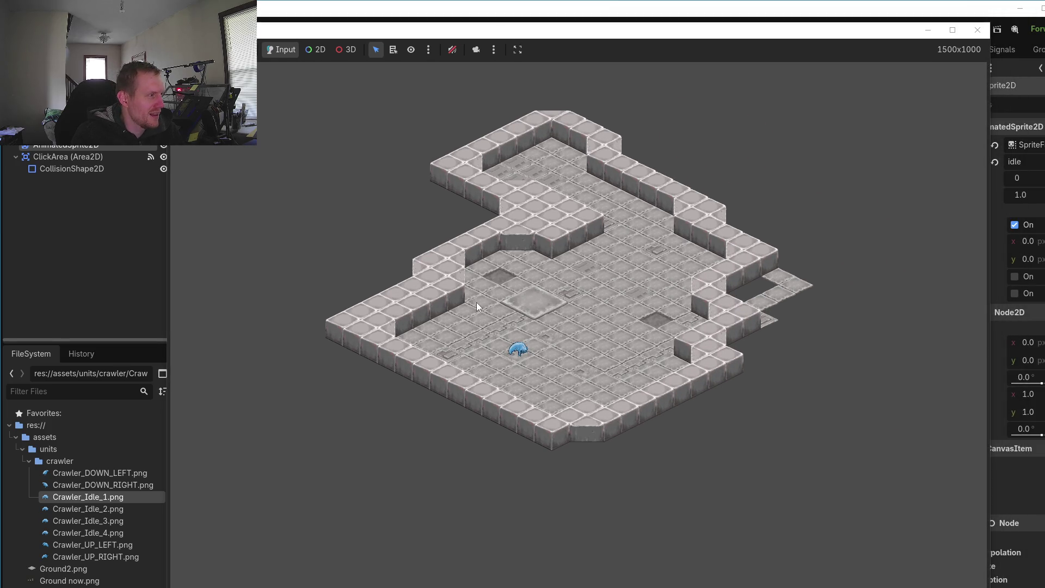
{"action": "left_click", "coordinate": [478, 51]}
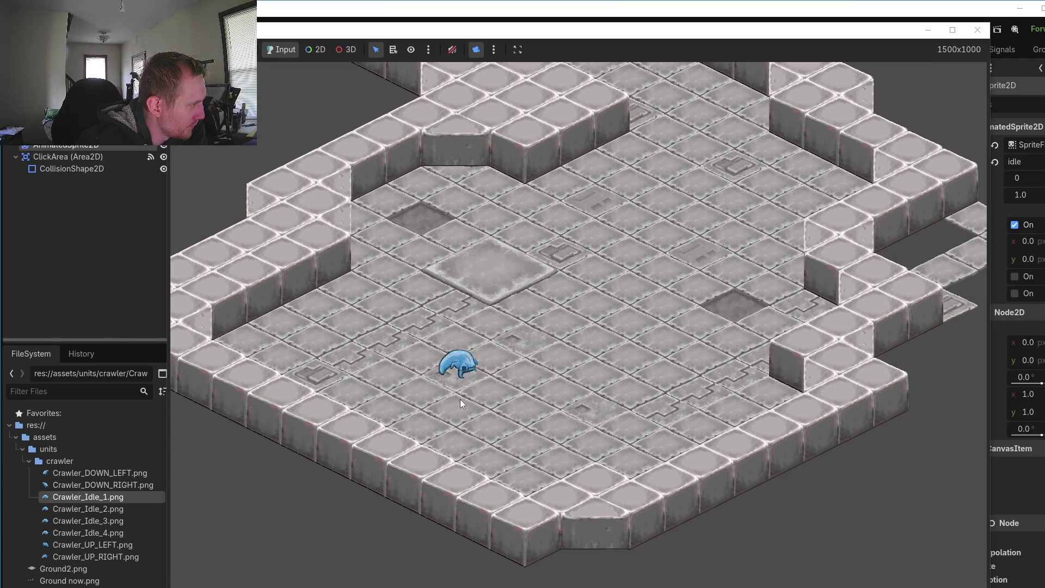
{"action": "left_click", "coordinate": [459, 375]}
Step: Walk the crawler to several floor tiles around its starting spot
{"action": "right_click", "coordinate": [513, 420]}
{"action": "right_click", "coordinate": [559, 371]}
{"action": "right_click", "coordinate": [488, 351]}
{"action": "right_click", "coordinate": [473, 379]}
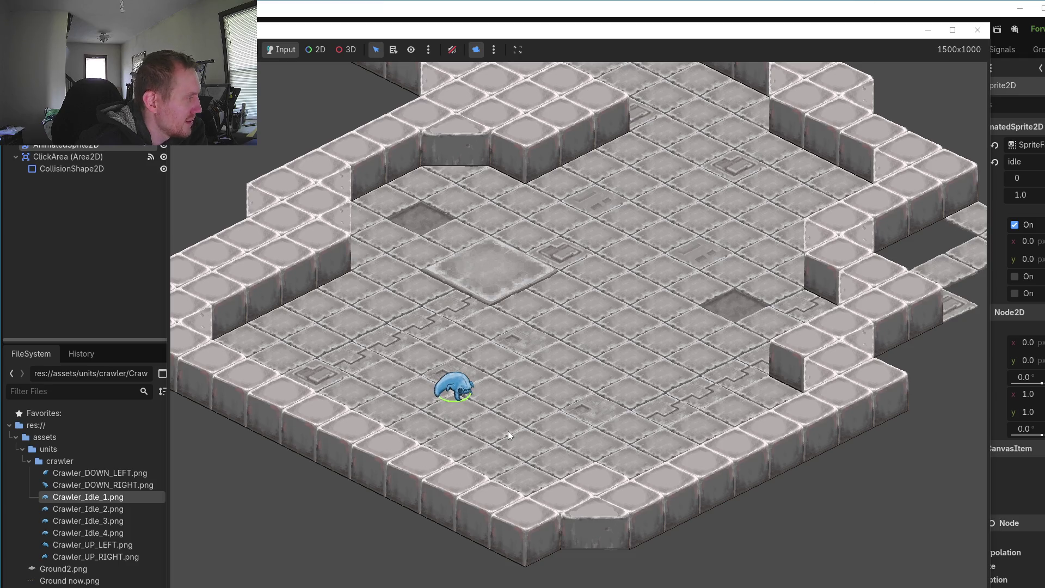
{"action": "left_click", "coordinate": [476, 453]}
{"action": "left_click", "coordinate": [514, 374]}
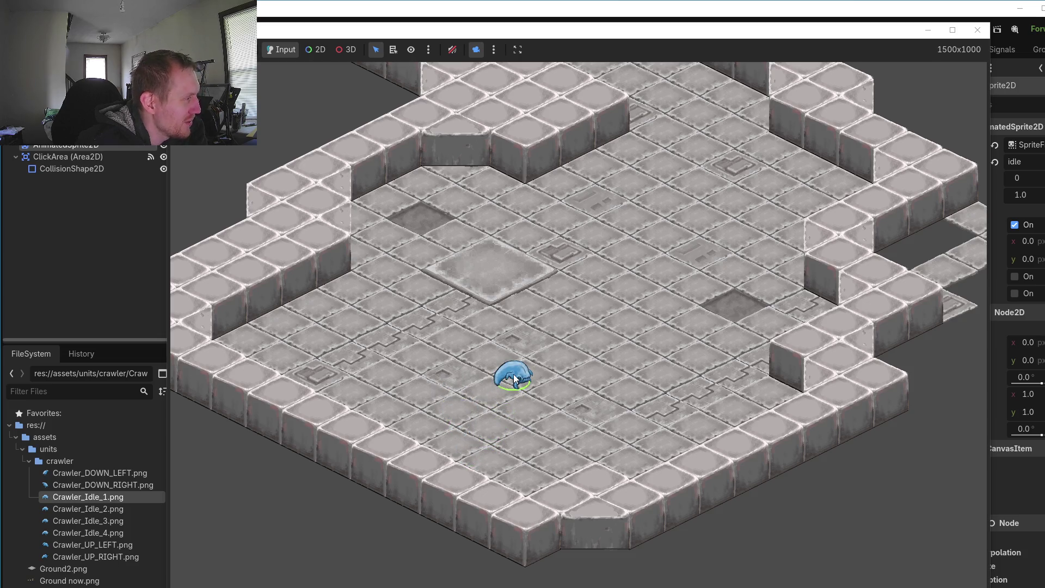
{"action": "left_click", "coordinate": [510, 426]}
{"action": "left_click", "coordinate": [560, 450]}
{"action": "left_click", "coordinate": [587, 393]}
Step: Keep redirecting the crawler between tiles to watch its walk and idle animation
{"action": "left_click", "coordinate": [470, 337]}
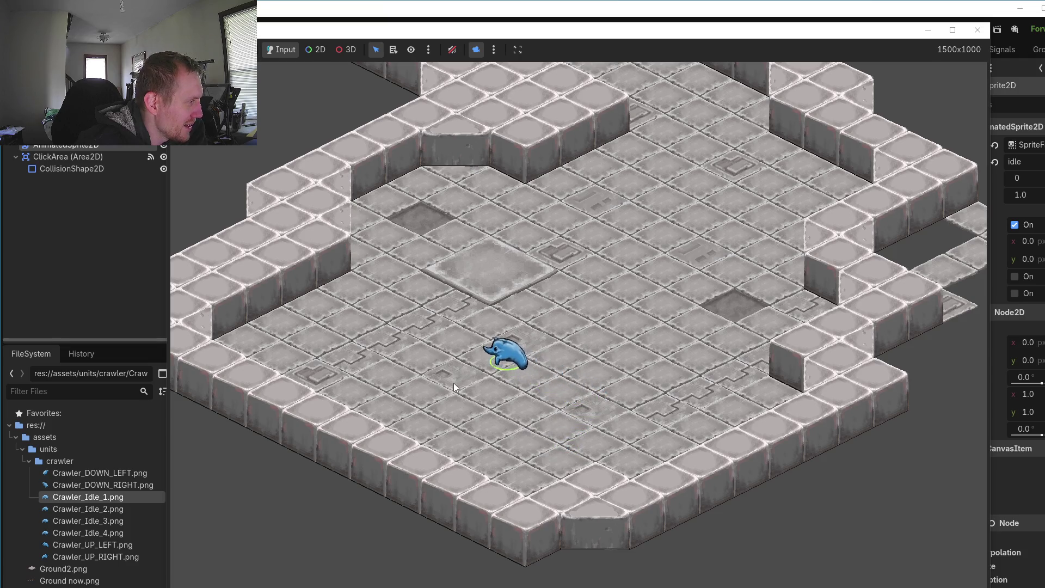
{"action": "left_click", "coordinate": [449, 388]}
{"action": "left_click", "coordinate": [493, 350]}
{"action": "left_click", "coordinate": [532, 405]}
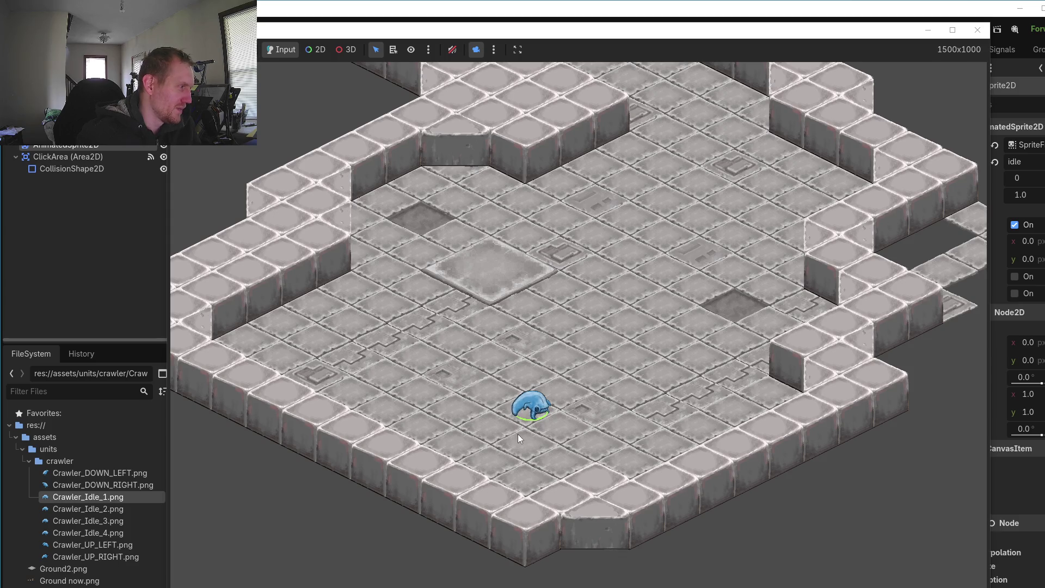
{"action": "left_click", "coordinate": [498, 362]}
{"action": "left_click", "coordinate": [573, 359]}
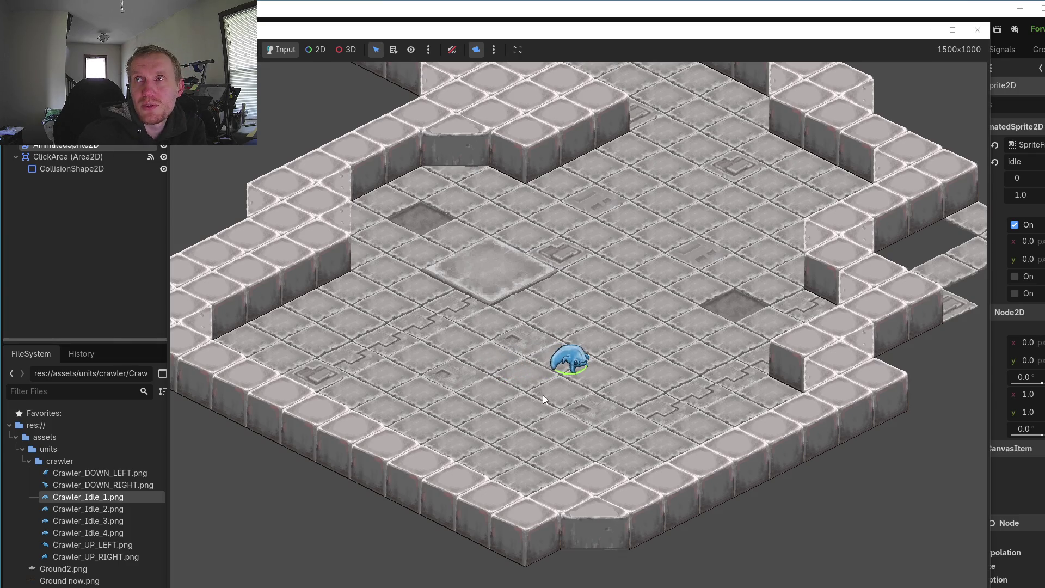
{"action": "left_click", "coordinate": [575, 409]}
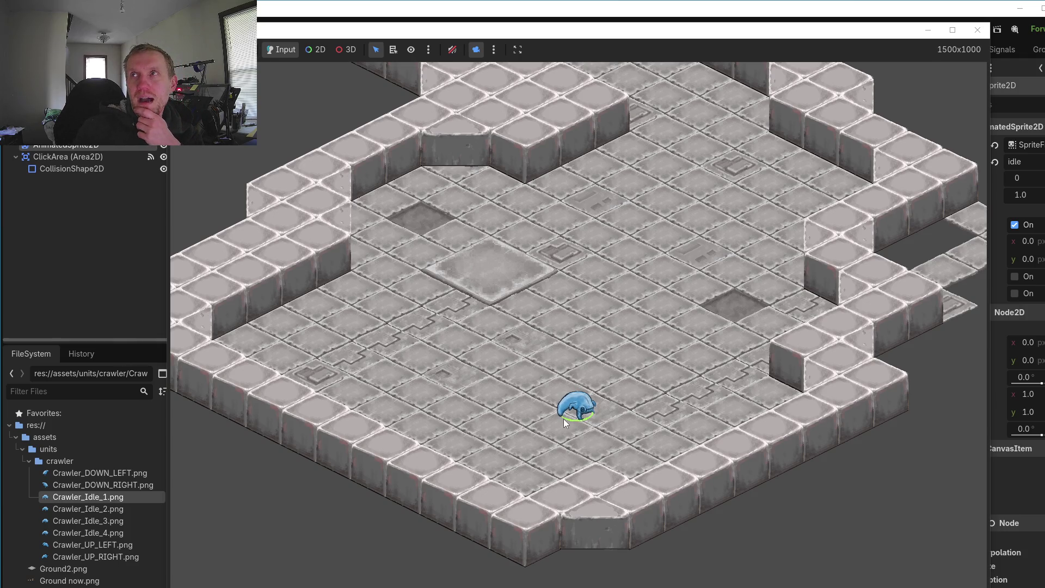
{"action": "left_click", "coordinate": [492, 397]}
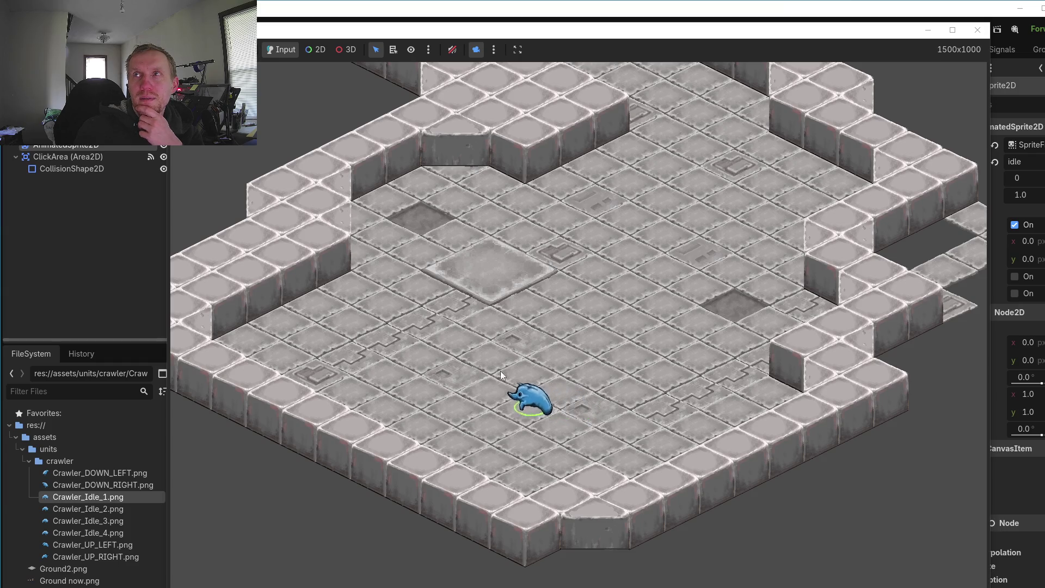
{"action": "left_click", "coordinate": [566, 397]}
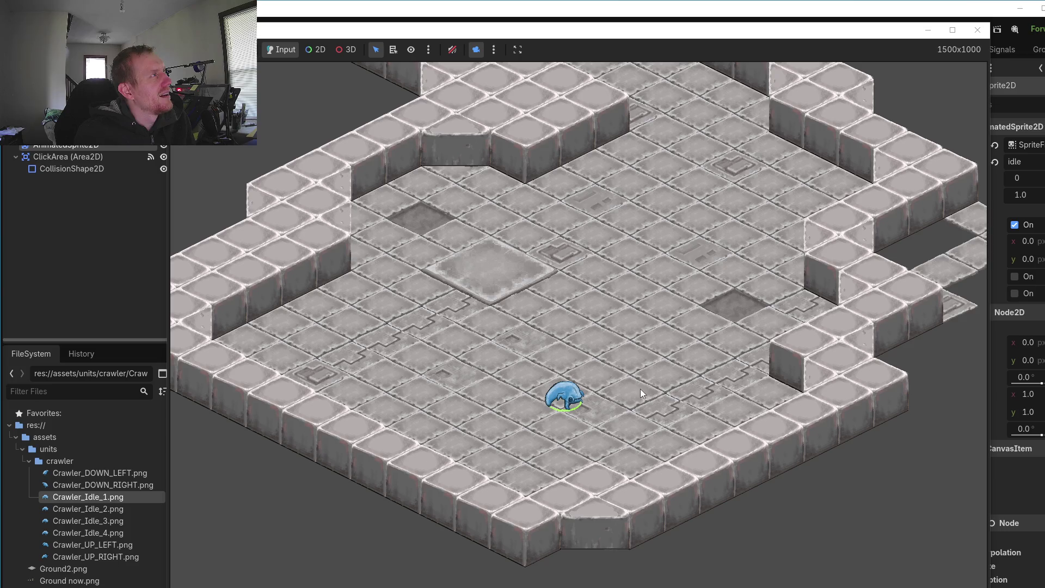
Step: Move the crawler across about a dozen floor tiles in the running game
{"action": "left_click", "coordinate": [583, 357]}
{"action": "left_click", "coordinate": [517, 342]}
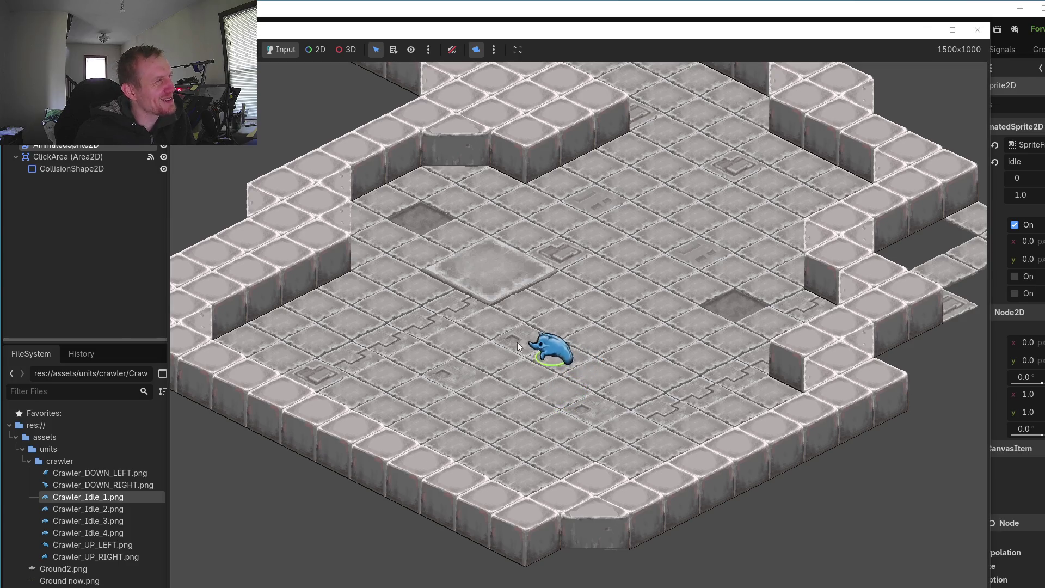
{"action": "left_click", "coordinate": [585, 369]}
{"action": "left_click", "coordinate": [588, 422]}
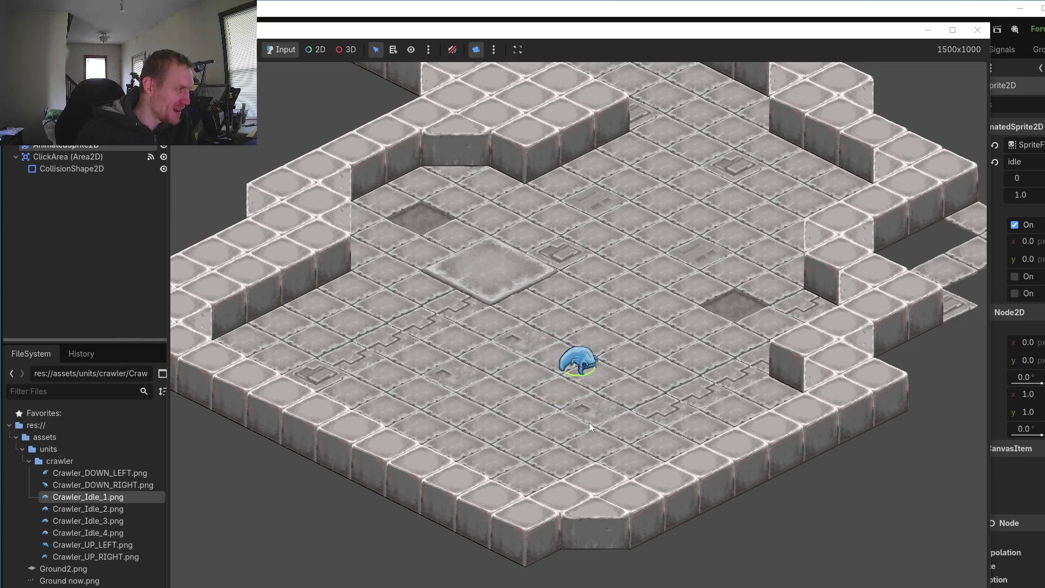
{"action": "left_click", "coordinate": [616, 328]}
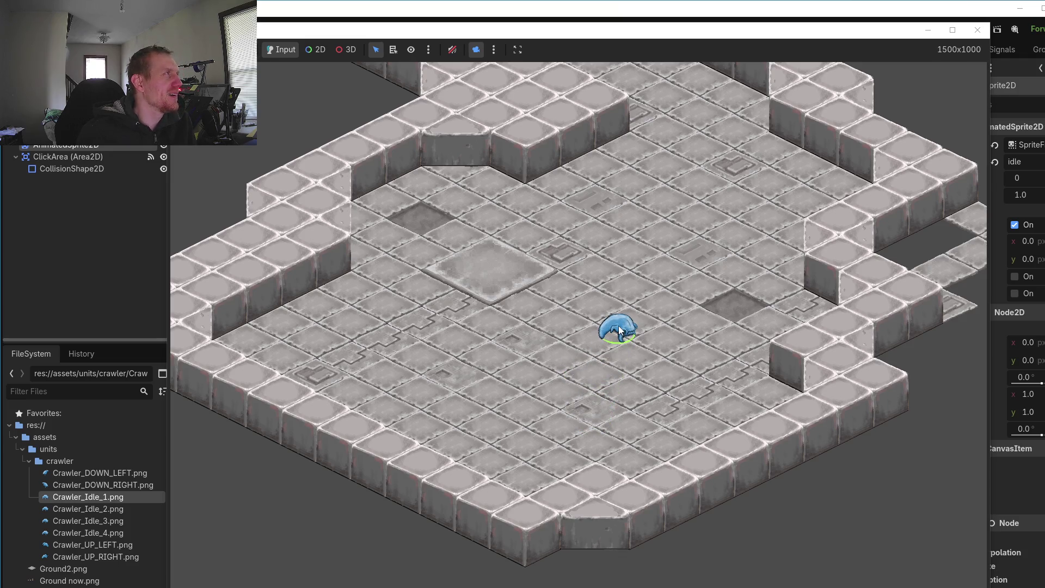
{"action": "left_click", "coordinate": [567, 312]}
{"action": "left_click", "coordinate": [550, 344]}
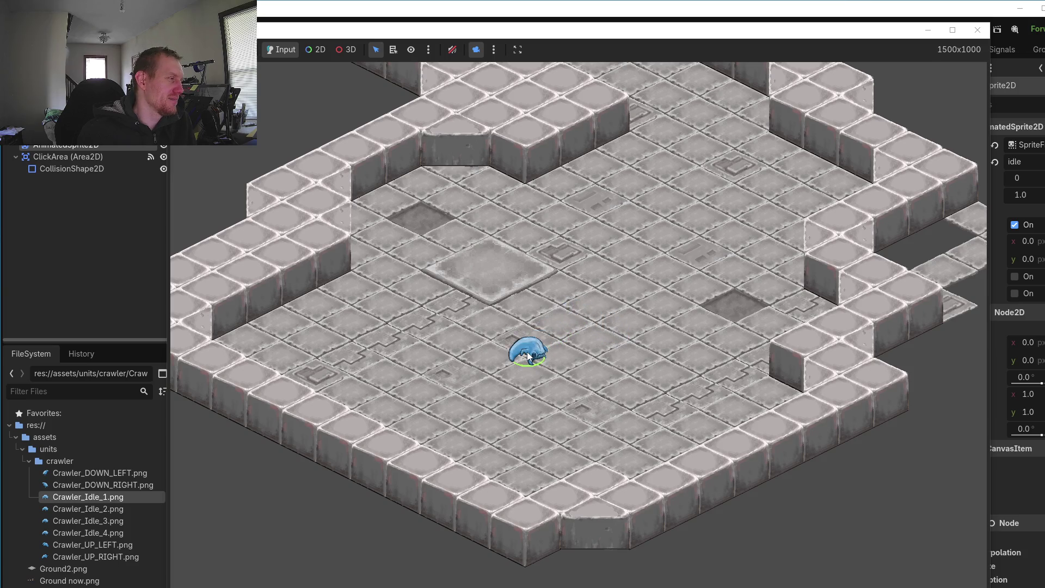
{"action": "left_click", "coordinate": [564, 374]}
{"action": "left_click", "coordinate": [623, 379]}
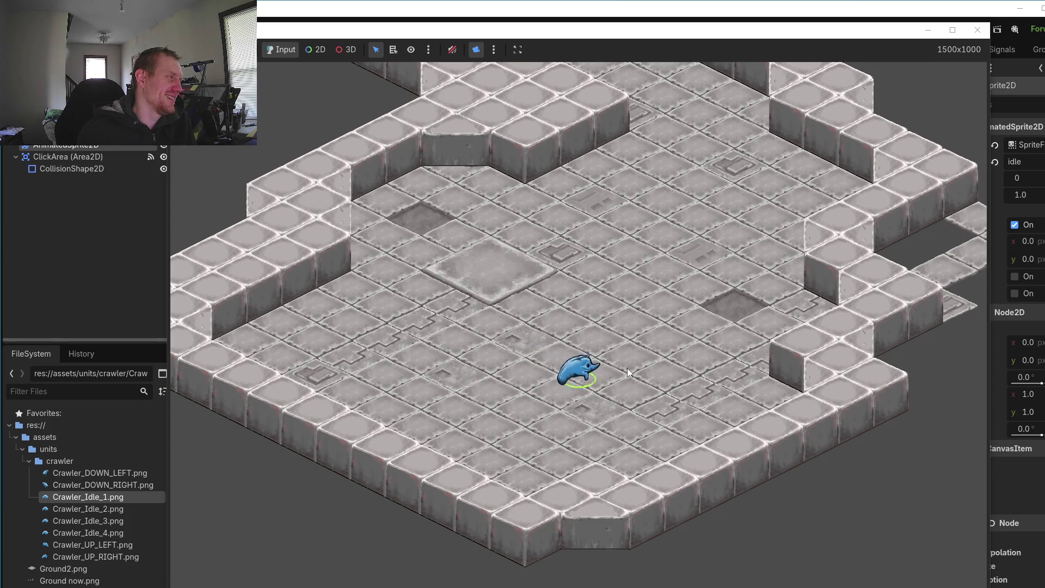
{"action": "left_click", "coordinate": [605, 425]}
{"action": "left_click", "coordinate": [521, 359]}
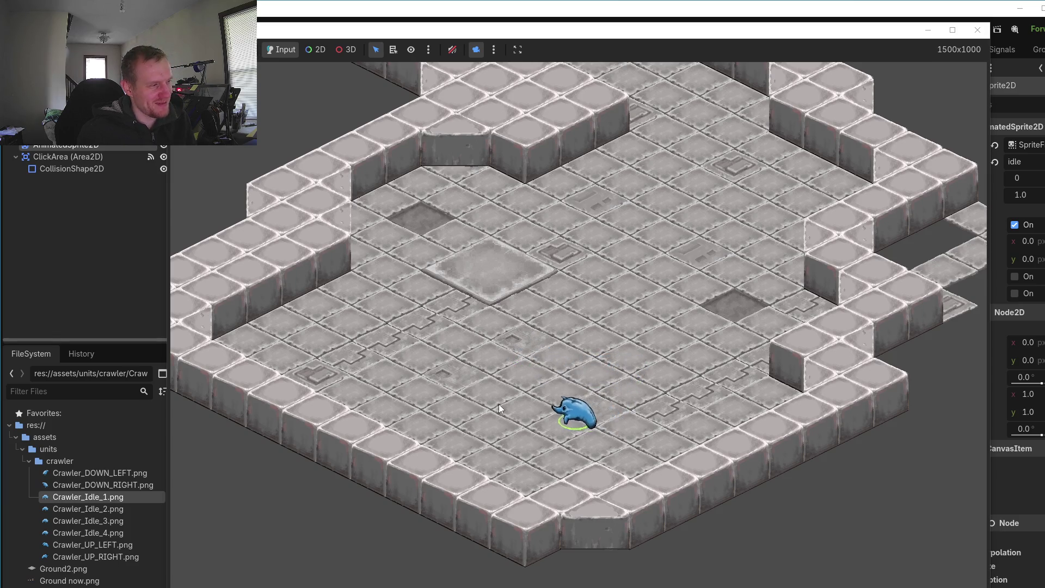
Step: Walk the crawler around more tiles, then stop the game with F8
{"action": "left_click", "coordinate": [495, 319]}
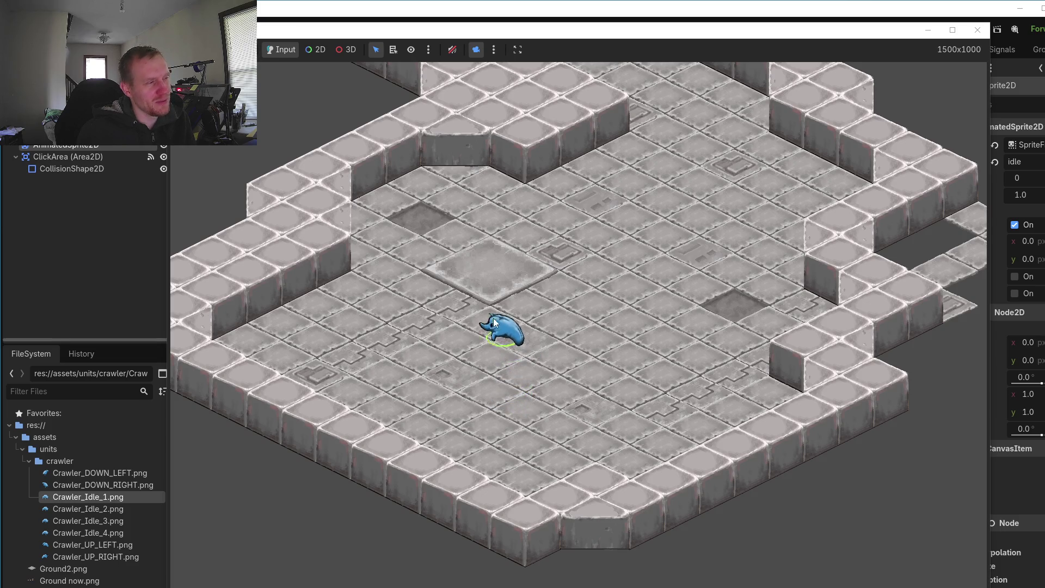
{"action": "left_click", "coordinate": [403, 342]}
{"action": "left_click", "coordinate": [480, 400]}
{"action": "left_click", "coordinate": [525, 373]}
{"action": "left_click", "coordinate": [548, 434]}
{"action": "left_click", "coordinate": [603, 416]}
{"action": "left_click", "coordinate": [558, 430]}
{"action": "left_click", "coordinate": [487, 401]}
{"action": "left_click", "coordinate": [575, 365]}
{"action": "left_click", "coordinate": [616, 415]}
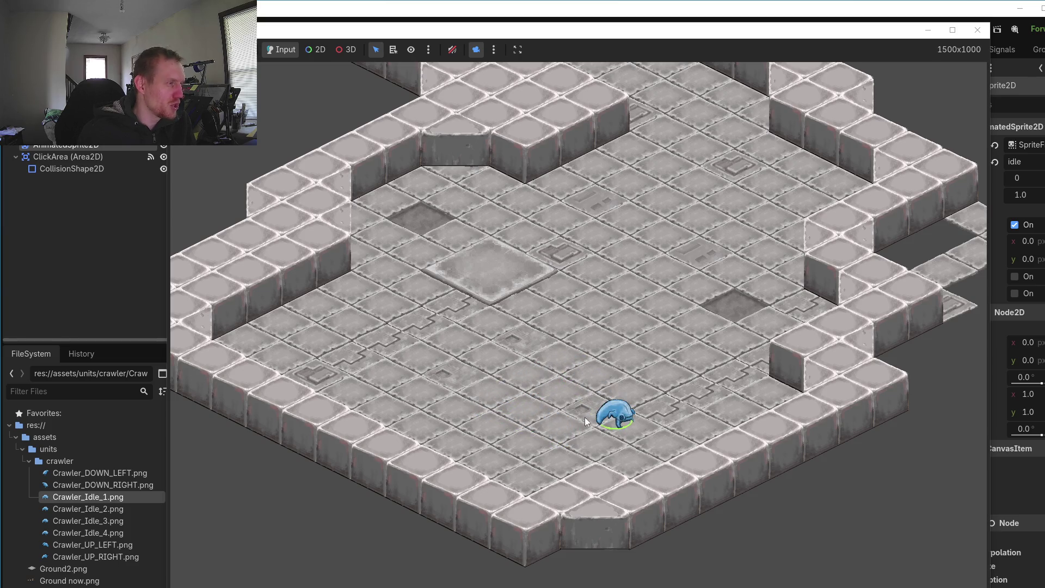
{"action": "left_click", "coordinate": [563, 431]}
{"action": "left_click", "coordinate": [575, 384]}
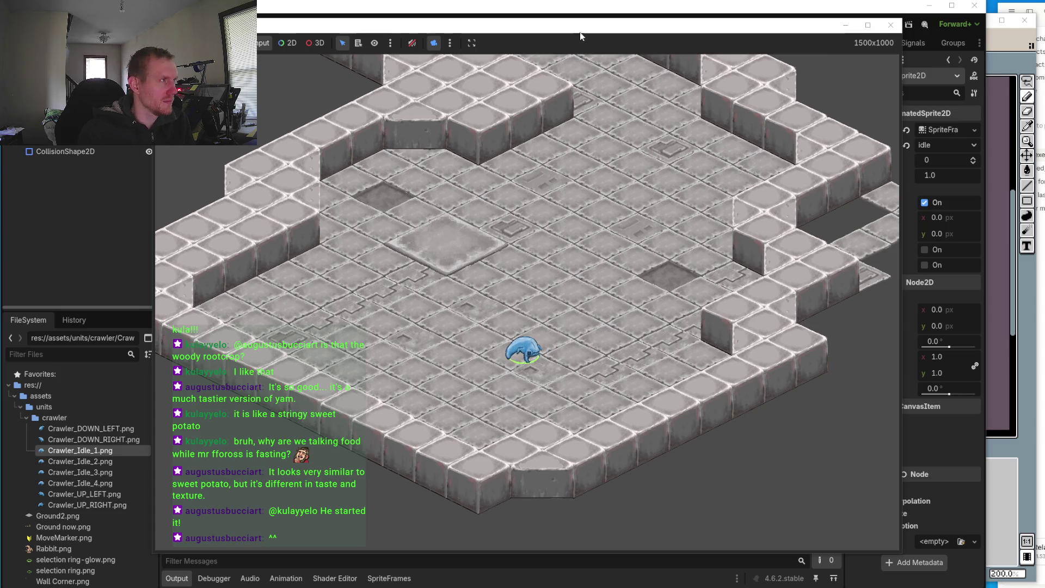
{"action": "key", "text": "F8"}
{"action": "scroll", "coordinate": [510, 295], "scroll_direction": "down", "scroll_amount": 1}
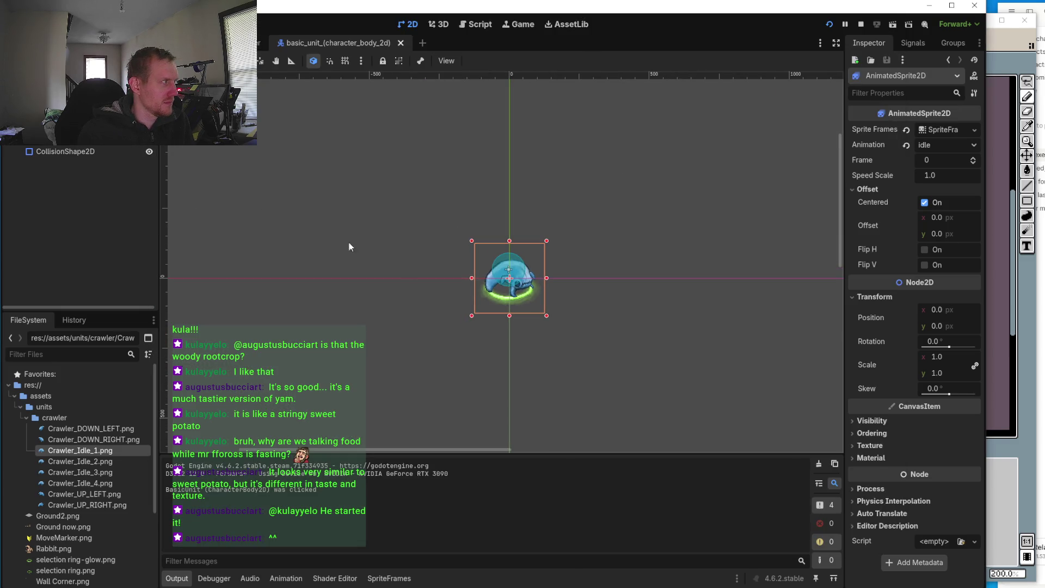
Step: Relaunch the game, shift its window left, zoom the camera in and select the crawler
{"action": "left_click", "coordinate": [825, 25]}
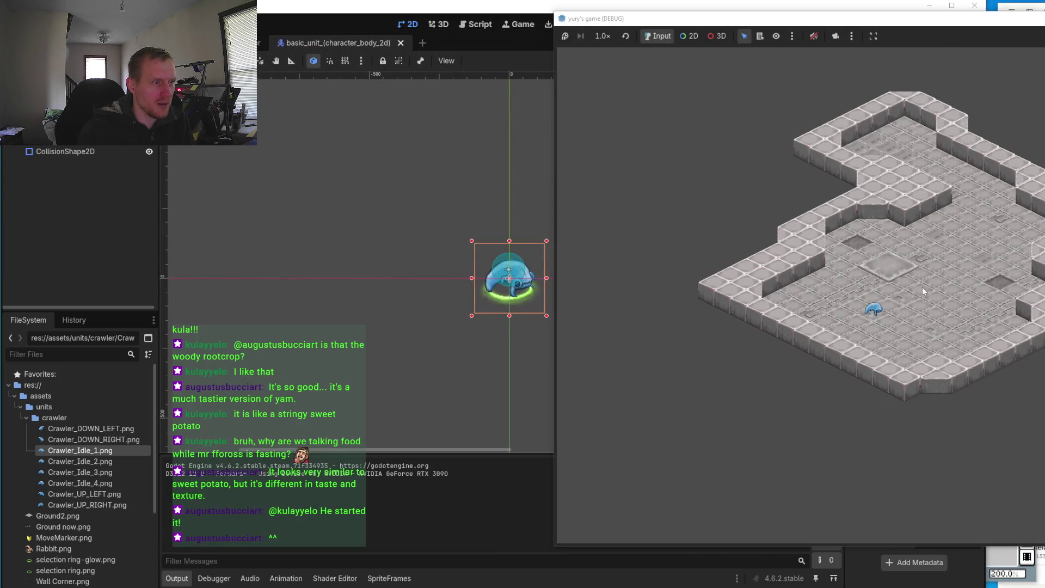
{"action": "mouse_move", "coordinate": [971, 25]}
{"action": "left_mouse_down"}
{"action": "mouse_move", "coordinate": [693, 19]}
{"action": "mouse_move", "coordinate": [676, 33]}
{"action": "left_mouse_up"}
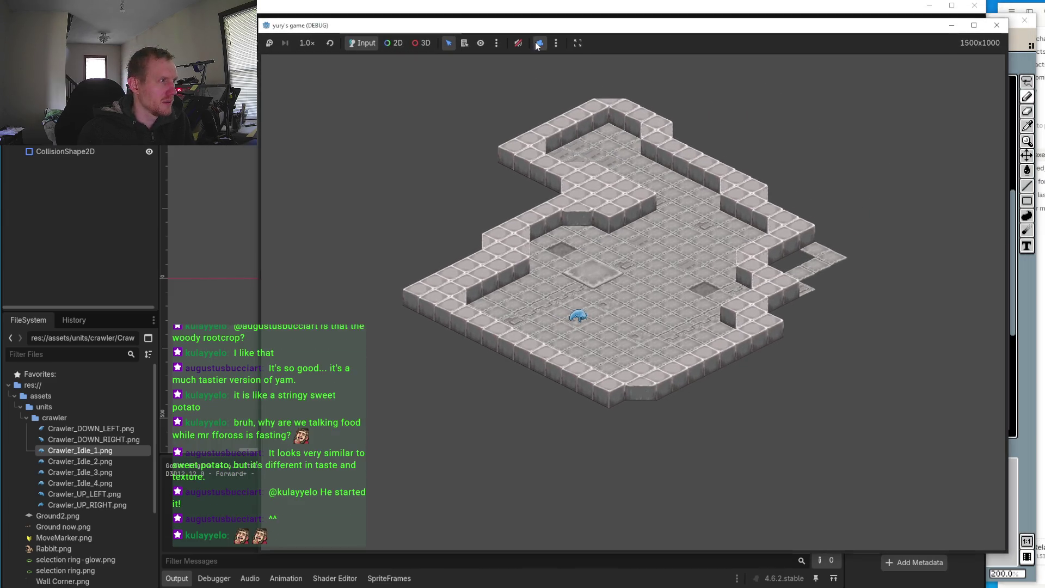
{"action": "left_click", "coordinate": [540, 42]}
{"action": "scroll", "coordinate": [492, 369], "scroll_direction": "up", "scroll_amount": 3}
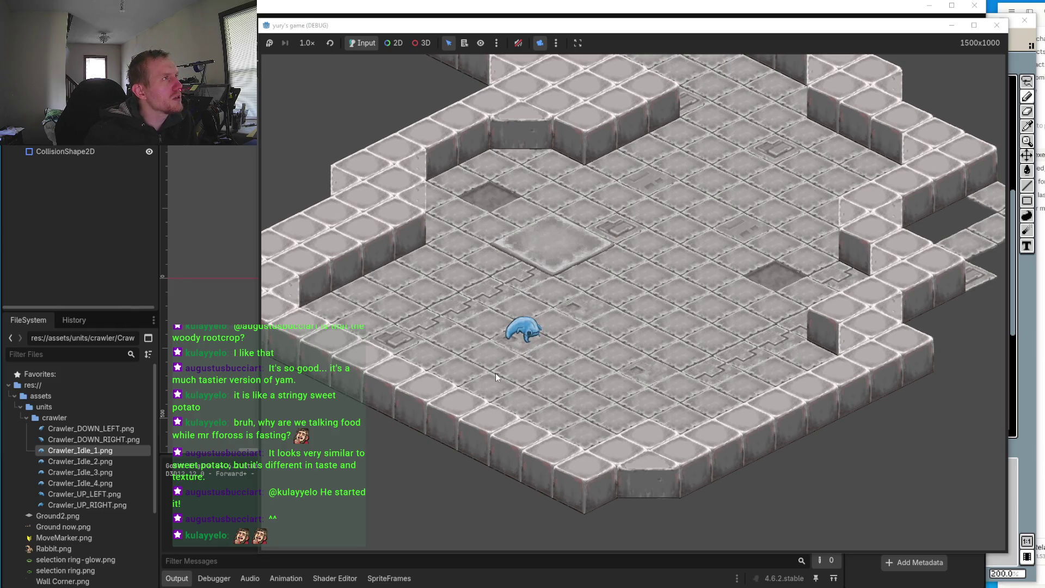
{"action": "left_click", "coordinate": [530, 334]}
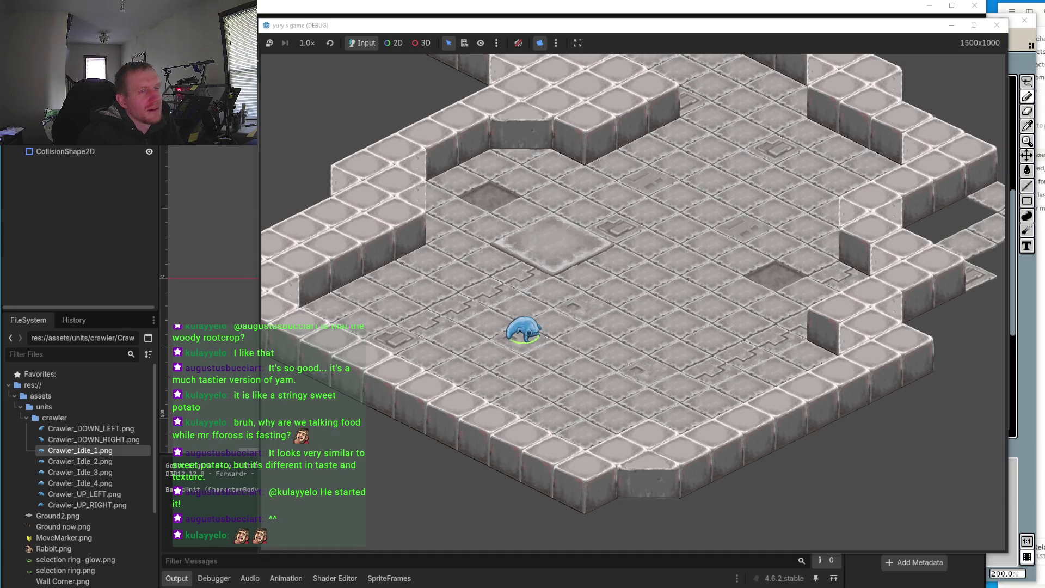
{"action": "key", "text": "alt+Tab"}
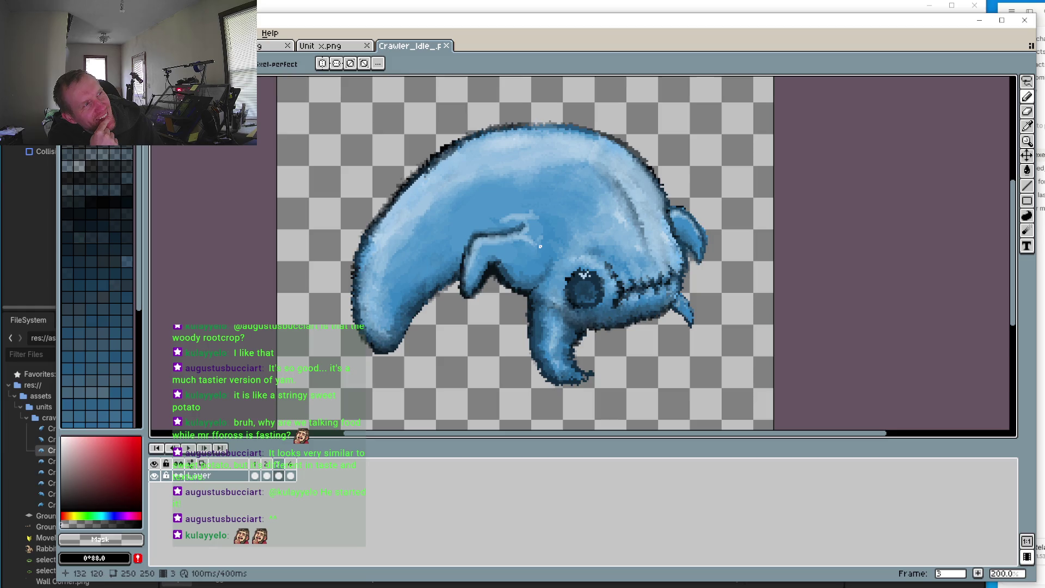
Step: Sample the body's mid blue, undo the last stroke, add two pixels near the eye, and play the animation
{"action": "left_click", "coordinate": [540, 246], "text": "alt"}
{"action": "scroll", "coordinate": [540, 246], "scroll_direction": "up", "scroll_amount": 3}
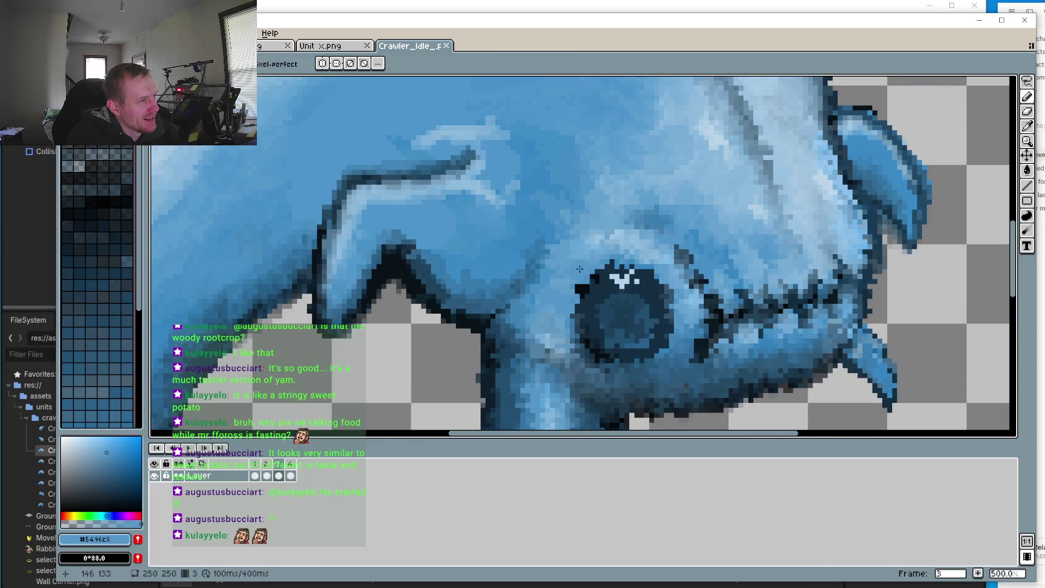
{"action": "key", "text": "ctrl+z"}
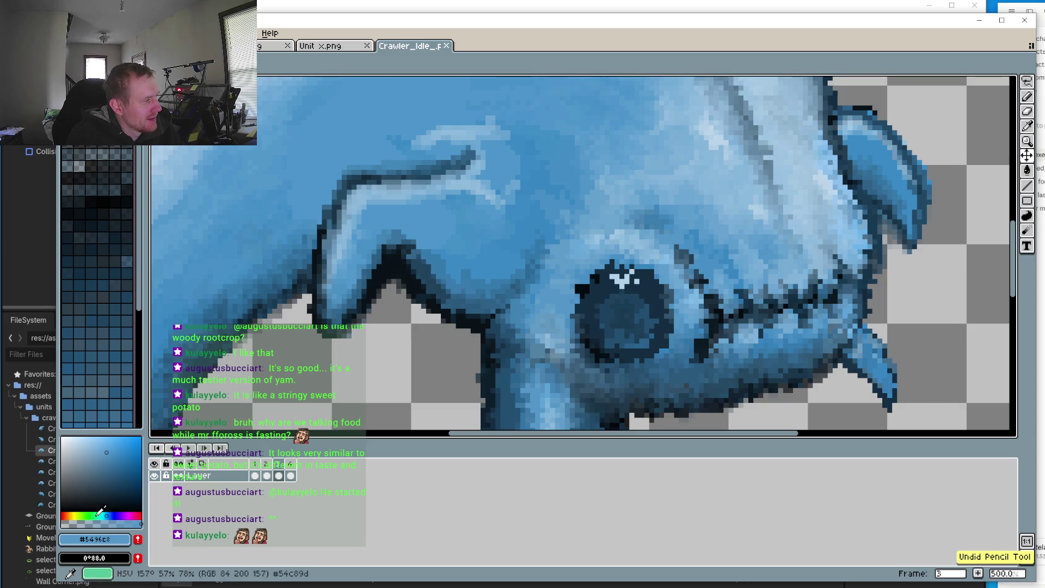
{"action": "left_click", "coordinate": [586, 246]}
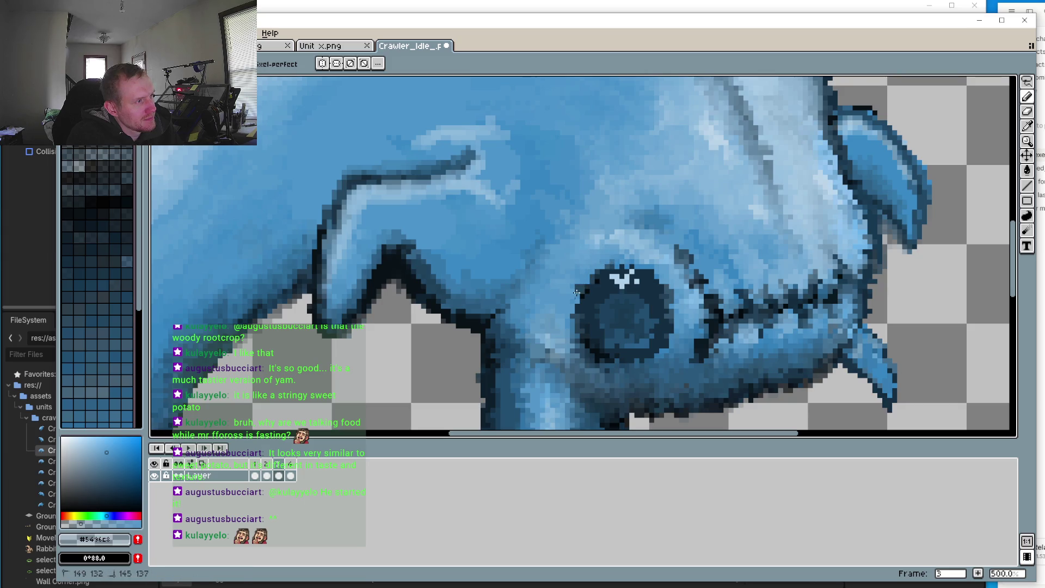
{"action": "left_click", "coordinate": [557, 250]}
{"action": "scroll", "coordinate": [557, 250], "scroll_direction": "down", "scroll_amount": 4}
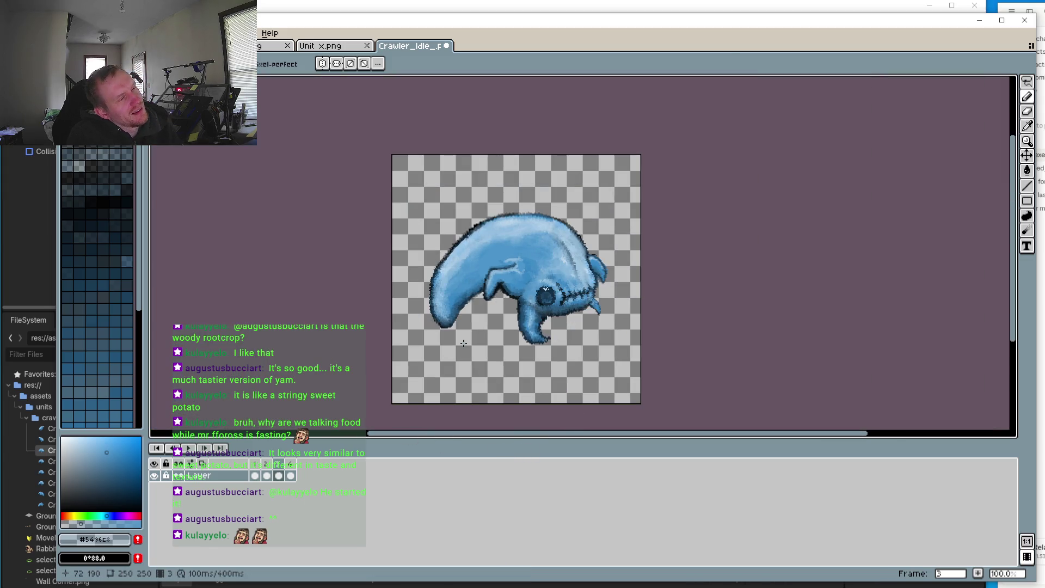
{"action": "left_click", "coordinate": [191, 447]}
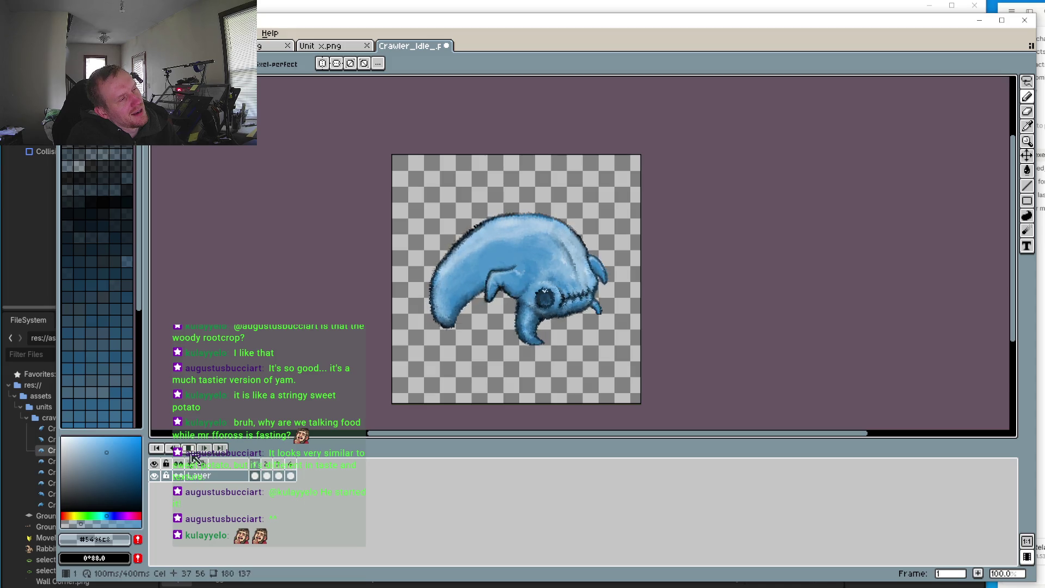
Step: Stop playback and bring up frame 4 of the crawler idle animation, zoomed in
{"action": "left_click", "coordinate": [188, 449]}
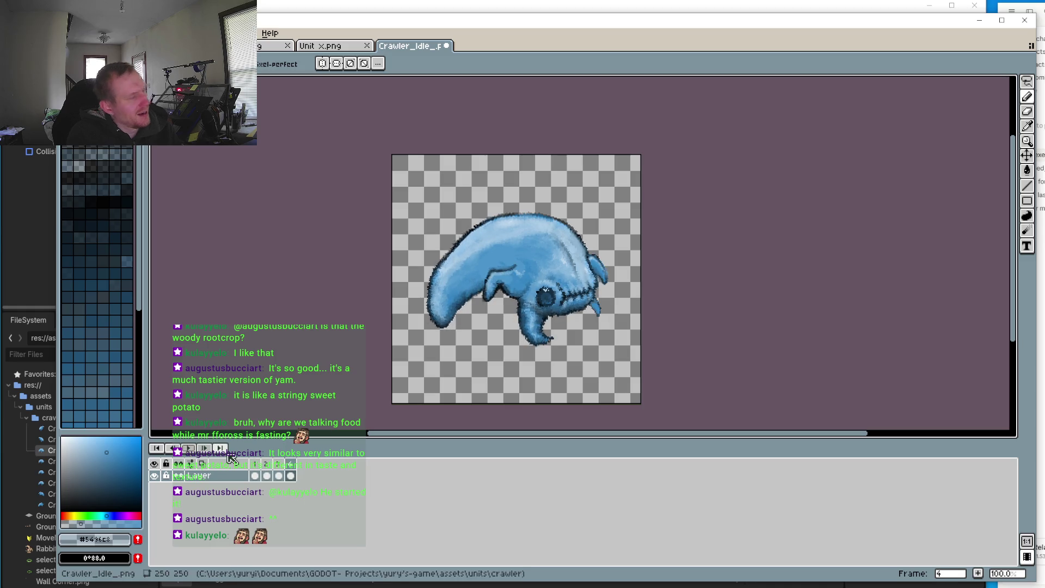
{"action": "left_click", "coordinate": [279, 476]}
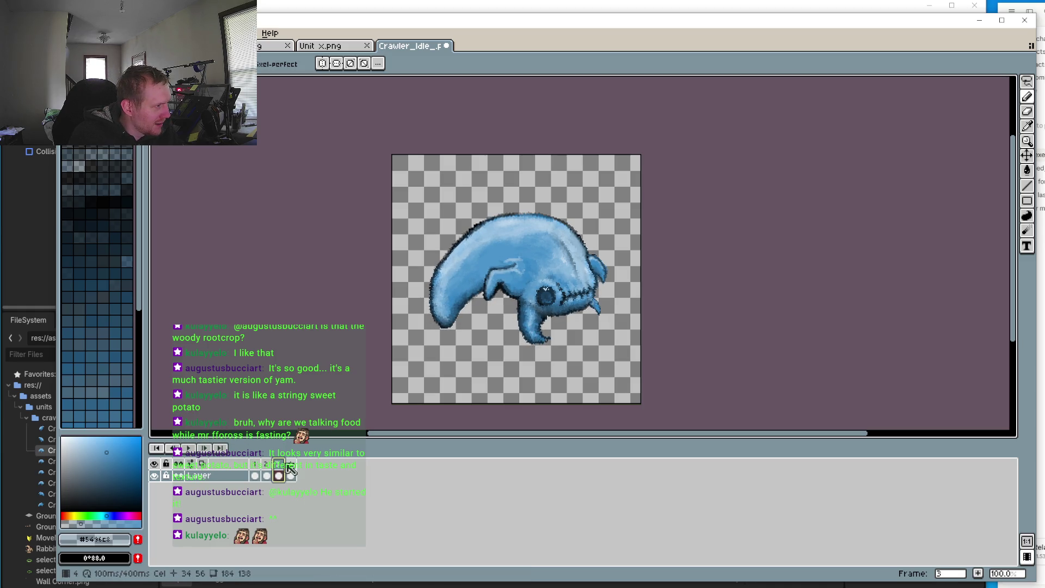
{"action": "left_click", "coordinate": [291, 465]}
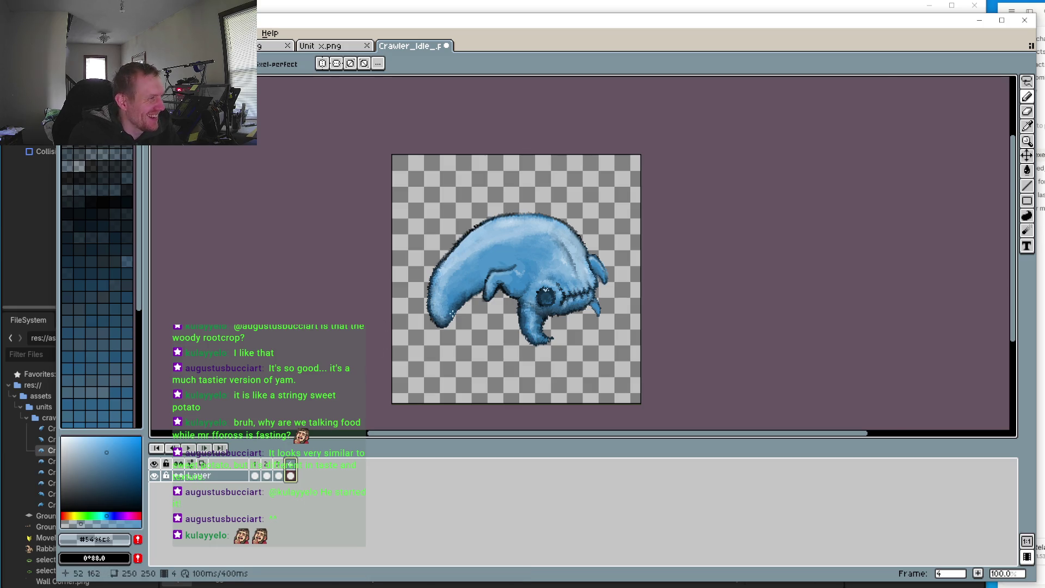
{"action": "scroll", "coordinate": [452, 314], "scroll_direction": "up", "scroll_amount": 2}
{"action": "scroll", "coordinate": [397, 295], "scroll_direction": "up", "scroll_amount": 1}
Step: Stroke blue along the front leg, then take the near-black outline colour with a 1-px brush
{"action": "left_click", "coordinate": [423, 254], "text": "alt"}
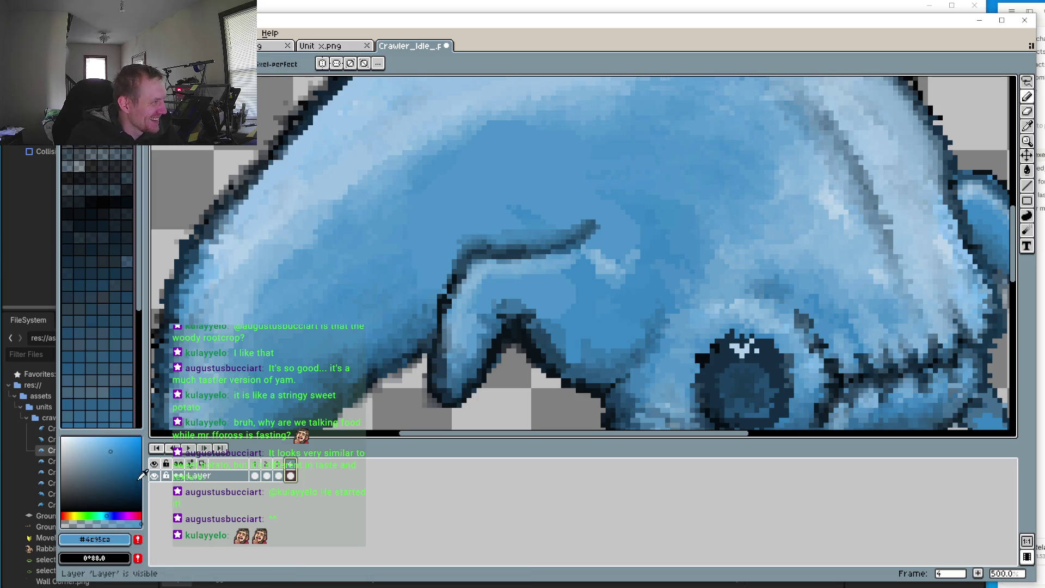
{"action": "scroll", "coordinate": [516, 231], "scroll_direction": "up", "scroll_amount": 1}
{"action": "left_click_drag", "start_coordinate": [493, 225], "coordinate": [455, 228]}
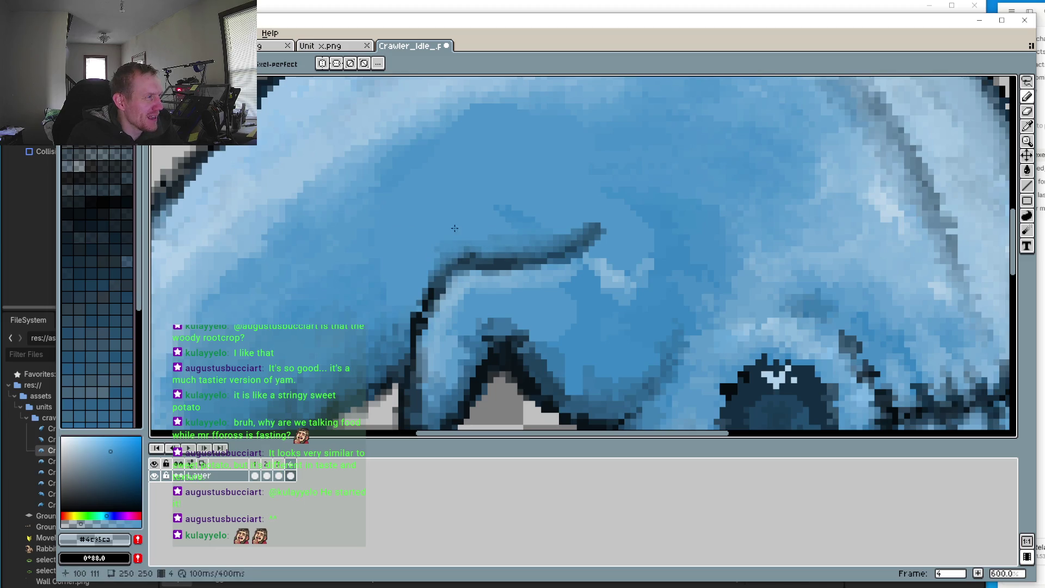
{"action": "scroll", "coordinate": [448, 301], "scroll_direction": "up", "scroll_amount": 1}
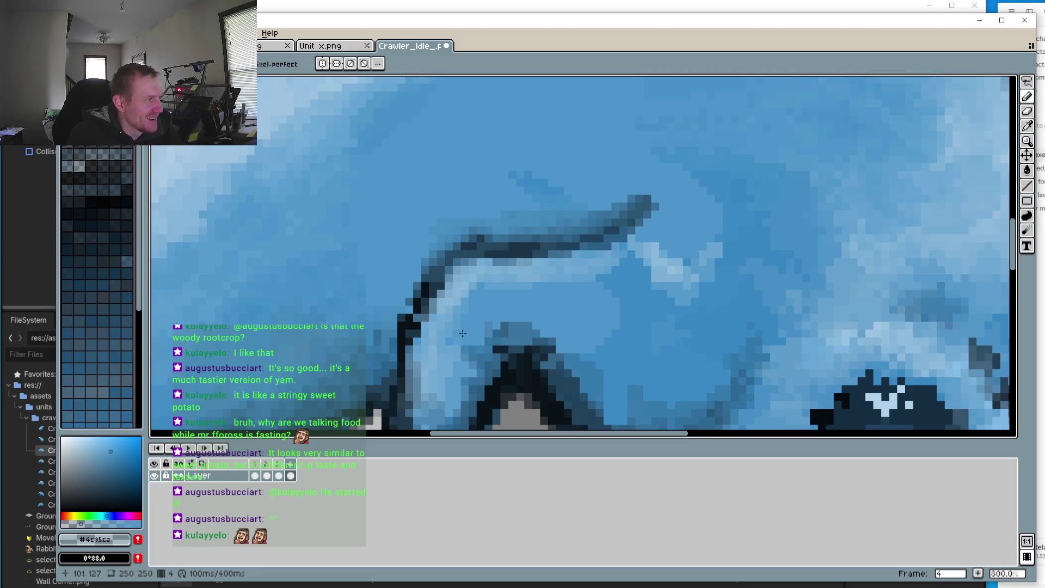
{"action": "left_click", "coordinate": [428, 294], "text": "alt"}
{"action": "left_click", "coordinate": [426, 291]}
{"action": "key", "text": "minus"}
{"action": "key", "text": "minus"}
{"action": "key", "text": "minus"}
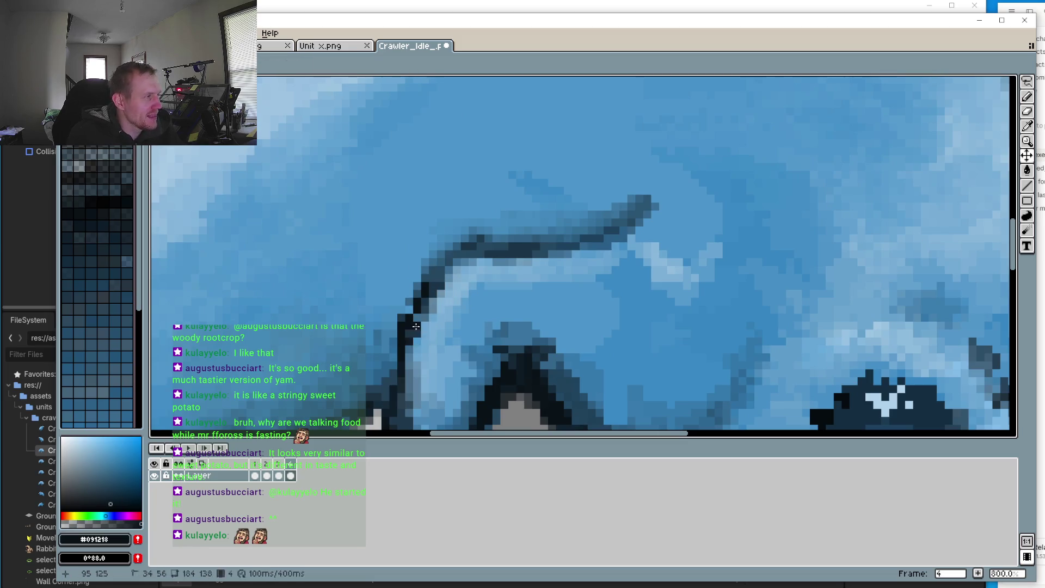
Step: Paint dark outline pixels down the front leg's edge on frame 4
{"action": "scroll", "coordinate": [527, 325], "scroll_direction": "down", "scroll_amount": 2}
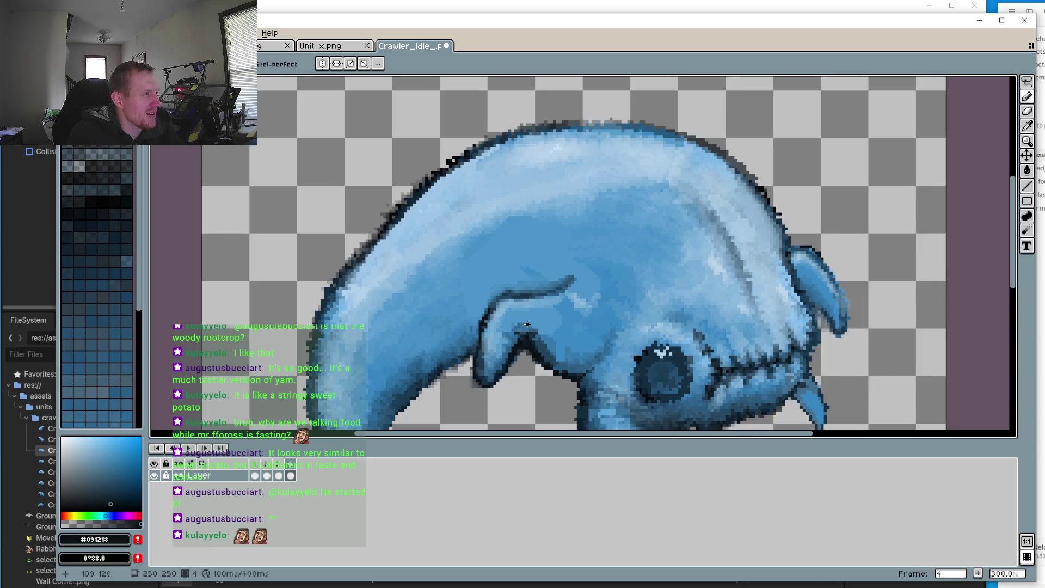
{"action": "scroll", "coordinate": [450, 356], "scroll_direction": "up", "scroll_amount": 3}
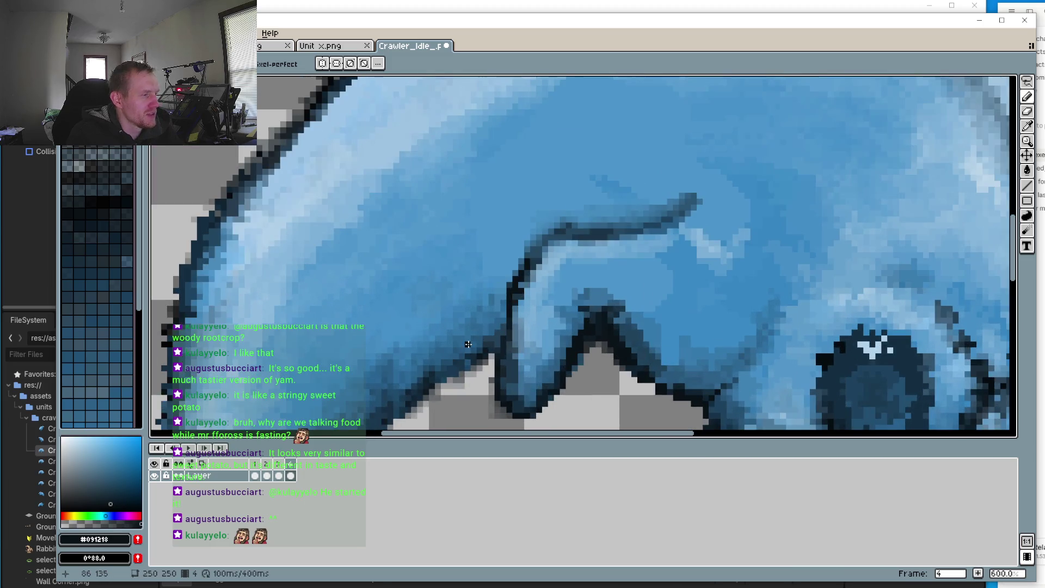
{"action": "scroll", "coordinate": [537, 248], "scroll_direction": "up", "scroll_amount": 3}
{"action": "left_click", "coordinate": [603, 189]}
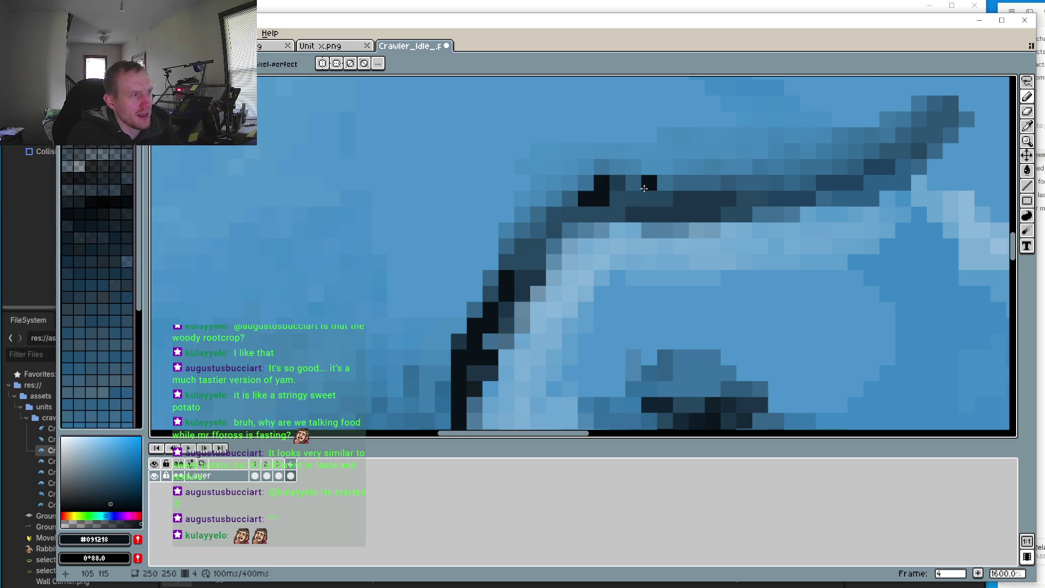
{"action": "scroll", "coordinate": [573, 302], "scroll_direction": "down", "scroll_amount": 7}
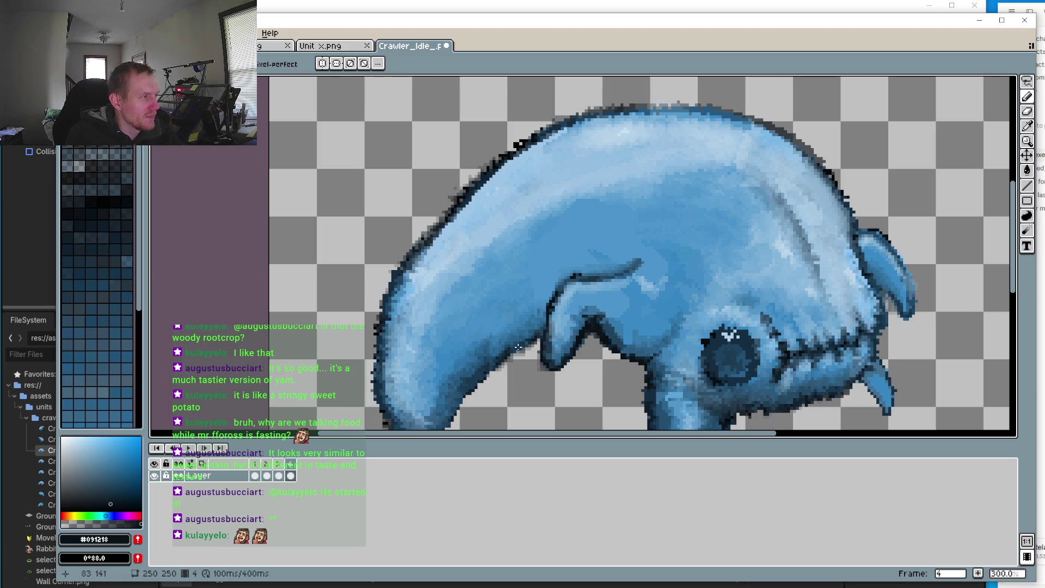
{"action": "scroll", "coordinate": [527, 370], "scroll_direction": "up", "scroll_amount": 3}
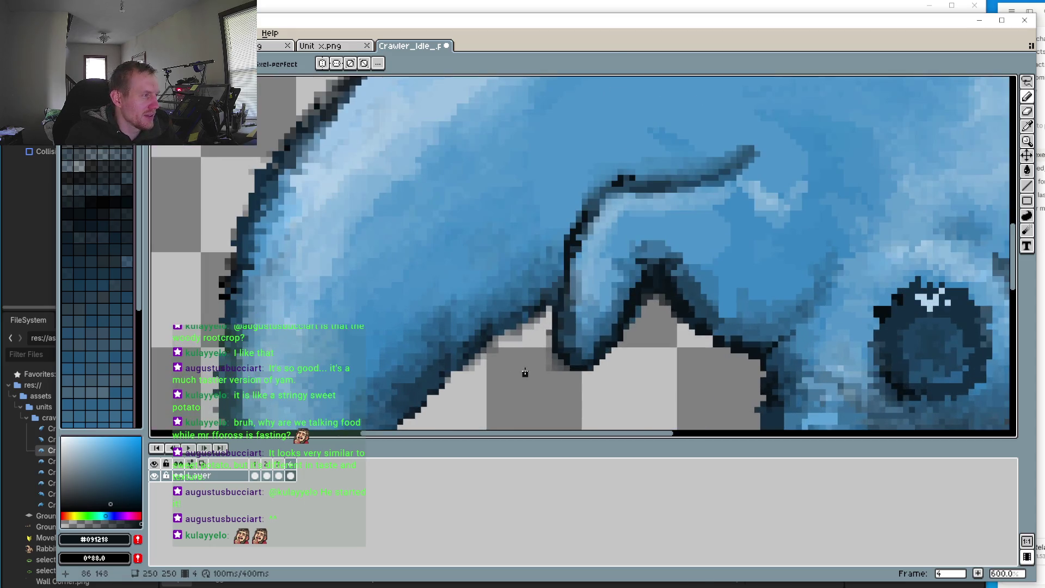
{"action": "scroll", "coordinate": [547, 302], "scroll_direction": "up", "scroll_amount": 4}
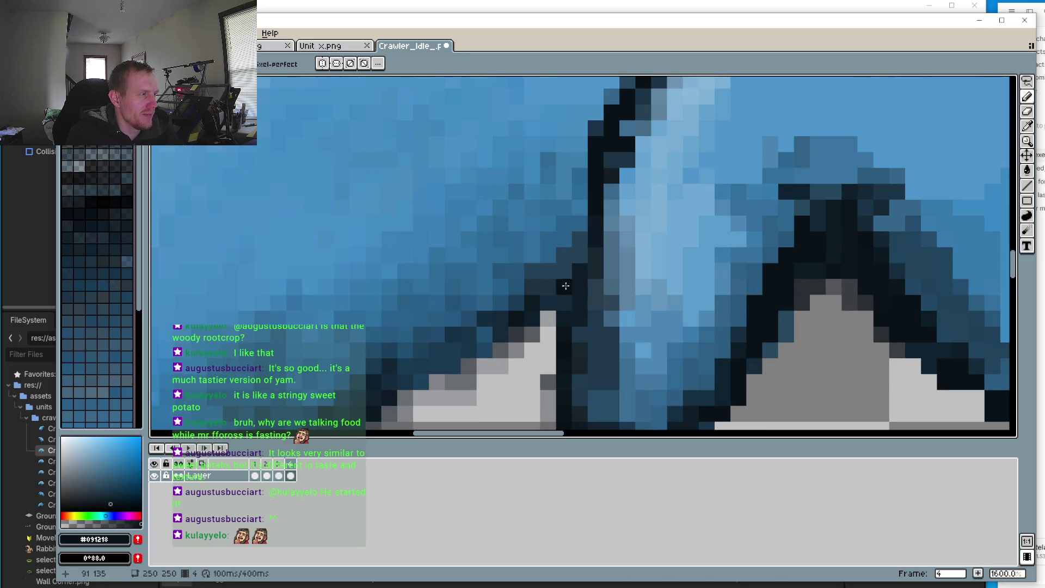
{"action": "left_click_drag", "start_coordinate": [484, 334], "coordinate": [499, 319]}
{"action": "left_click_drag", "start_coordinate": [411, 341], "coordinate": [506, 235]}
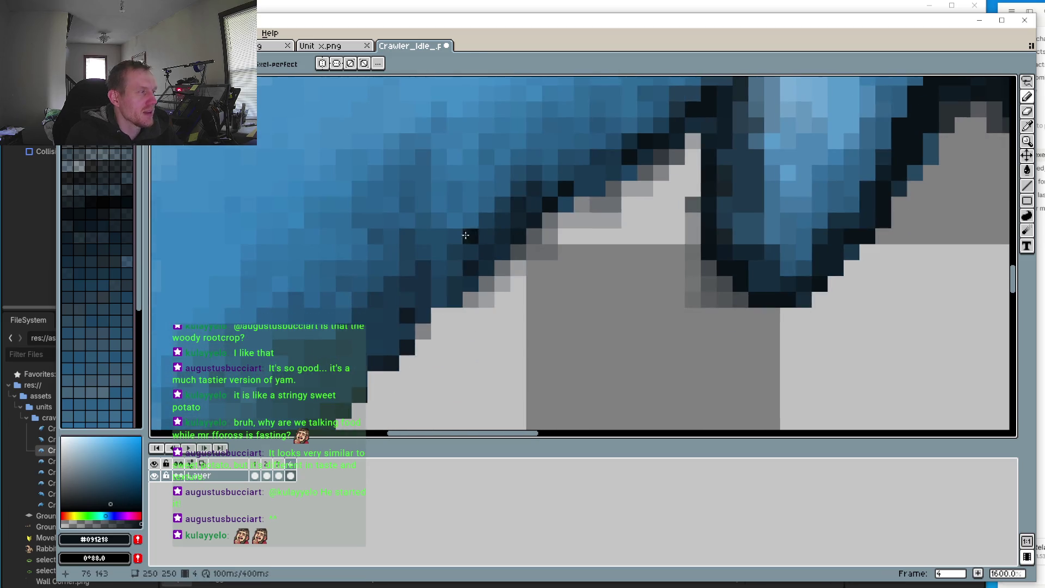
{"action": "mouse_move", "coordinate": [422, 299]}
{"action": "left_mouse_down"}
{"action": "mouse_move", "coordinate": [423, 315]}
{"action": "mouse_move", "coordinate": [392, 347]}
{"action": "left_mouse_up"}
{"action": "scroll", "coordinate": [394, 336], "scroll_direction": "down", "scroll_amount": 3}
{"action": "scroll", "coordinate": [394, 331], "scroll_direction": "down", "scroll_amount": 4}
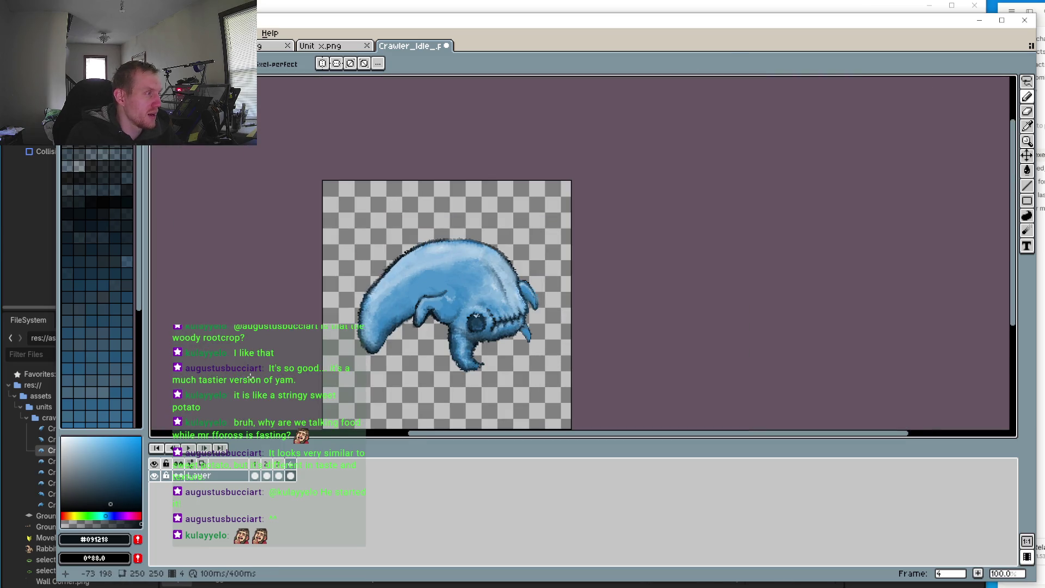
Step: Sample the creature's light blue and paint it over frame 4's dark leg stroke
{"action": "scroll", "coordinate": [367, 236], "scroll_direction": "up", "scroll_amount": 1}
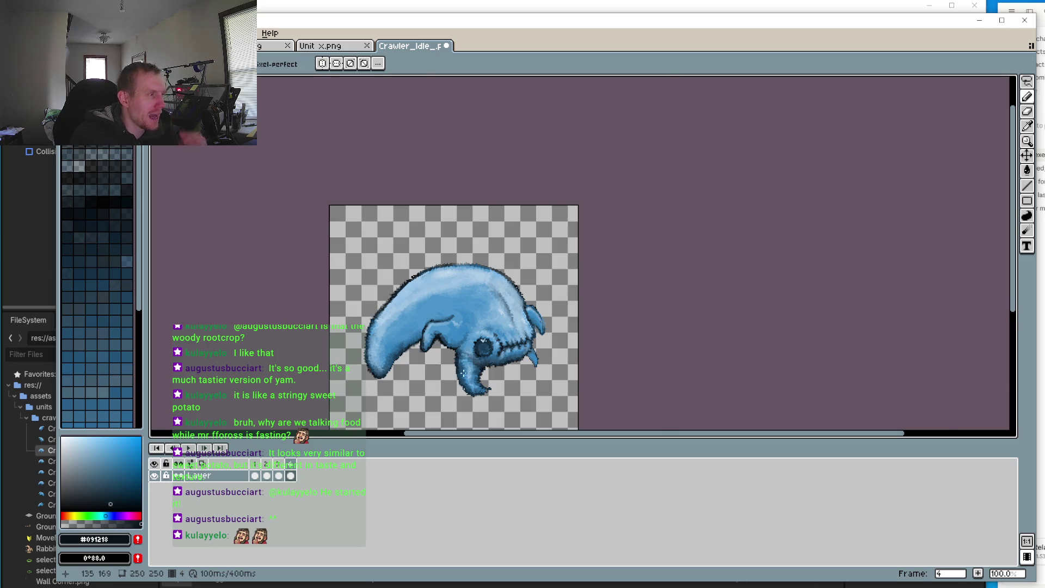
{"action": "scroll", "coordinate": [383, 273], "scroll_direction": "up", "scroll_amount": 2}
{"action": "left_click_drag", "start_coordinate": [383, 273], "coordinate": [407, 319]}
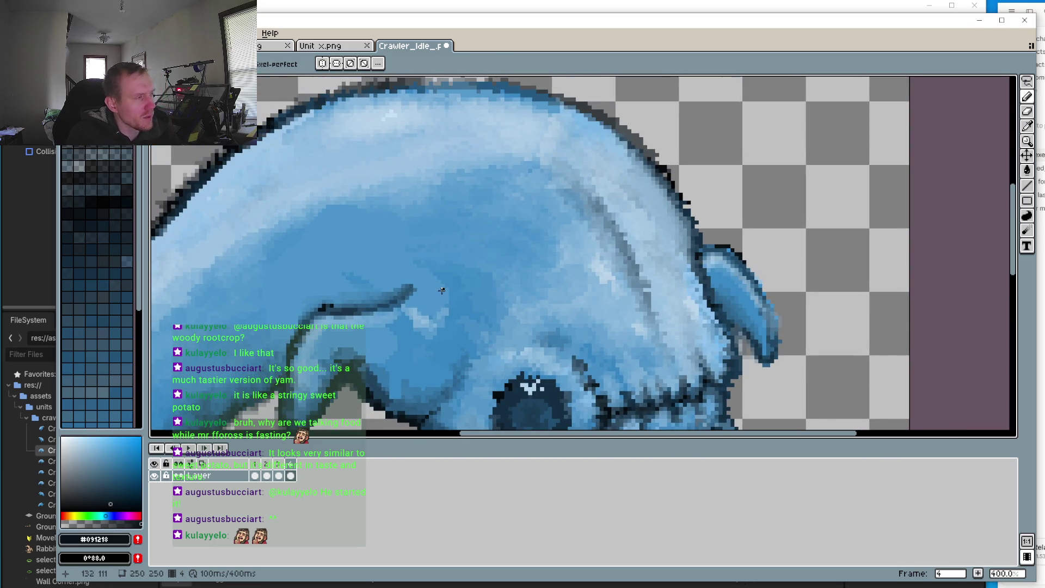
{"action": "key", "text": "i"}
{"action": "left_click", "coordinate": [425, 314]}
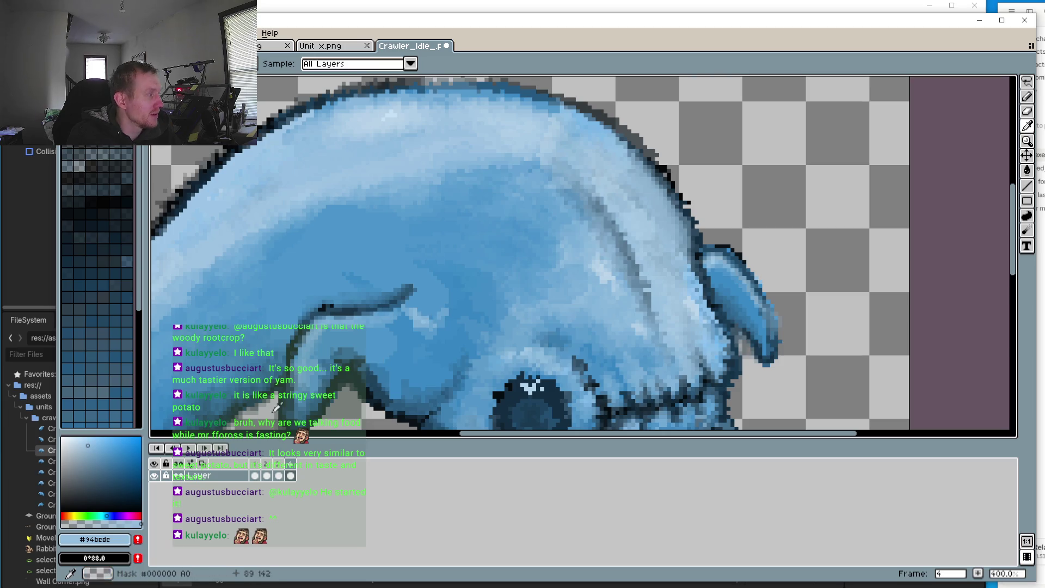
{"action": "key", "text": "b"}
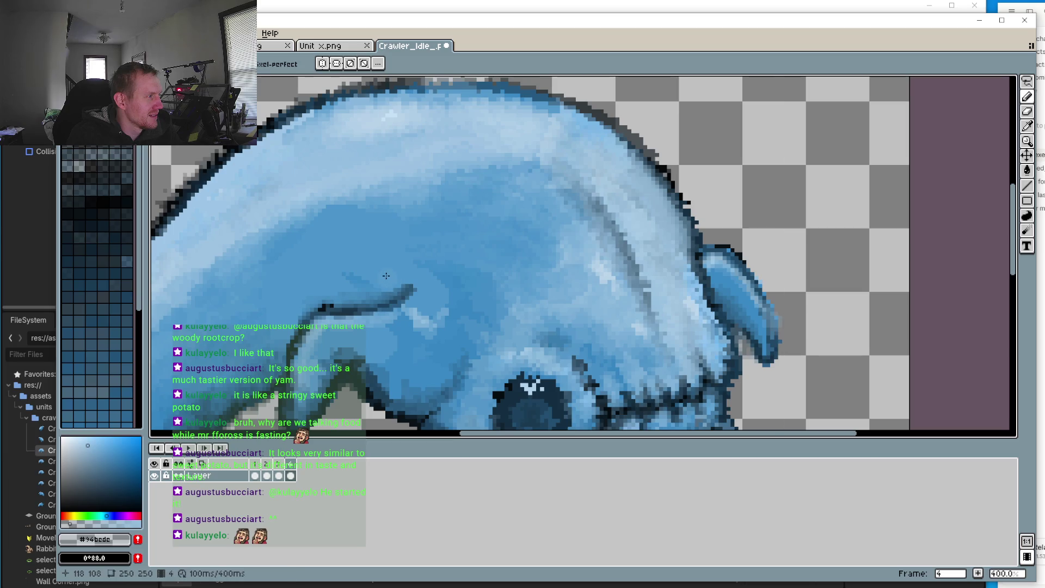
{"action": "mouse_move", "coordinate": [399, 277]}
{"action": "left_mouse_down"}
{"action": "mouse_move", "coordinate": [430, 277]}
{"action": "mouse_move", "coordinate": [349, 302]}
{"action": "left_mouse_up"}
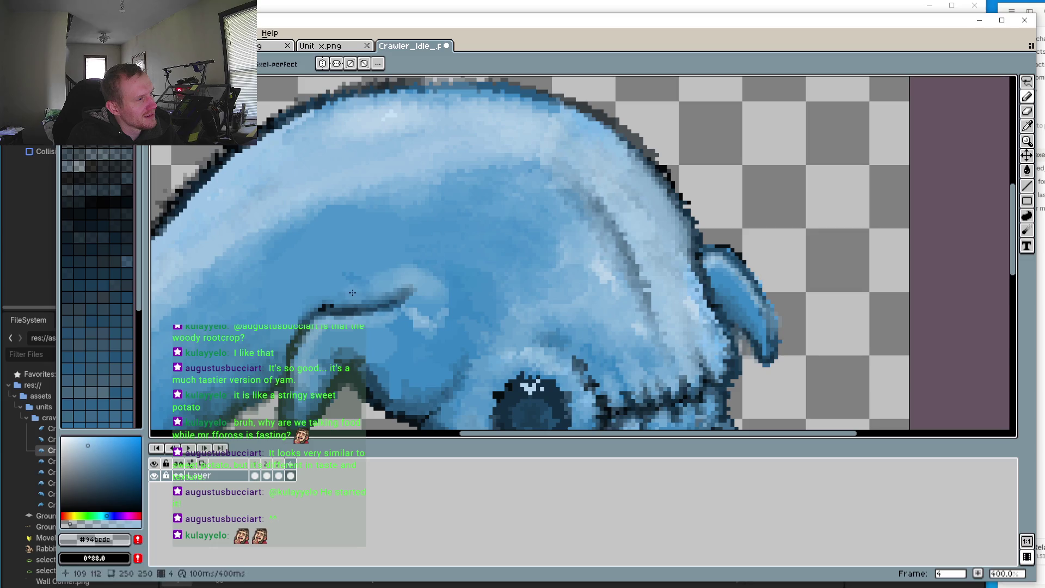
Step: Dab light blue onto frame 3's leg stroke, then briefly play the loop to check it
{"action": "left_click", "coordinate": [278, 475]}
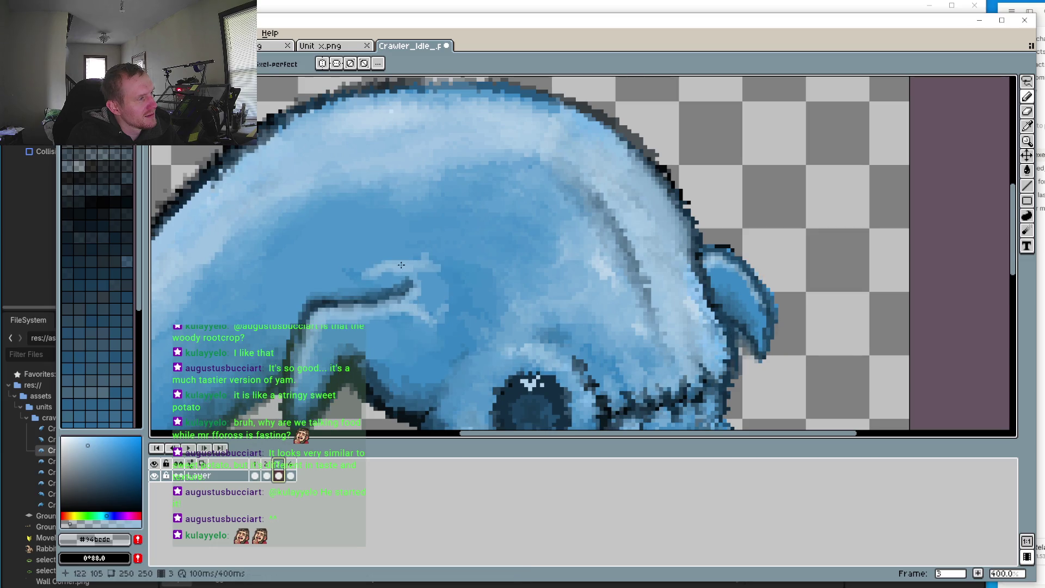
{"action": "scroll", "coordinate": [405, 271], "scroll_direction": "up", "scroll_amount": 3}
{"action": "left_click", "coordinate": [360, 292]}
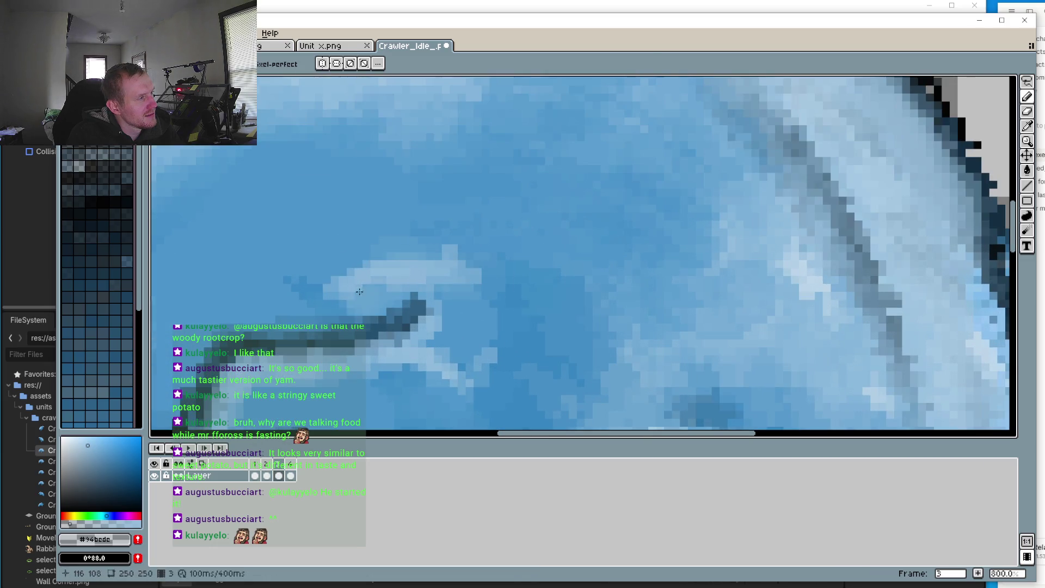
{"action": "scroll", "coordinate": [440, 312], "scroll_direction": "down", "scroll_amount": 4}
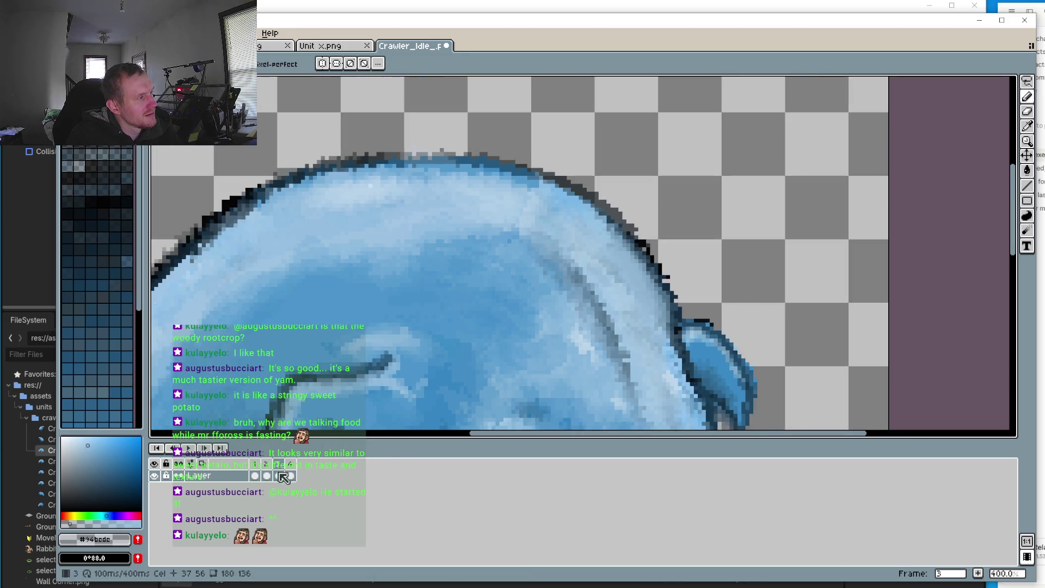
{"action": "left_click", "coordinate": [219, 447]}
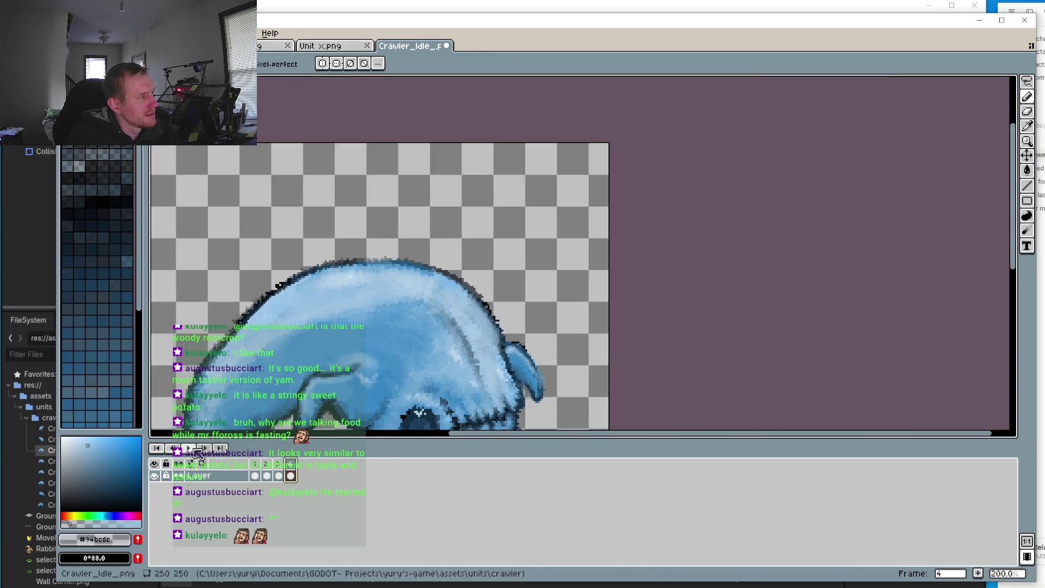
{"action": "left_click", "coordinate": [191, 448]}
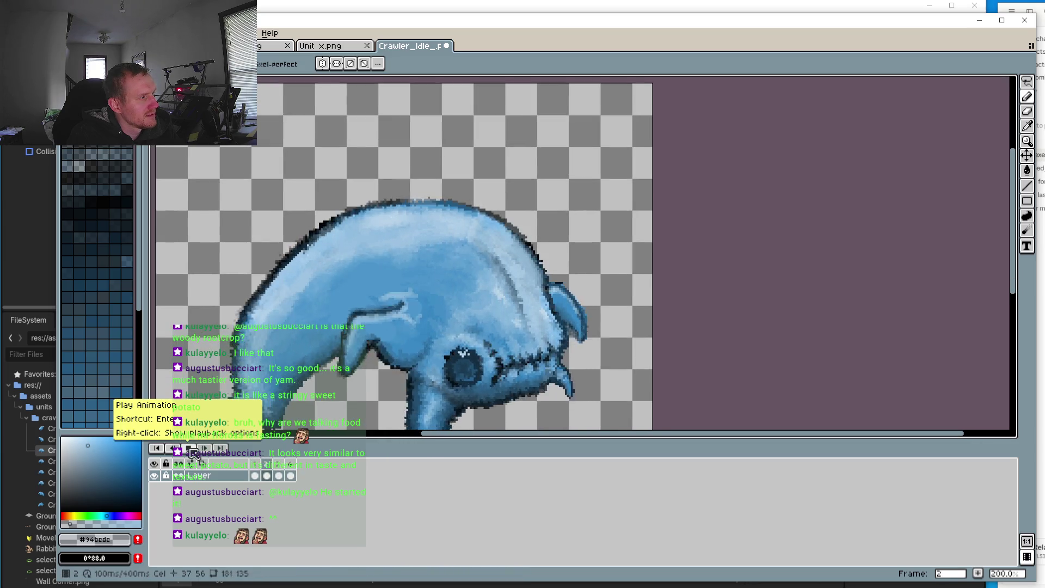
{"action": "left_click", "coordinate": [190, 449]}
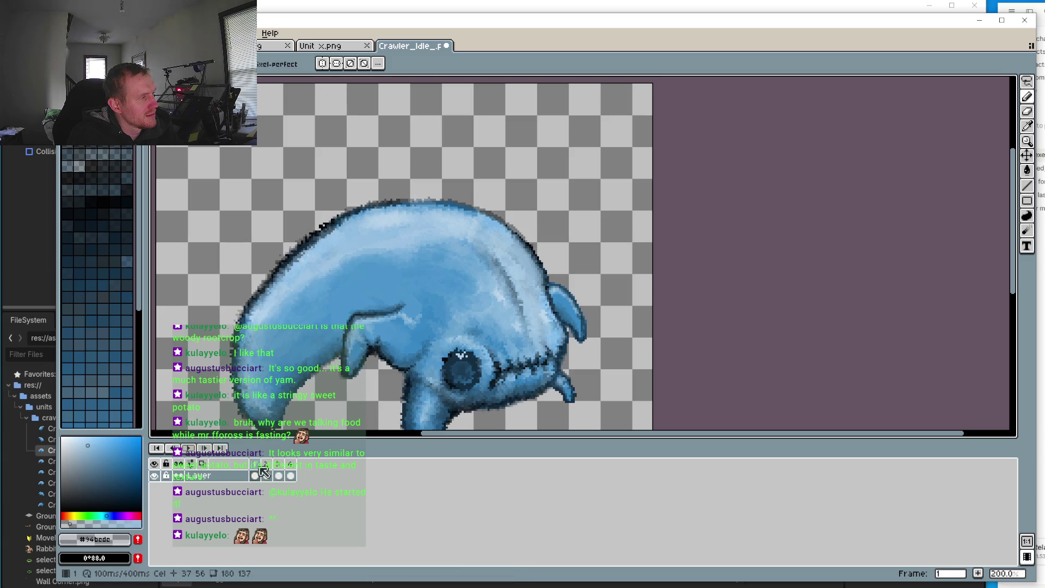
Step: Extend the light-blue highlight along the front leg on frame 1
{"action": "scroll", "coordinate": [396, 303], "scroll_direction": "up", "scroll_amount": 7}
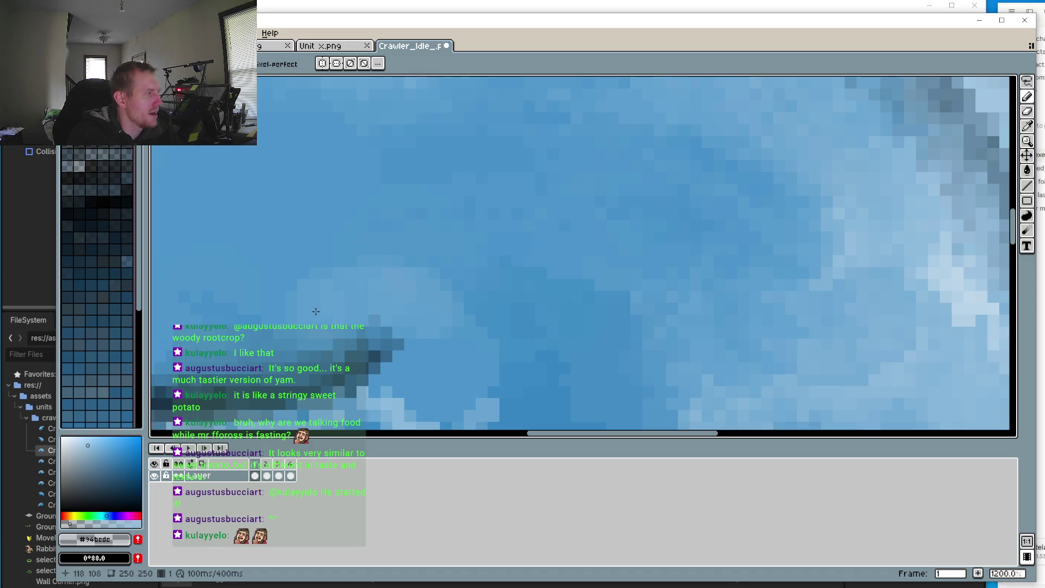
{"action": "left_click_drag", "start_coordinate": [350, 262], "coordinate": [477, 299]}
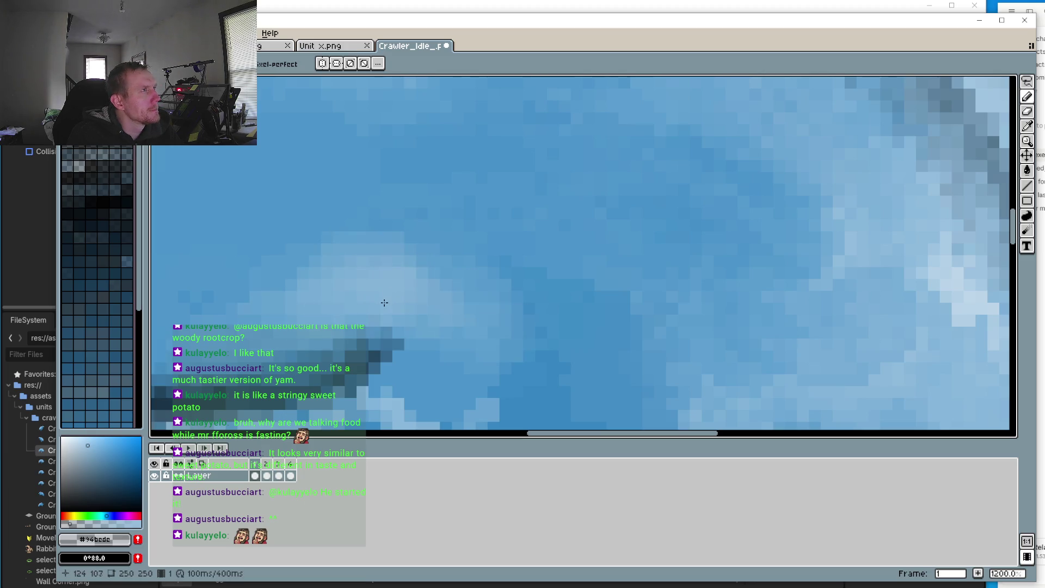
{"action": "left_click_drag", "start_coordinate": [385, 302], "coordinate": [404, 268]}
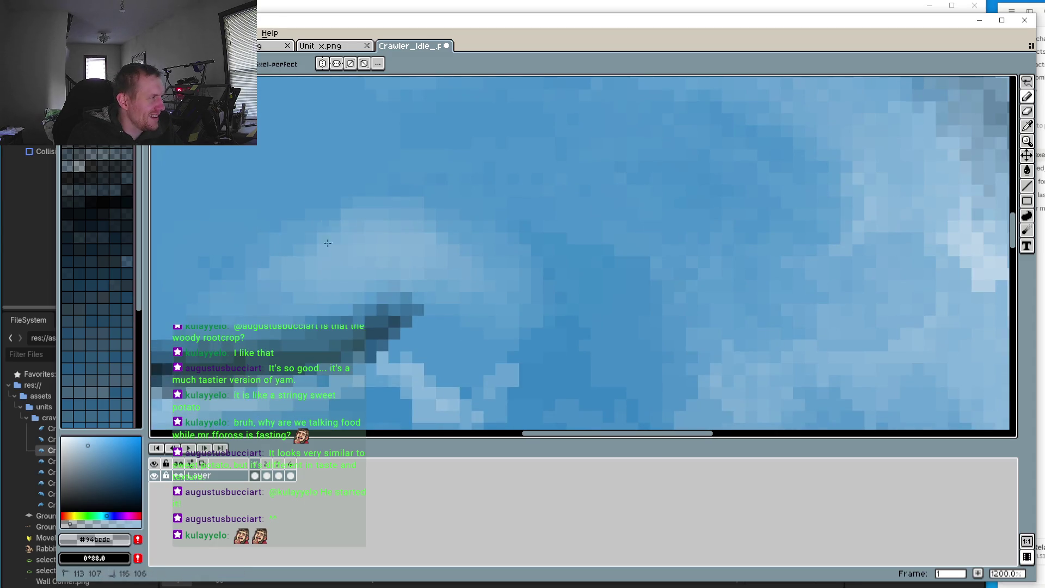
{"action": "left_click", "coordinate": [404, 372]}
{"action": "left_click_drag", "start_coordinate": [513, 264], "coordinate": [540, 290]}
{"action": "left_click_drag", "start_coordinate": [599, 343], "coordinate": [449, 379]}
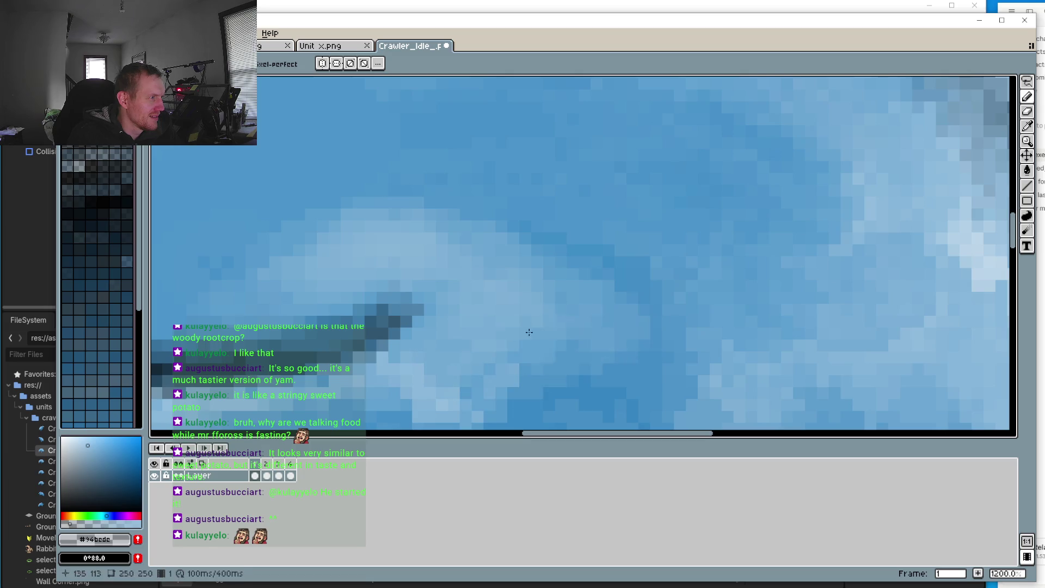
{"action": "scroll", "coordinate": [529, 332], "scroll_direction": "down", "scroll_amount": 4}
Step: Paint light blue along frame 2's front-leg stroke
{"action": "left_click", "coordinate": [267, 474]}
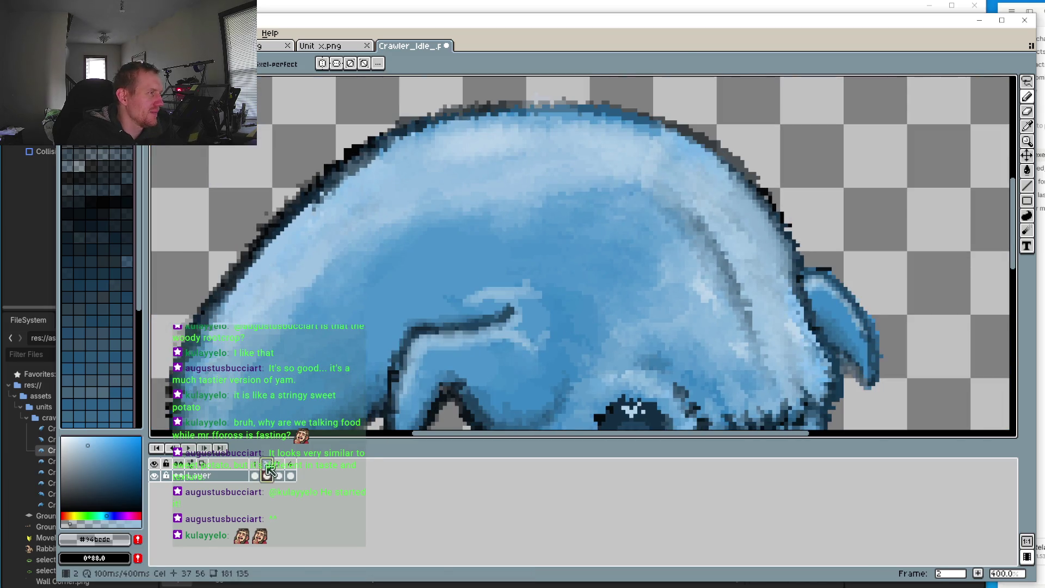
{"action": "scroll", "coordinate": [489, 294], "scroll_direction": "up", "scroll_amount": 3}
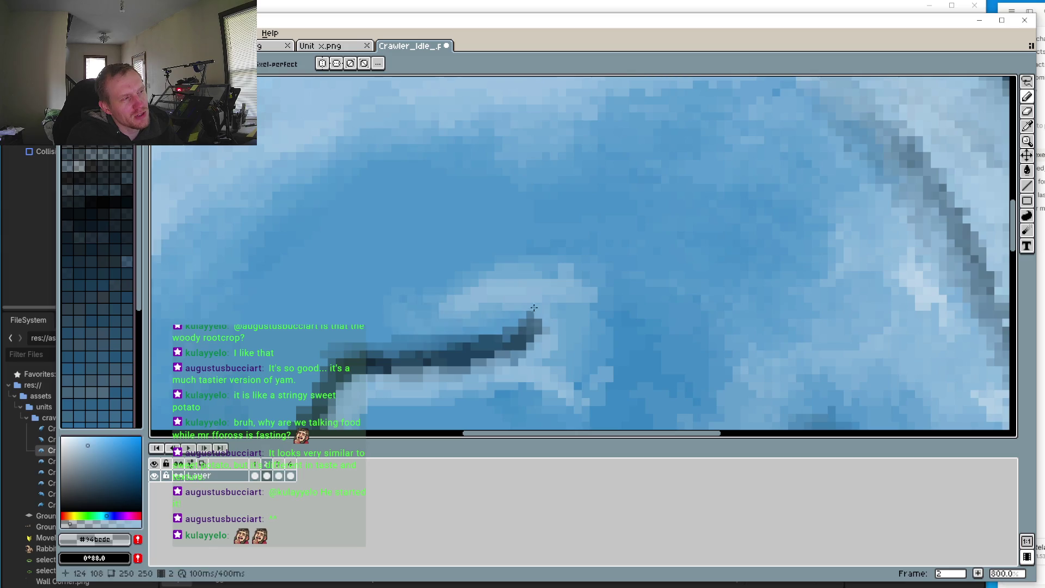
{"action": "left_click_drag", "start_coordinate": [559, 292], "coordinate": [587, 313]}
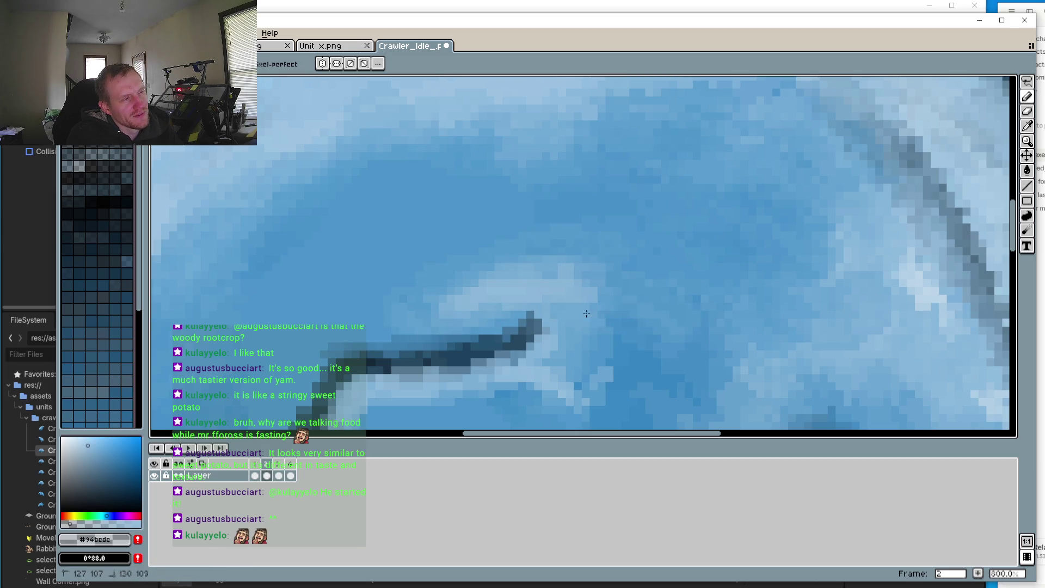
{"action": "left_click", "coordinate": [603, 320]}
{"action": "scroll", "coordinate": [560, 351], "scroll_direction": "down", "scroll_amount": 3}
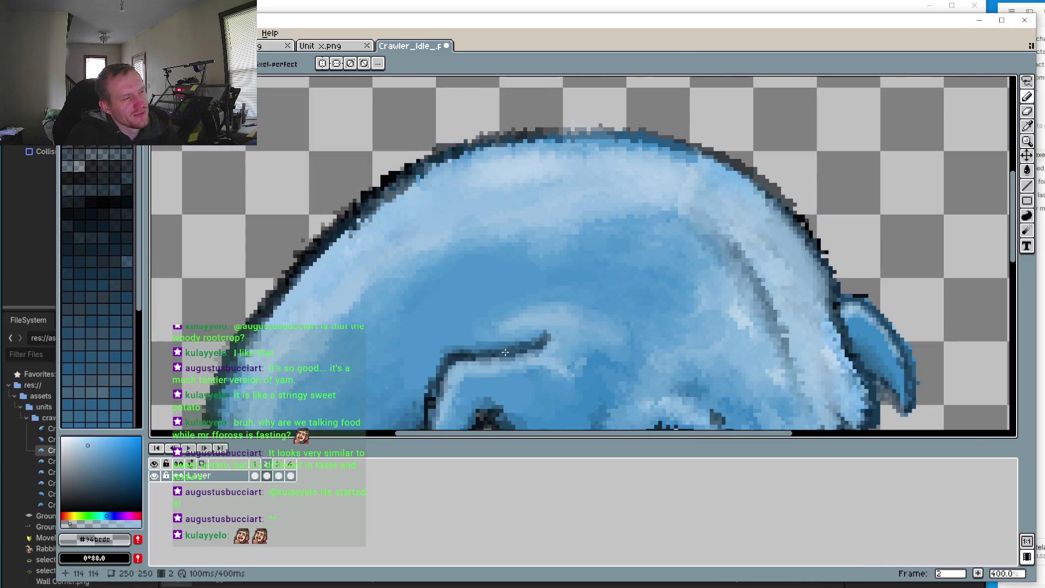
{"action": "scroll", "coordinate": [505, 352], "scroll_direction": "up", "scroll_amount": 3}
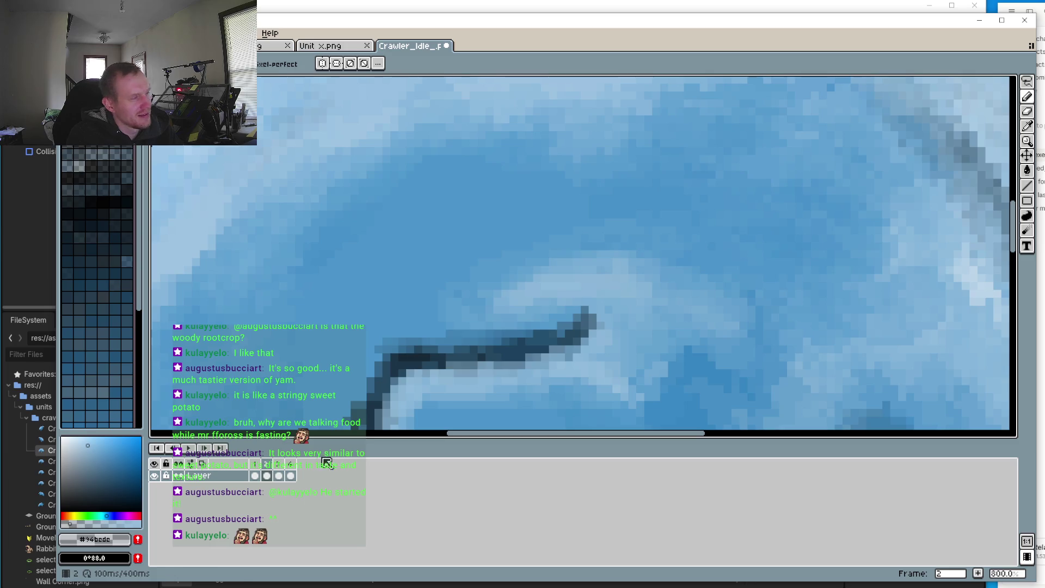
Step: Compare frames 3 and 4, then play and stop the idle loop for review
{"action": "left_click", "coordinate": [277, 464]}
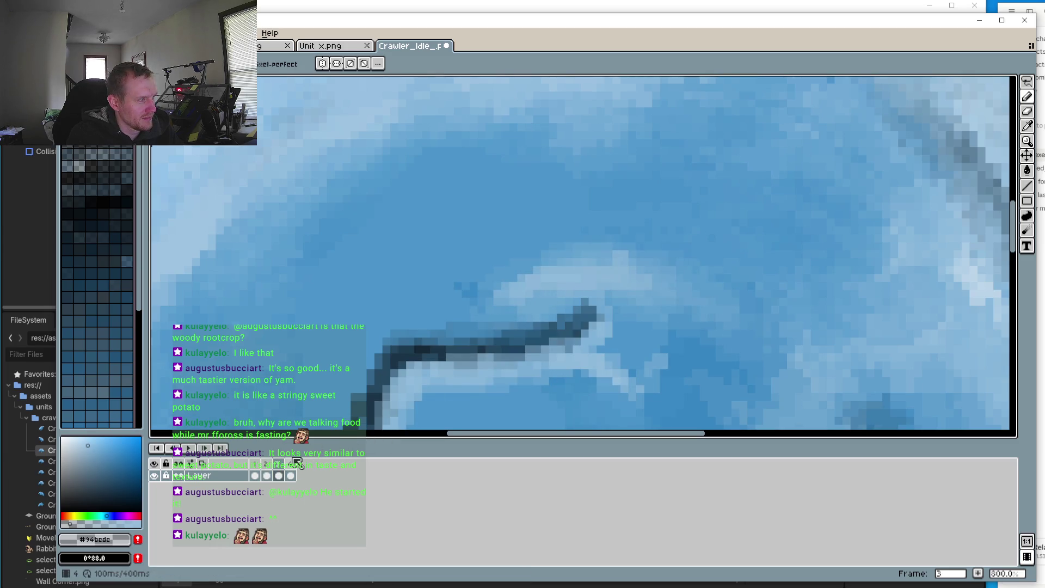
{"action": "left_click", "coordinate": [296, 463]}
{"action": "left_click", "coordinate": [189, 449]}
{"action": "scroll", "coordinate": [517, 343], "scroll_direction": "down", "scroll_amount": 6}
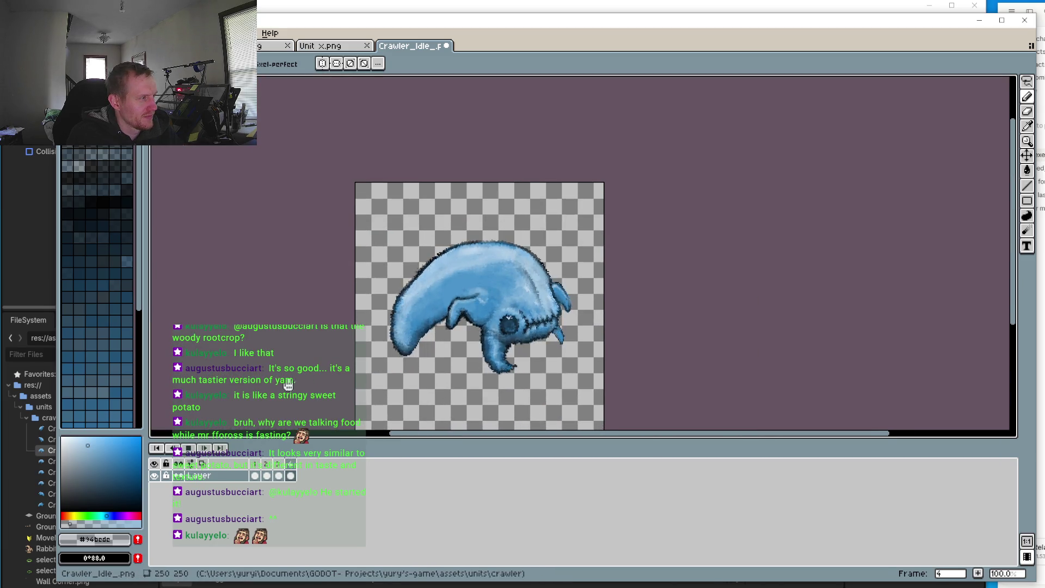
{"action": "scroll", "coordinate": [424, 294], "scroll_direction": "up", "scroll_amount": 1}
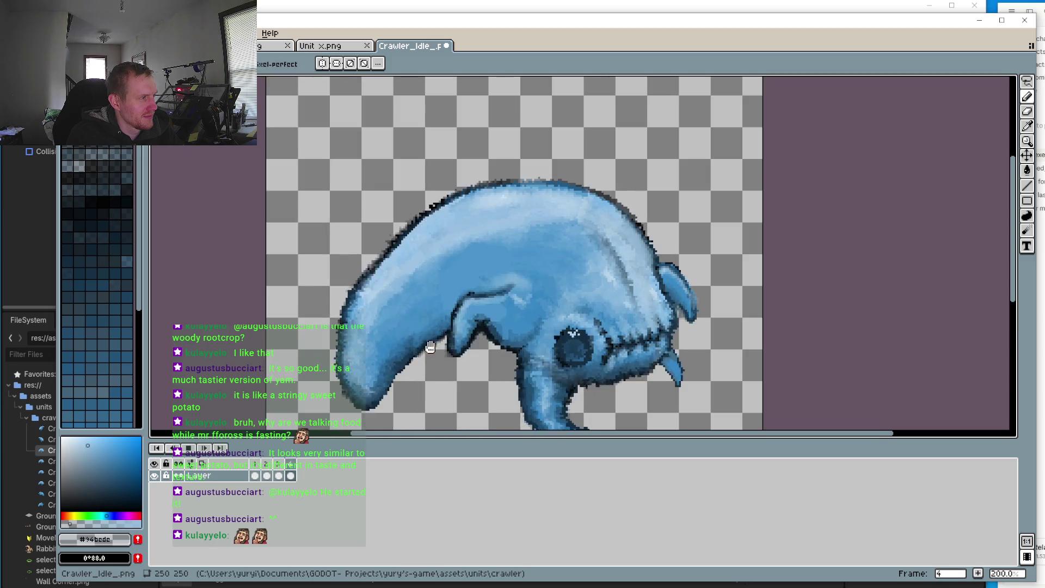
{"action": "scroll", "coordinate": [442, 340], "scroll_direction": "up", "scroll_amount": 1}
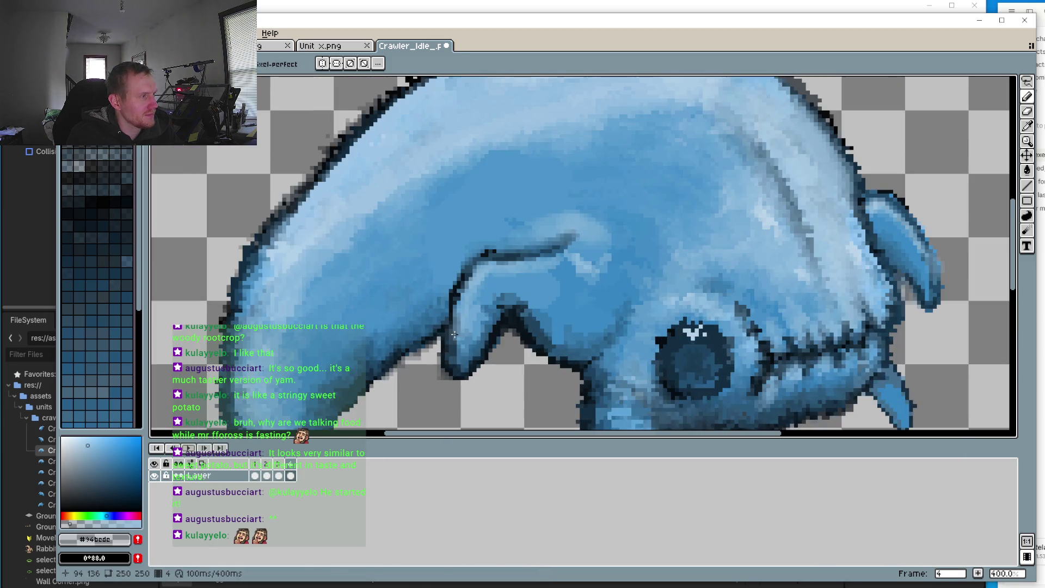
{"action": "left_click", "coordinate": [205, 448]}
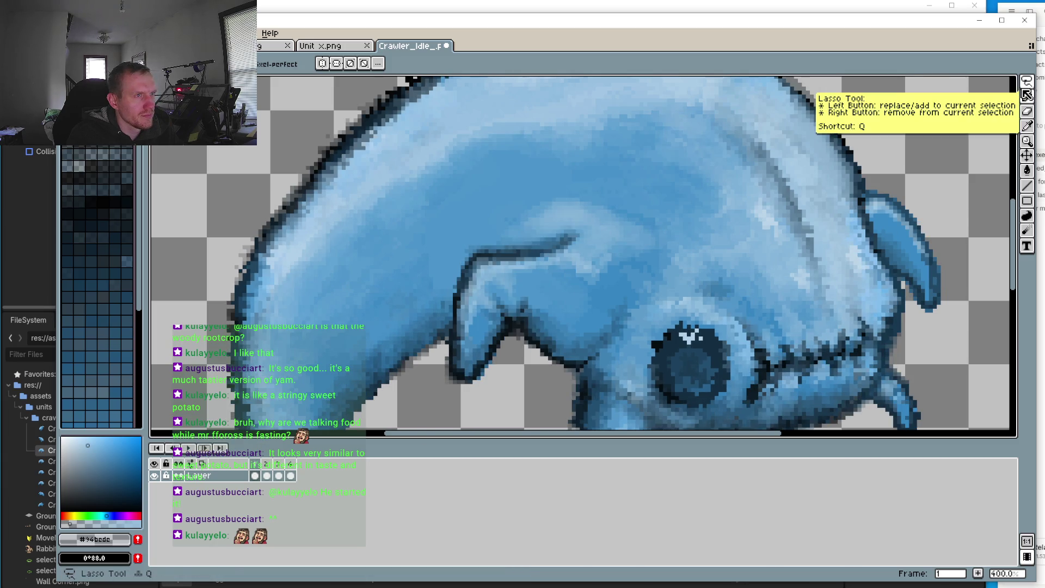
Step: Undo the last pencil stroke and freehand-select the front leg area
{"action": "key", "text": "ctrl+z"}
{"action": "left_click", "coordinate": [1028, 82]}
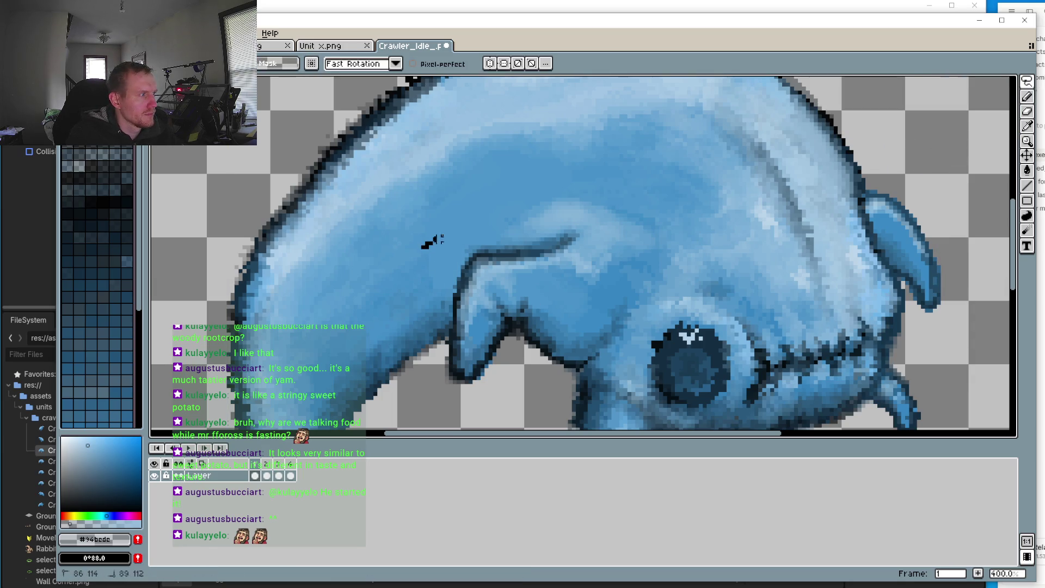
{"action": "left_click_drag", "start_coordinate": [427, 271], "coordinate": [427, 272]}
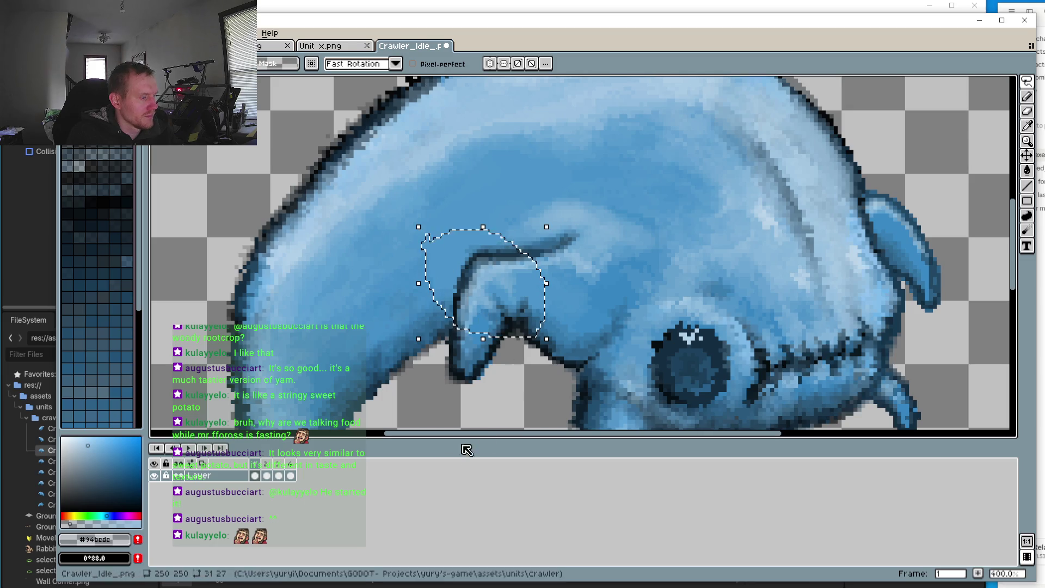
{"action": "left_click", "coordinate": [270, 464]}
{"action": "left_click", "coordinate": [482, 322]}
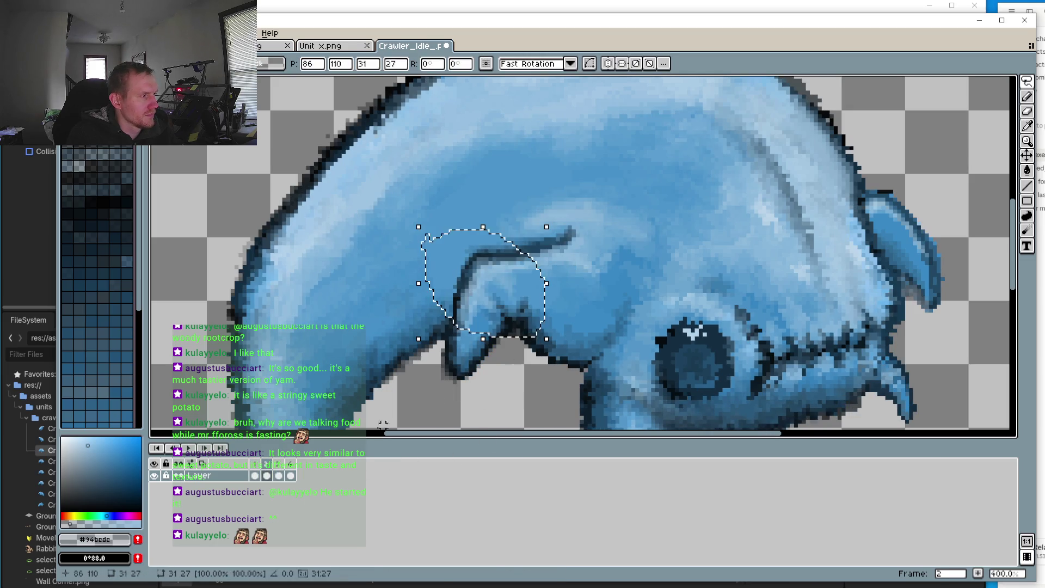
{"action": "left_click", "coordinate": [278, 475]}
{"action": "left_click", "coordinate": [267, 475]}
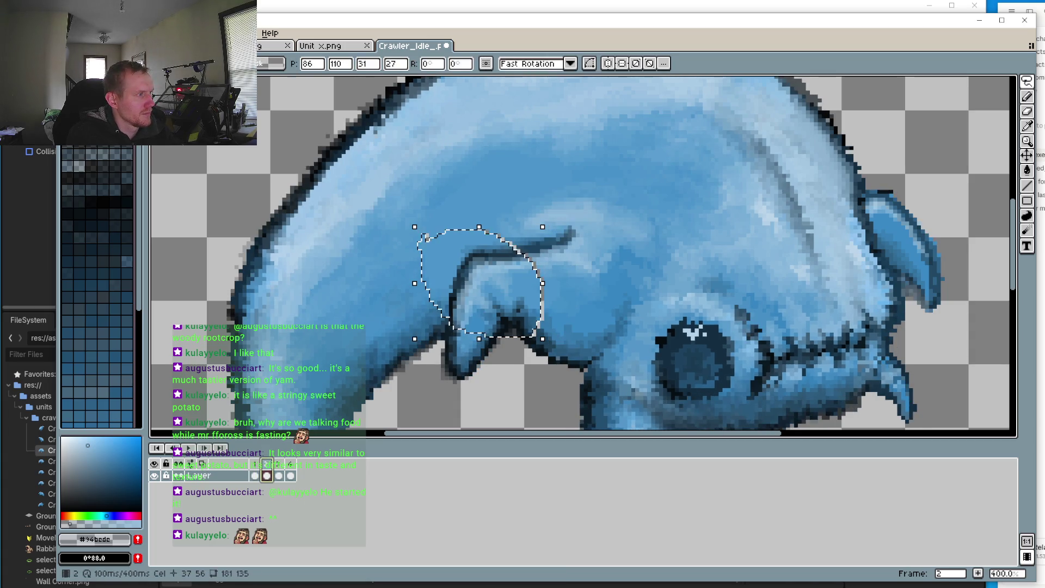
Step: Nudge the selected leg piece one pixel right on frame 3
{"action": "left_click", "coordinate": [254, 475]}
{"action": "key", "text": "period"}
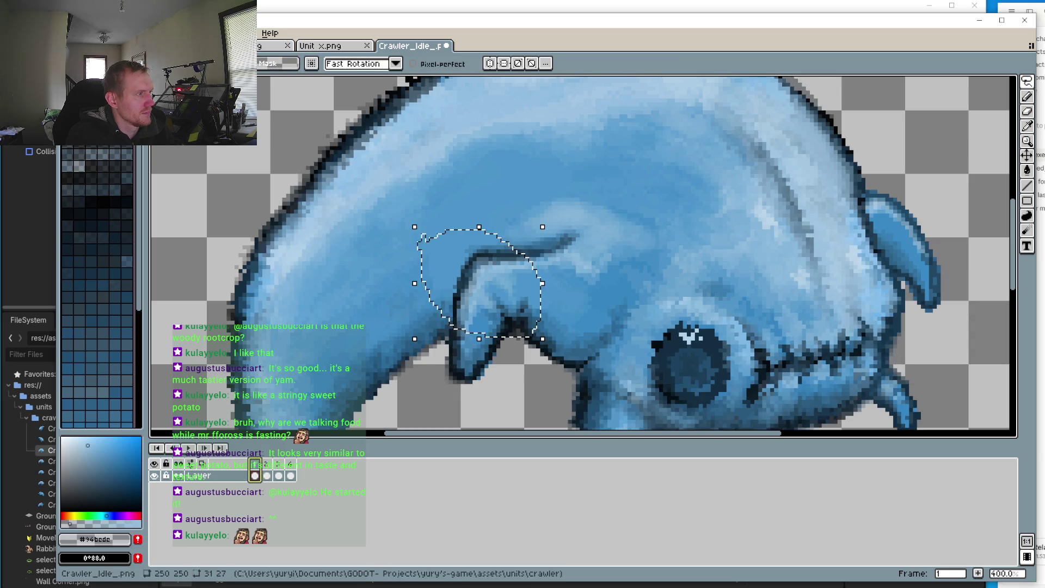
{"action": "left_click", "coordinate": [279, 475]}
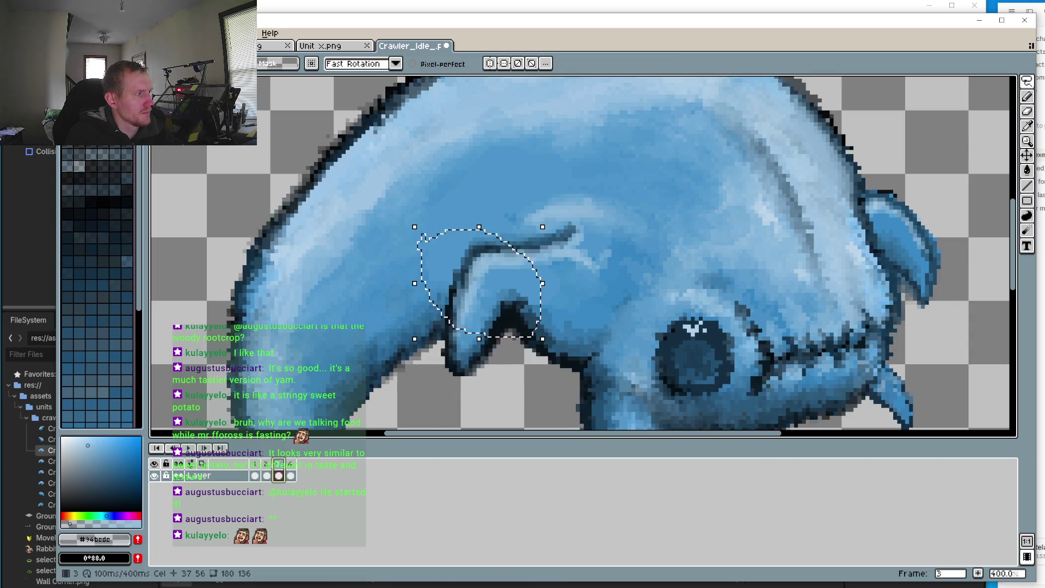
{"action": "key", "text": "Right"}
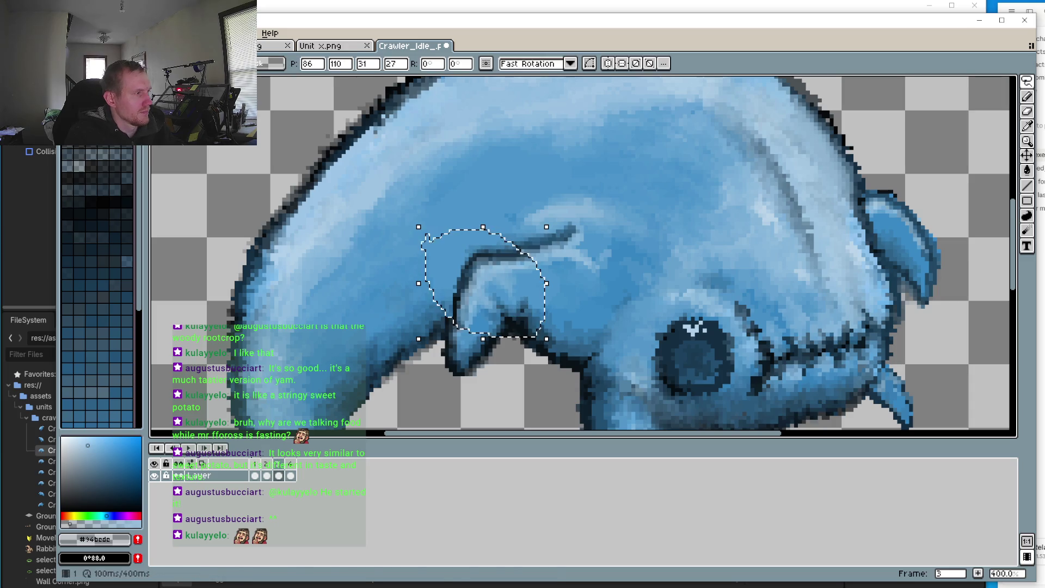
{"action": "left_click", "coordinate": [267, 463]}
{"action": "left_click", "coordinate": [278, 463]}
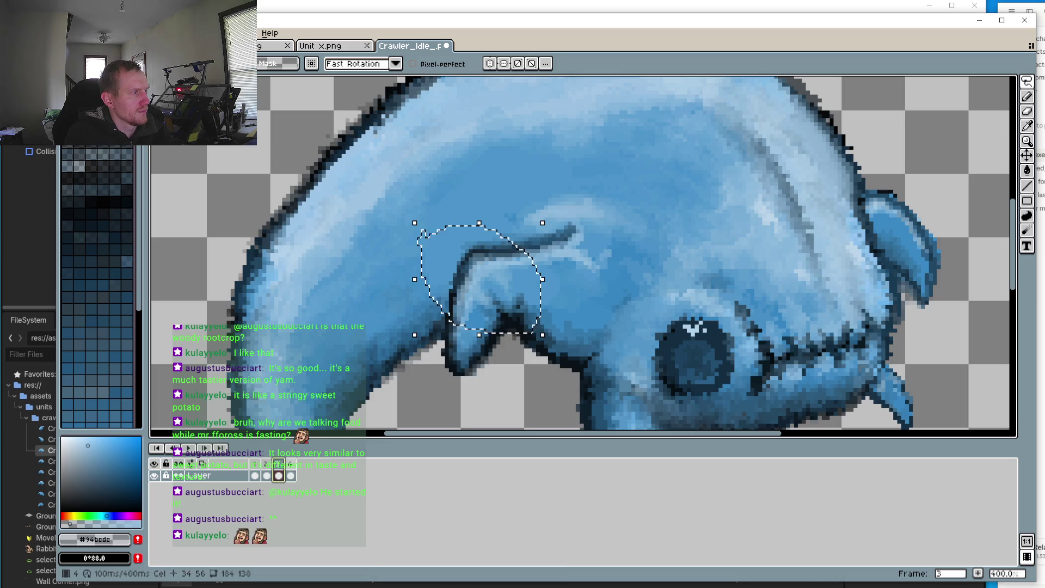
Step: Nudge frame 4's leg piece down two pixels and left one, then compare frames
{"action": "left_click", "coordinate": [291, 463]}
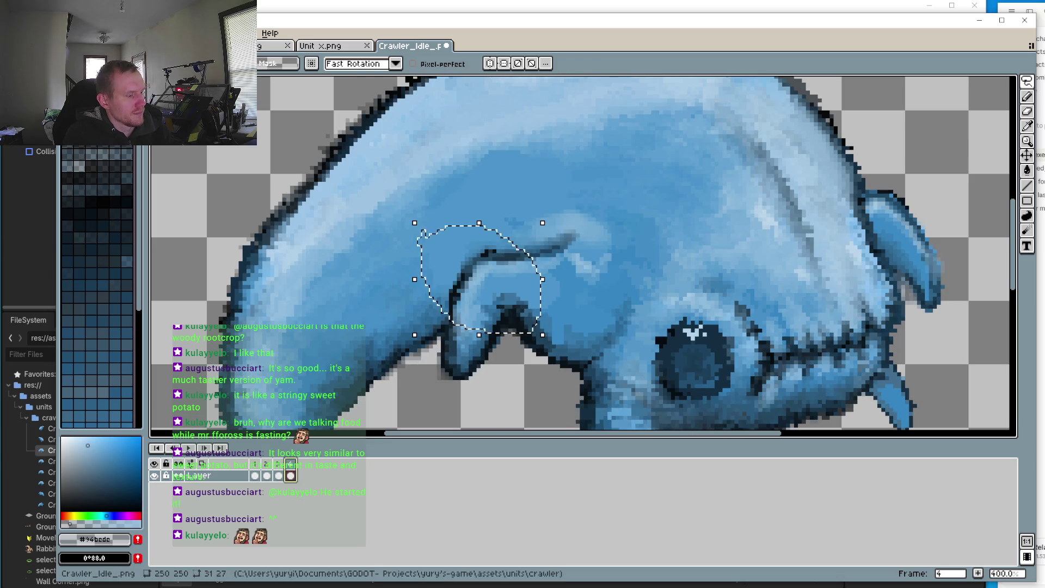
{"action": "key", "text": "Down"}
{"action": "key", "text": "Down"}
{"action": "key", "text": "Left"}
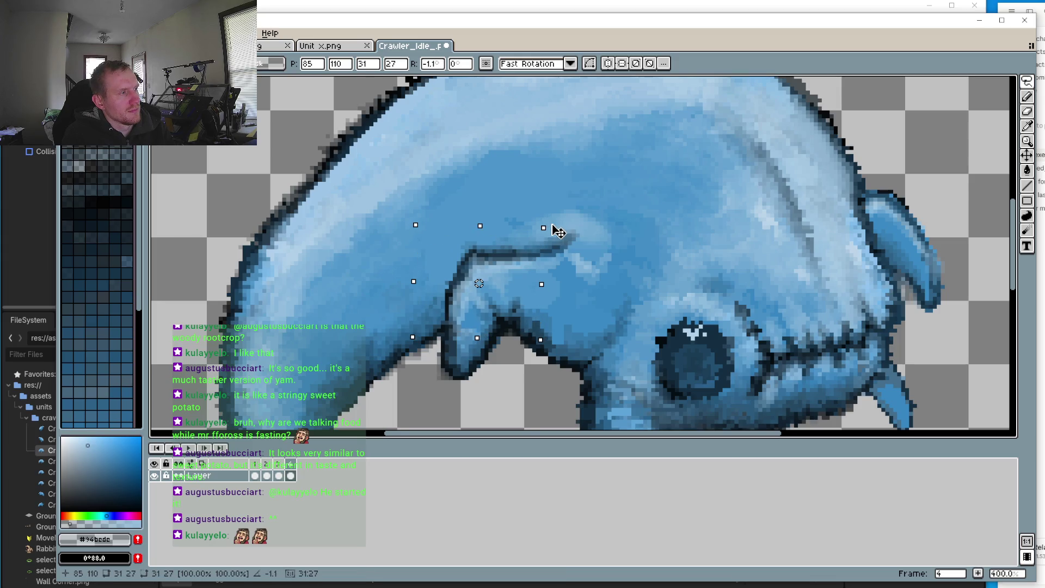
{"action": "left_click", "coordinate": [256, 466]}
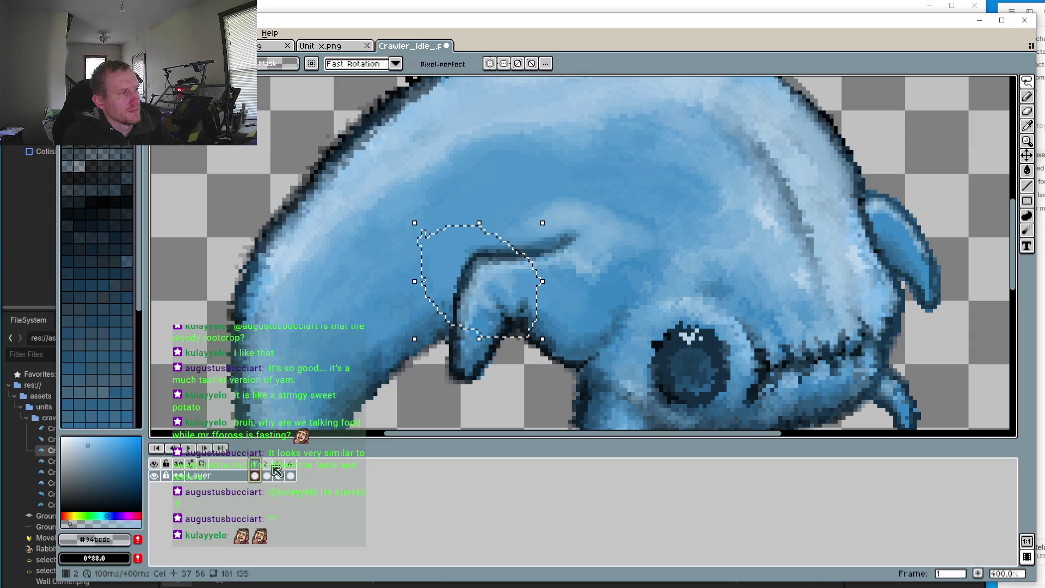
{"action": "left_click", "coordinate": [266, 474]}
{"action": "left_click", "coordinate": [278, 474]}
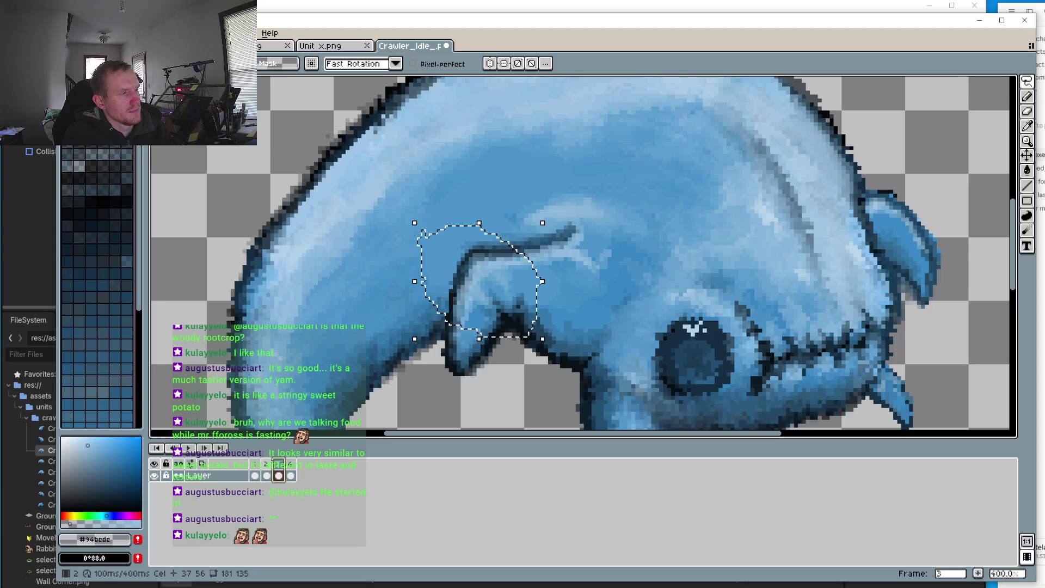
{"action": "left_click", "coordinate": [267, 474]}
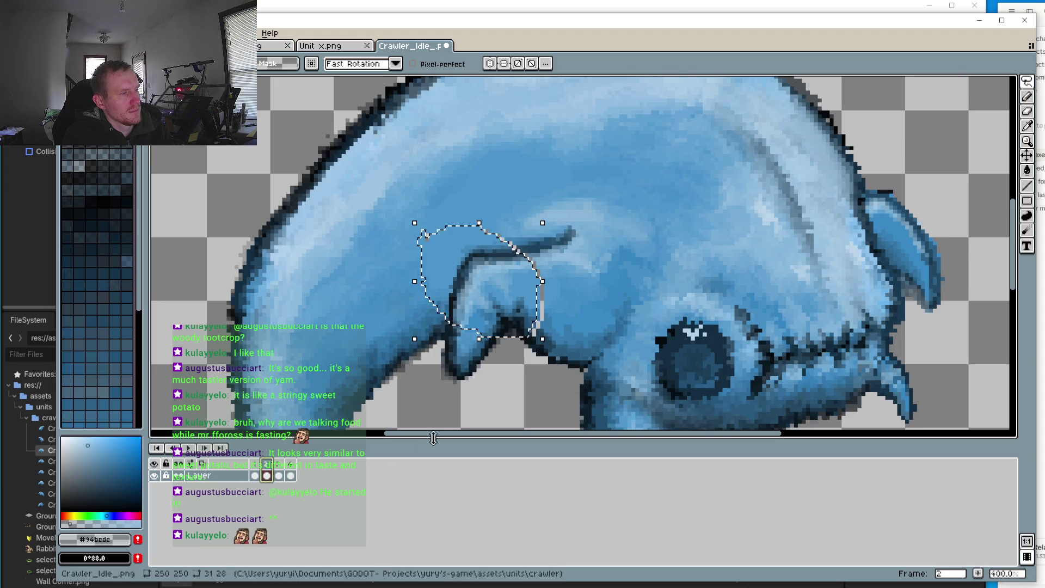
{"action": "scroll", "coordinate": [533, 322], "scroll_direction": "up", "scroll_amount": 5}
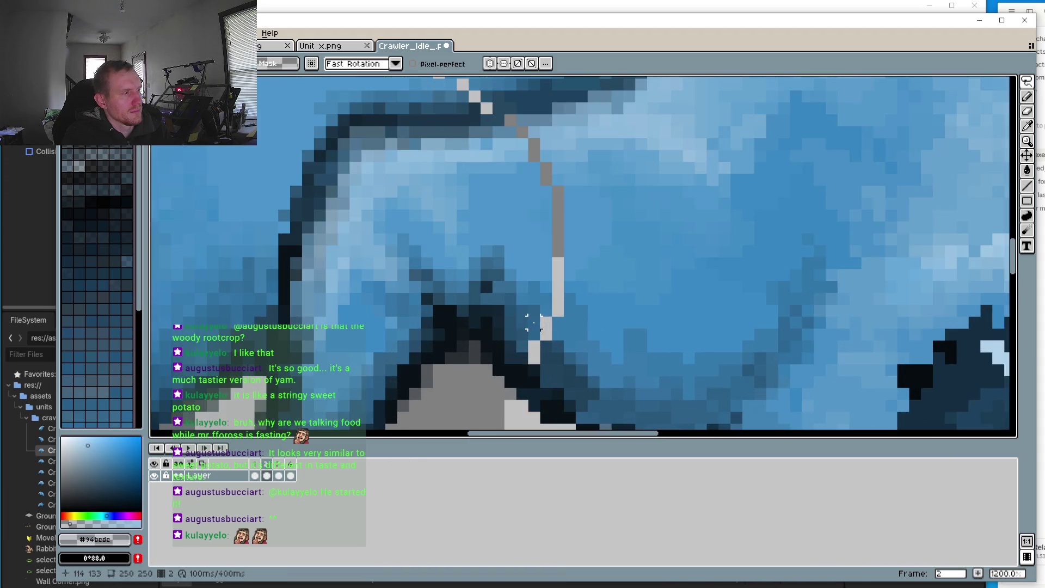
Step: Sample neighbouring blues and repaint the top grey pixels of frame 2's leg outline
{"action": "key", "text": "i"}
{"action": "left_click", "coordinate": [574, 217]}
{"action": "key", "text": "b"}
{"action": "mouse_move", "coordinate": [557, 253]}
{"action": "left_mouse_down"}
{"action": "mouse_move", "coordinate": [560, 225]}
{"action": "mouse_move", "coordinate": [561, 253]}
{"action": "left_mouse_up"}
{"action": "key", "text": "ctrl+z"}
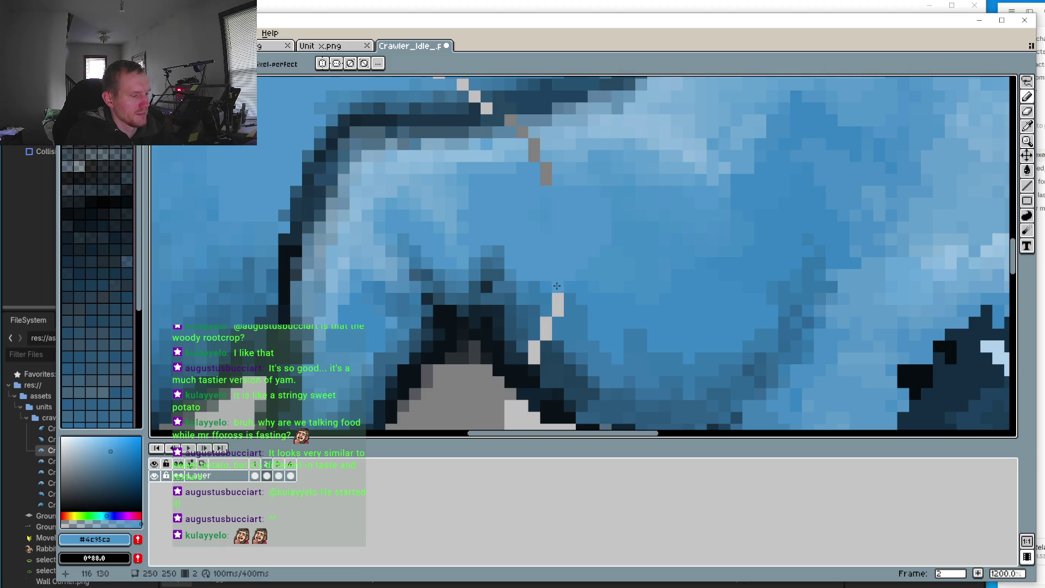
{"action": "left_click", "coordinate": [569, 282], "text": "alt"}
{"action": "left_click", "coordinate": [562, 294]}
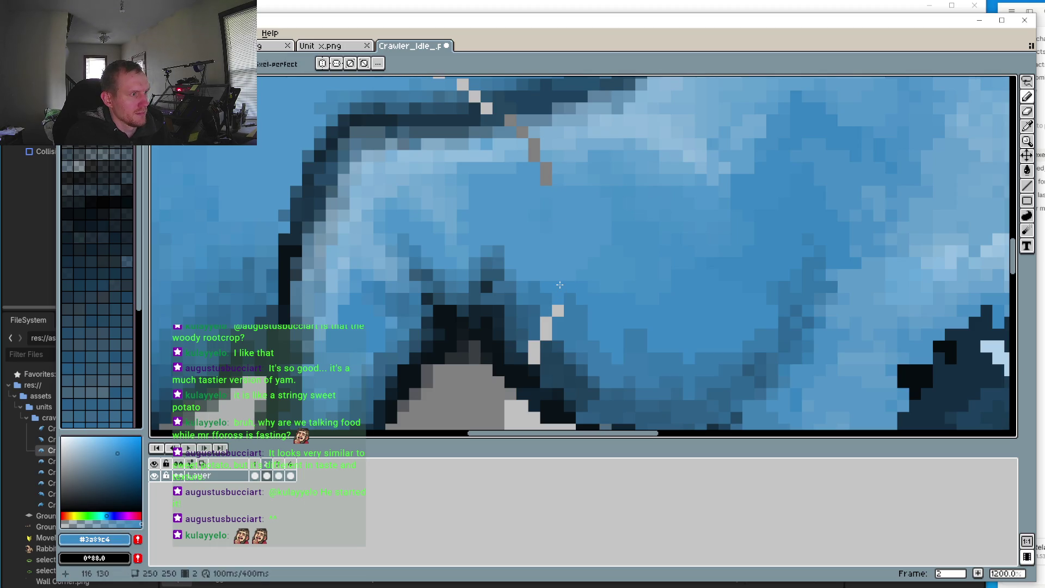
{"action": "left_click", "coordinate": [572, 303], "text": "alt"}
{"action": "left_click", "coordinate": [558, 311]}
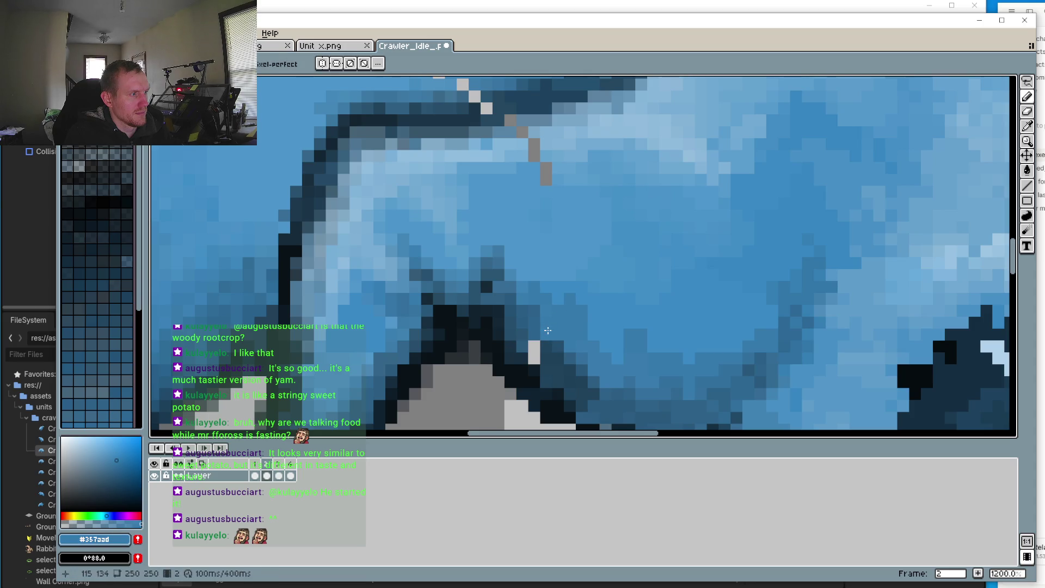
Step: Repaint the next grey outline pixels in mid and light blue shades
{"action": "left_click", "coordinate": [541, 352], "text": "alt"}
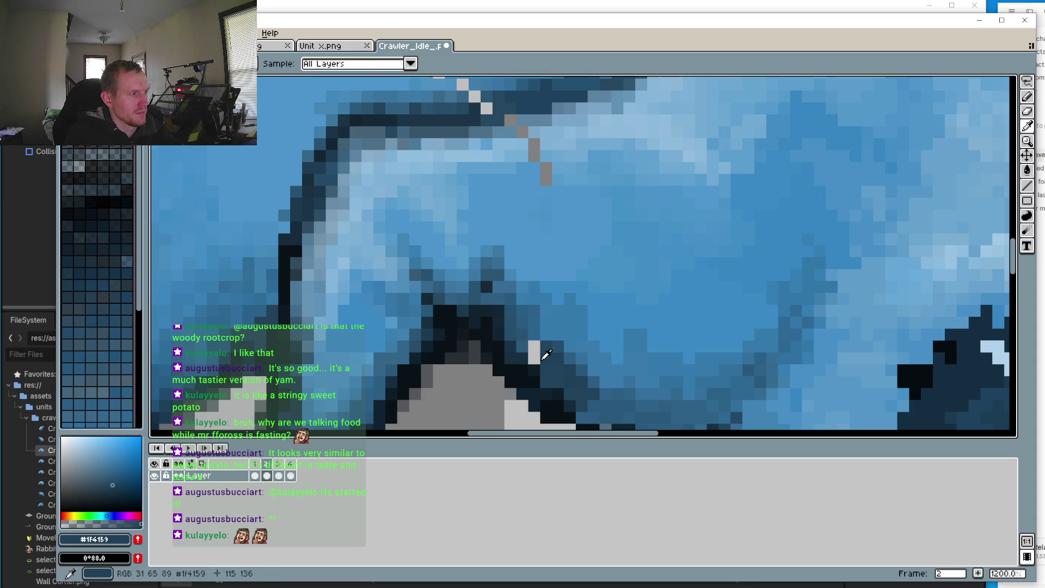
{"action": "left_click", "coordinate": [551, 194], "text": "alt"}
{"action": "left_click", "coordinate": [547, 185]}
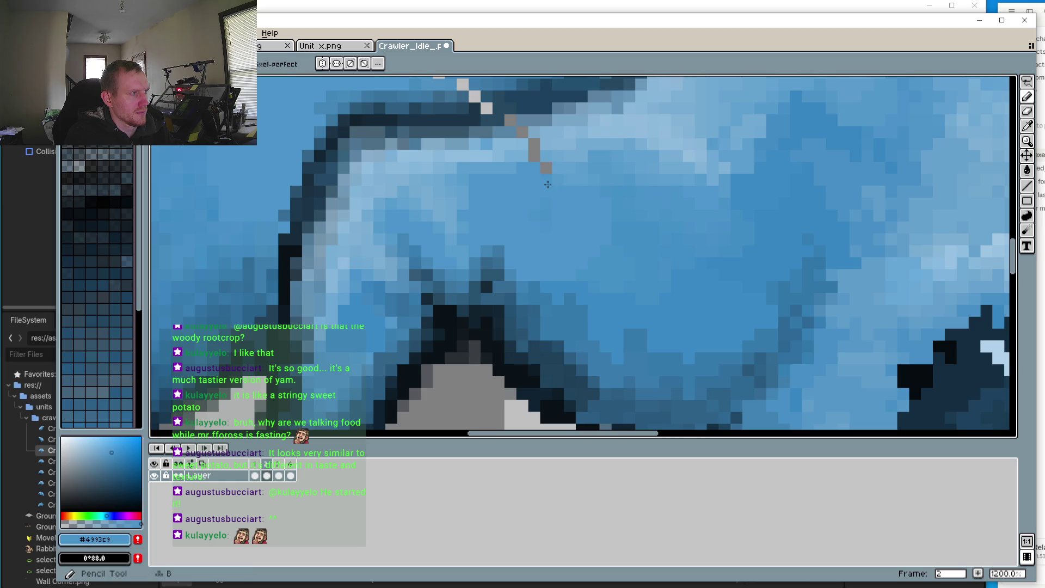
{"action": "left_click", "coordinate": [563, 165], "text": "alt"}
{"action": "left_click", "coordinate": [546, 166]}
{"action": "left_click", "coordinate": [535, 159], "text": "alt"}
{"action": "left_click", "coordinate": [535, 157]}
{"action": "left_click", "coordinate": [552, 147], "text": "alt"}
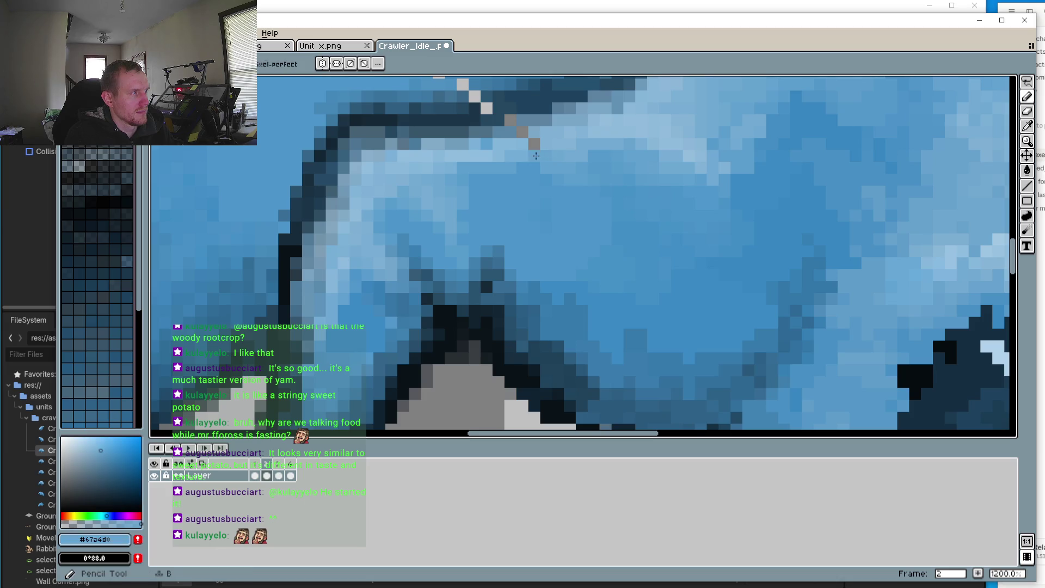
{"action": "left_click", "coordinate": [579, 128], "text": "alt"}
{"action": "left_click", "coordinate": [532, 142]}
{"action": "left_click", "coordinate": [524, 133]}
{"action": "left_click", "coordinate": [512, 121], "text": "alt"}
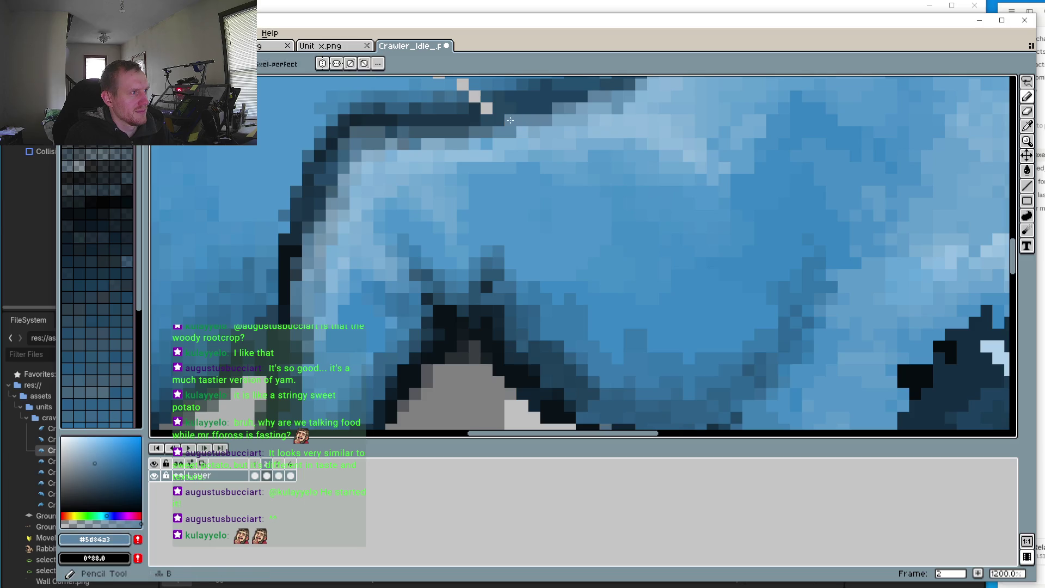
Step: Replace the remaining grey pixels along the upper leg outline with body blue
{"action": "left_click_drag", "start_coordinate": [505, 172], "coordinate": [551, 272]}
{"action": "left_click", "coordinate": [551, 272]}
{"action": "left_click", "coordinate": [532, 203], "text": "alt"}
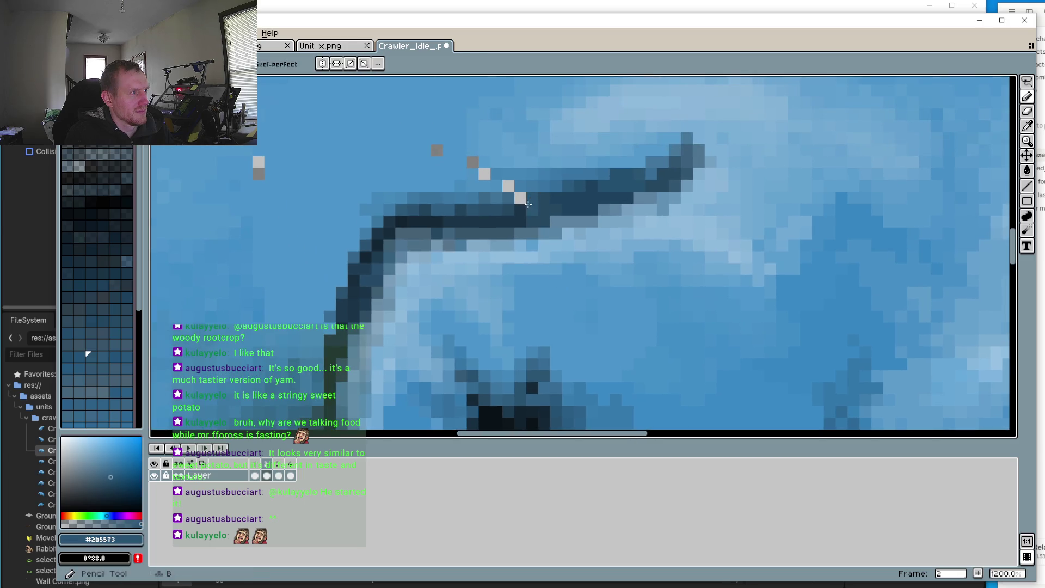
{"action": "left_click", "coordinate": [531, 202], "text": "alt"}
{"action": "left_click", "coordinate": [519, 192]}
{"action": "left_click", "coordinate": [508, 186]}
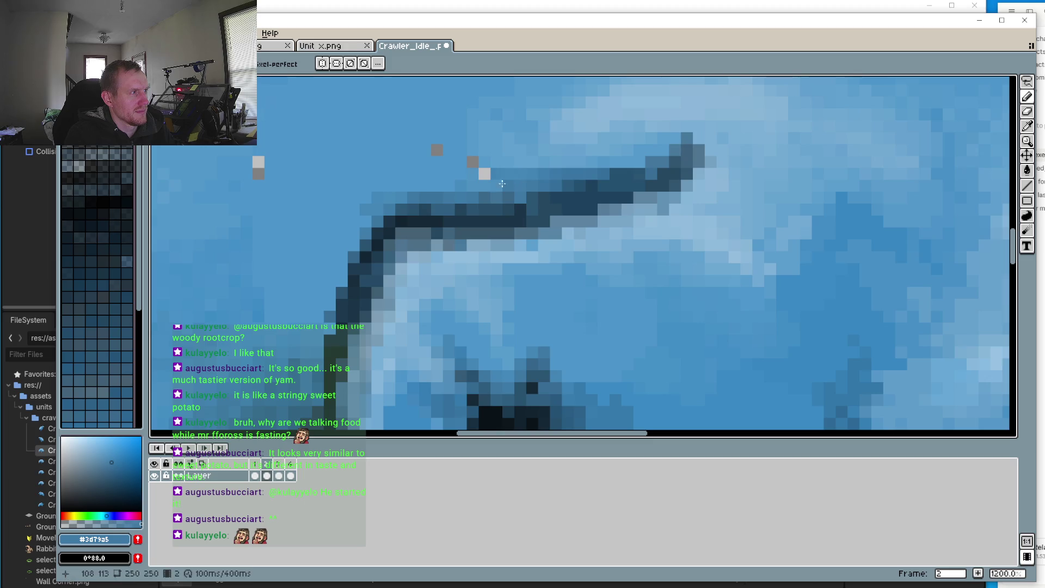
{"action": "left_click", "coordinate": [496, 149], "text": "alt"}
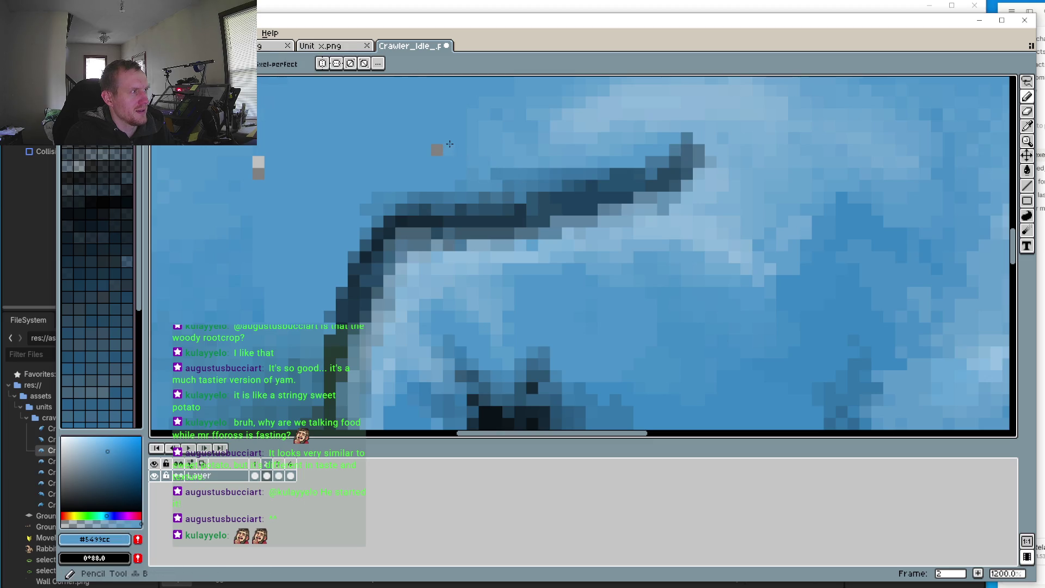
{"action": "left_click", "coordinate": [447, 140], "text": "alt"}
{"action": "left_click", "coordinate": [437, 150]}
{"action": "scroll", "coordinate": [449, 194], "scroll_direction": "left", "scroll_amount": 5}
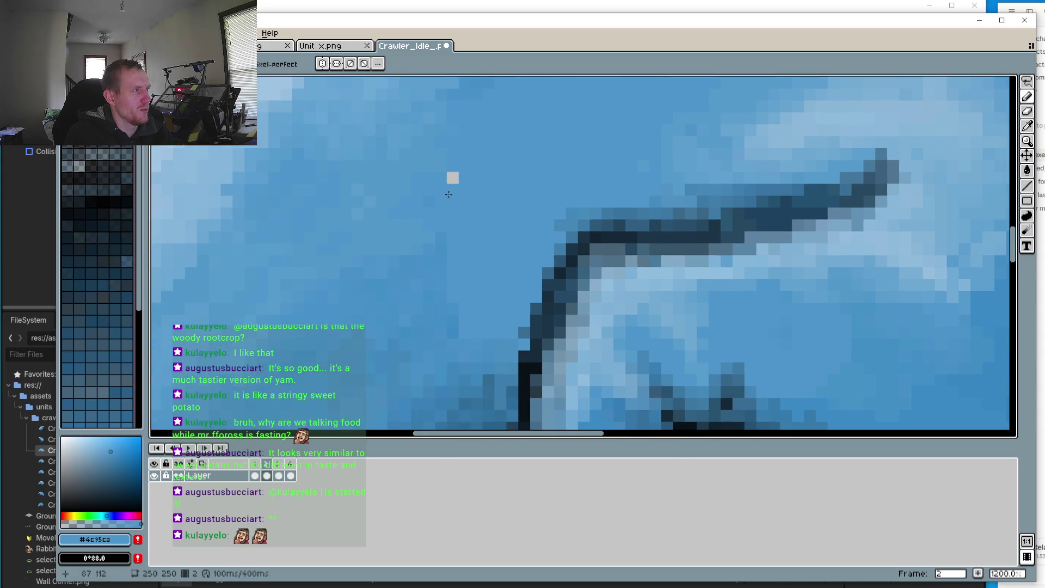
{"action": "scroll", "coordinate": [480, 250], "scroll_direction": "down", "scroll_amount": 6}
{"action": "scroll", "coordinate": [475, 259], "scroll_direction": "up", "scroll_amount": 3}
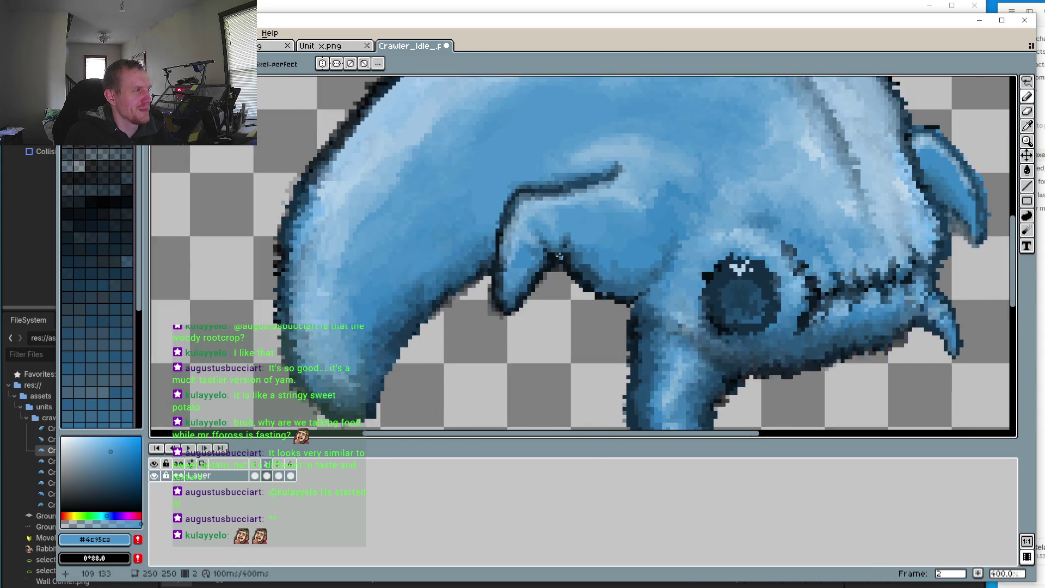
{"action": "left_click", "coordinate": [255, 476]}
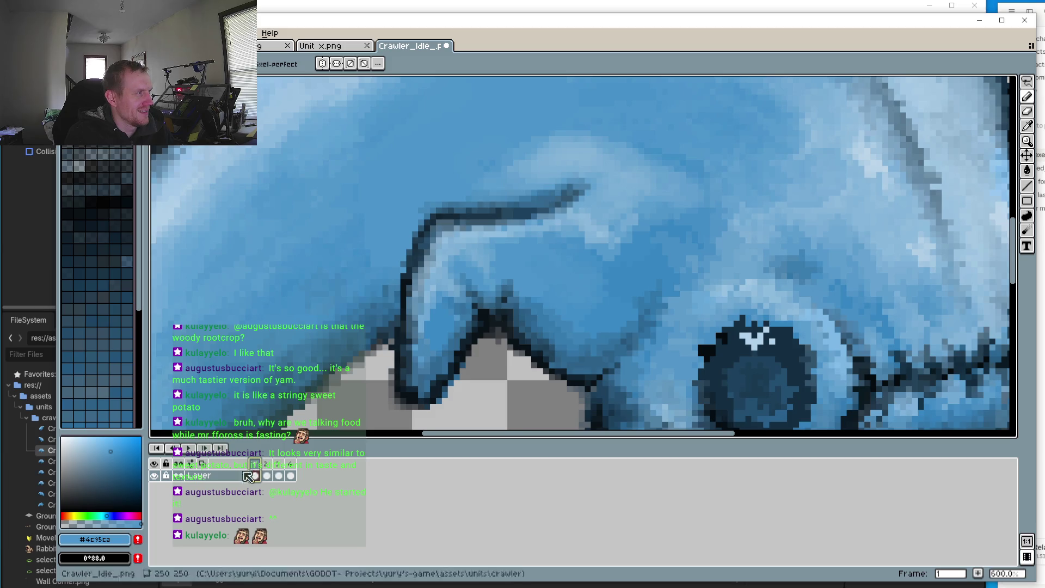
{"action": "key", "text": "Return"}
{"action": "scroll", "coordinate": [355, 393], "scroll_direction": "down", "scroll_amount": 3}
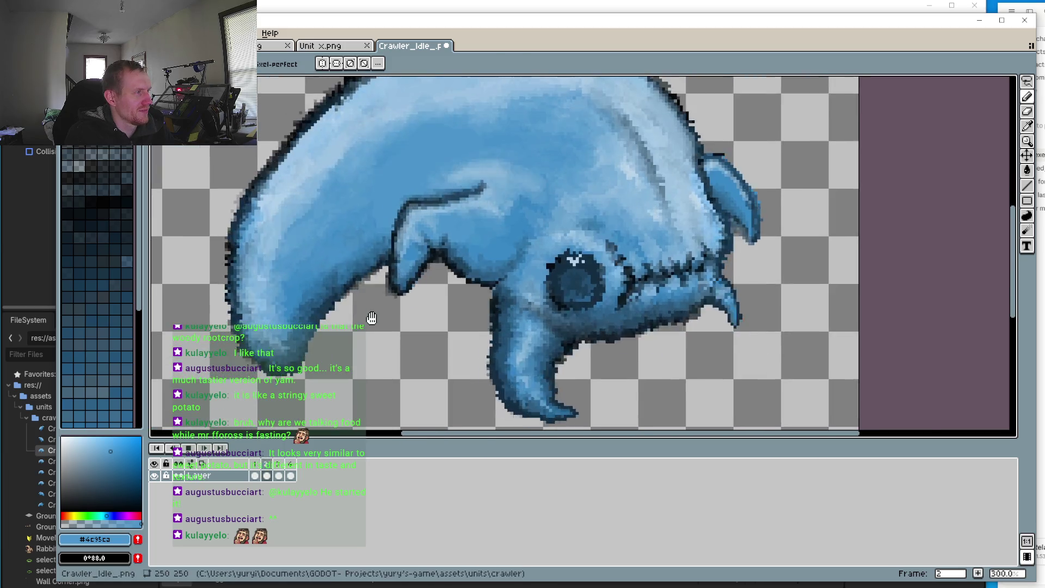
{"action": "scroll", "coordinate": [375, 294], "scroll_direction": "down", "scroll_amount": 1}
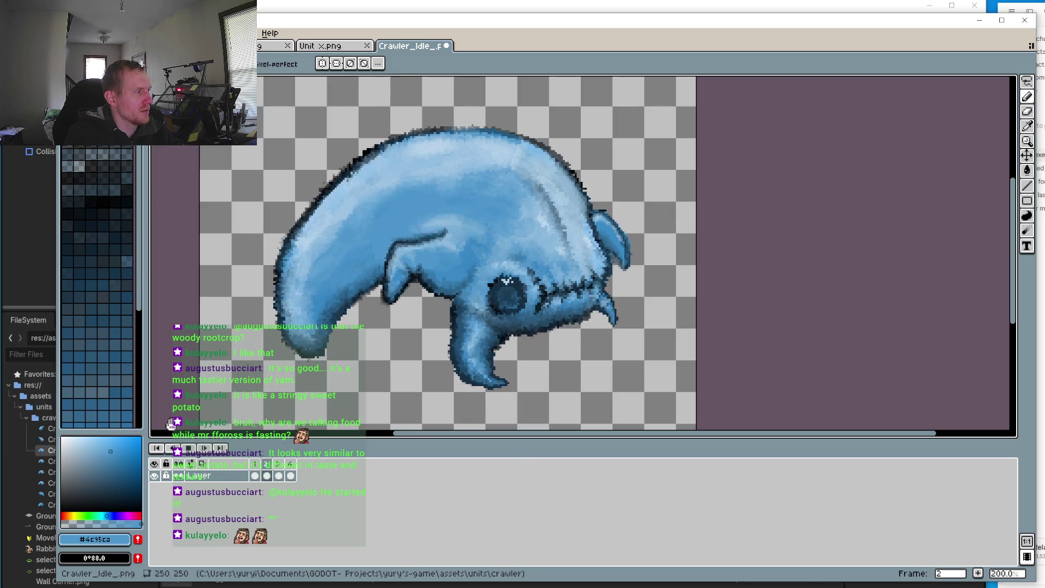
{"action": "left_click", "coordinate": [191, 447]}
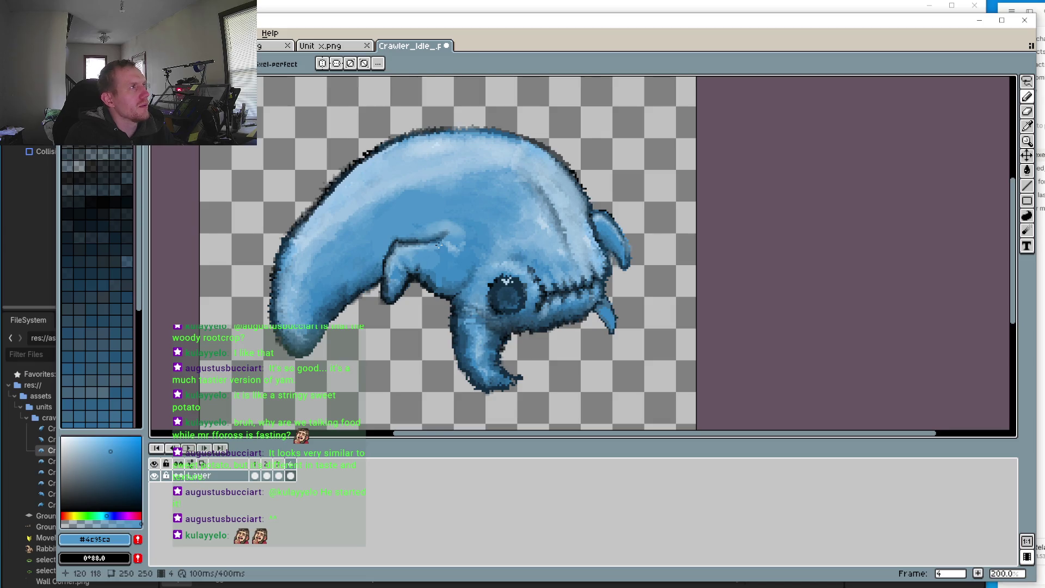
{"action": "left_click_drag", "start_coordinate": [439, 248], "coordinate": [449, 280]}
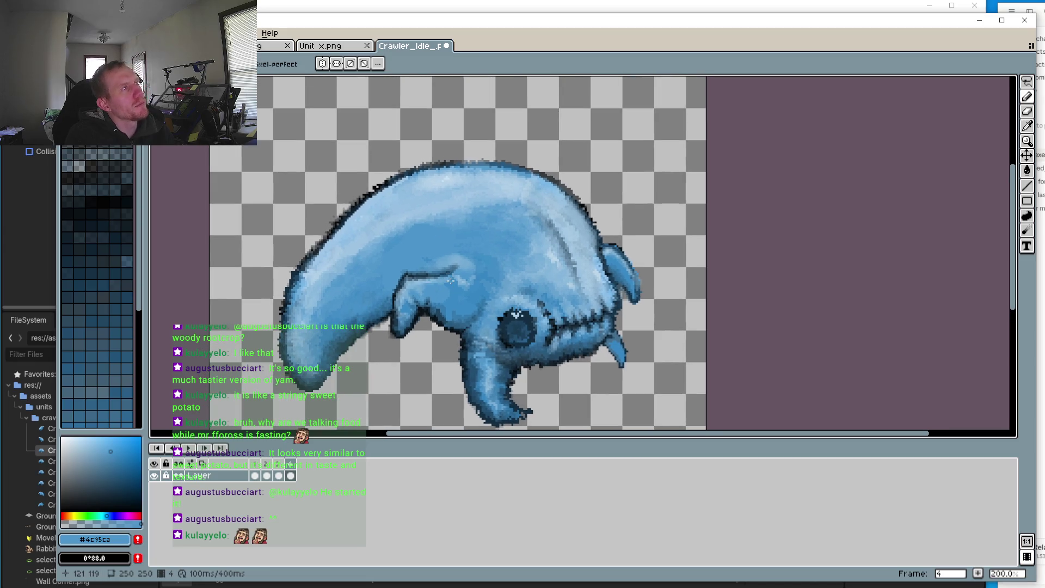
{"action": "left_click", "coordinate": [189, 447]}
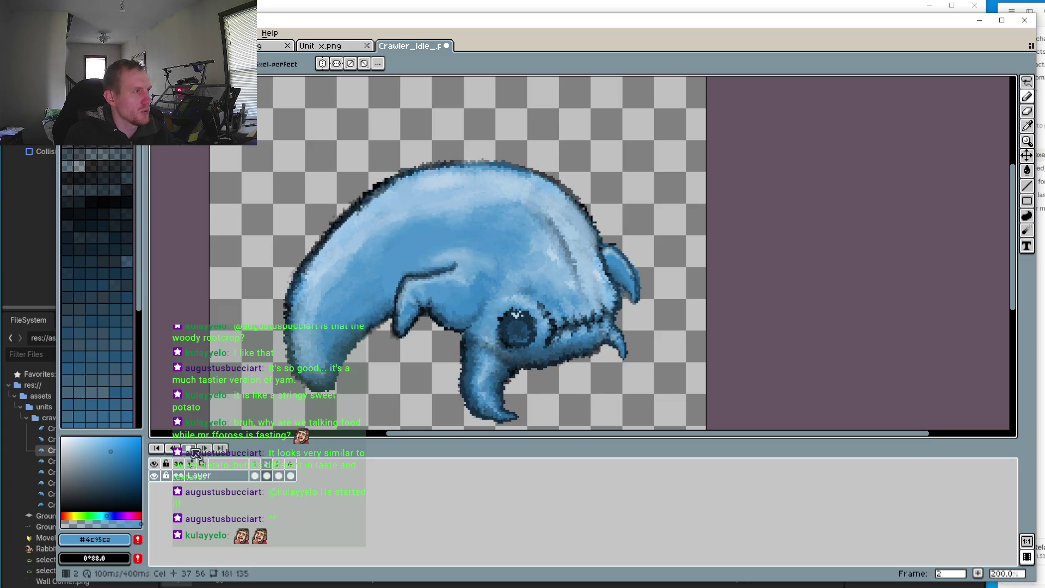
{"action": "left_click", "coordinate": [188, 448]}
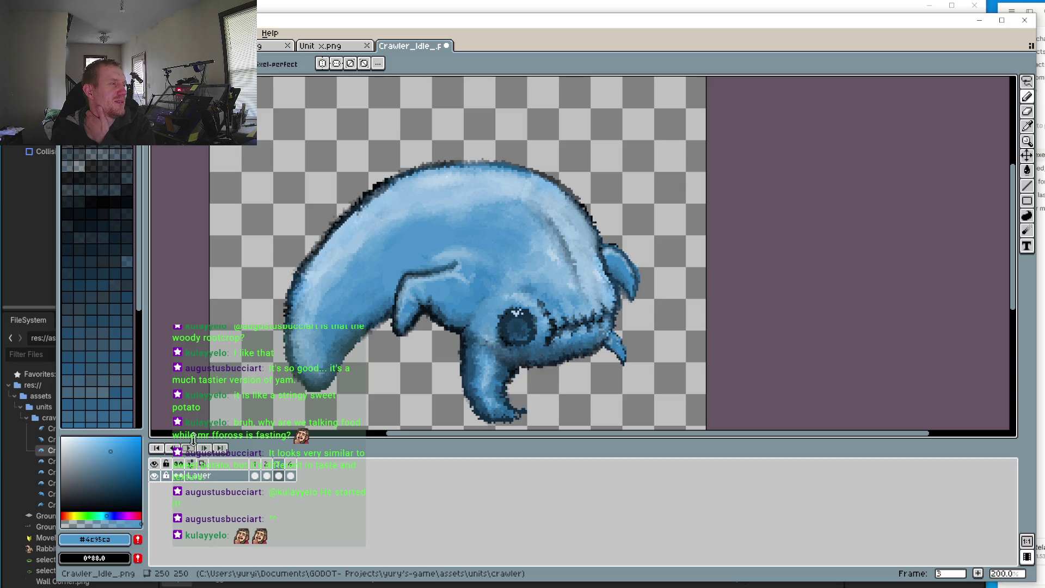
{"action": "left_click", "coordinate": [188, 448]}
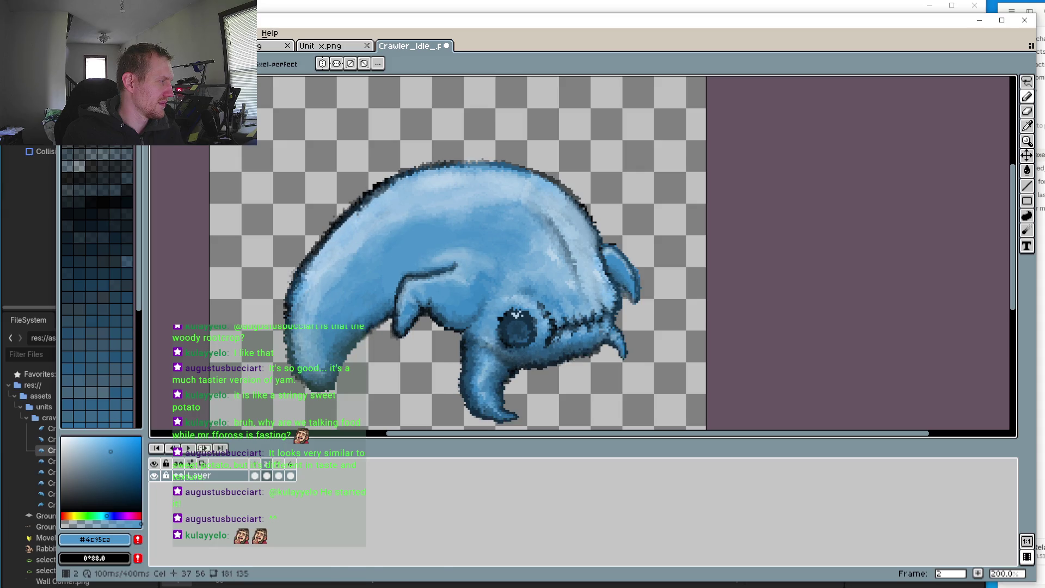
{"action": "mouse_move", "coordinate": [328, 351]}
{"action": "left_mouse_down"}
{"action": "mouse_move", "coordinate": [374, 353]}
{"action": "mouse_move", "coordinate": [413, 335]}
{"action": "left_mouse_up"}
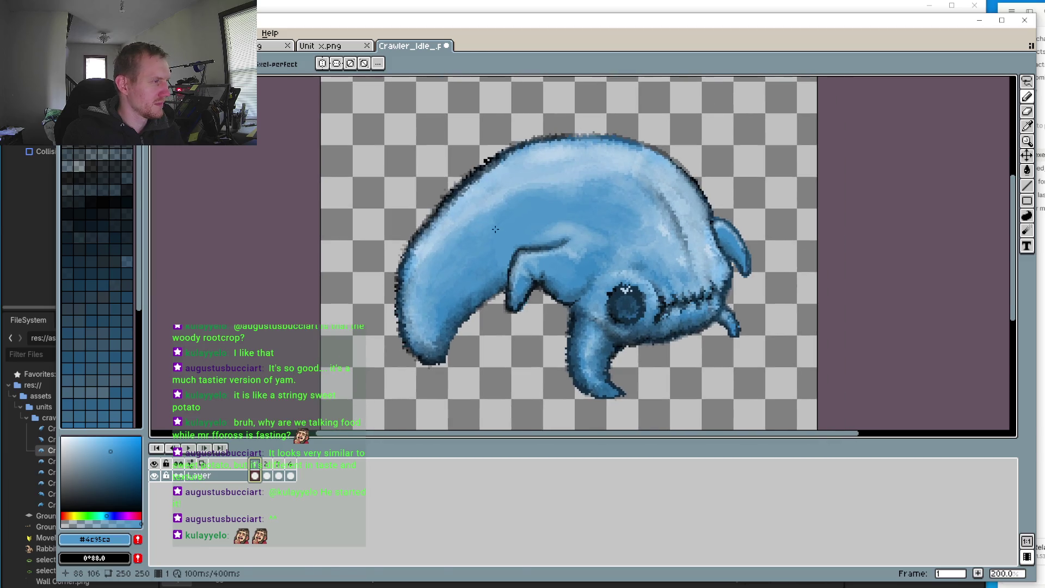
{"action": "left_click", "coordinate": [202, 449]}
{"action": "left_click", "coordinate": [204, 451]}
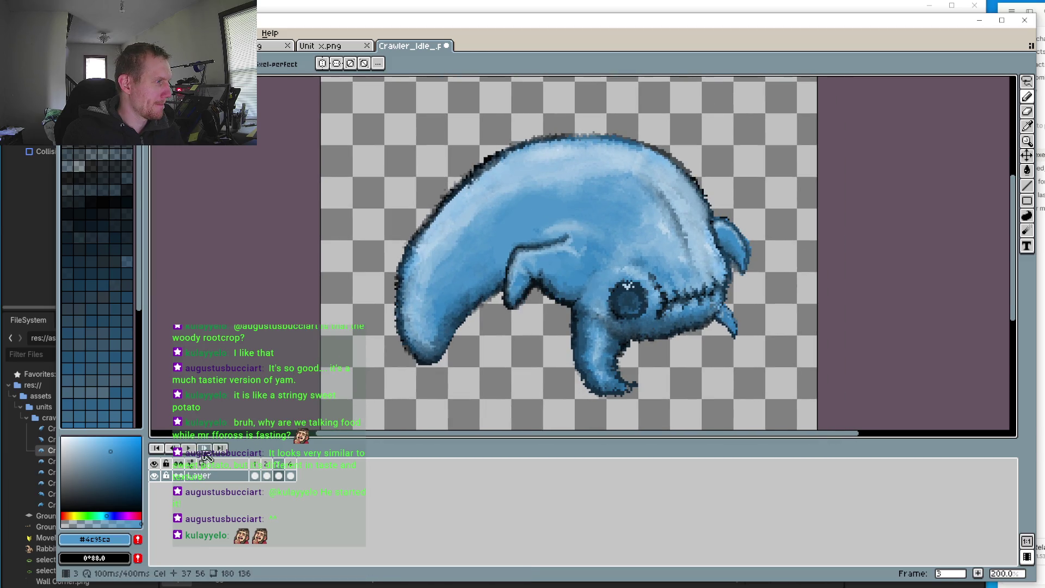
{"action": "left_click", "coordinate": [204, 449]}
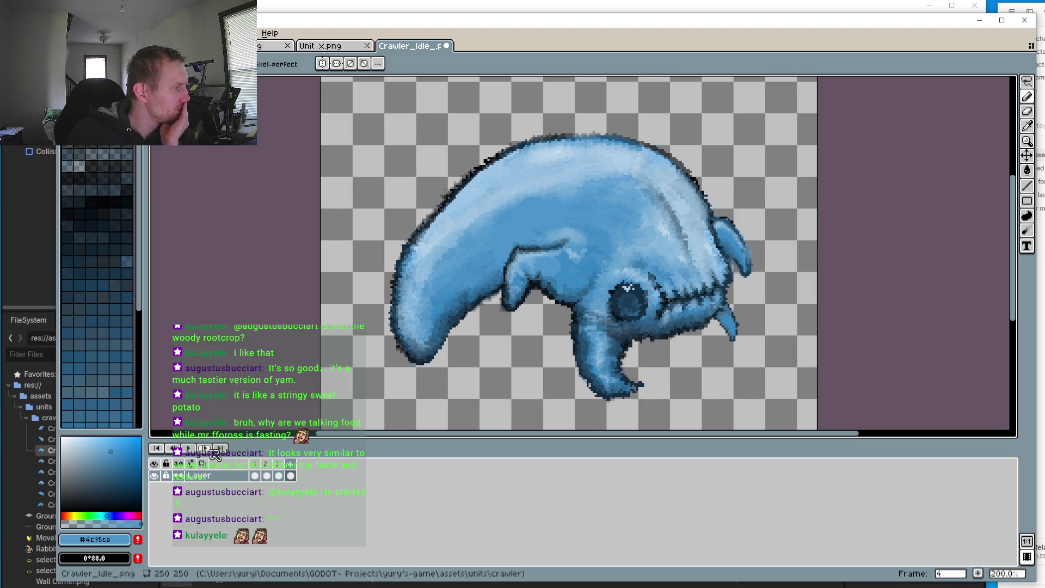
{"action": "left_click", "coordinate": [213, 453]}
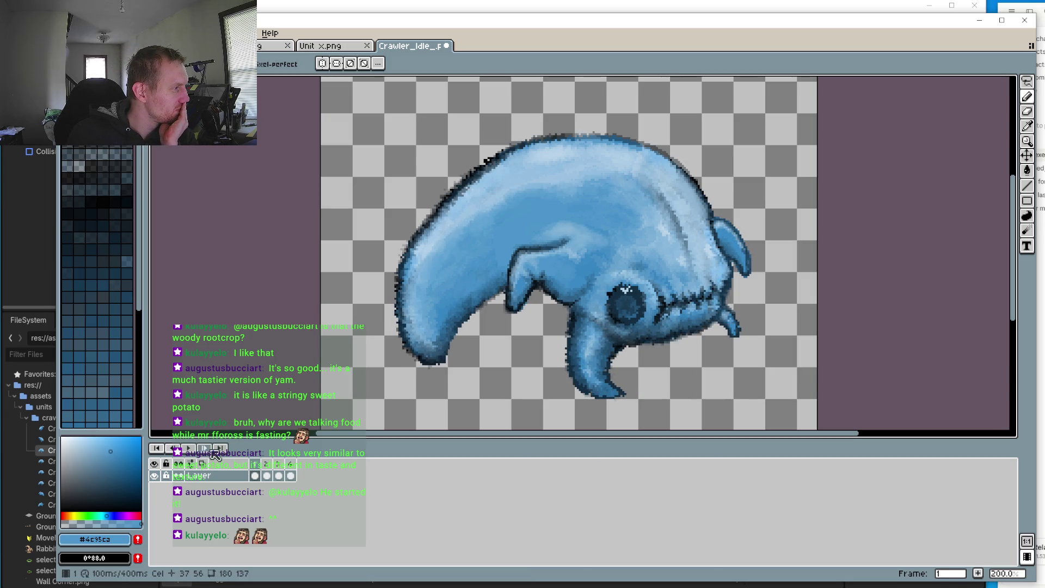
{"action": "left_click", "coordinate": [215, 453]}
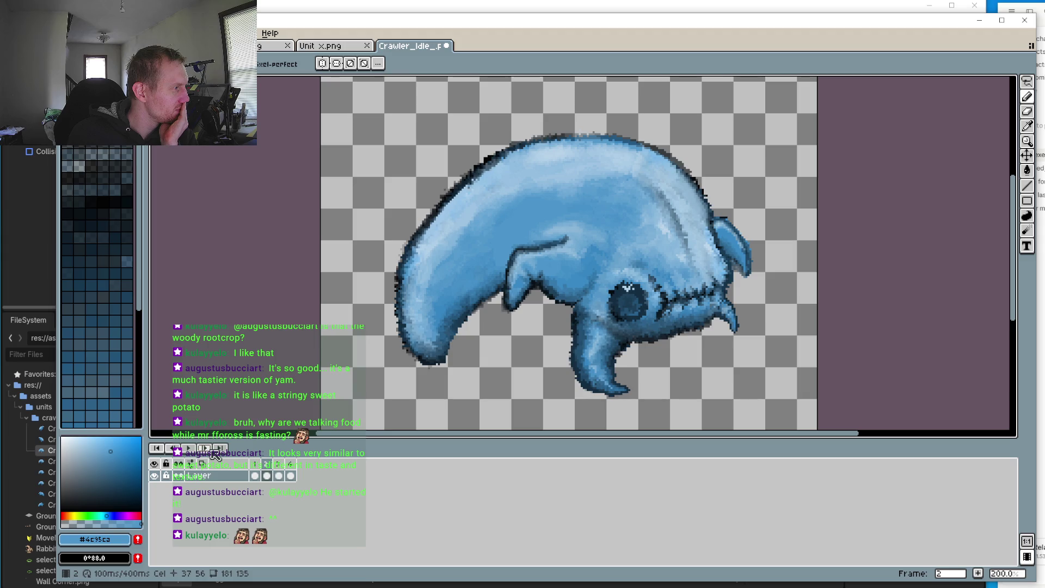
{"action": "left_click", "coordinate": [174, 455]}
{"action": "left_click", "coordinate": [211, 453]}
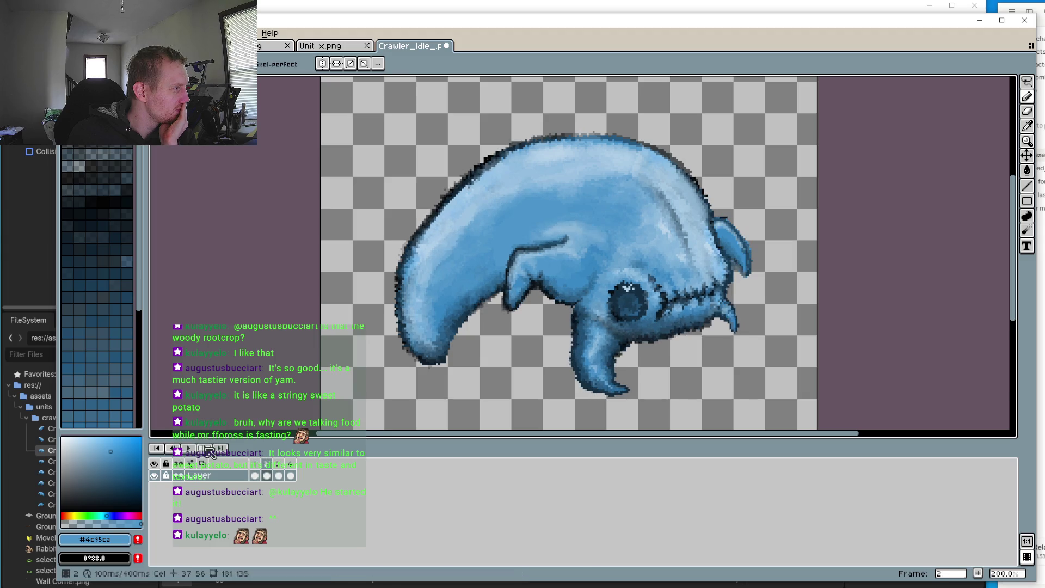
{"action": "left_click", "coordinate": [175, 448]}
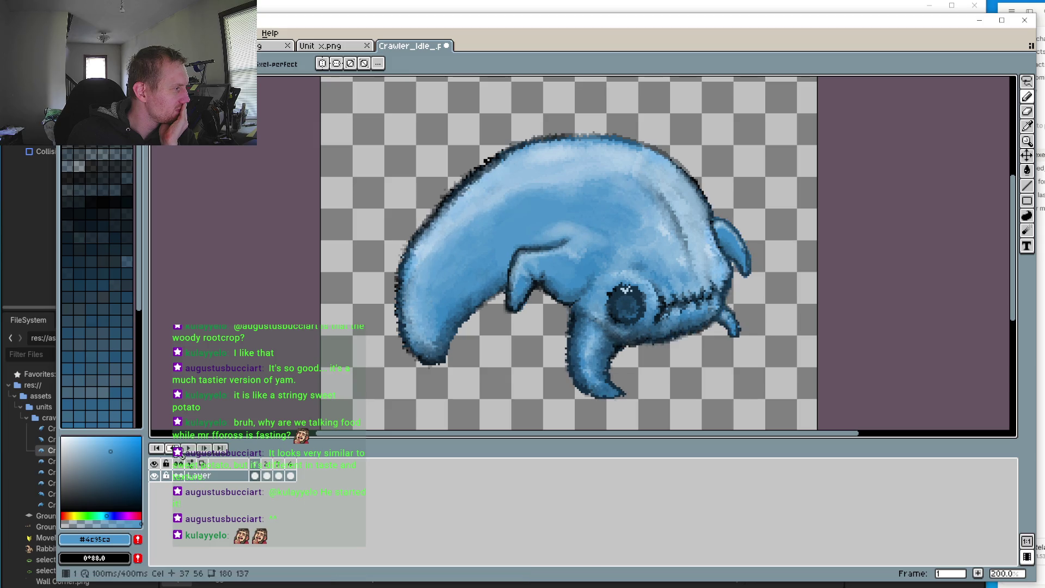
{"action": "left_click", "coordinate": [207, 451]}
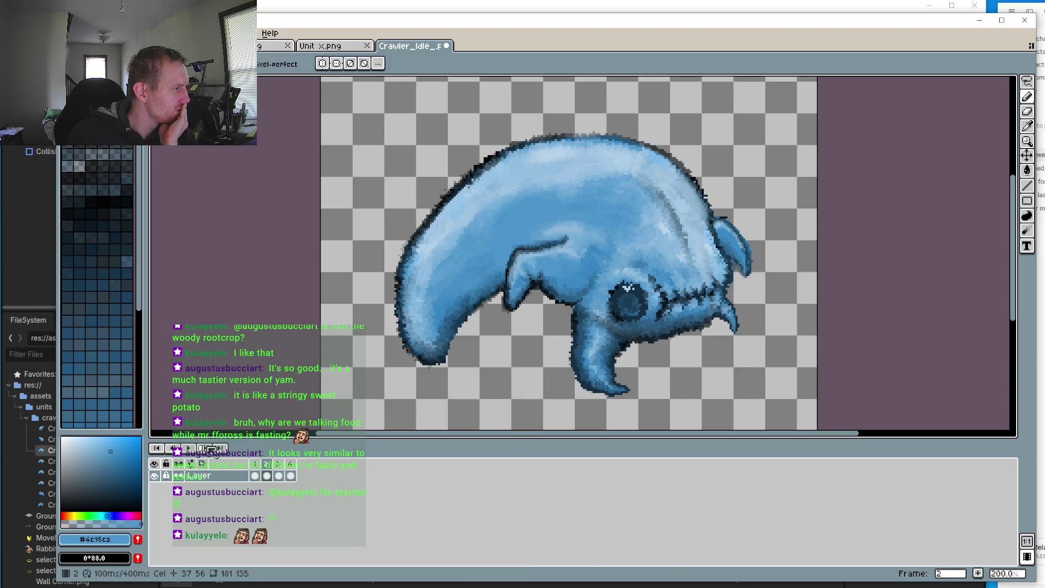
{"action": "left_click", "coordinate": [175, 450]}
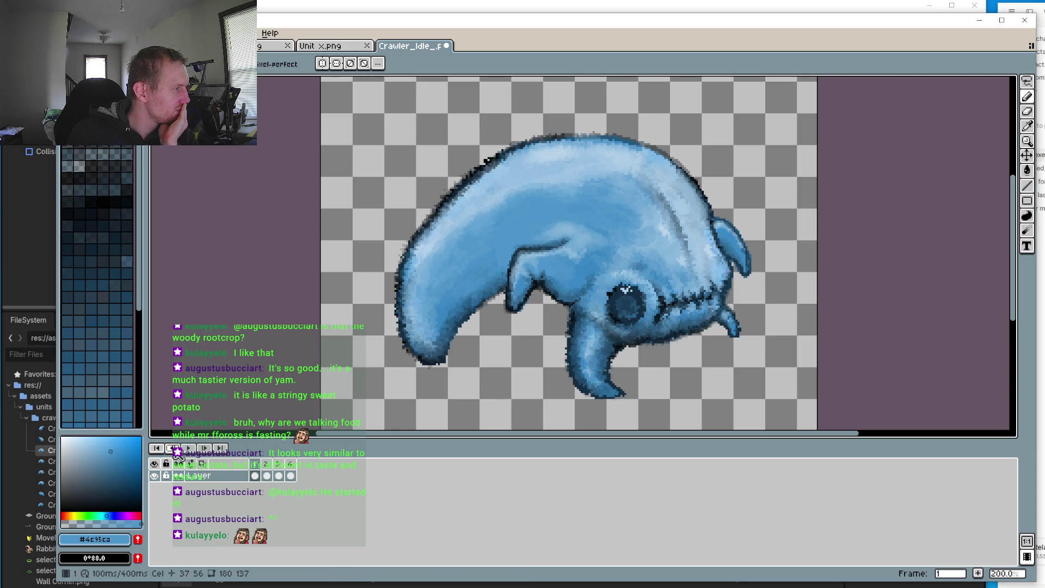
{"action": "left_click", "coordinate": [210, 450]}
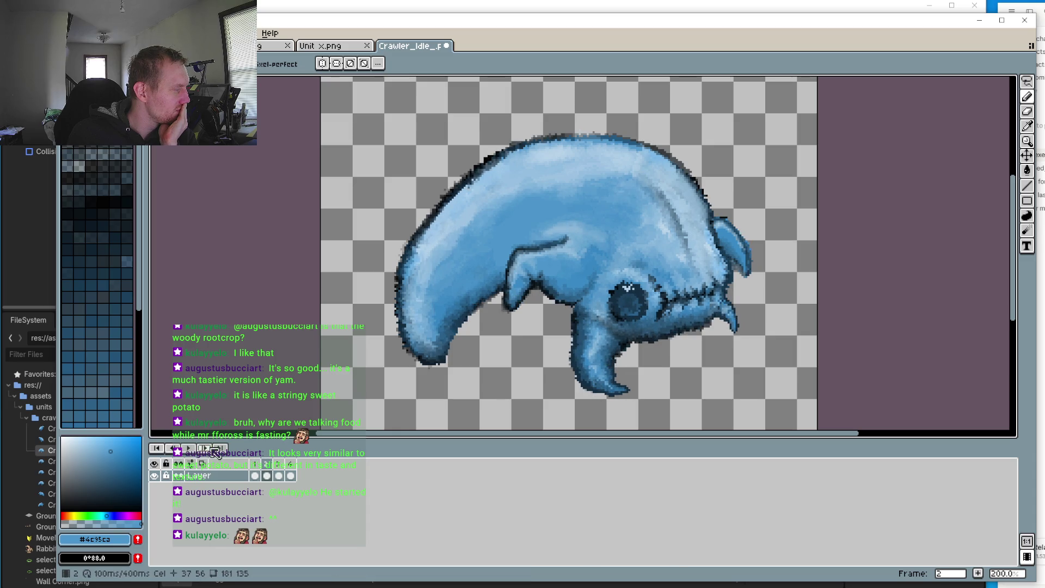
{"action": "left_click", "coordinate": [177, 450]}
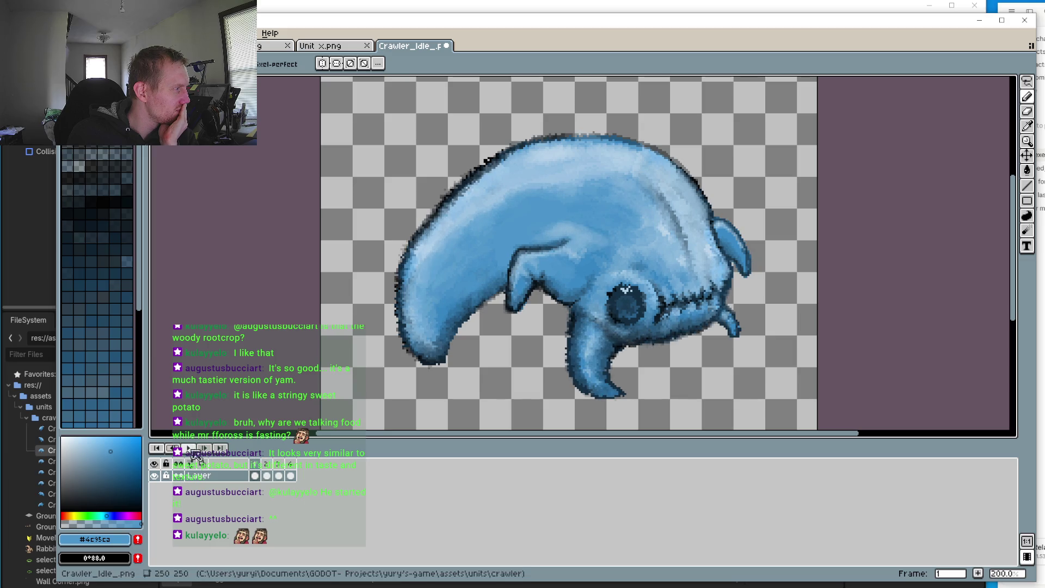
{"action": "left_click", "coordinate": [210, 450]}
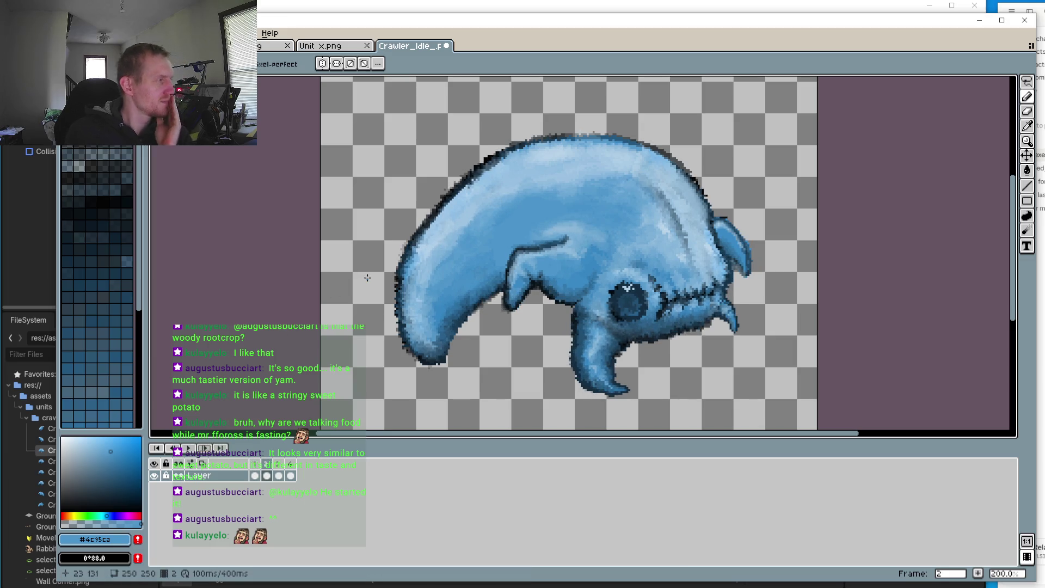
{"action": "scroll", "coordinate": [555, 324], "scroll_direction": "up", "scroll_amount": 2}
{"action": "key", "text": "ctrl"}
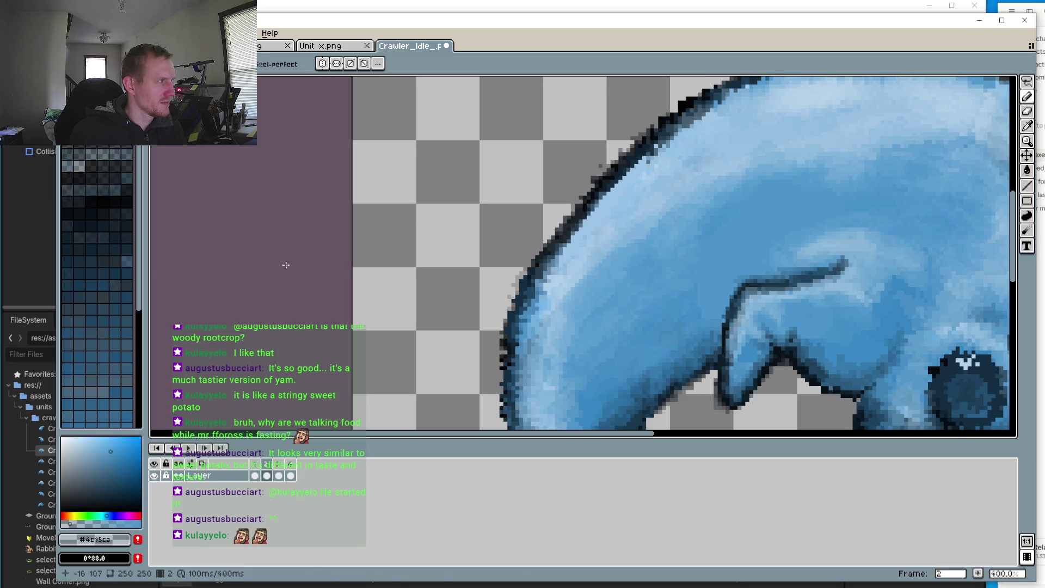
Step: Compare frames 2 and 3, then draw two small fixes on frame 3's front-leg outline
{"action": "left_click", "coordinate": [189, 448]}
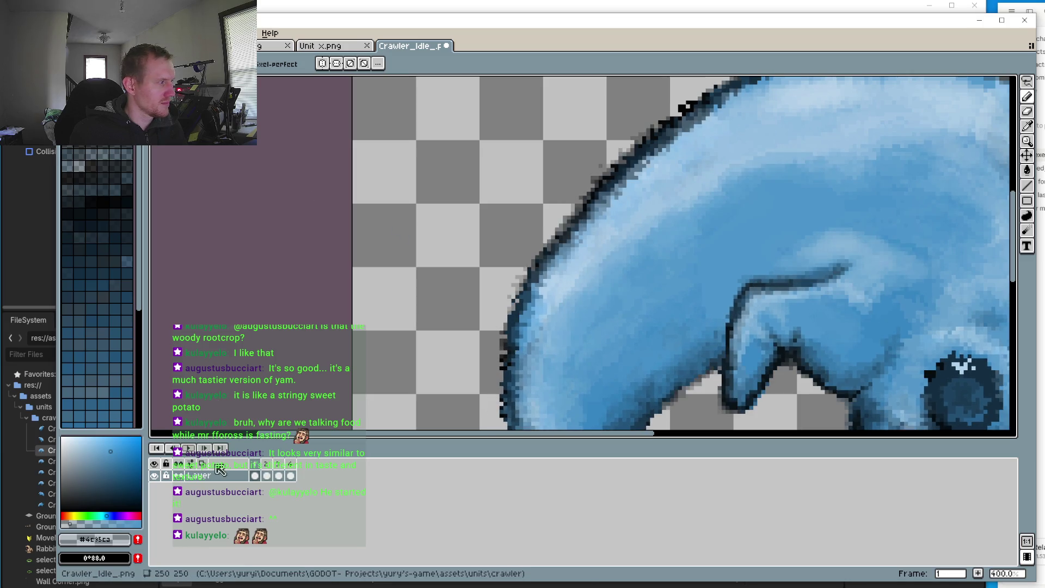
{"action": "left_click", "coordinate": [266, 474]}
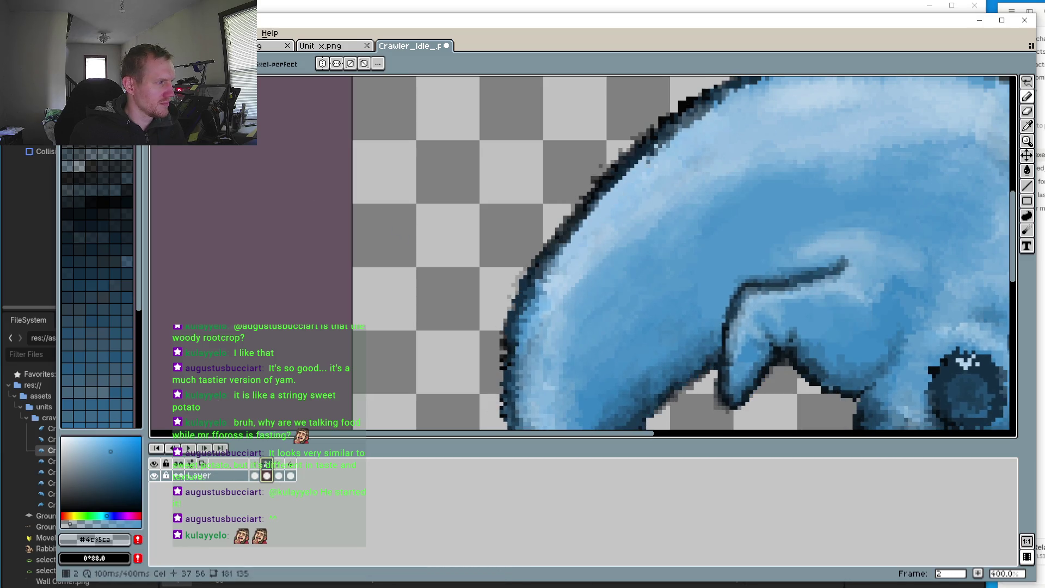
{"action": "left_click", "coordinate": [279, 474]}
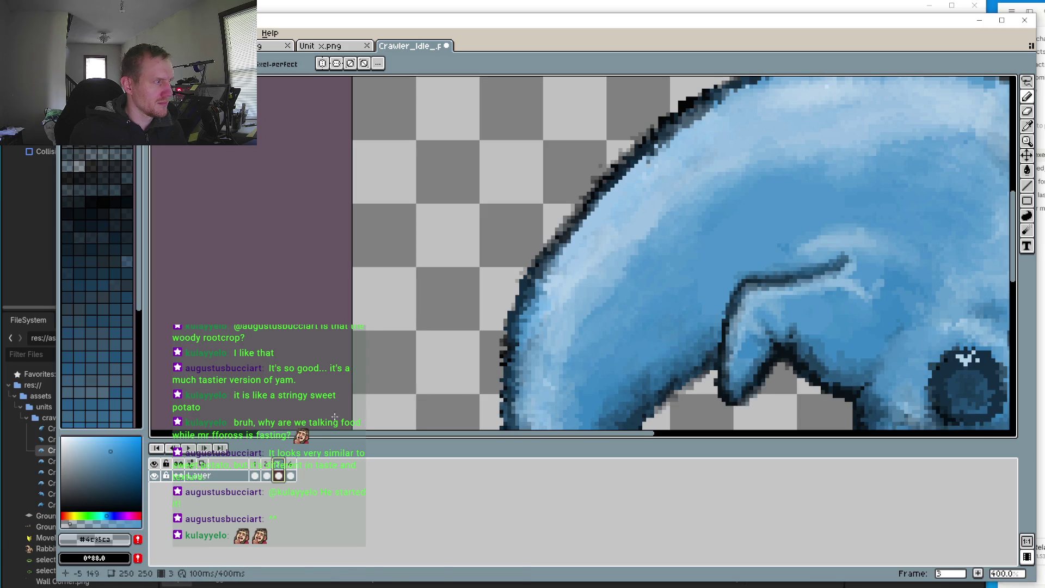
{"action": "left_click", "coordinate": [267, 474]}
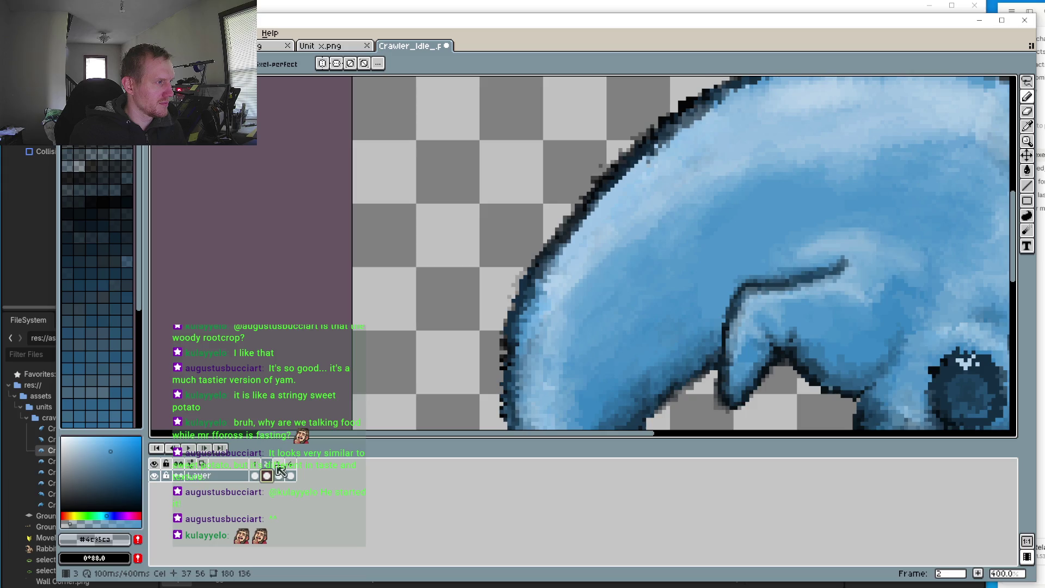
{"action": "left_click", "coordinate": [279, 474]}
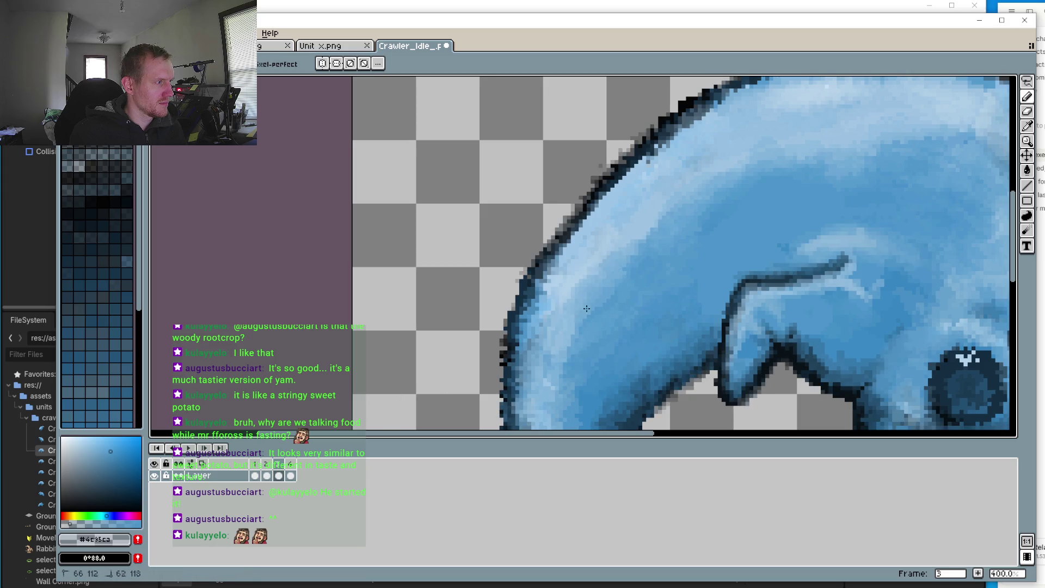
{"action": "left_click", "coordinate": [268, 475]}
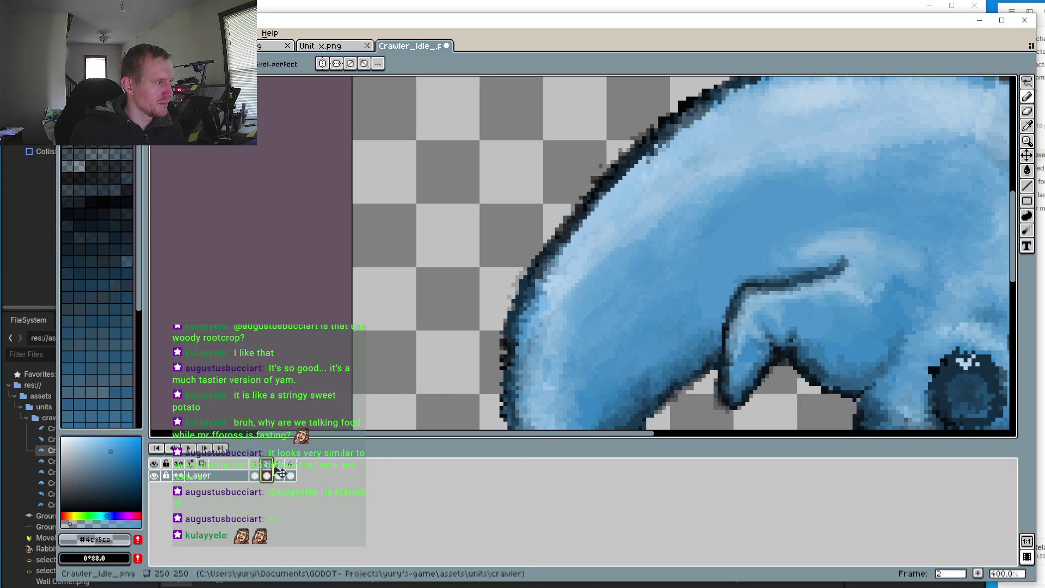
{"action": "left_click", "coordinate": [280, 474]}
{"action": "left_click_drag", "start_coordinate": [640, 245], "coordinate": [626, 261]}
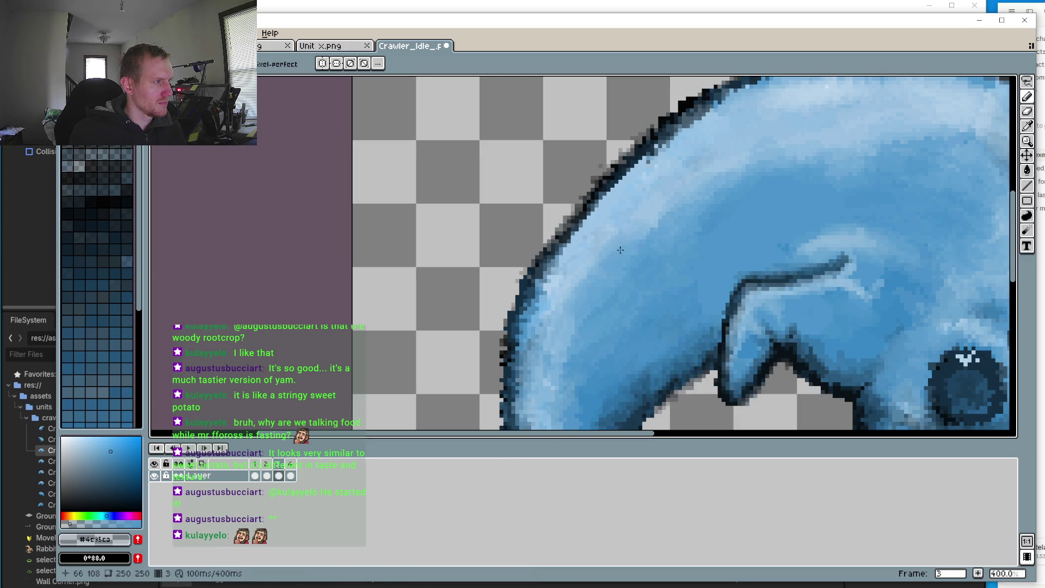
{"action": "left_click_drag", "start_coordinate": [560, 357], "coordinate": [580, 311]}
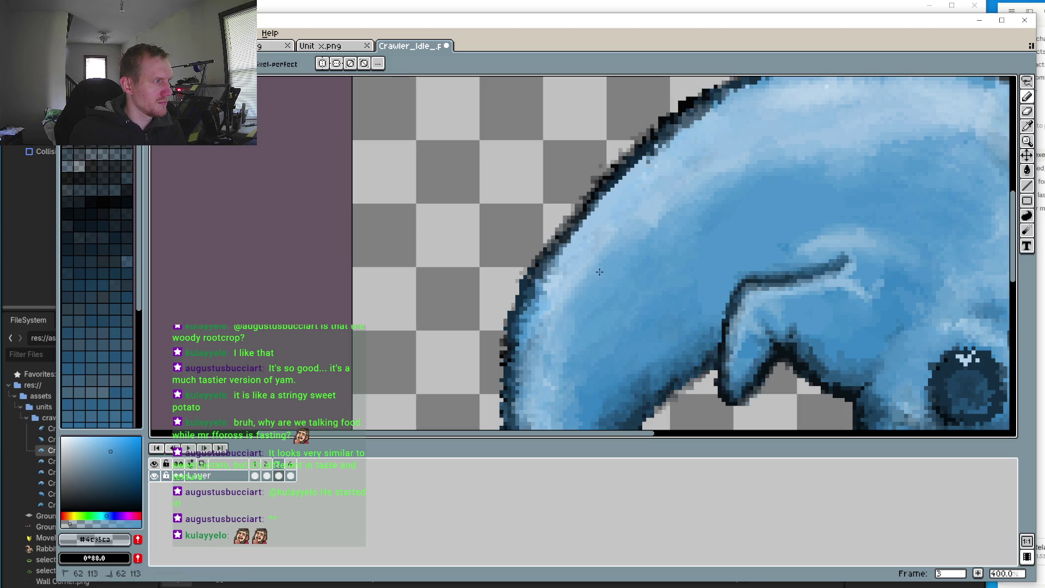
{"action": "left_click", "coordinate": [290, 475]}
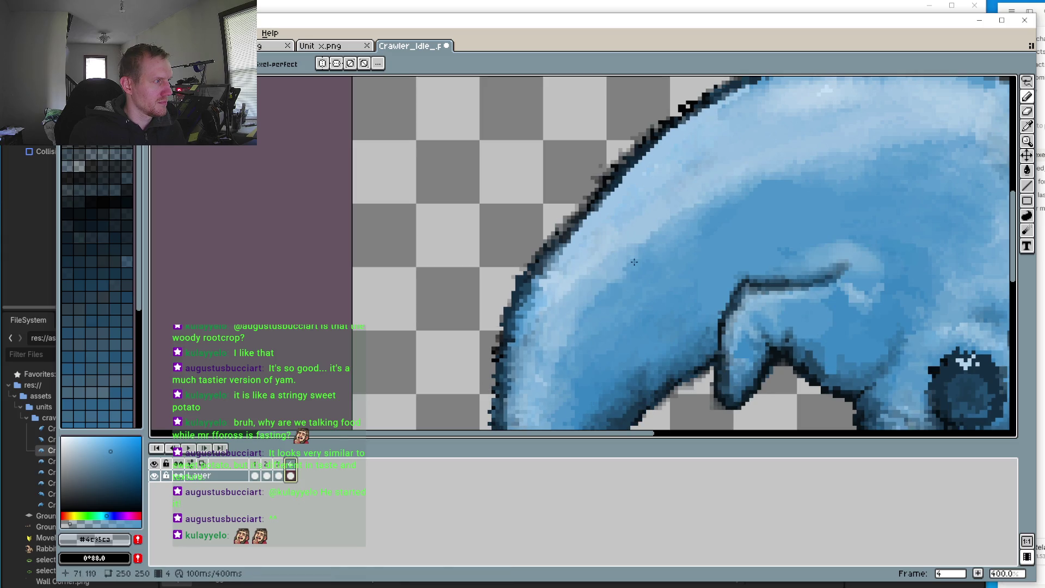
Step: Play the idle loop at about 200% with the whole crawler centred on the canvas
{"action": "scroll", "coordinate": [557, 356], "scroll_direction": "down", "scroll_amount": 2}
{"action": "scroll", "coordinate": [557, 356], "scroll_direction": "up", "scroll_amount": 1}
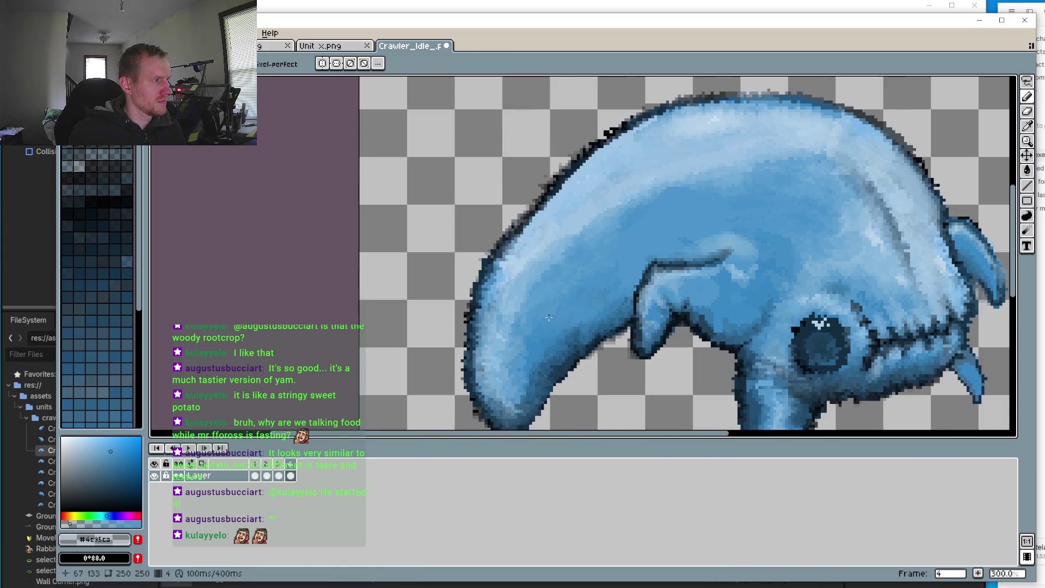
{"action": "left_click", "coordinate": [194, 452]}
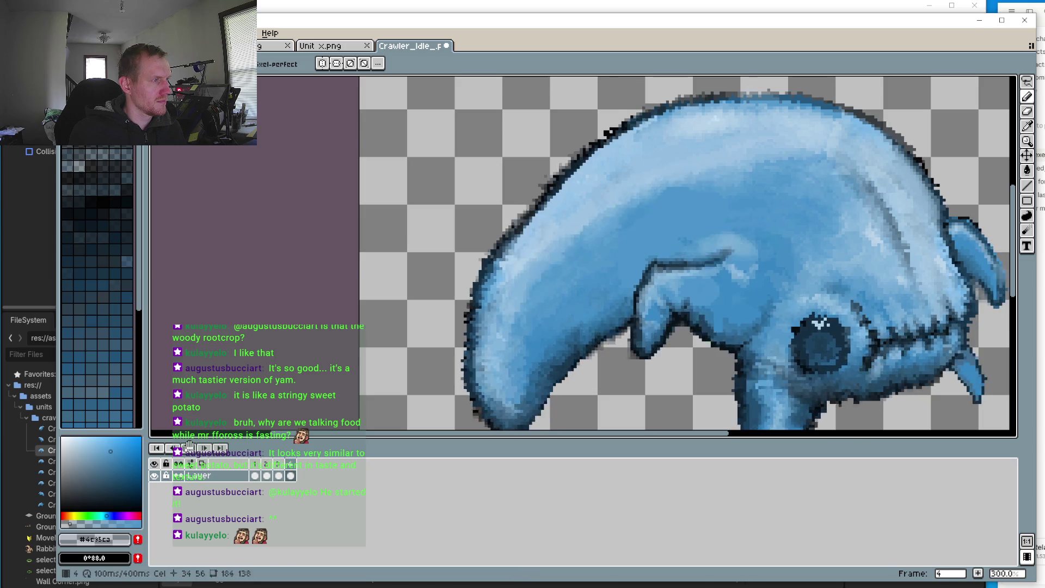
{"action": "scroll", "coordinate": [490, 355], "scroll_direction": "down", "scroll_amount": 1}
{"action": "scroll", "coordinate": [489, 355], "scroll_direction": "down", "scroll_amount": 4}
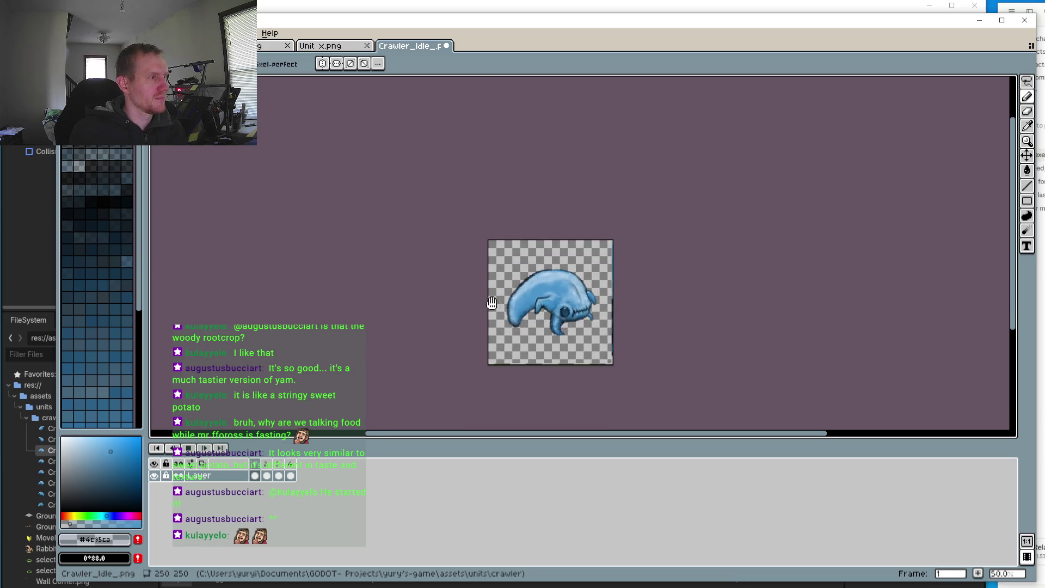
{"action": "scroll", "coordinate": [548, 320], "scroll_direction": "up", "scroll_amount": 2}
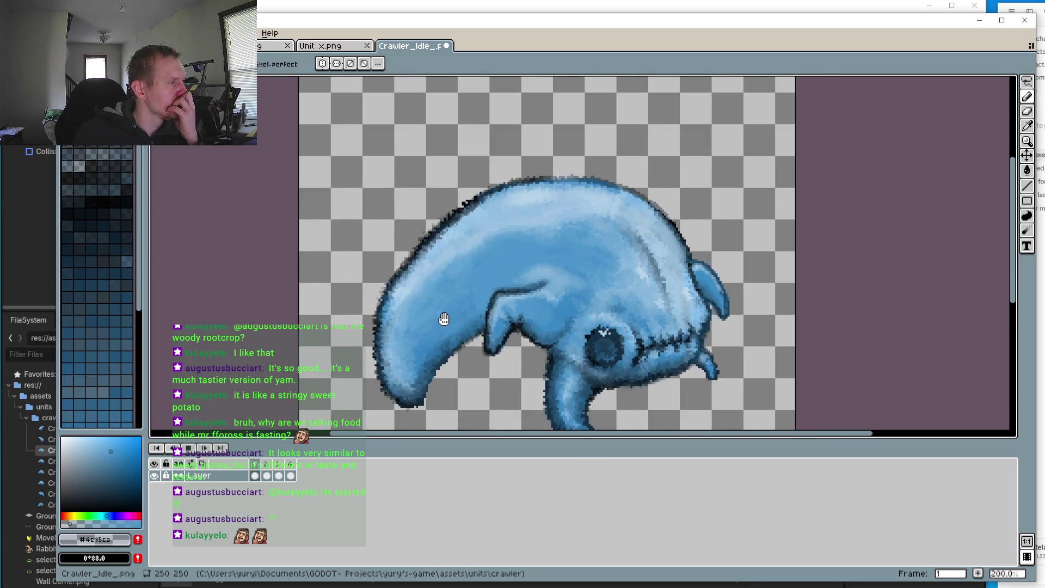
{"action": "left_click_drag", "start_coordinate": [460, 313], "coordinate": [491, 297]}
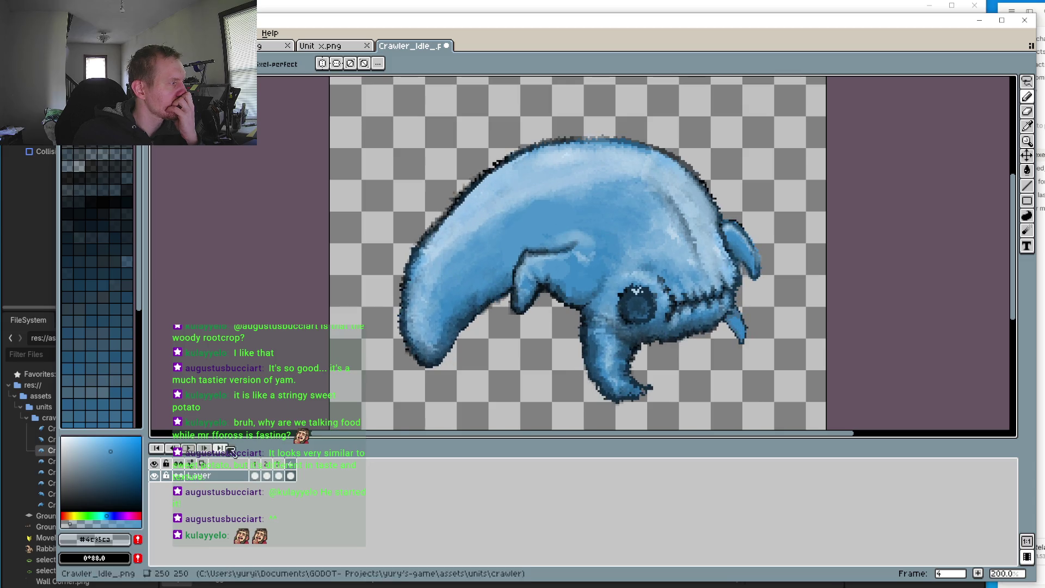
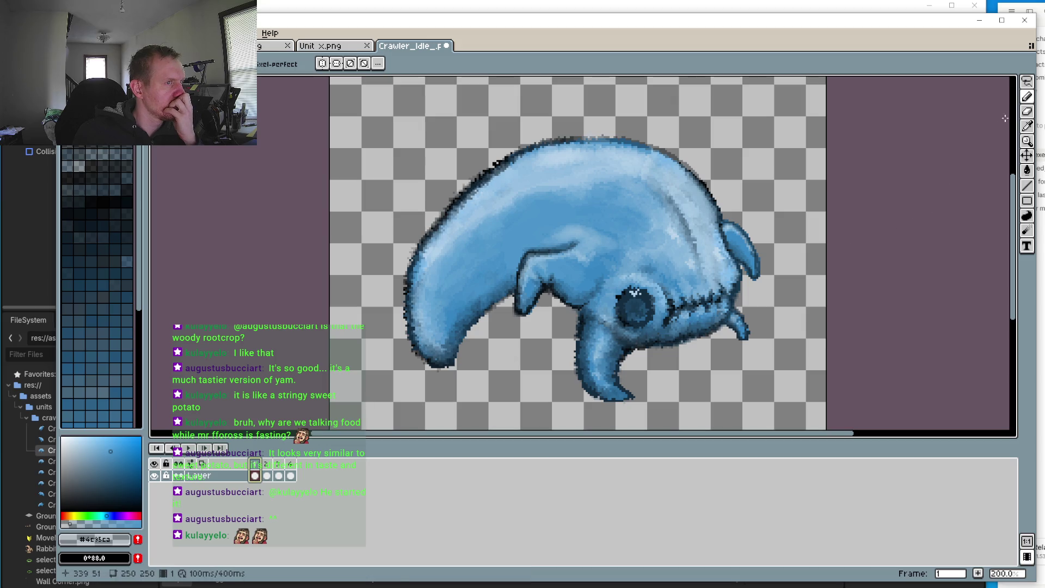
Step: Lasso the head patch beside the eye and nudge it up one pixel on frame 2
{"action": "left_click", "coordinate": [1028, 85]}
{"action": "scroll", "coordinate": [634, 220], "scroll_direction": "up", "scroll_amount": 4}
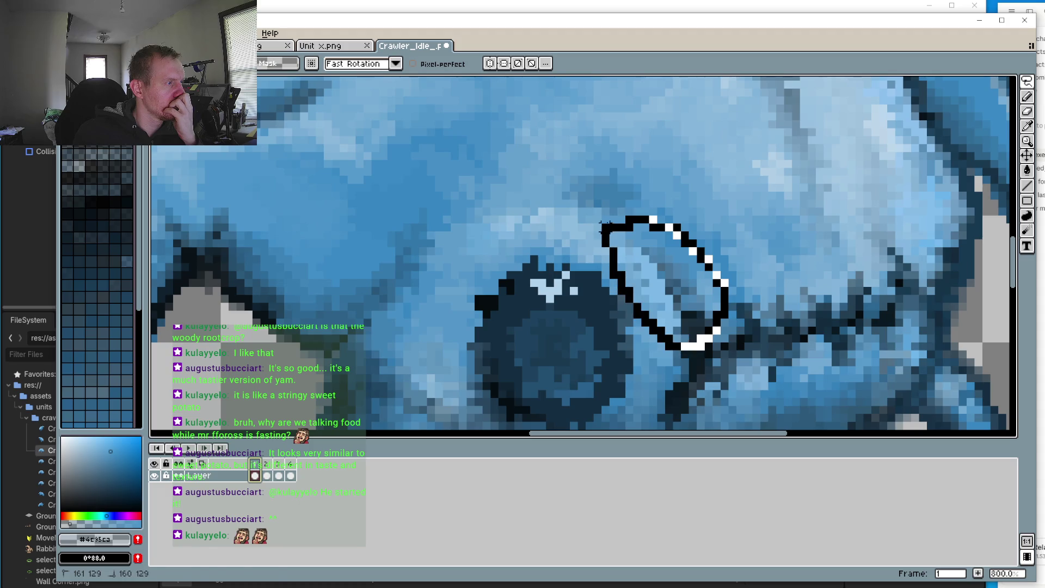
{"action": "left_click_drag", "start_coordinate": [605, 223], "coordinate": [603, 225]}
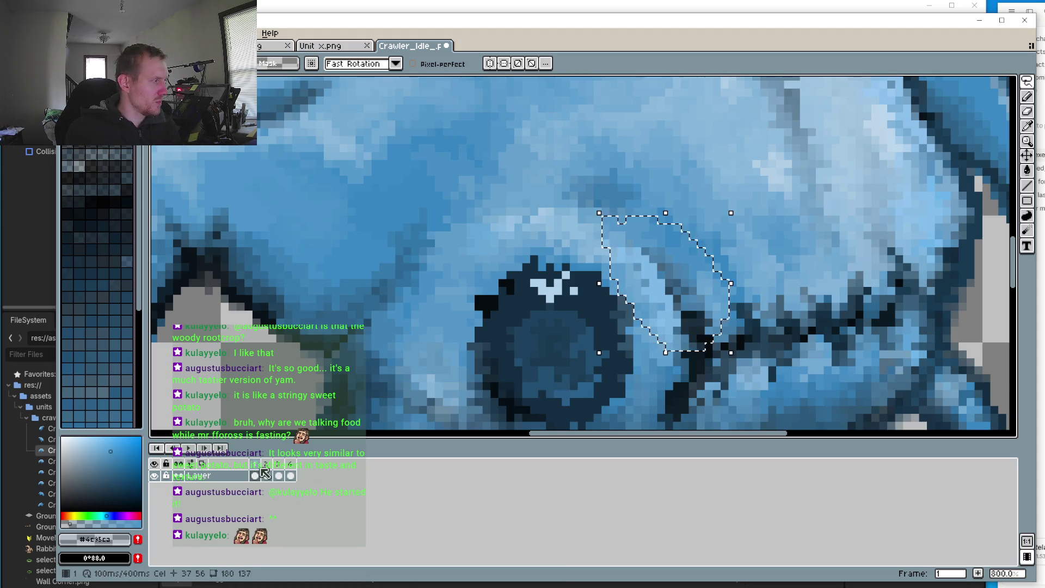
{"action": "left_click", "coordinate": [265, 474]}
{"action": "key", "text": "Up"}
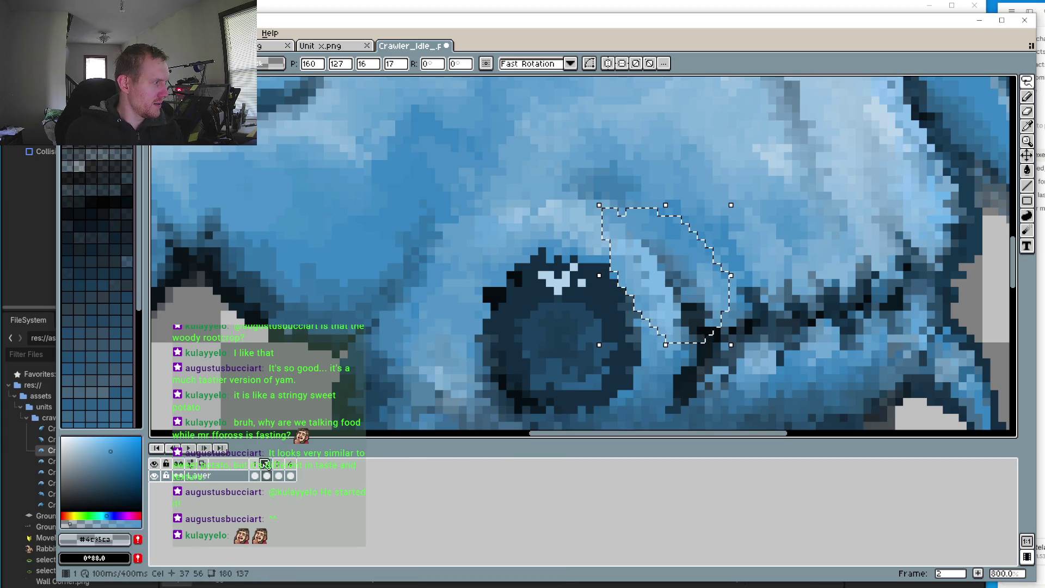
Step: Compare against frame 1, shift the patch right and up one pixel, commit it, and return to frame 1
{"action": "left_click", "coordinate": [255, 463]}
{"action": "left_click", "coordinate": [267, 464]}
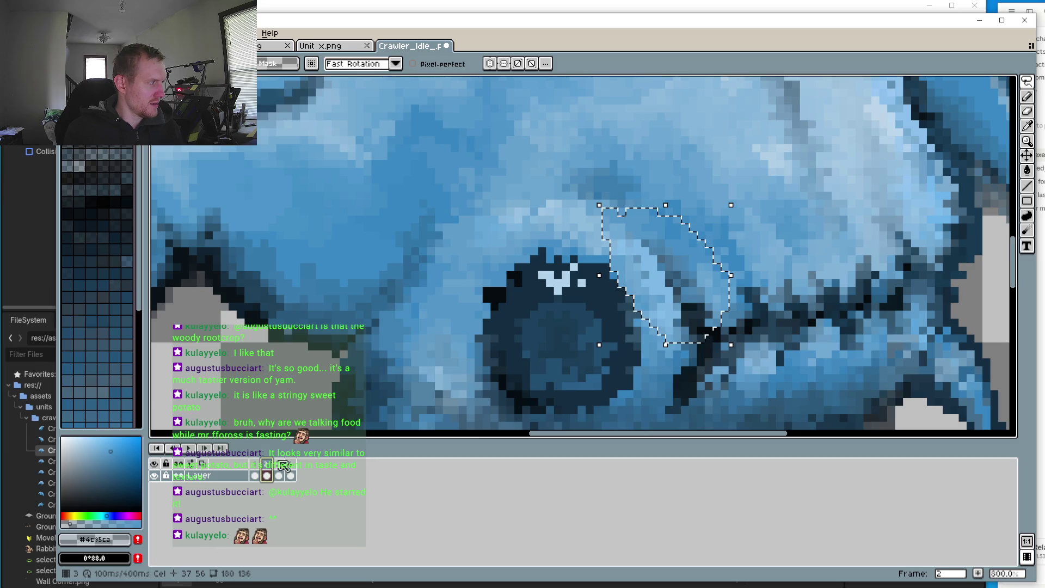
{"action": "key", "text": "Right"}
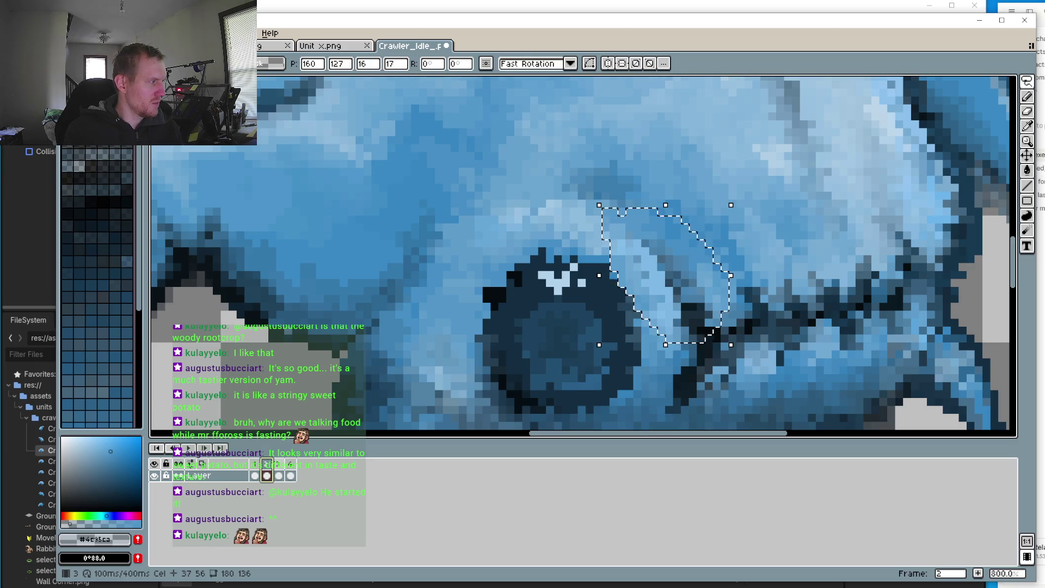
{"action": "key", "text": "Delete"}
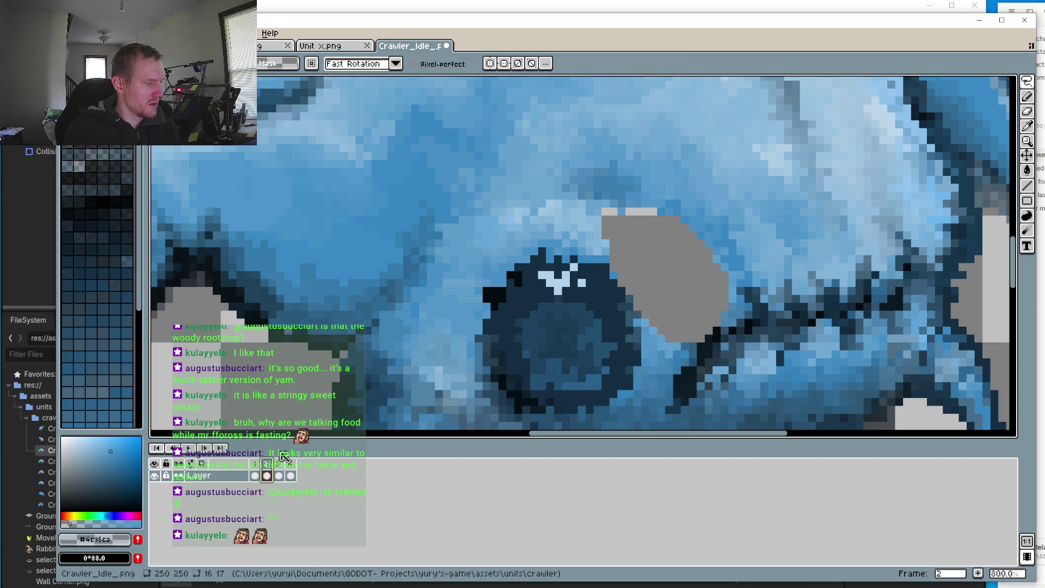
{"action": "key", "text": "ctrl+z"}
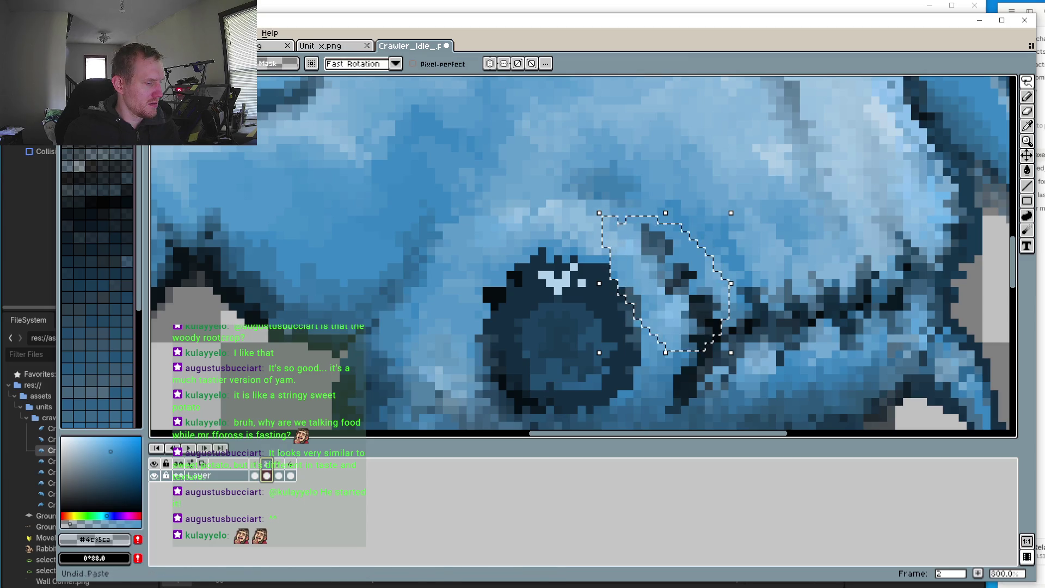
{"action": "key", "text": "Up"}
{"action": "key", "text": "Return"}
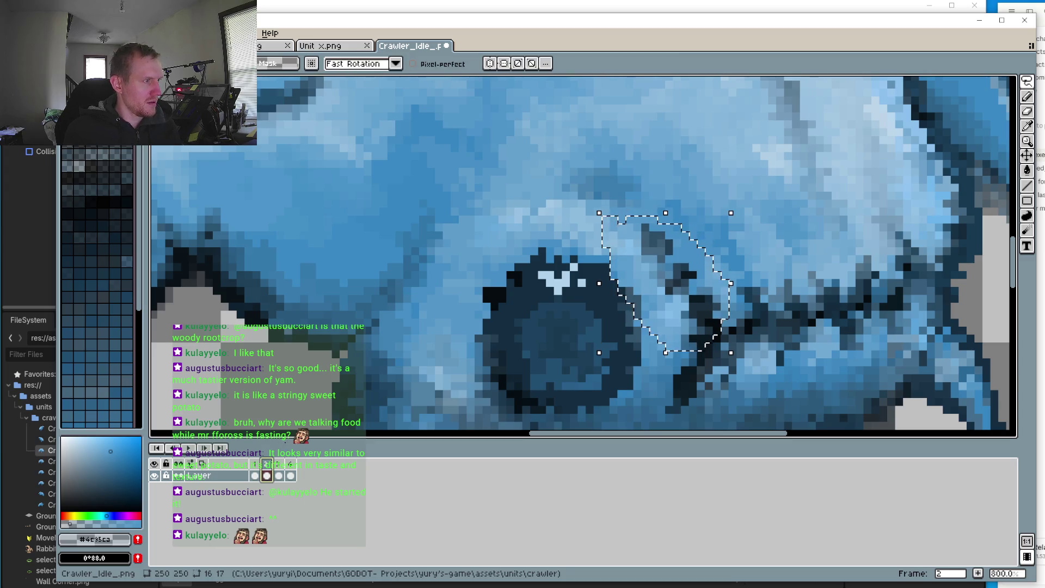
{"action": "key", "text": "comma"}
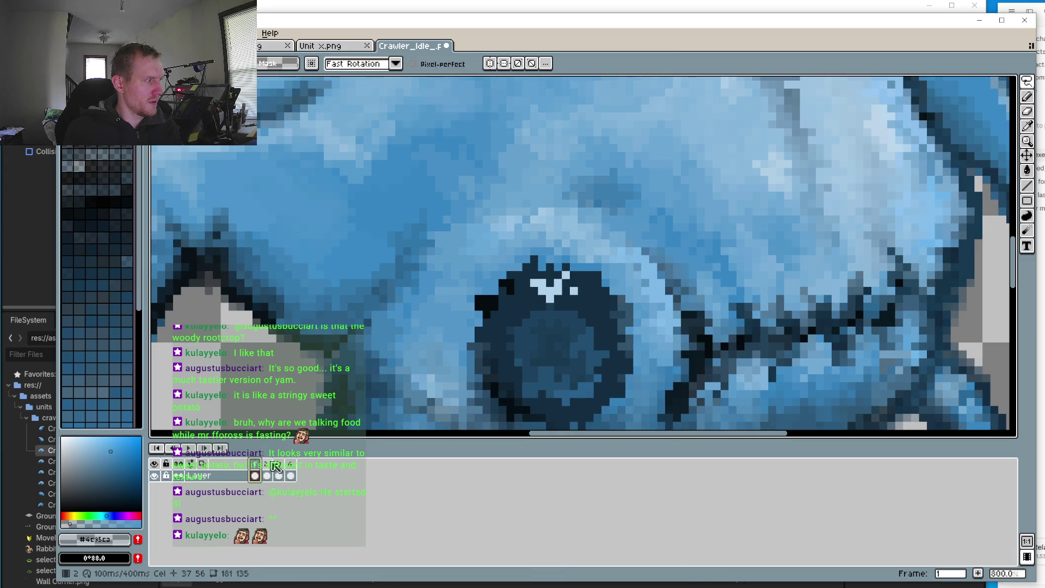
Step: Lasso the patch beside the eye on frame 1 and paste it into frame 2
{"action": "left_click_drag", "start_coordinate": [613, 226], "coordinate": [665, 220]}
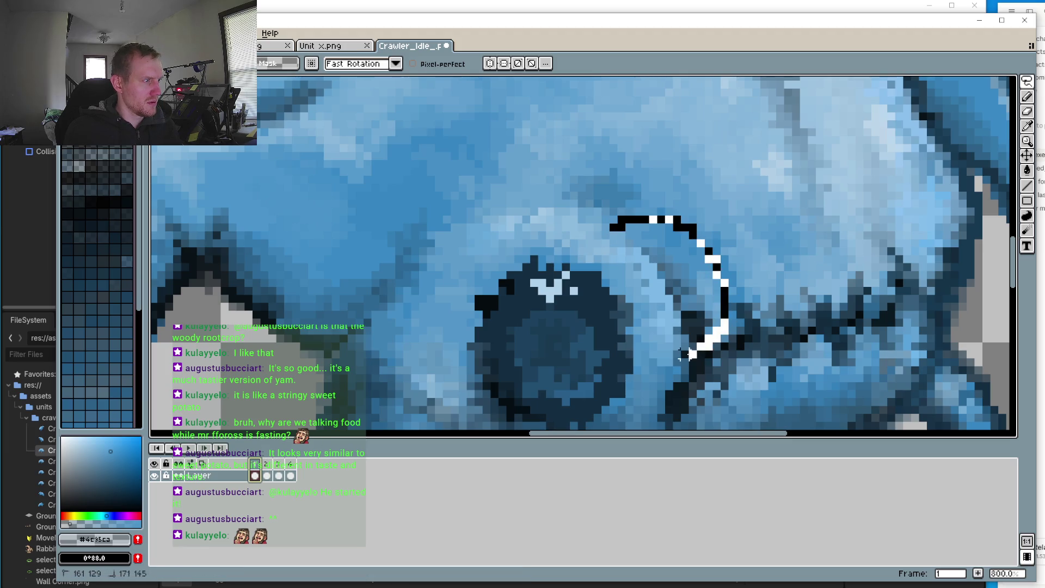
{"action": "left_click_drag", "start_coordinate": [605, 240], "coordinate": [605, 237]}
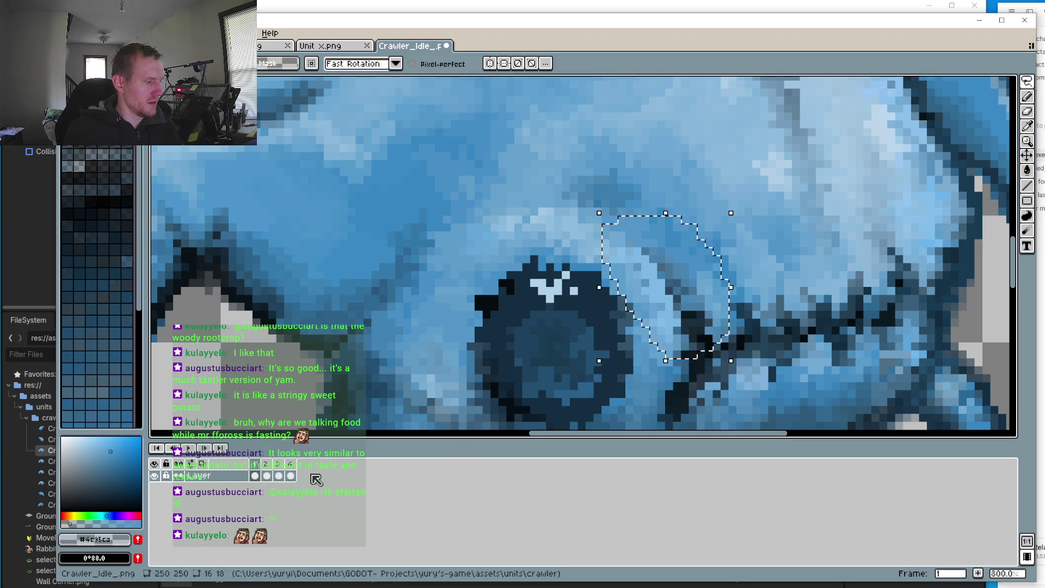
{"action": "left_click", "coordinate": [267, 475]}
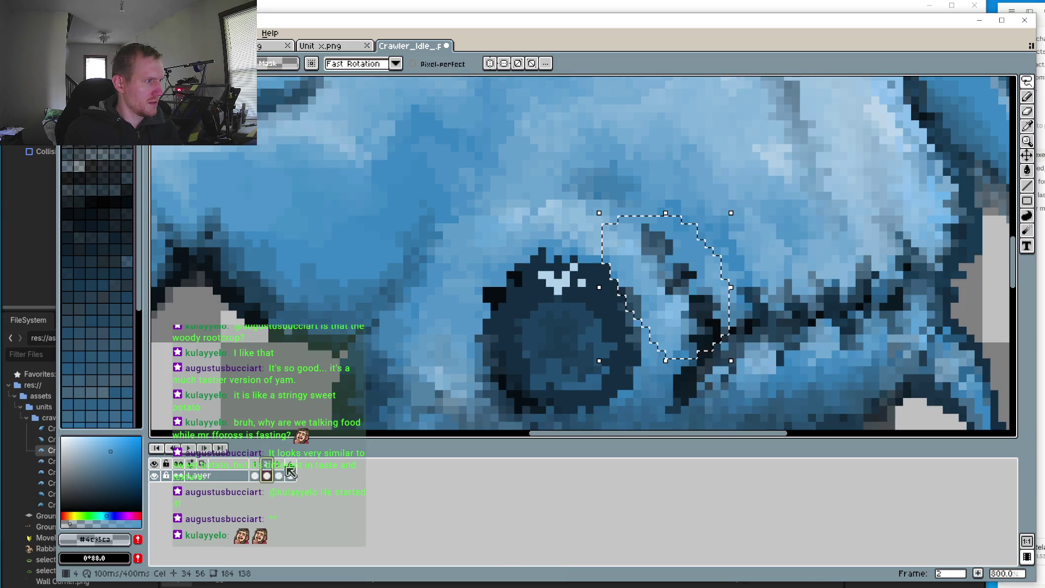
{"action": "left_click_drag", "start_coordinate": [684, 328], "coordinate": [693, 321]}
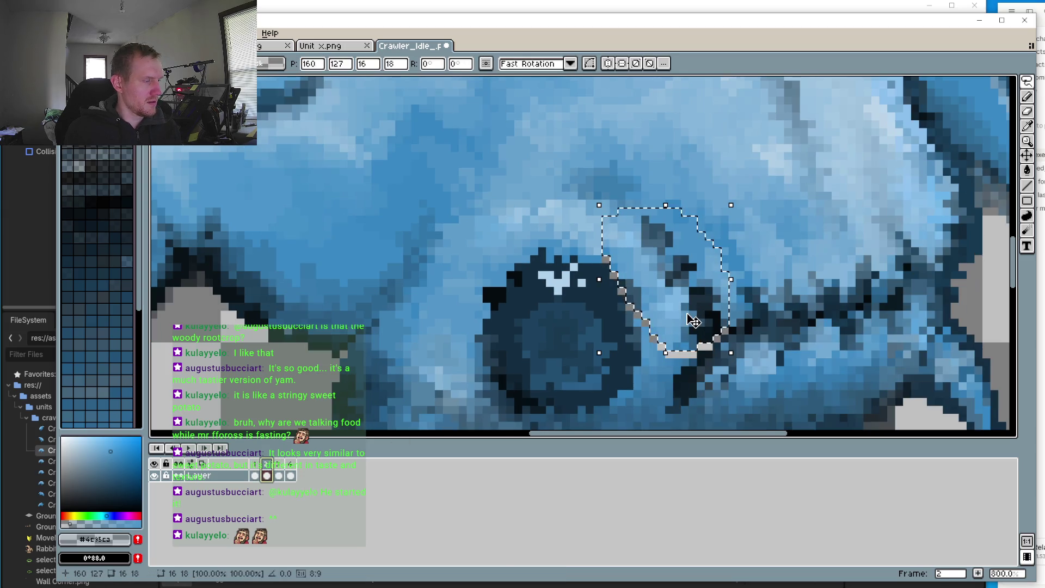
{"action": "key", "text": "ctrl+z"}
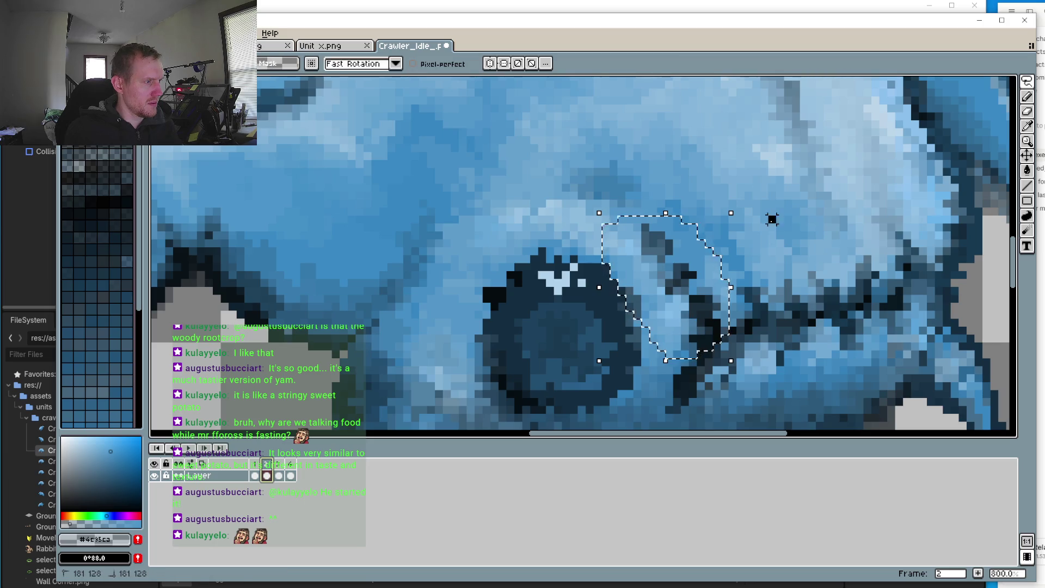
{"action": "key", "text": "ctrl+v"}
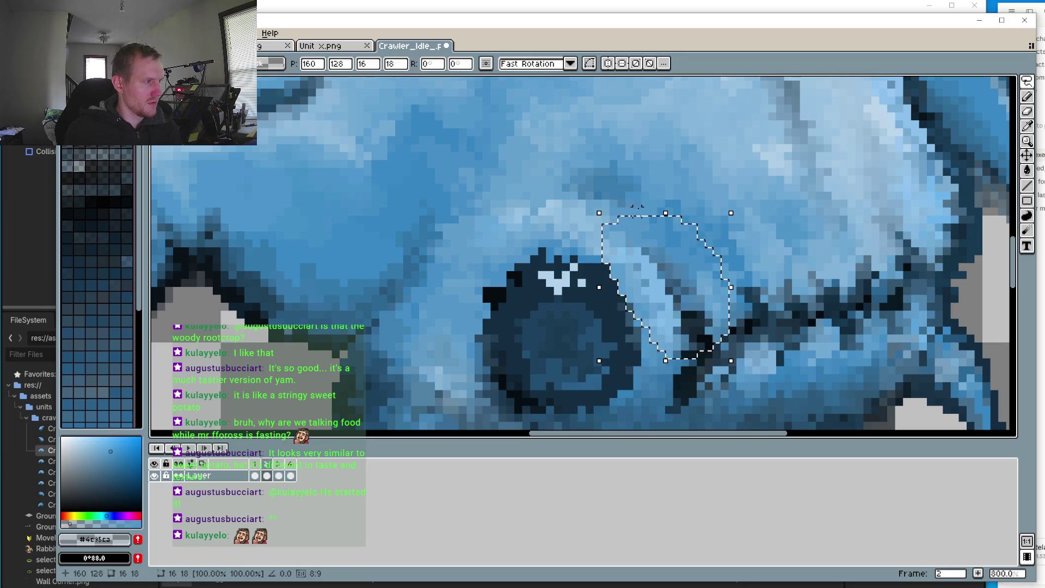
Step: On frame 3, shift the eye-side patch left after comparing with frame 2
{"action": "left_click", "coordinate": [279, 476]}
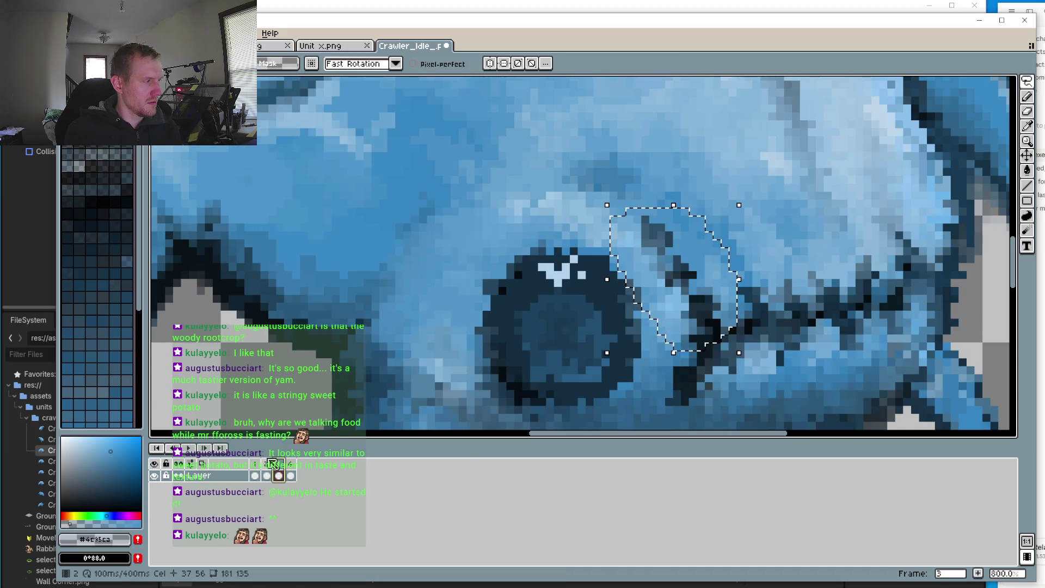
{"action": "left_click", "coordinate": [267, 464]}
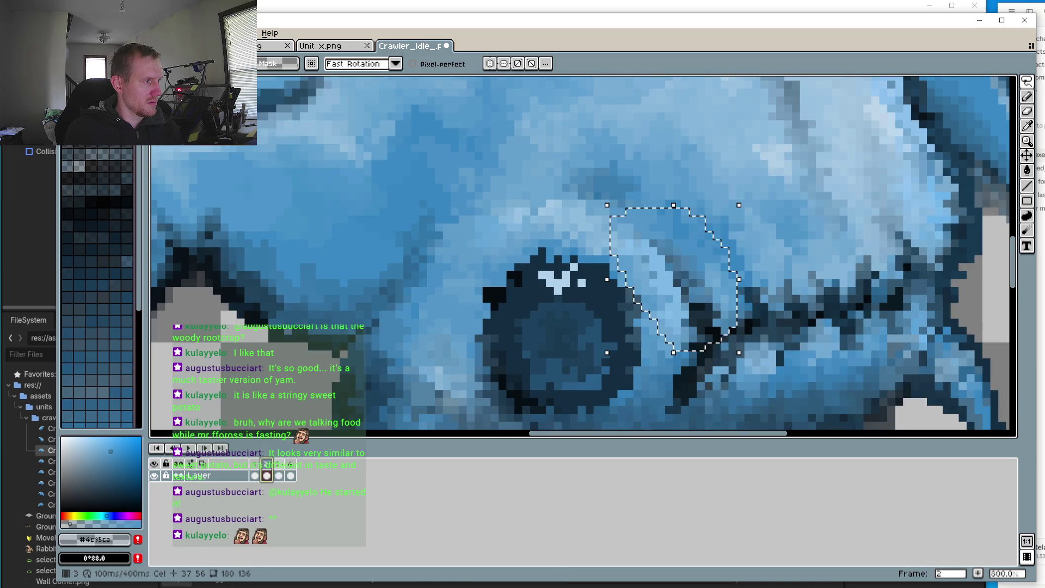
{"action": "left_click", "coordinate": [279, 463]}
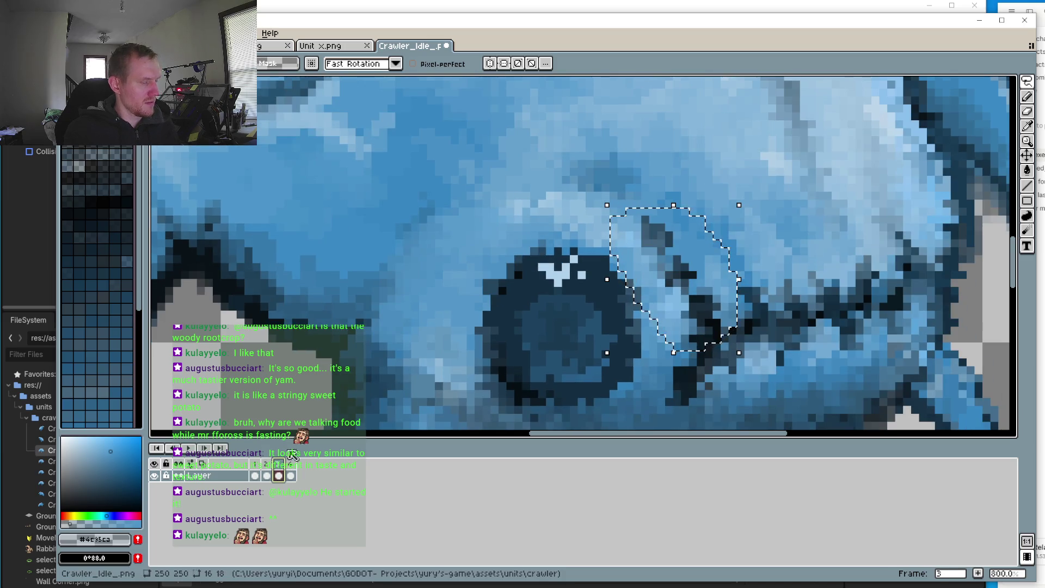
{"action": "key", "text": "Left"}
{"action": "key", "text": "Left"}
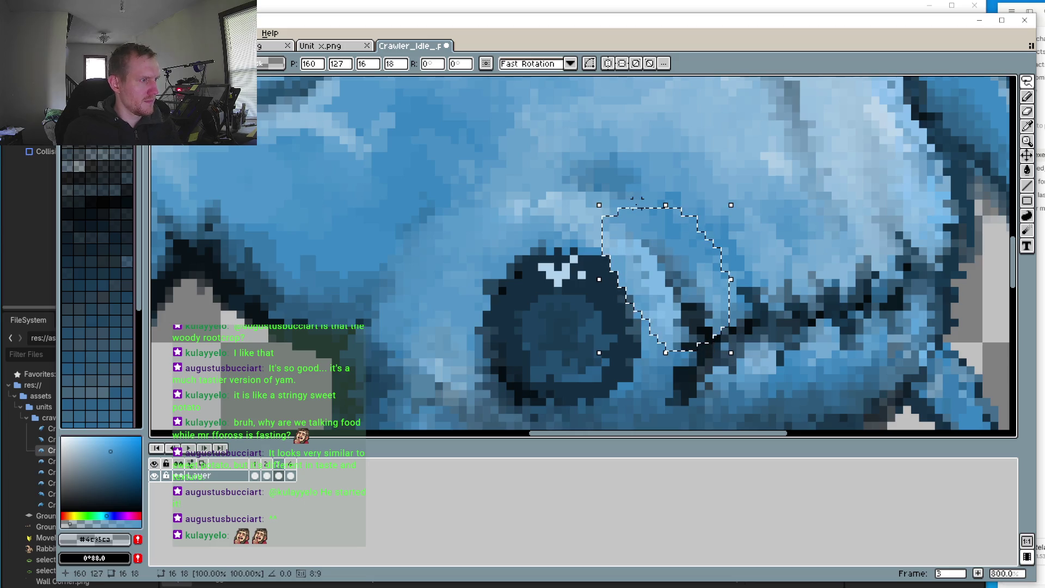
Step: Shift the patch left and down on frame 4, then play the idle animation
{"action": "left_click", "coordinate": [291, 465]}
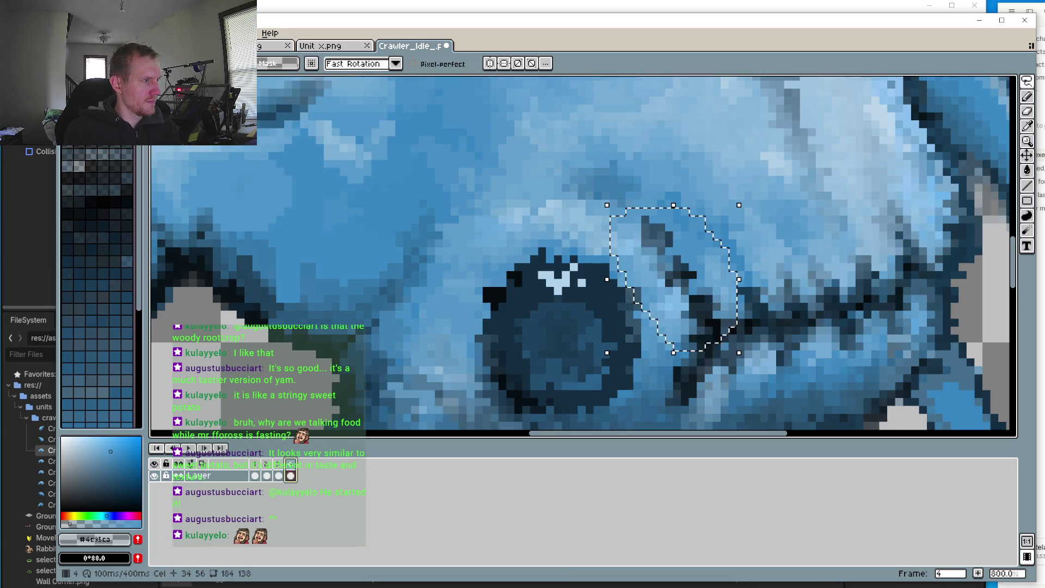
{"action": "key", "text": "Left"}
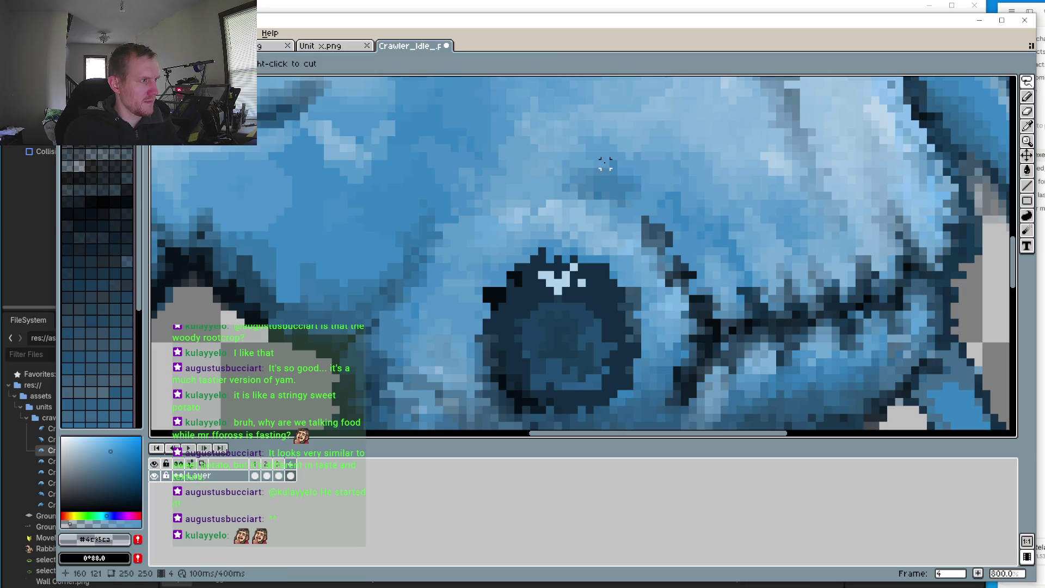
{"action": "key", "text": "Down"}
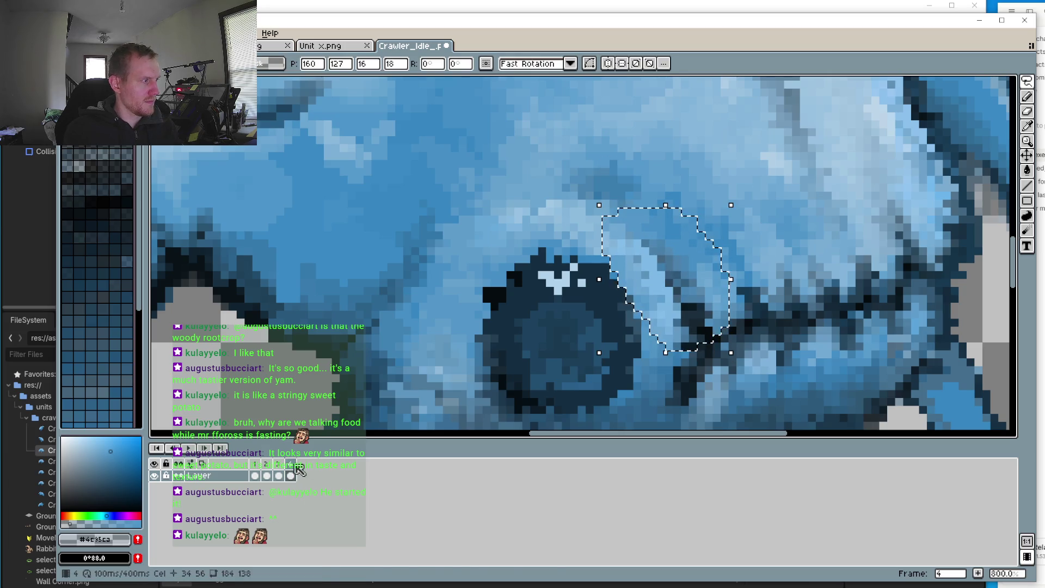
{"action": "left_click", "coordinate": [188, 448]}
{"action": "scroll", "coordinate": [260, 418], "scroll_direction": "down", "scroll_amount": 4}
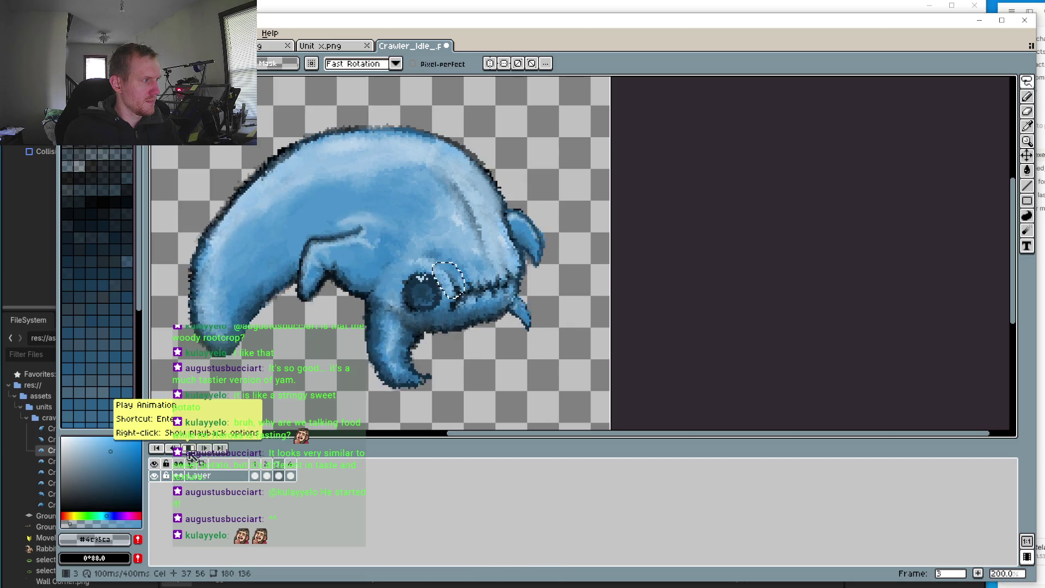
Step: Replay the idle animation with the whole crawler in view, then pick the freehand Lasso tool
{"action": "left_click", "coordinate": [189, 448]}
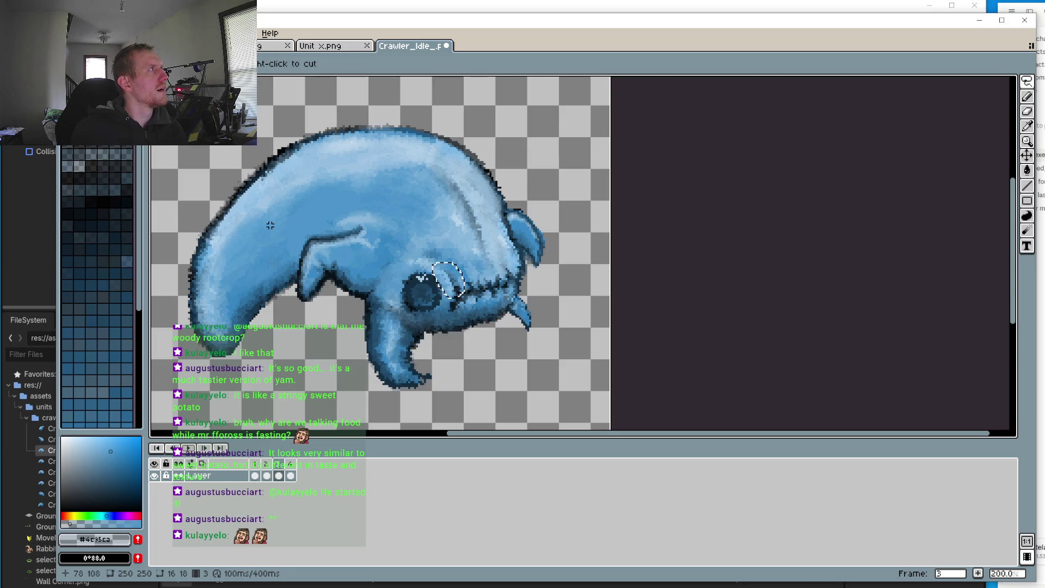
{"action": "left_click_drag", "start_coordinate": [271, 225], "coordinate": [423, 214]}
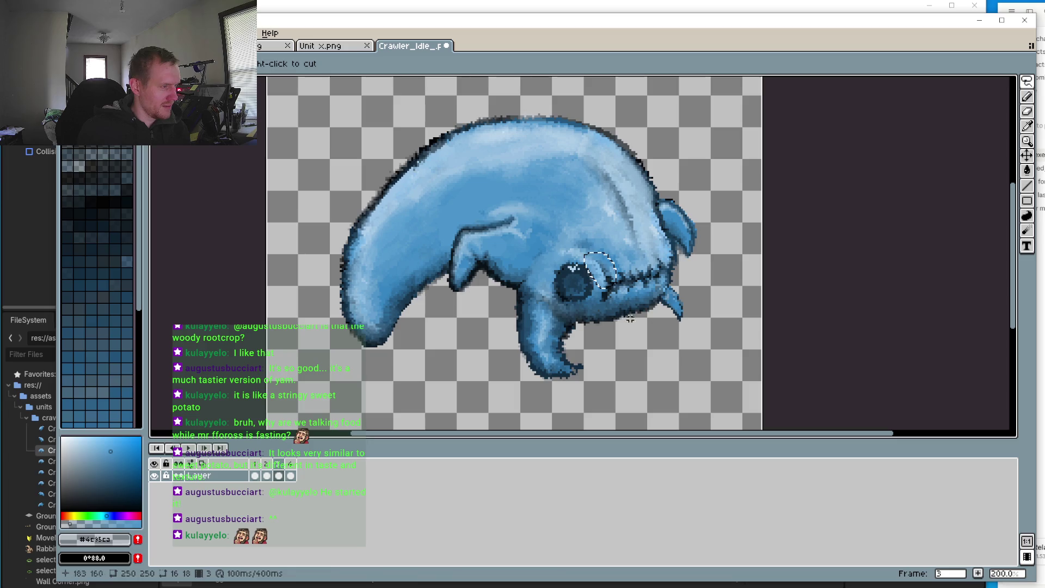
{"action": "left_click", "coordinate": [188, 448]}
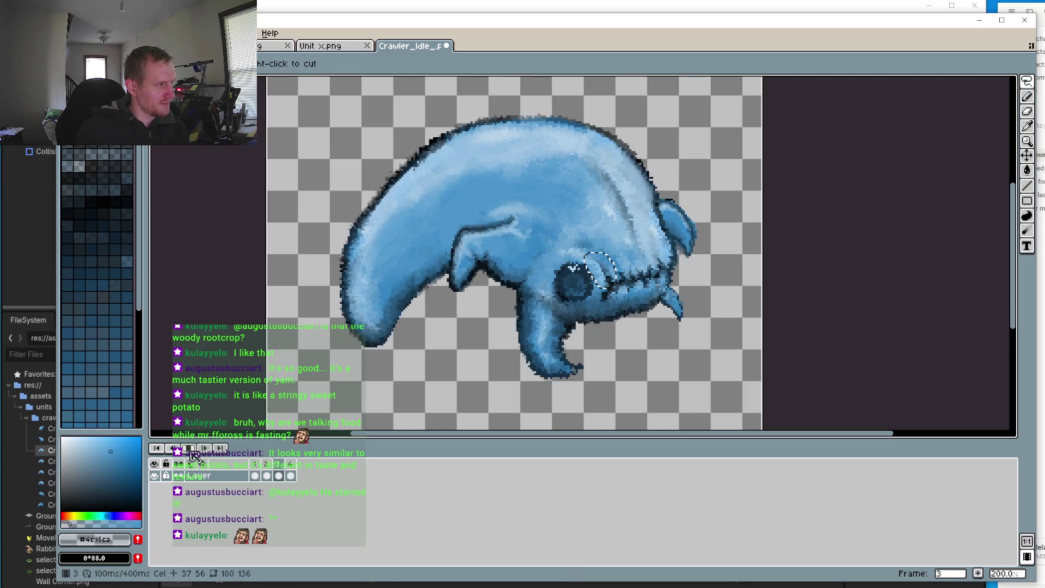
{"action": "left_click", "coordinate": [188, 448]}
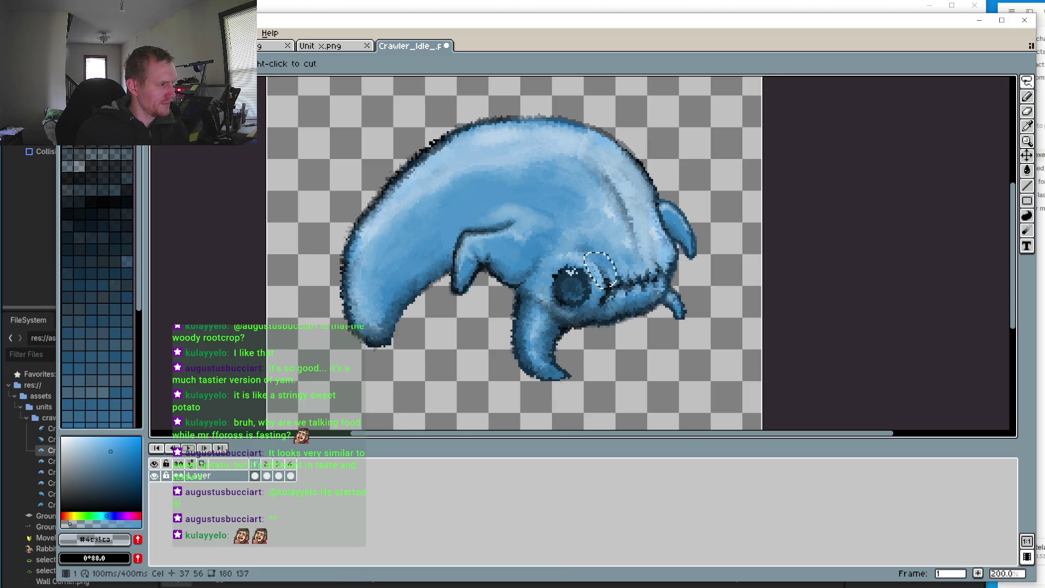
{"action": "key", "text": "b"}
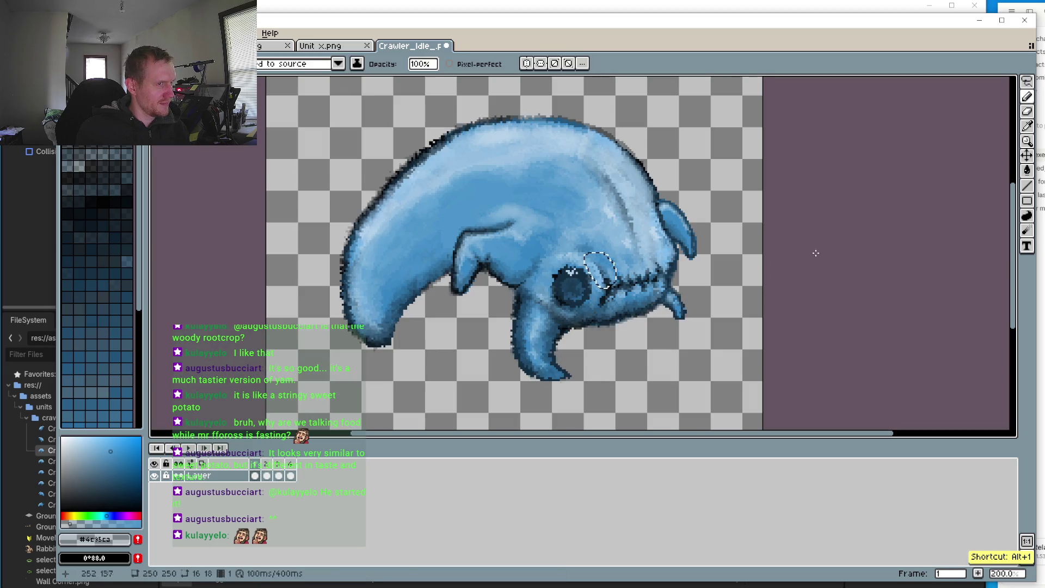
{"action": "key", "text": "q"}
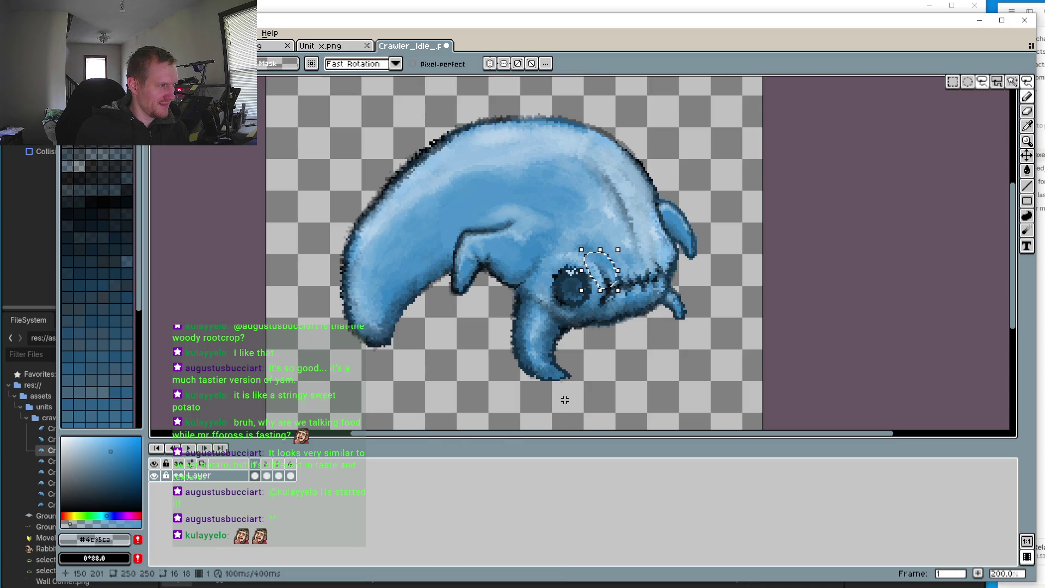
{"action": "left_click", "coordinate": [567, 400]}
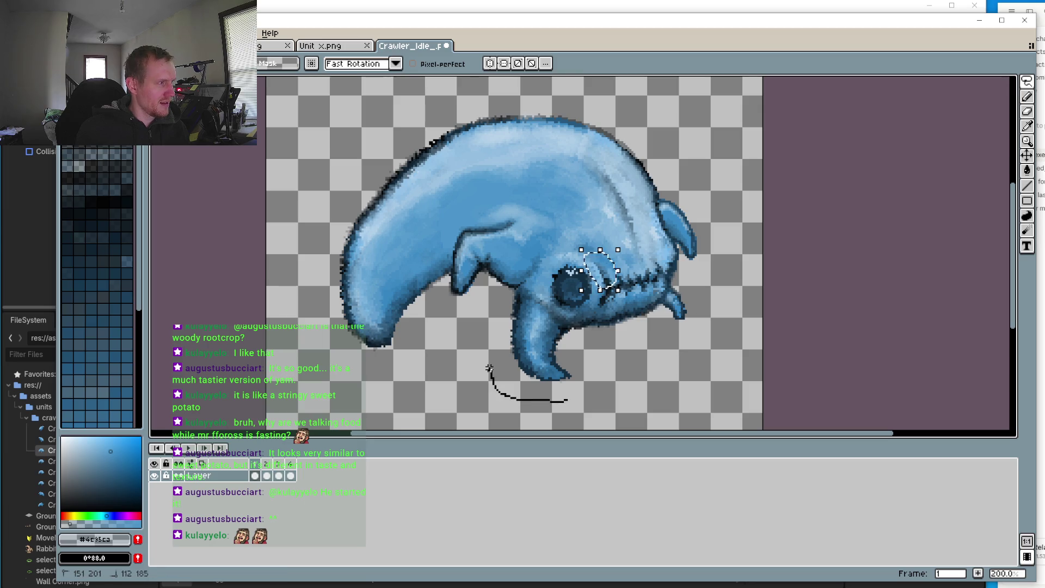
Step: Lasso the lower front leg and squash it progressively shorter on frames 1, 2 and 3
{"action": "left_click_drag", "start_coordinate": [558, 405], "coordinate": [561, 408]}
{"action": "left_click", "coordinate": [546, 413]}
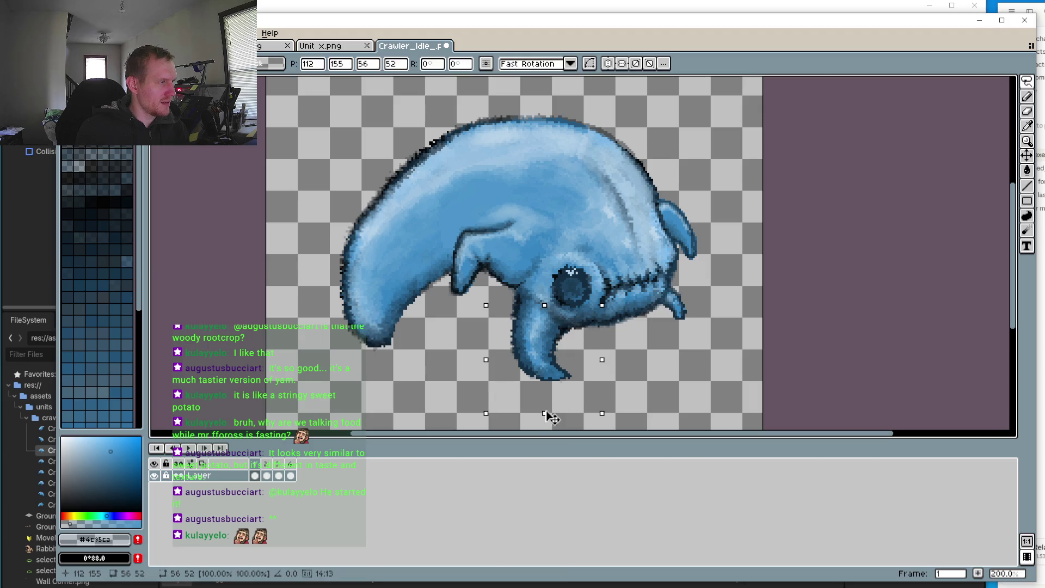
{"action": "left_click_drag", "start_coordinate": [482, 353], "coordinate": [487, 356]}
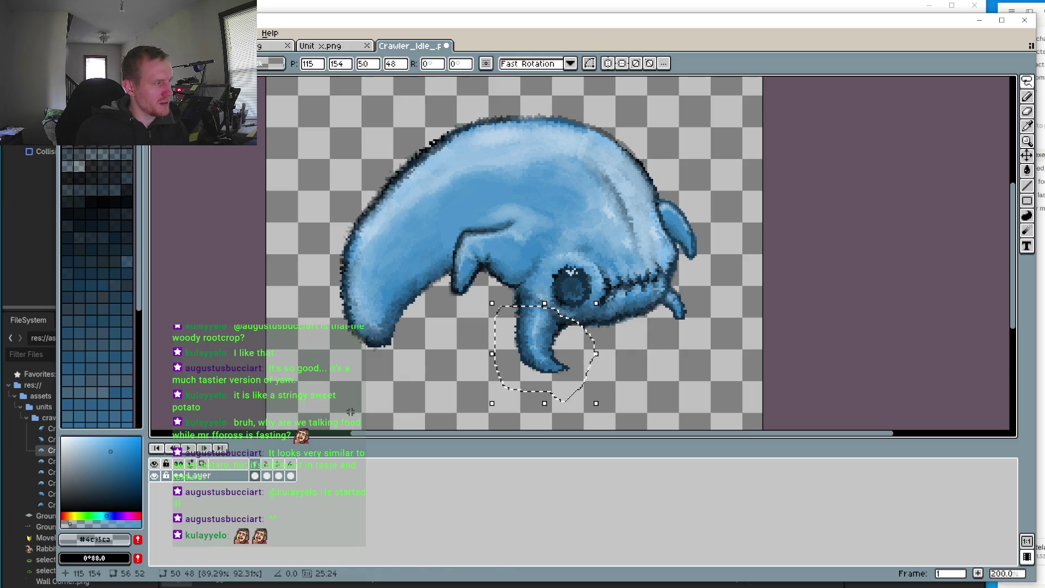
{"action": "key", "text": "period"}
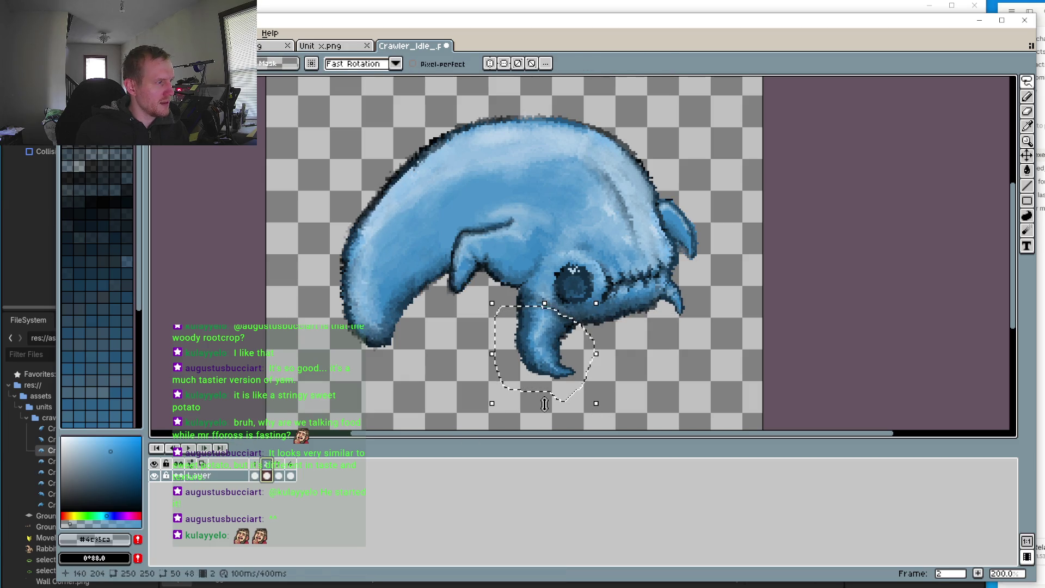
{"action": "left_click_drag", "start_coordinate": [545, 403], "coordinate": [545, 394]}
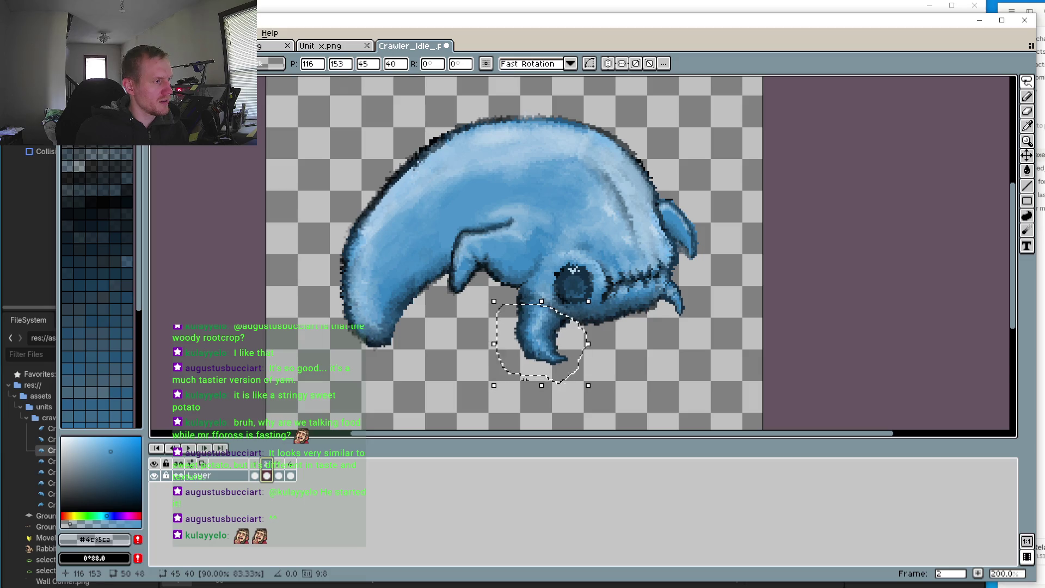
{"action": "key", "text": "period"}
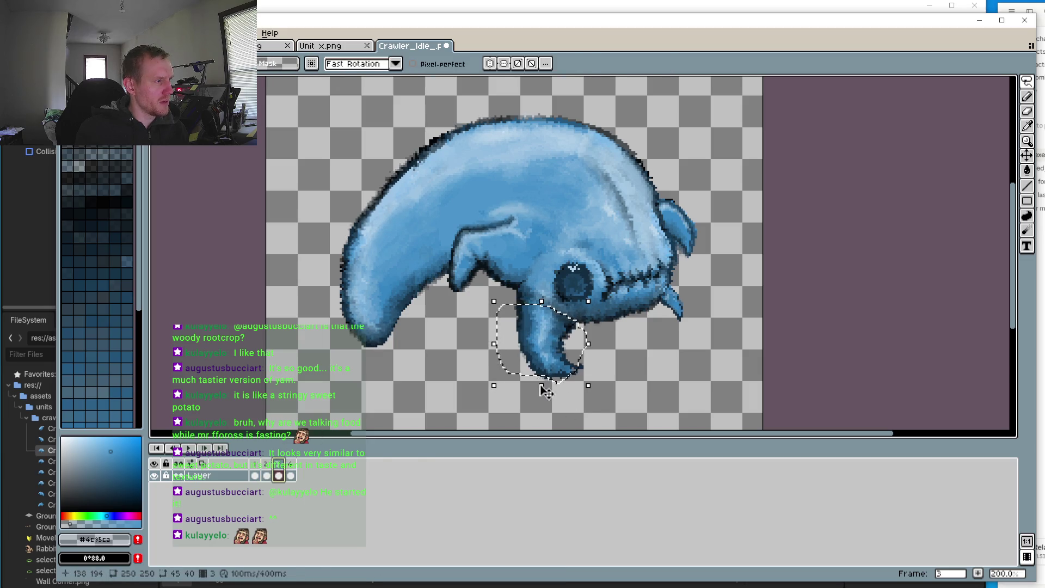
{"action": "left_click_drag", "start_coordinate": [542, 385], "coordinate": [544, 373]}
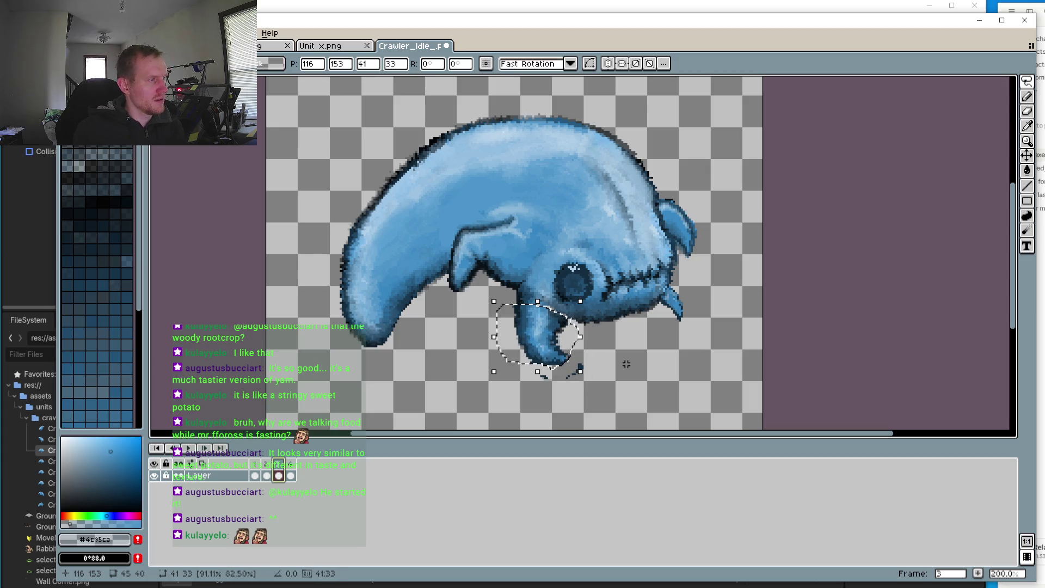
{"action": "left_click", "coordinate": [290, 475]}
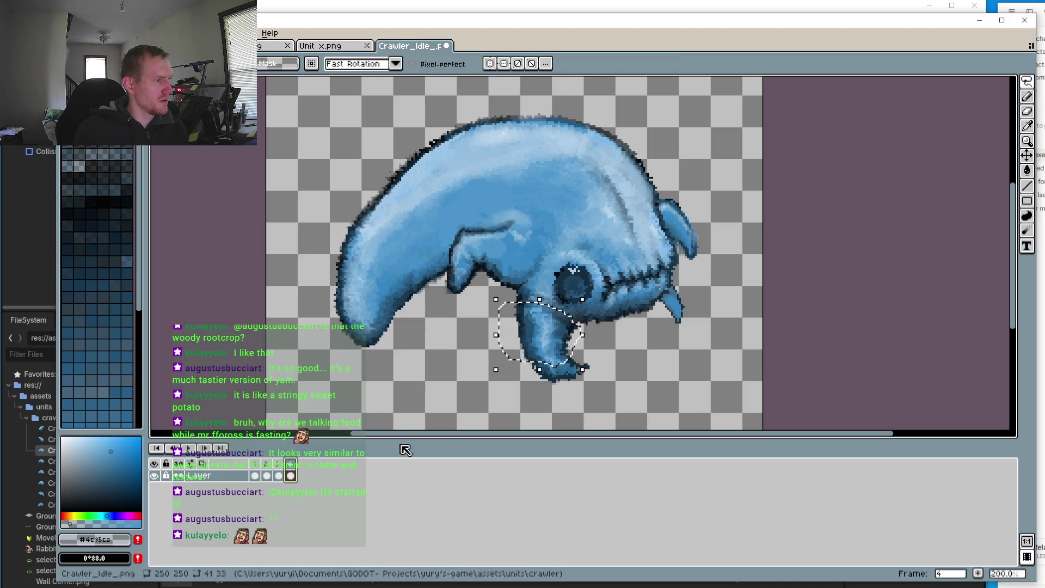
{"action": "left_click", "coordinate": [624, 402]}
Step: Lasso and squash the leg vertically on frame 4, then preview the animation
{"action": "left_click_drag", "start_coordinate": [602, 399], "coordinate": [597, 398]}
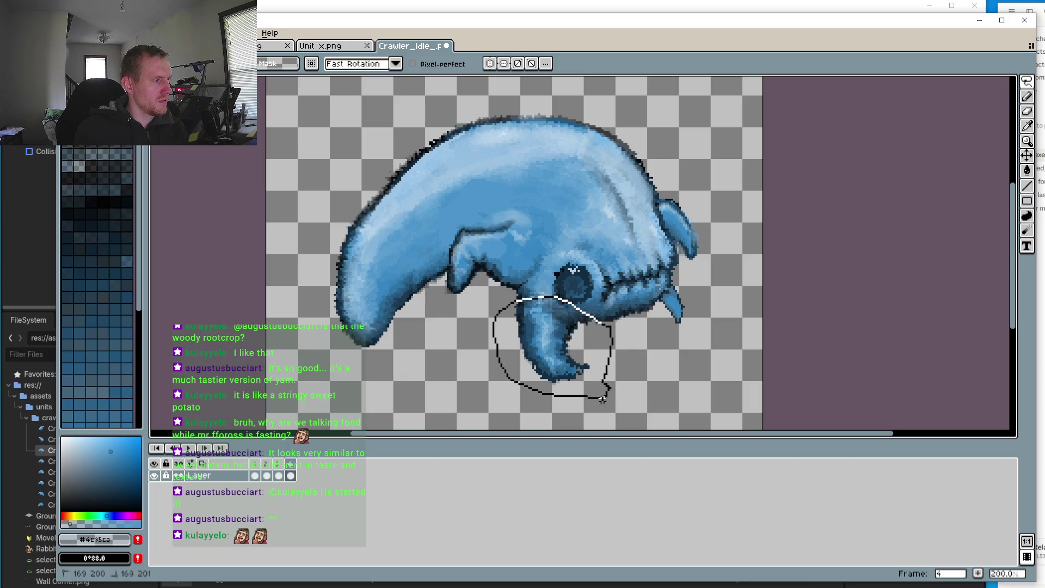
{"action": "left_click_drag", "start_coordinate": [553, 403], "coordinate": [555, 390]}
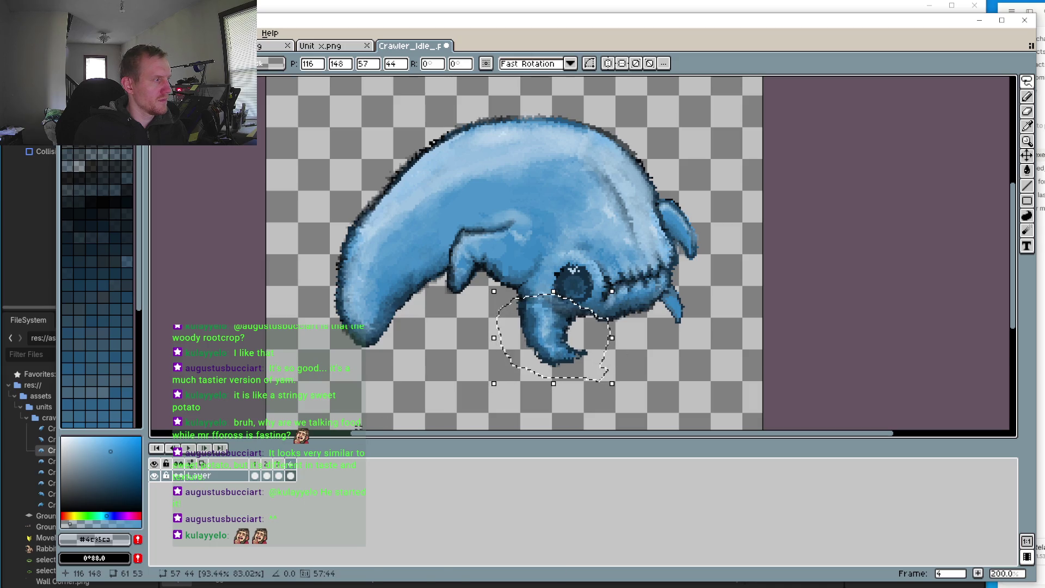
{"action": "left_click", "coordinate": [188, 448]}
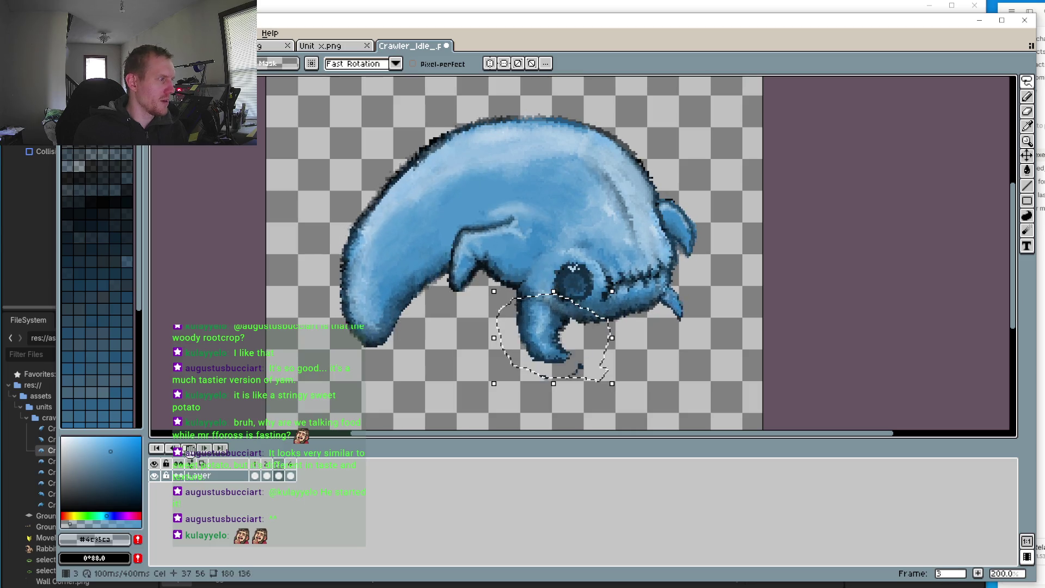
{"action": "left_click", "coordinate": [188, 448]}
Step: Squash the leg further on frame 1 after comparing it with frame 2
{"action": "left_click", "coordinate": [256, 473]}
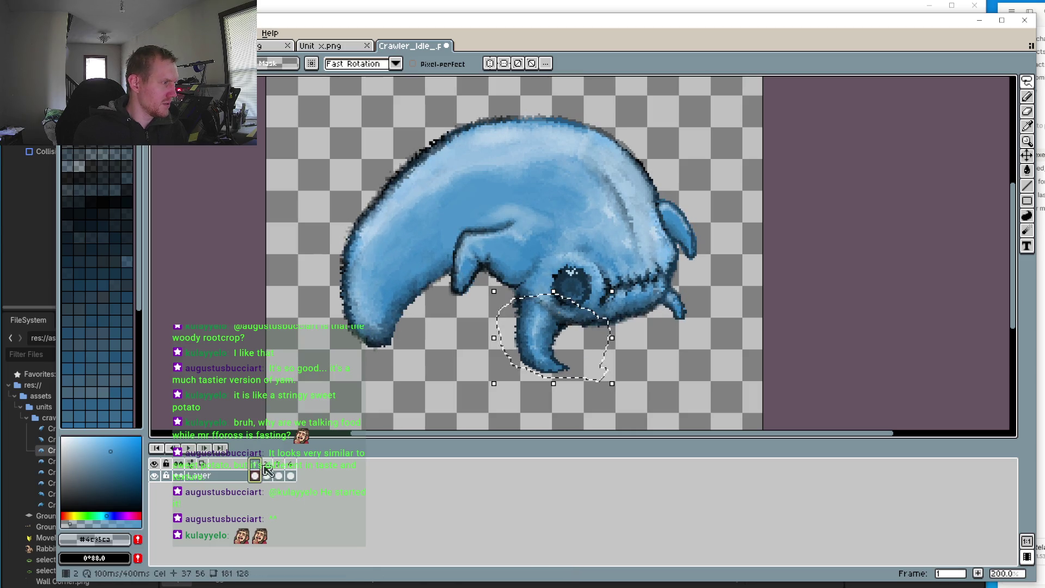
{"action": "left_click", "coordinate": [266, 475]}
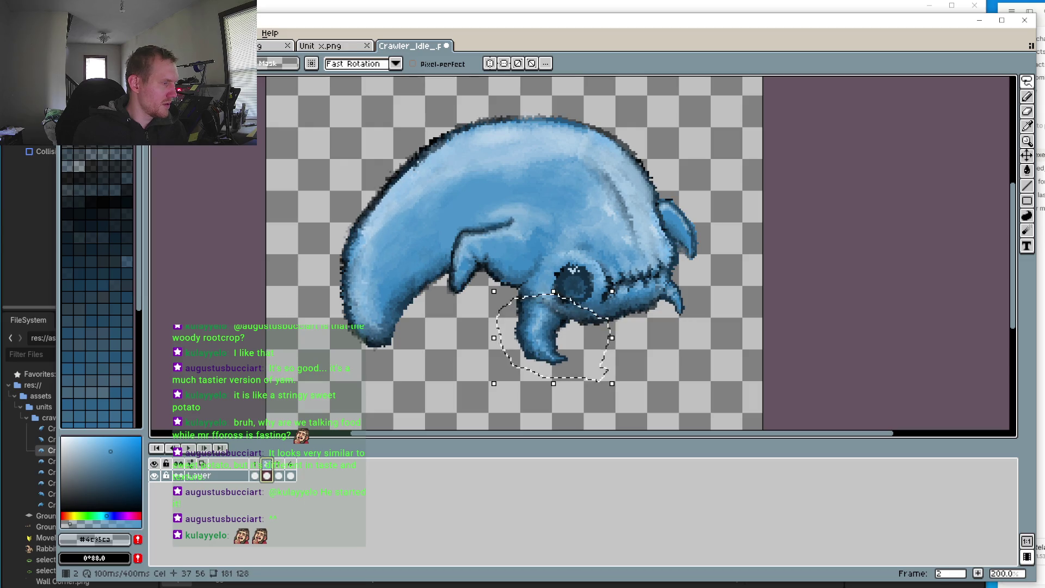
{"action": "left_click", "coordinate": [255, 476]}
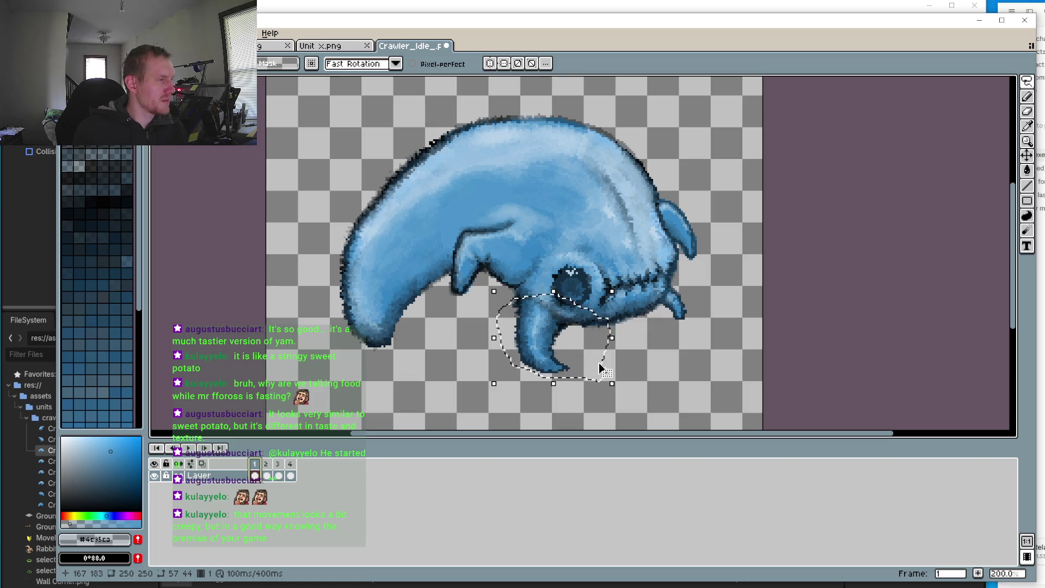
{"action": "left_click_drag", "start_coordinate": [555, 384], "coordinate": [555, 375]}
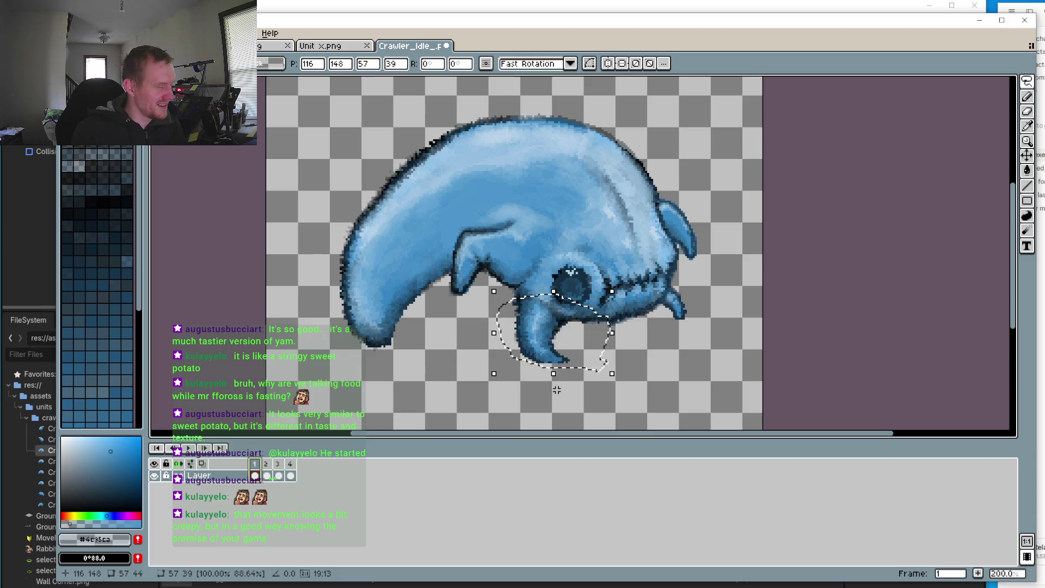
Step: Nudge the leg one pixel left on frame 3 and left and up on frame 4, then replay
{"action": "left_click", "coordinate": [265, 463]}
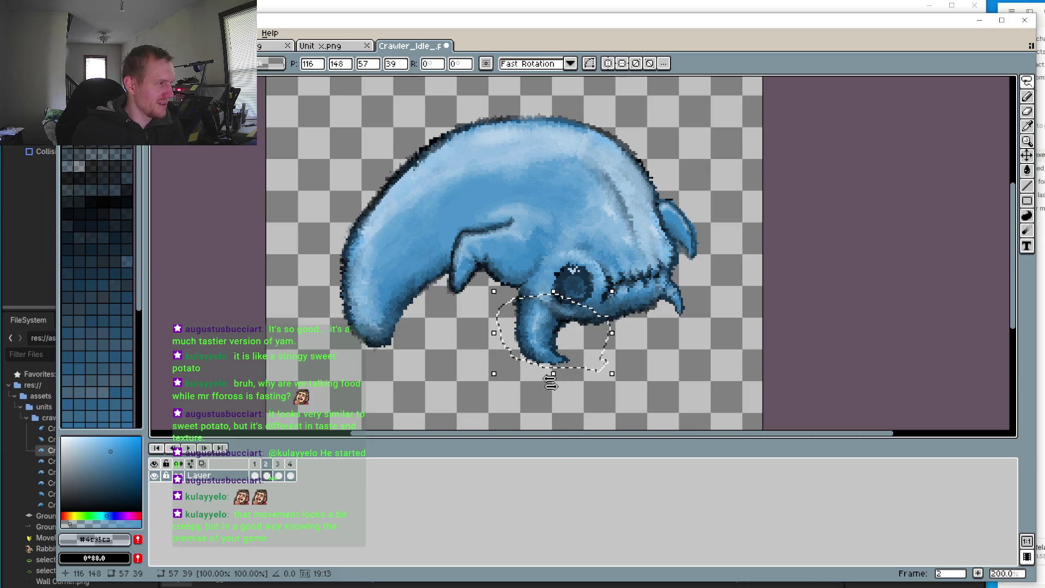
{"action": "left_click", "coordinate": [278, 476]}
{"action": "key", "text": "Left"}
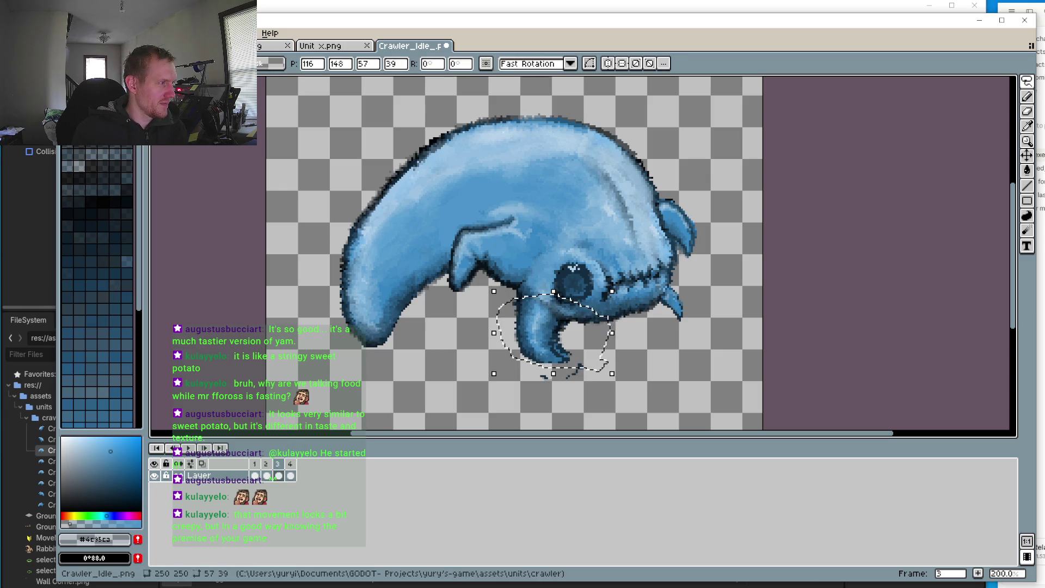
{"action": "left_click", "coordinate": [290, 476]}
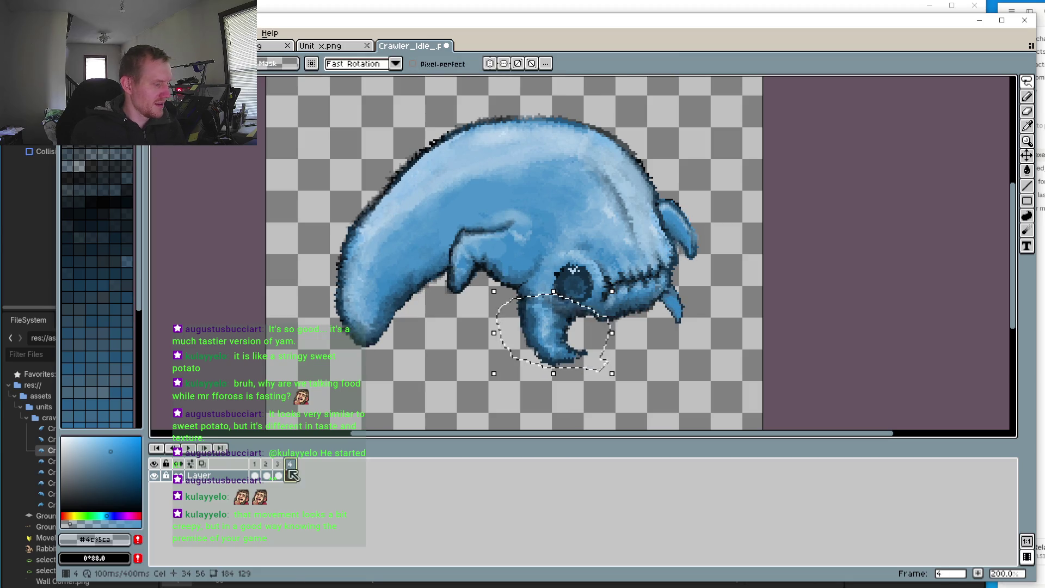
{"action": "key", "text": "Left"}
{"action": "key", "text": "Up"}
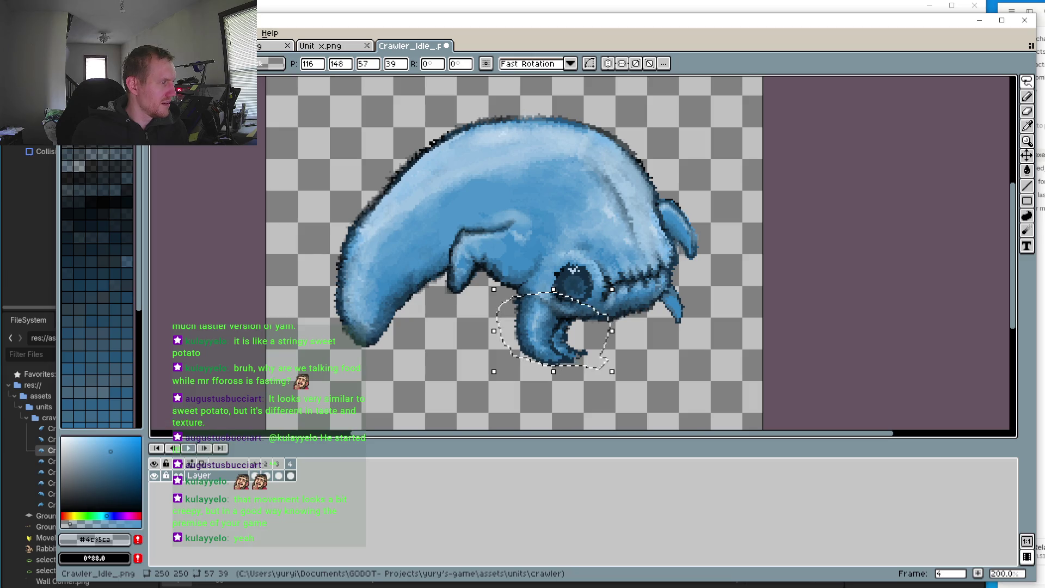
{"action": "left_click", "coordinate": [189, 447]}
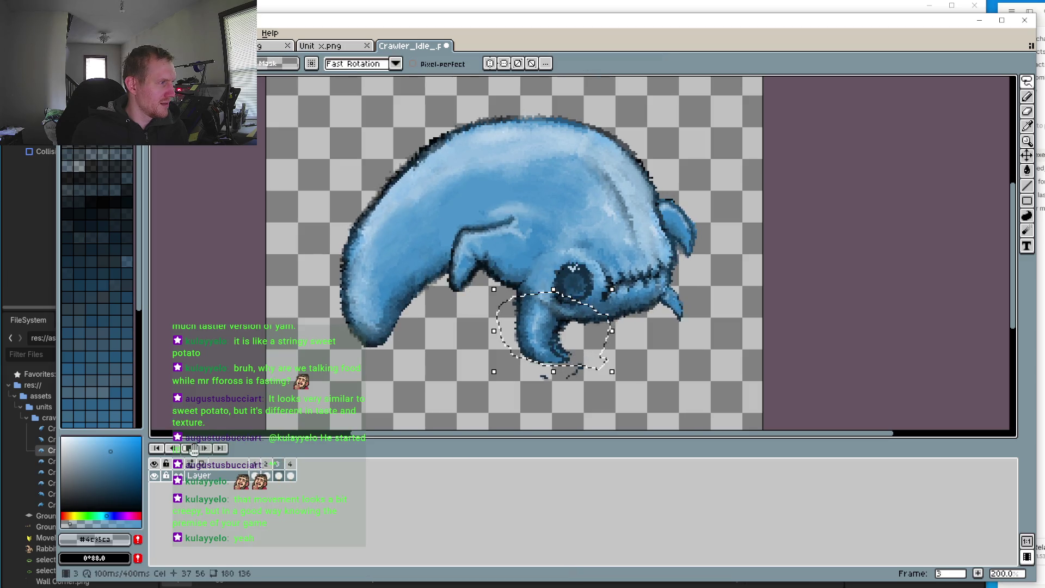
Step: Zoom in on the leg and switch to the Pencil tool
{"action": "scroll", "coordinate": [455, 357], "scroll_direction": "up", "scroll_amount": 2}
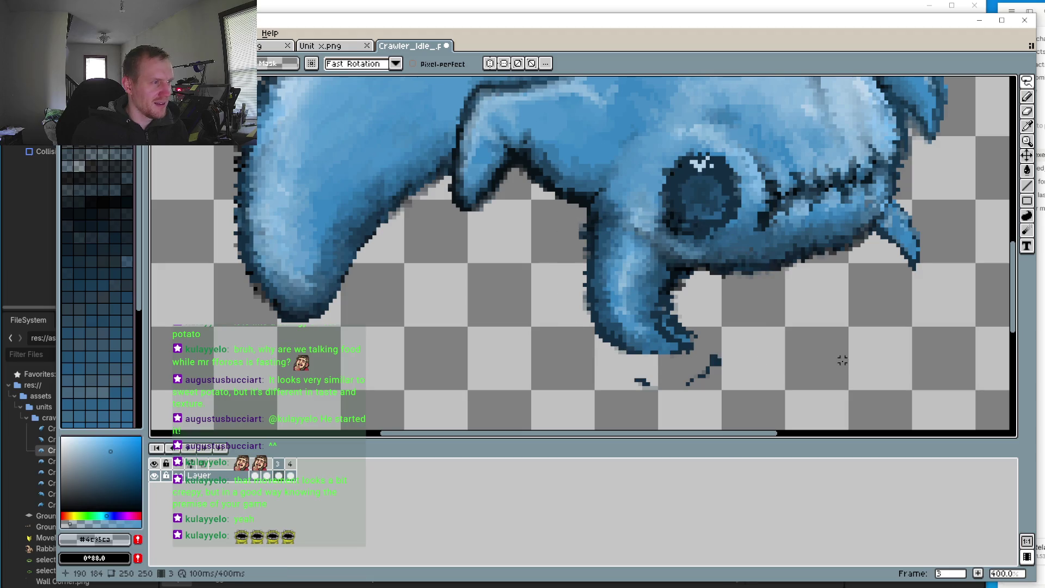
{"action": "left_click", "coordinate": [1027, 96]}
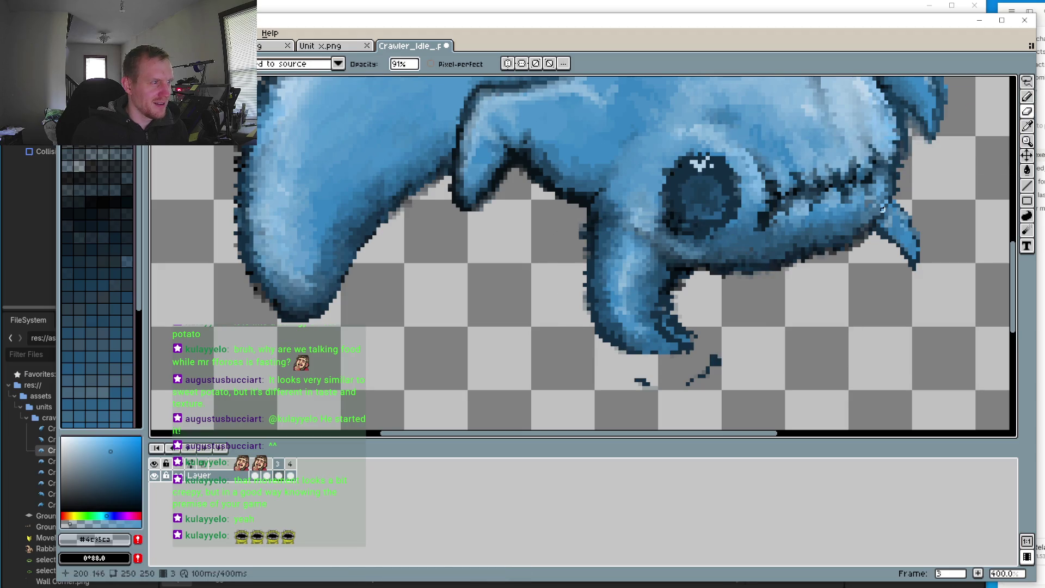
{"action": "scroll", "coordinate": [680, 271], "scroll_direction": "up", "scroll_amount": 2}
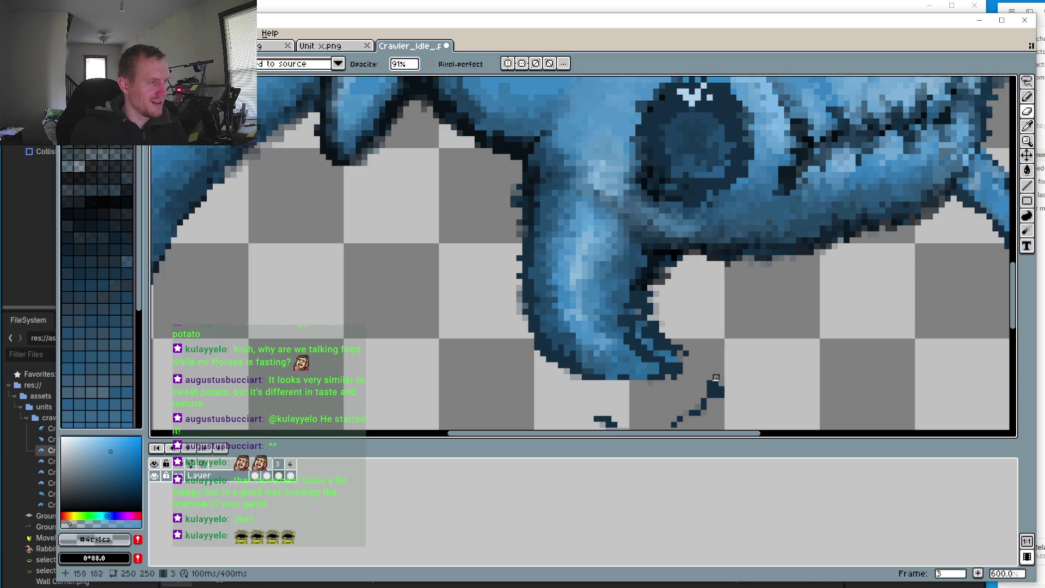
{"action": "scroll", "coordinate": [828, 294], "scroll_direction": "down", "scroll_amount": 3}
{"action": "left_click", "coordinate": [1027, 81]}
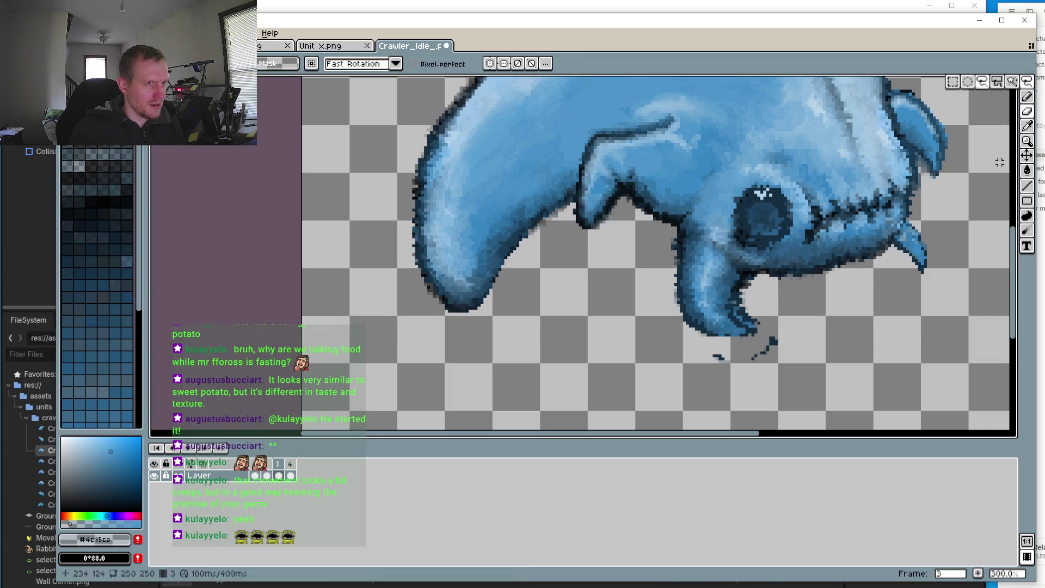
{"action": "key", "text": "b"}
{"action": "scroll", "coordinate": [774, 298], "scroll_direction": "up", "scroll_amount": 3}
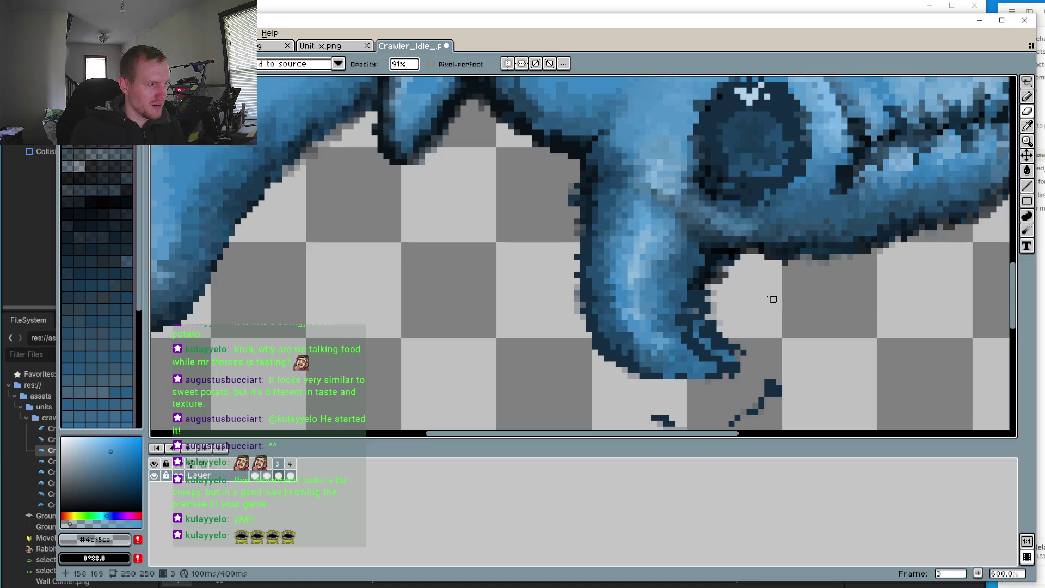
{"action": "scroll", "coordinate": [737, 353], "scroll_direction": "down", "scroll_amount": 8}
{"action": "scroll", "coordinate": [680, 349], "scroll_direction": "up", "scroll_amount": 6}
{"action": "scroll", "coordinate": [676, 360], "scroll_direction": "down", "scroll_amount": 2}
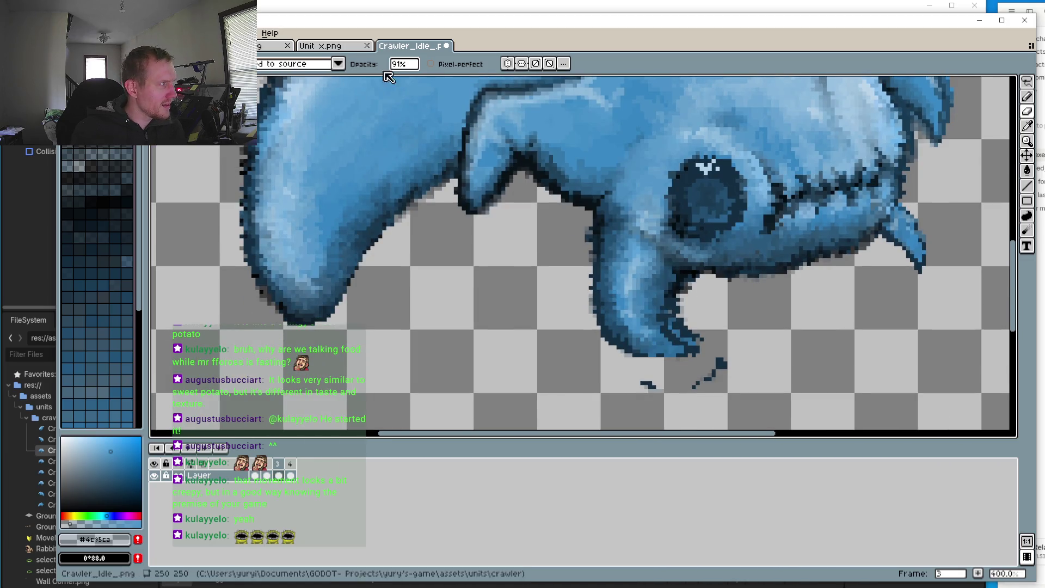
{"action": "scroll", "coordinate": [708, 348], "scroll_direction": "up", "scroll_amount": 3}
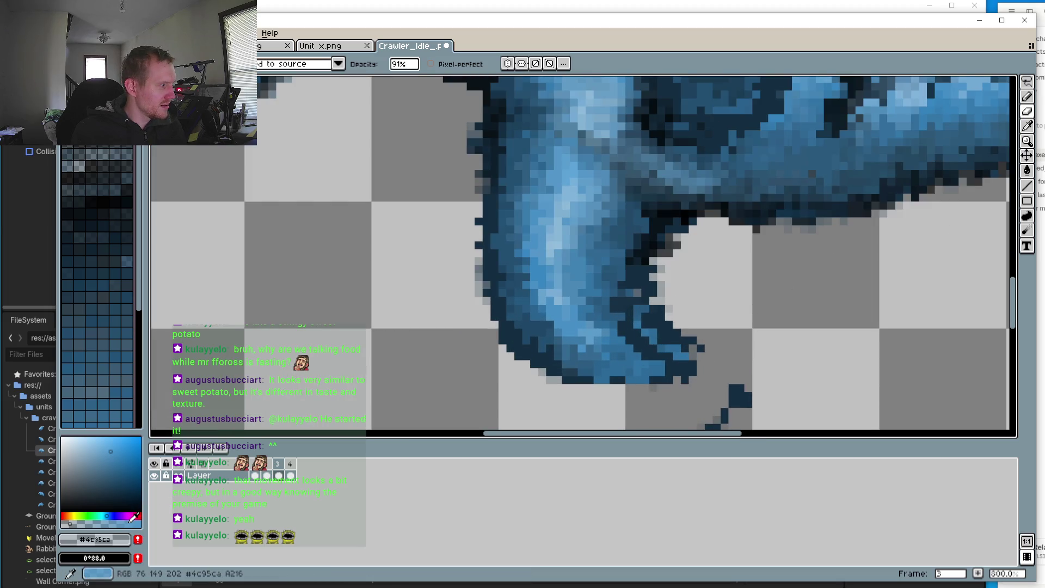
{"action": "scroll", "coordinate": [647, 335], "scroll_direction": "up", "scroll_amount": 3}
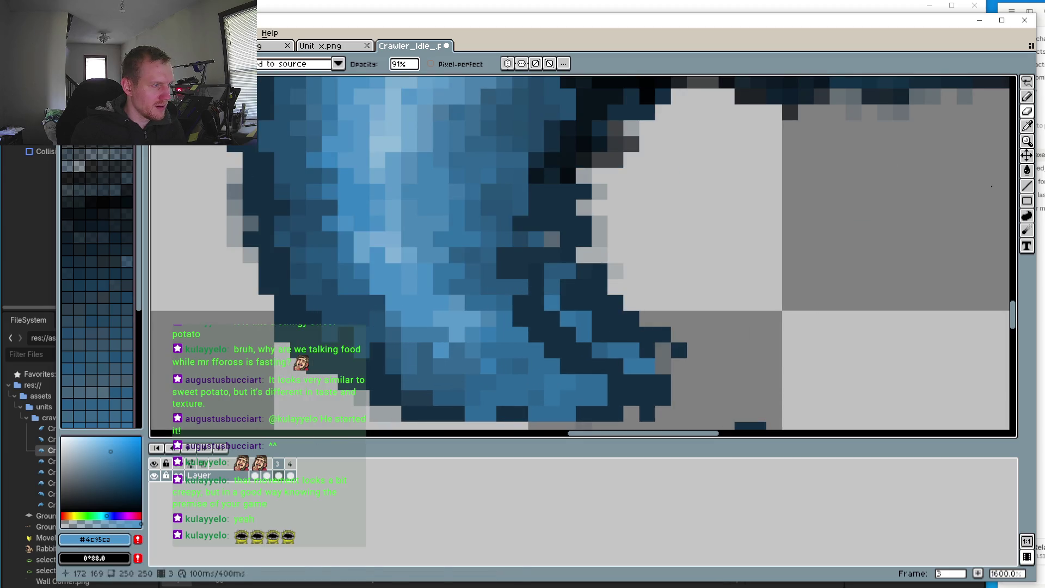
Step: Start a small lasso selection near the leg, then go back to the Pencil
{"action": "left_click", "coordinate": [1027, 81]}
{"action": "scroll", "coordinate": [789, 191], "scroll_direction": "down", "scroll_amount": 3}
{"action": "mouse_move", "coordinate": [647, 166]}
{"action": "left_mouse_down"}
{"action": "mouse_move", "coordinate": [739, 158]}
{"action": "mouse_move", "coordinate": [647, 166]}
{"action": "left_mouse_up"}
{"action": "key", "text": "b"}
{"action": "scroll", "coordinate": [789, 239], "scroll_direction": "up", "scroll_amount": 3}
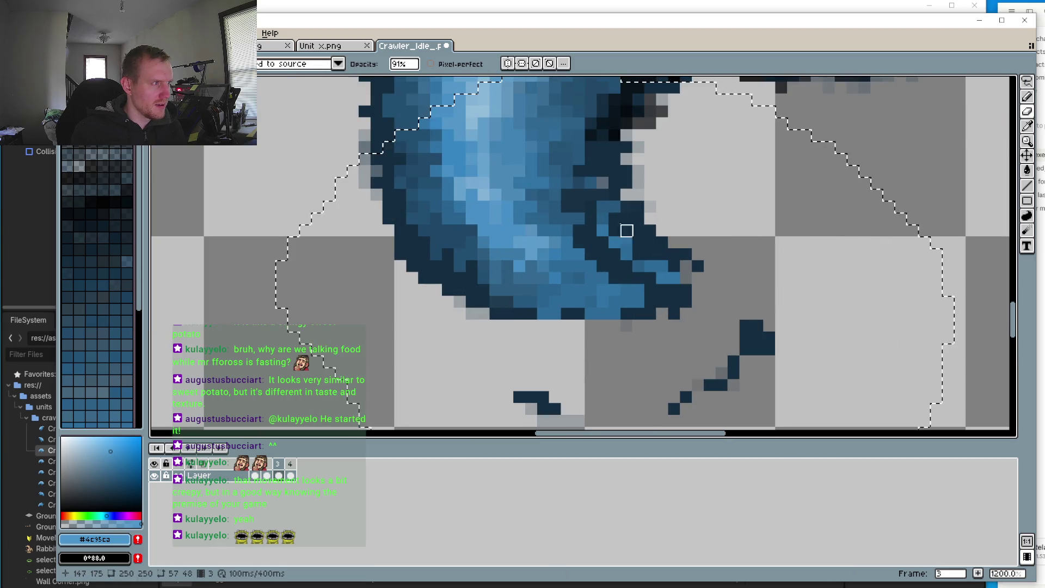
{"action": "scroll", "coordinate": [651, 250], "scroll_direction": "down", "scroll_amount": 4}
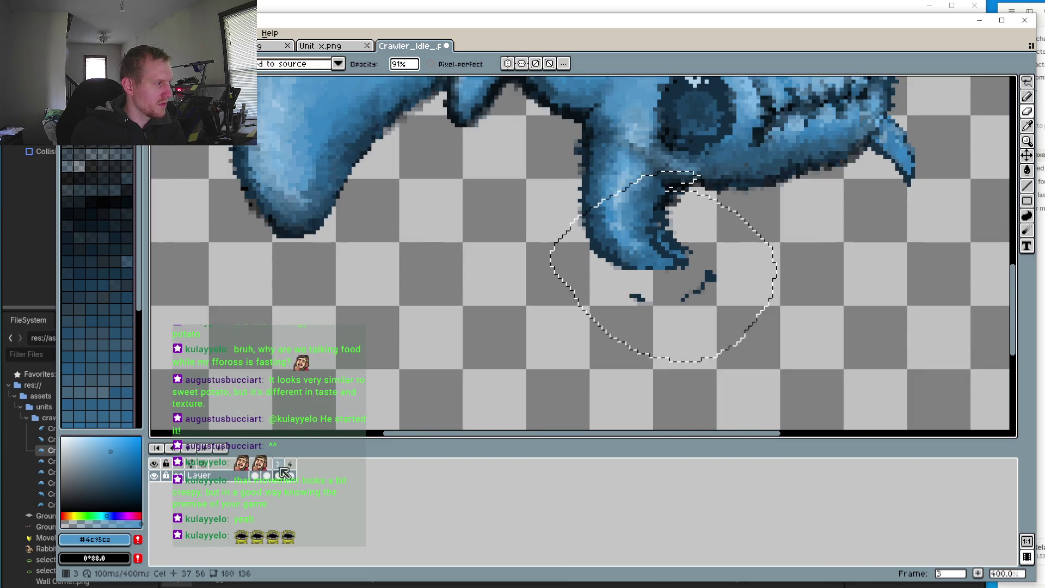
Step: Compare poses on frames 4, 2, 3 and 4, then switch to rectangular selection and drop the lasso selection
{"action": "left_click", "coordinate": [286, 472]}
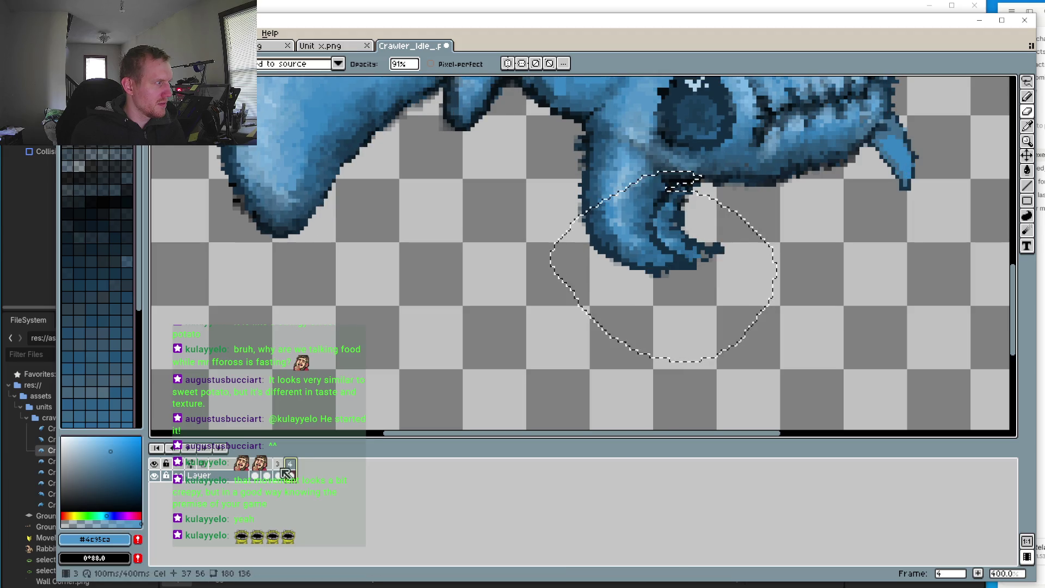
{"action": "left_click", "coordinate": [266, 473]}
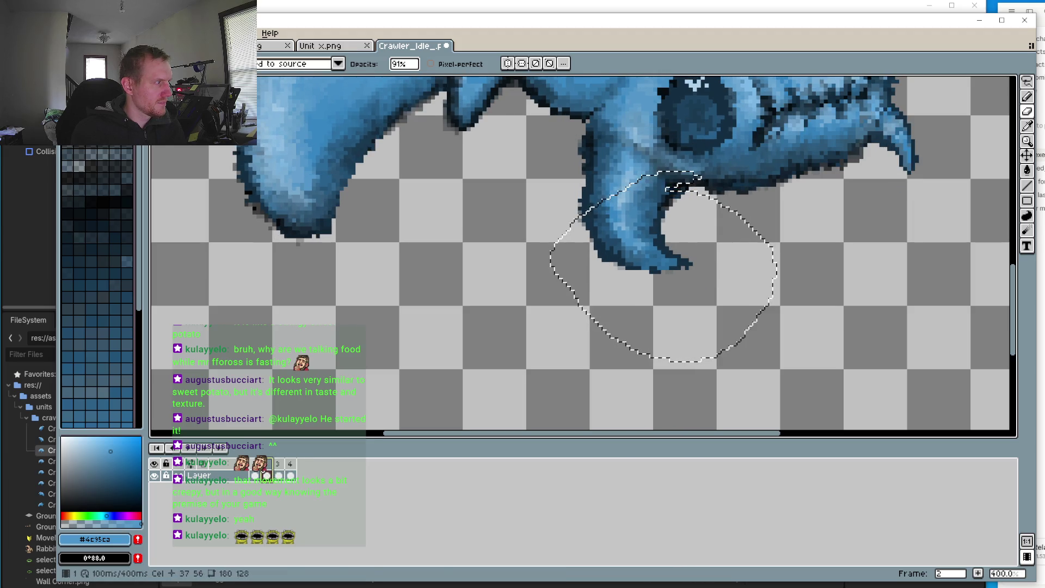
{"action": "left_click", "coordinate": [280, 470]}
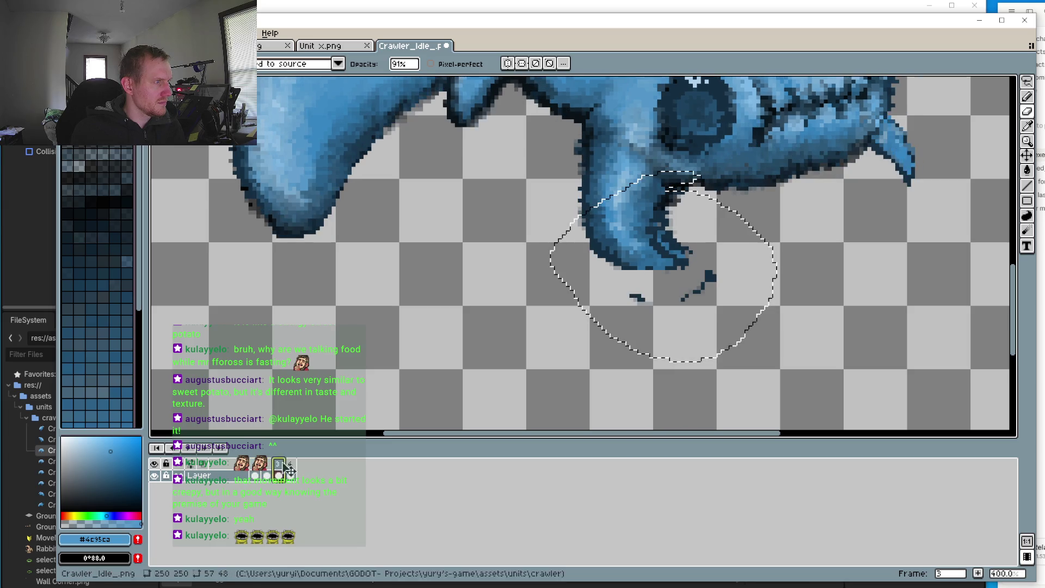
{"action": "left_click", "coordinate": [289, 469]}
{"action": "scroll", "coordinate": [705, 329], "scroll_direction": "down", "scroll_amount": 2}
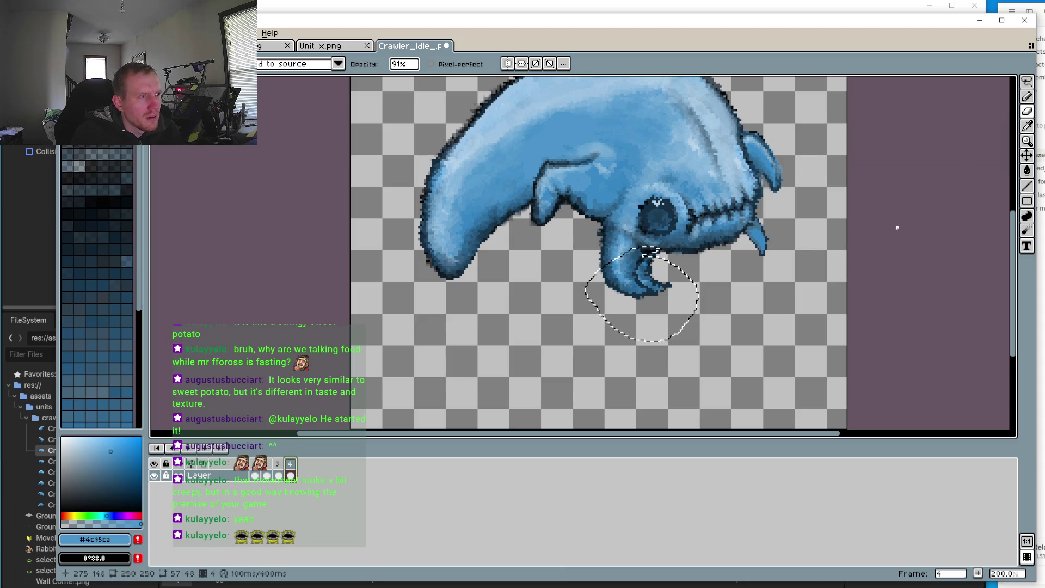
{"action": "left_click", "coordinate": [1027, 82]}
{"action": "left_click", "coordinate": [952, 81]}
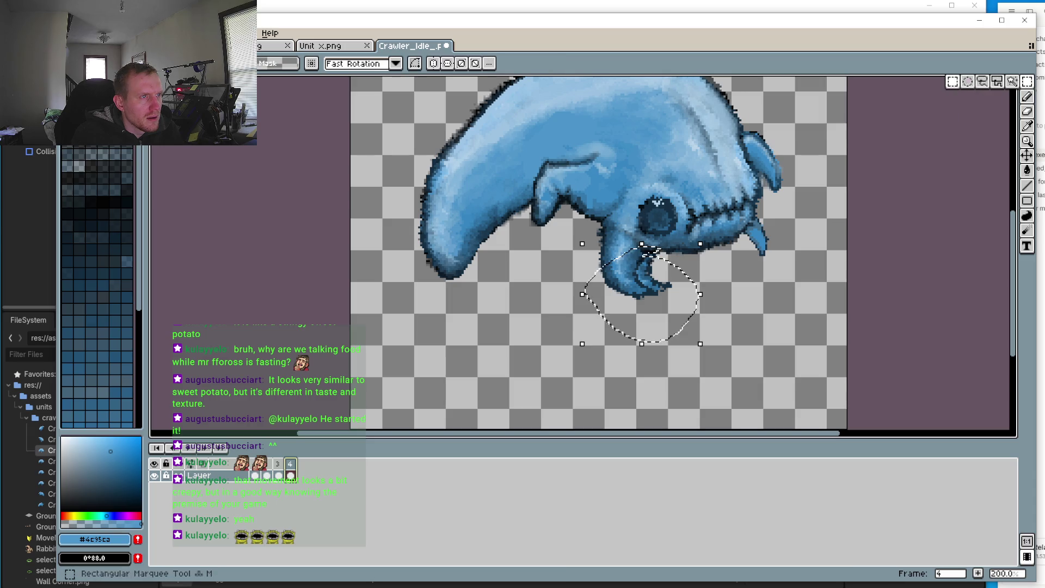
{"action": "left_click", "coordinate": [738, 320]}
Step: Erase a stray pixel at the claw's edge on frame 4
{"action": "key", "text": "b"}
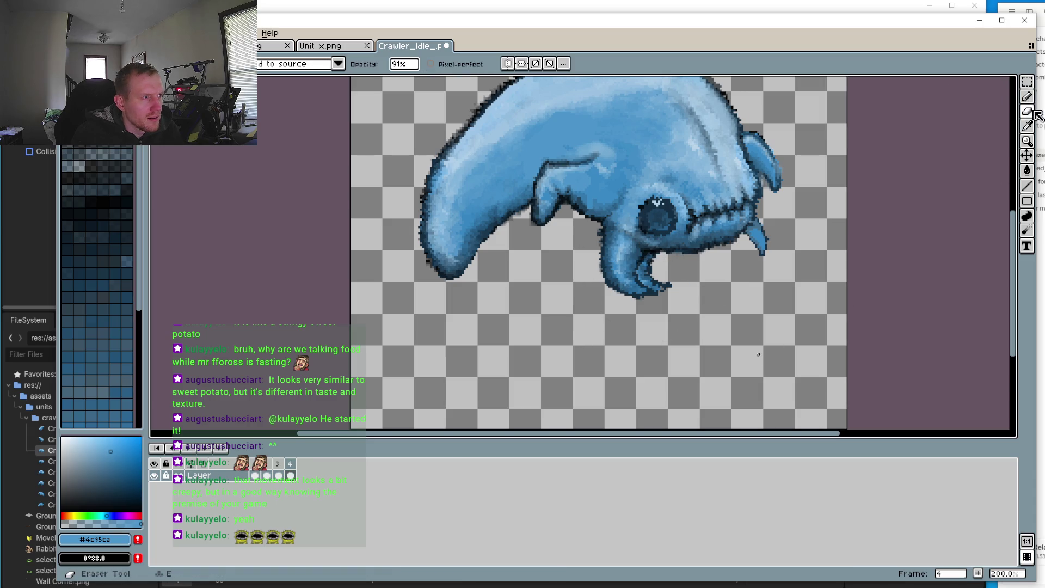
{"action": "scroll", "coordinate": [697, 274], "scroll_direction": "up", "scroll_amount": 3}
{"action": "scroll", "coordinate": [707, 299], "scroll_direction": "down", "scroll_amount": 2}
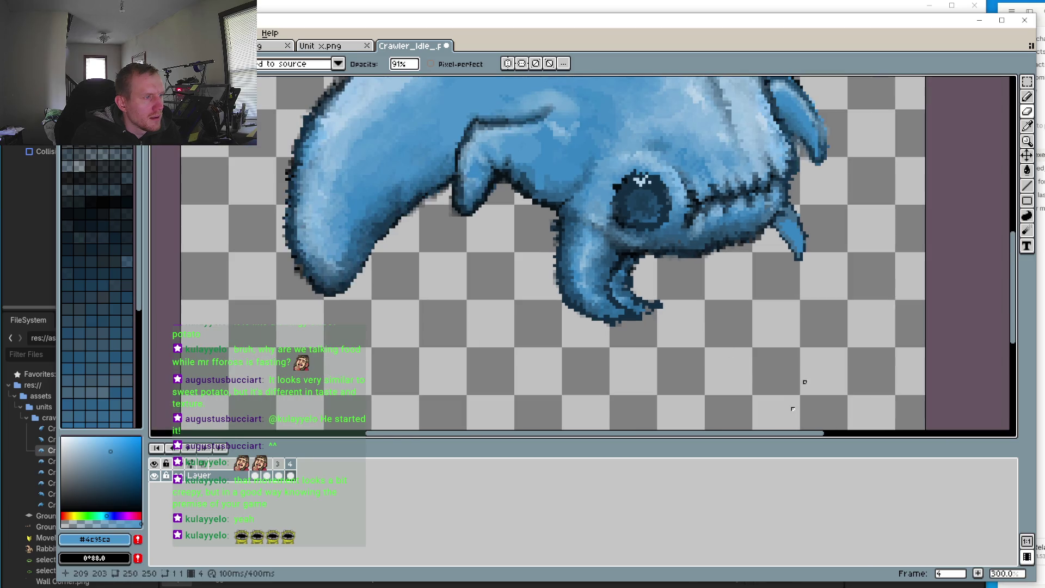
{"action": "scroll", "coordinate": [752, 299], "scroll_direction": "up", "scroll_amount": 8}
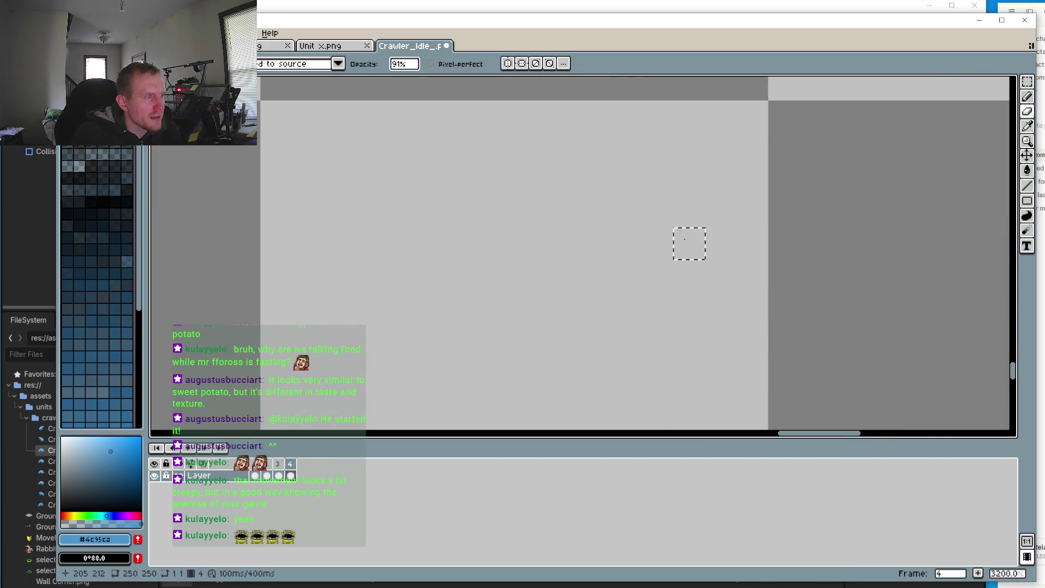
{"action": "scroll", "coordinate": [689, 244], "scroll_direction": "down", "scroll_amount": 10}
{"action": "scroll", "coordinate": [708, 375], "scroll_direction": "up", "scroll_amount": 1}
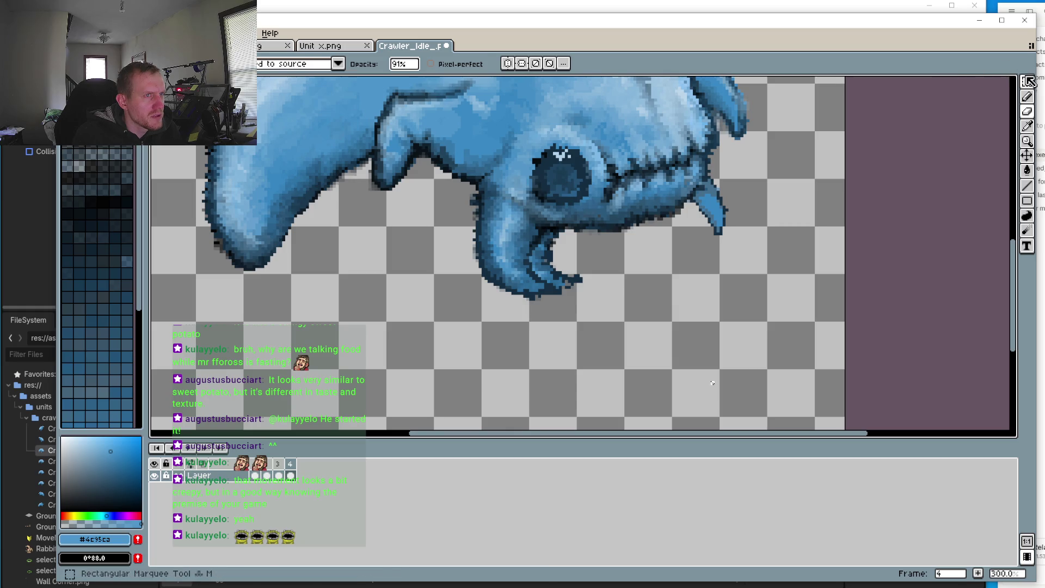
{"action": "scroll", "coordinate": [574, 274], "scroll_direction": "up", "scroll_amount": 4}
{"action": "left_click", "coordinate": [494, 265]}
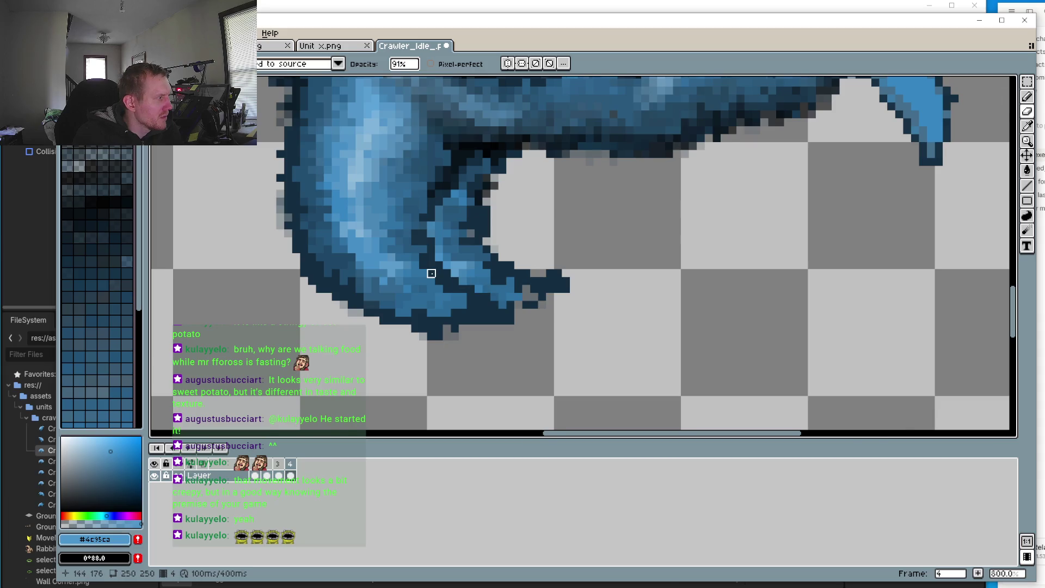
{"action": "scroll", "coordinate": [431, 273], "scroll_direction": "down", "scroll_amount": 3}
Step: Select a rectangle around the crawler's head and claw, then return to erasing
{"action": "left_click", "coordinate": [1027, 82]}
{"action": "left_click_drag", "start_coordinate": [229, 106], "coordinate": [722, 380]}
{"action": "left_click", "coordinate": [1030, 112]}
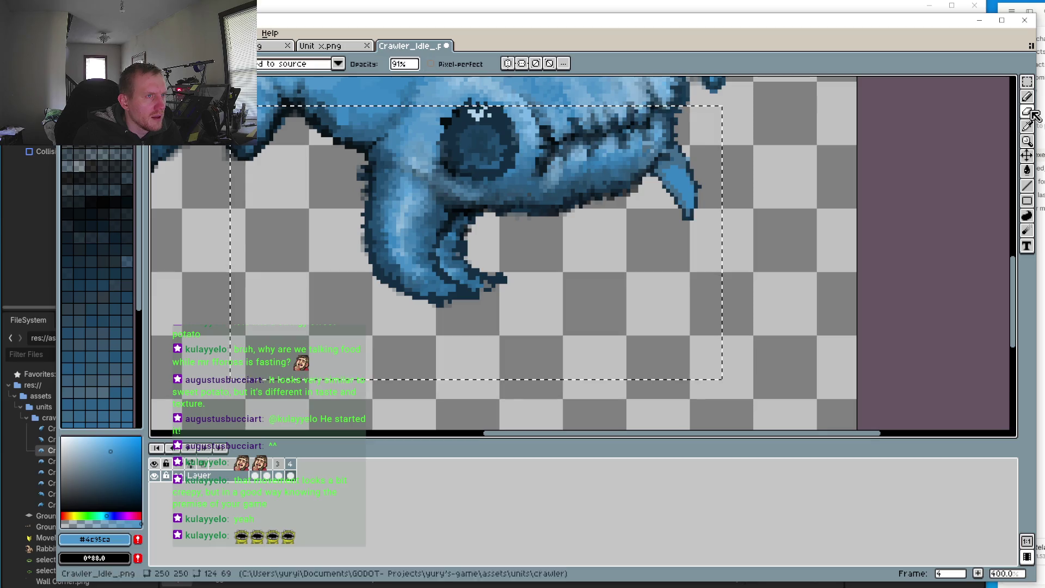
{"action": "scroll", "coordinate": [492, 293], "scroll_direction": "up", "scroll_amount": 3}
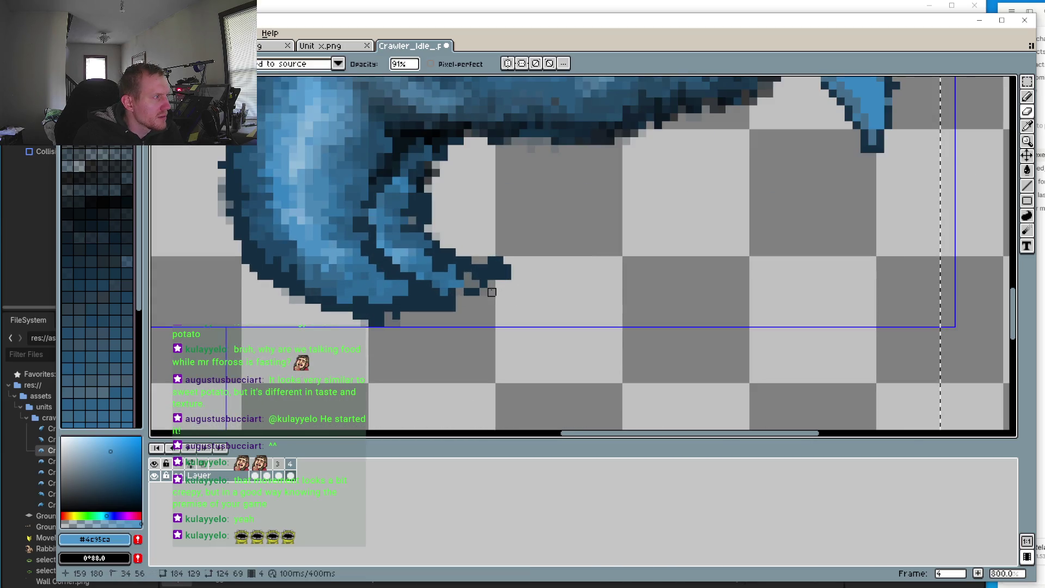
{"action": "scroll", "coordinate": [544, 286], "scroll_direction": "down", "scroll_amount": 2}
{"action": "key", "text": "ctrl"}
{"action": "scroll", "coordinate": [544, 284], "scroll_direction": "down", "scroll_amount": 3}
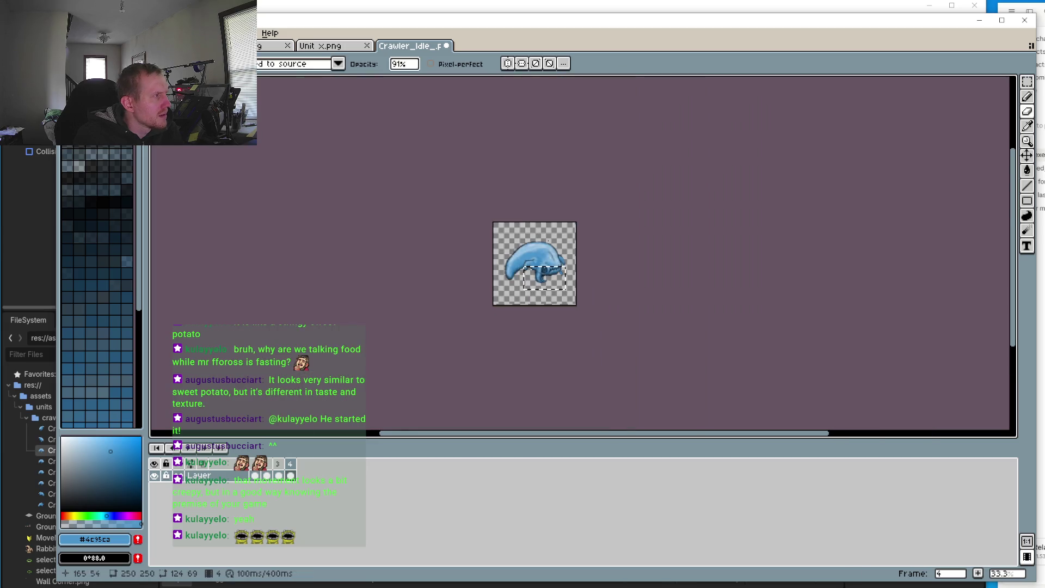
{"action": "scroll", "coordinate": [541, 271], "scroll_direction": "up", "scroll_amount": 3}
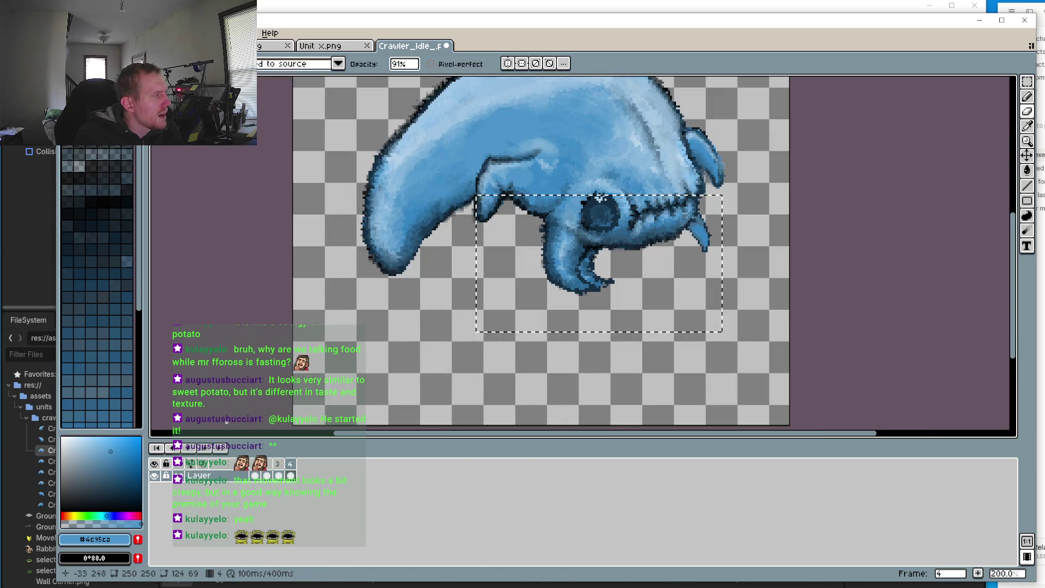
Step: Raise the brush opacity from 91% to 100%
{"action": "left_click", "coordinate": [403, 68]}
{"action": "left_click_drag", "start_coordinate": [408, 73], "coordinate": [528, 81]}
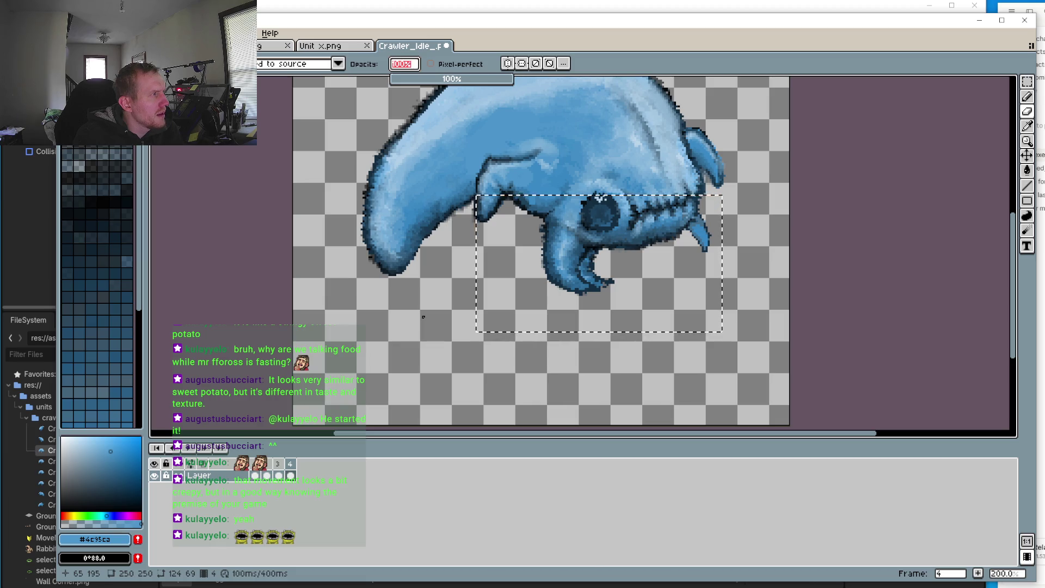
{"action": "scroll", "coordinate": [561, 283], "scroll_direction": "up", "scroll_amount": 3}
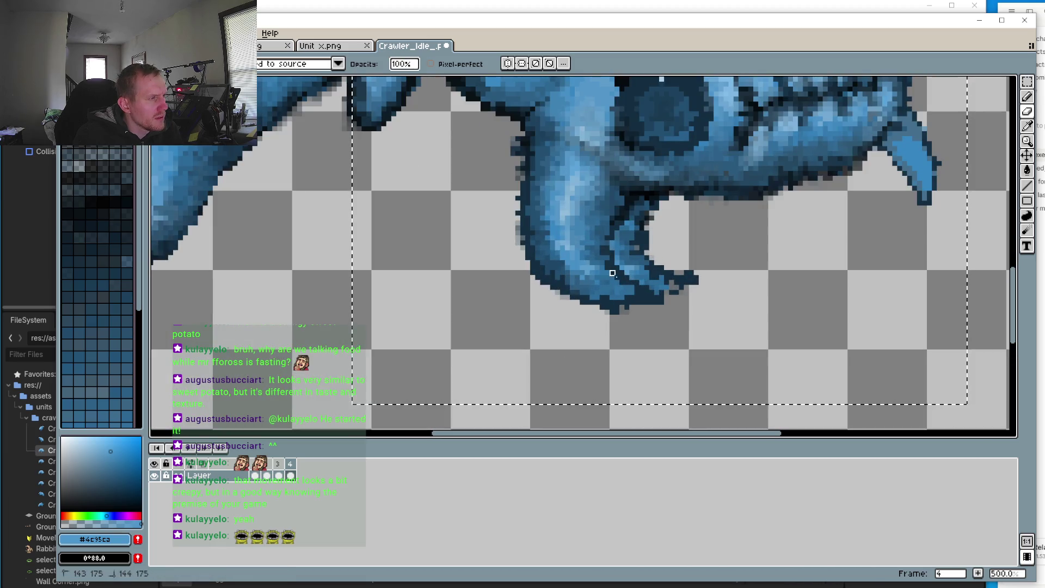
{"action": "scroll", "coordinate": [612, 273], "scroll_direction": "down", "scroll_amount": 4}
{"action": "scroll", "coordinate": [662, 196], "scroll_direction": "up", "scroll_amount": 3}
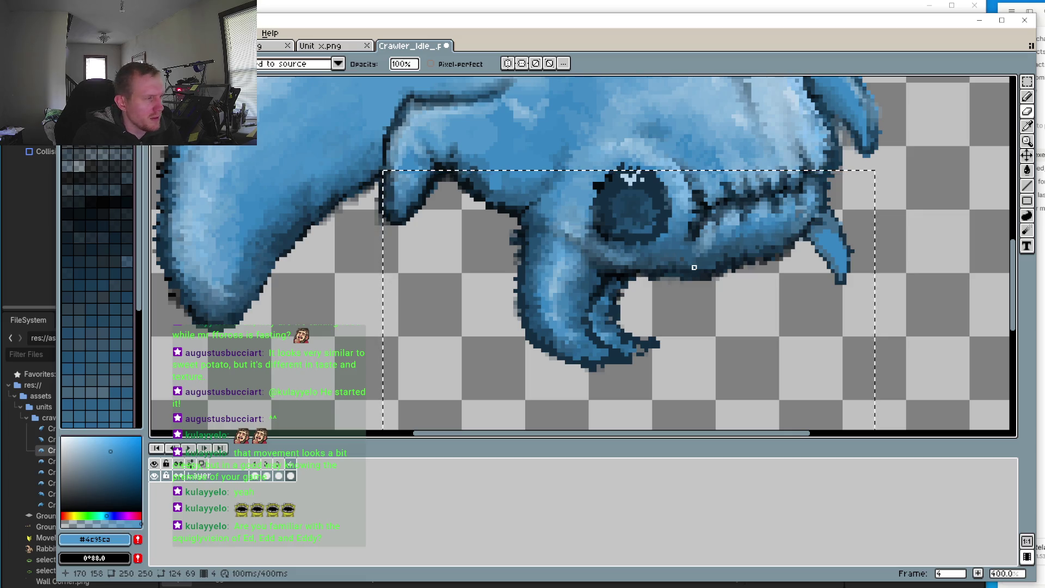
{"action": "scroll", "coordinate": [638, 359], "scroll_direction": "down", "scroll_amount": 3}
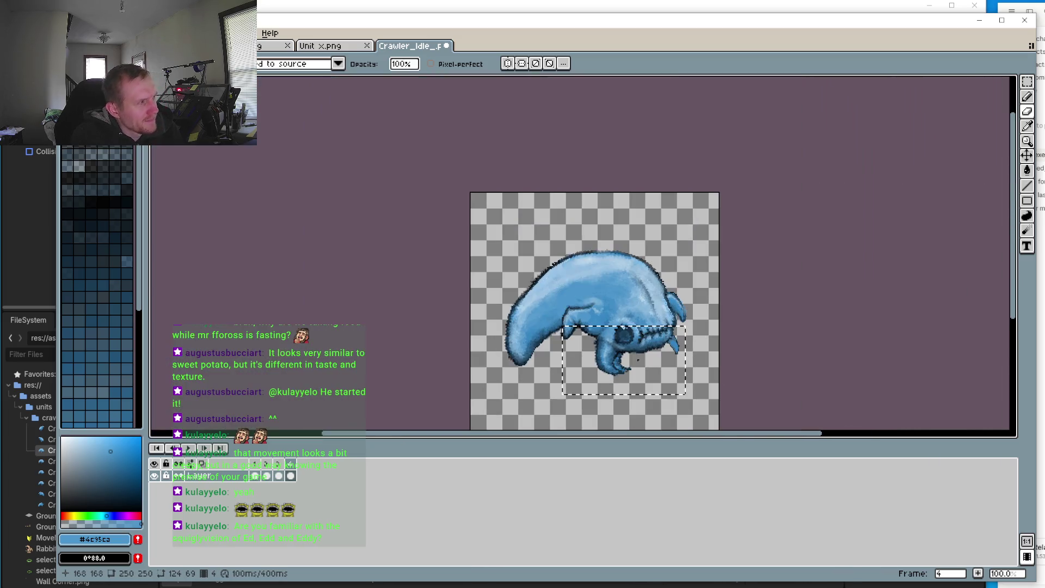
{"action": "scroll", "coordinate": [644, 381], "scroll_direction": "up", "scroll_amount": 2}
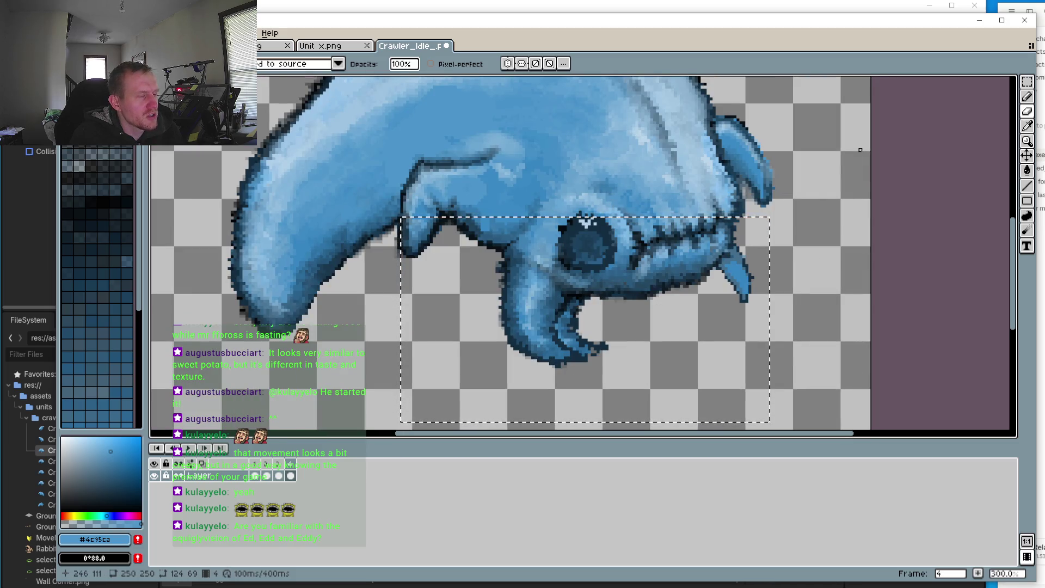
Step: Pick the Eraser and pan the view to the claw tip
{"action": "key", "text": "b"}
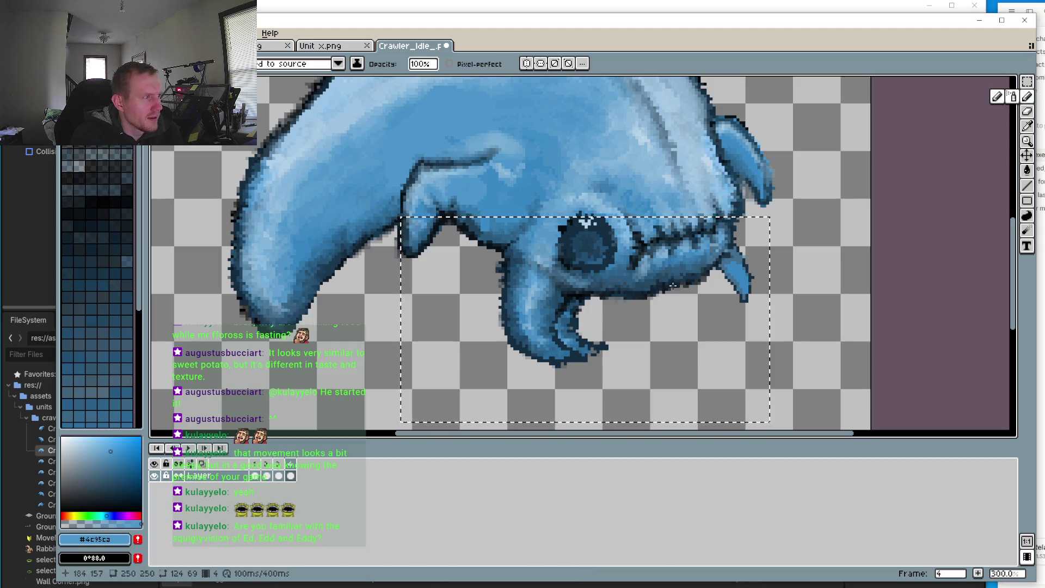
{"action": "scroll", "coordinate": [542, 369], "scroll_direction": "up", "scroll_amount": 3}
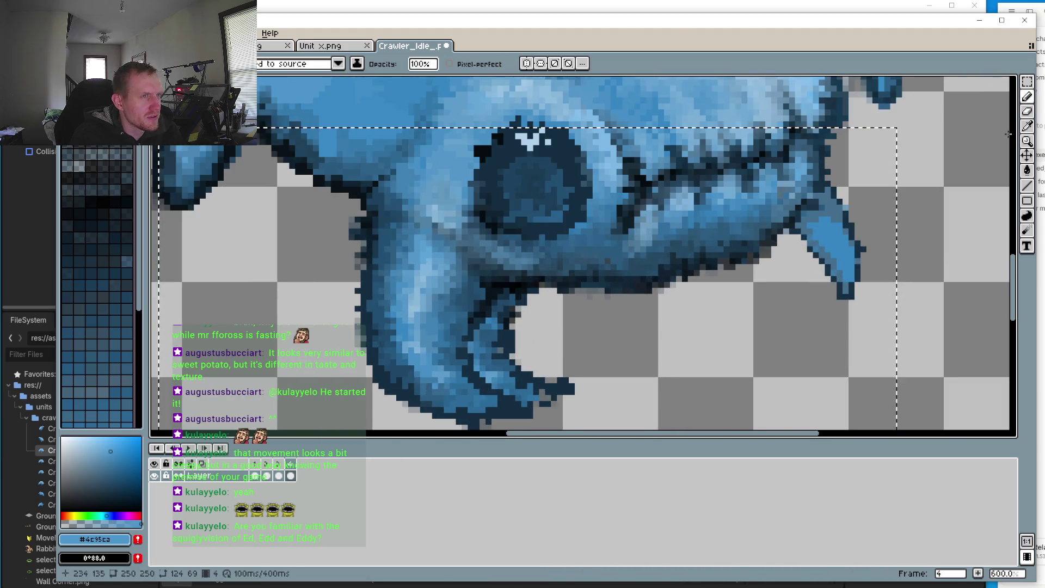
{"action": "left_click", "coordinate": [1030, 111]}
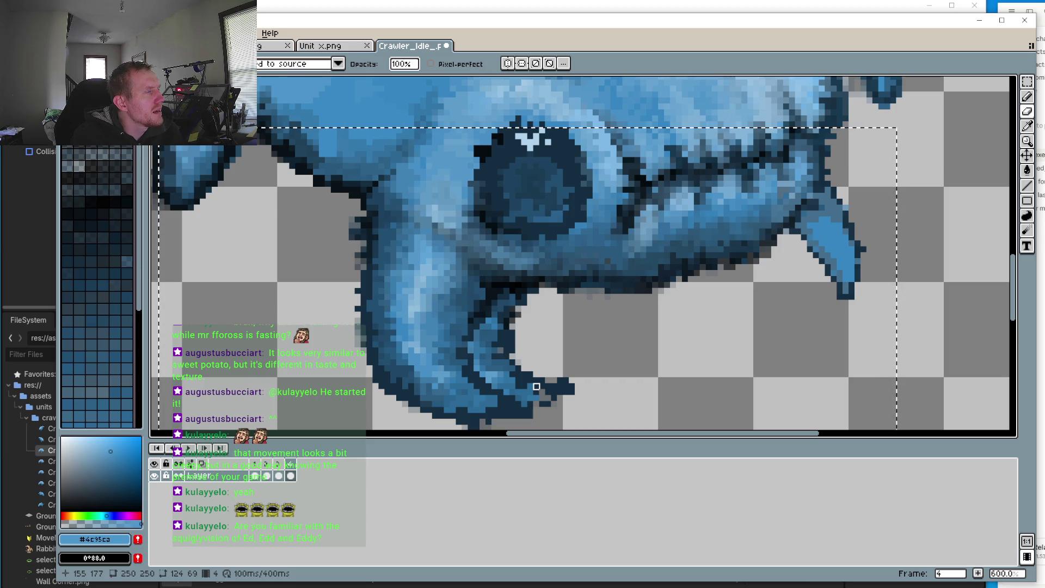
{"action": "left_click_drag", "start_coordinate": [560, 346], "coordinate": [567, 293]}
{"action": "scroll", "coordinate": [566, 294], "scroll_direction": "down", "scroll_amount": 3}
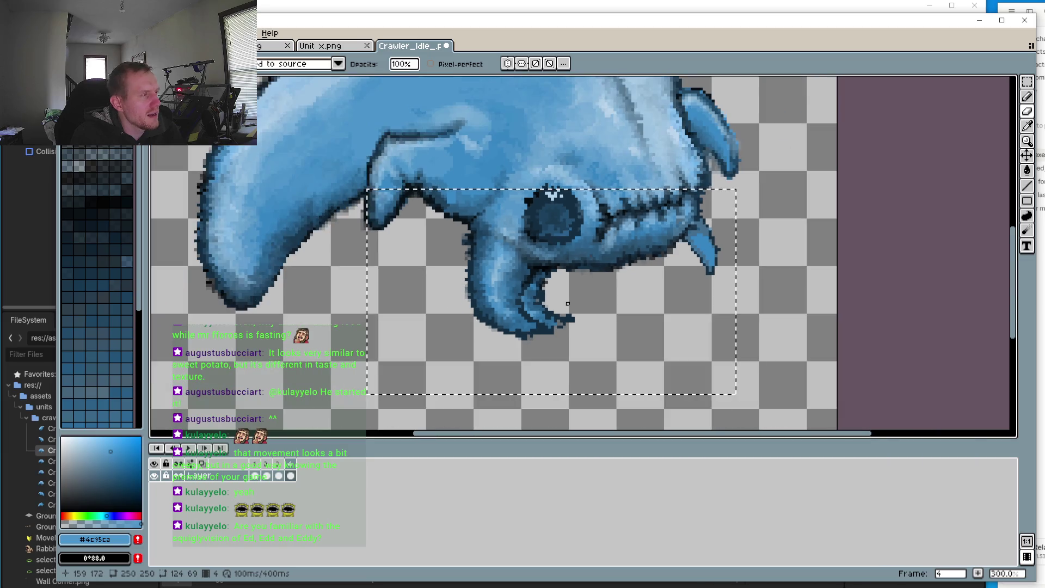
Step: Play the crawler idle animation to preview the claw edits
{"action": "left_click", "coordinate": [191, 448]}
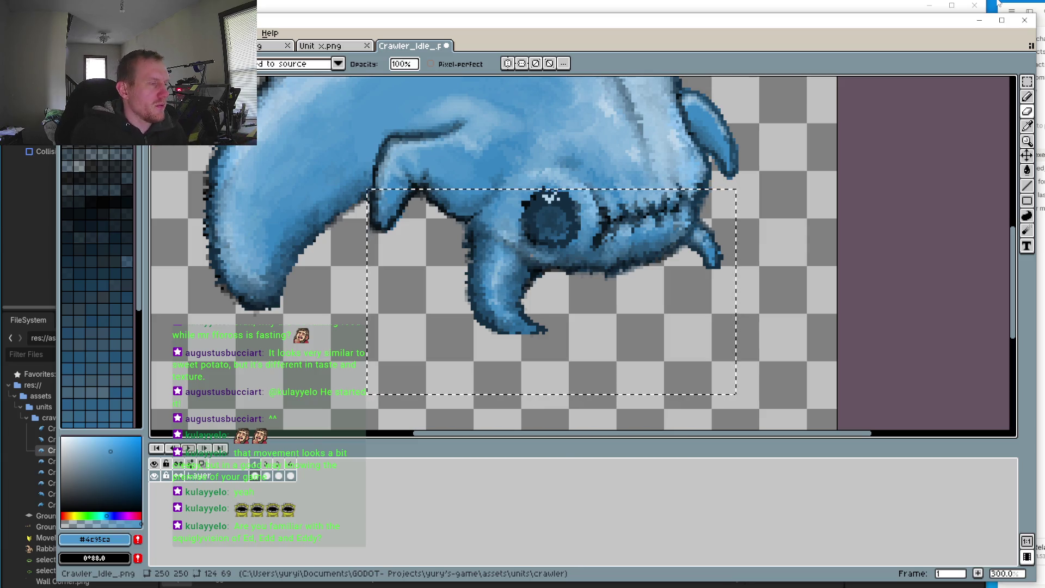
{"action": "scroll", "coordinate": [749, 228], "scroll_direction": "up", "scroll_amount": 3}
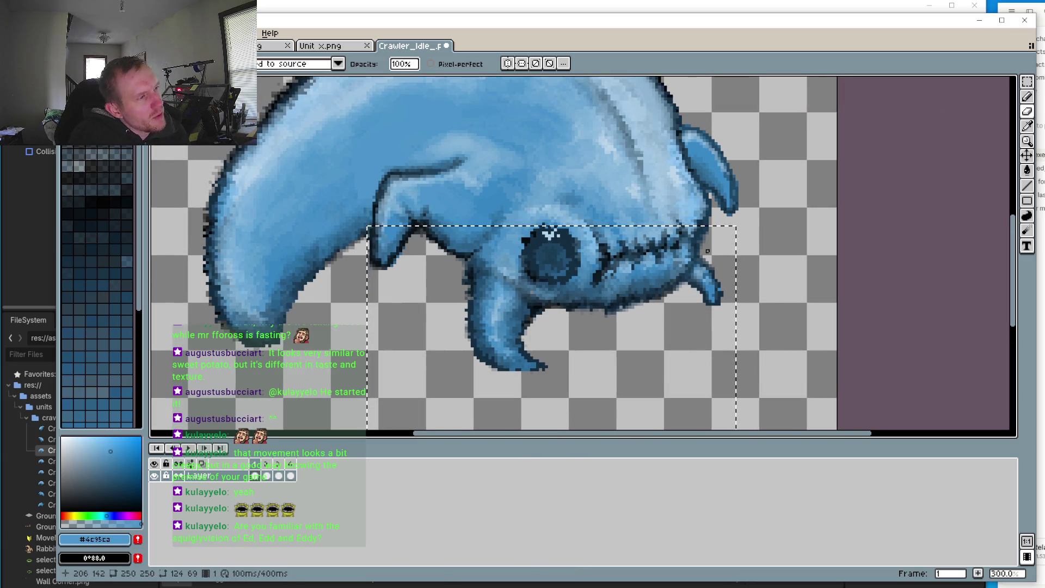
{"action": "scroll", "coordinate": [702, 292], "scroll_direction": "down", "scroll_amount": 2}
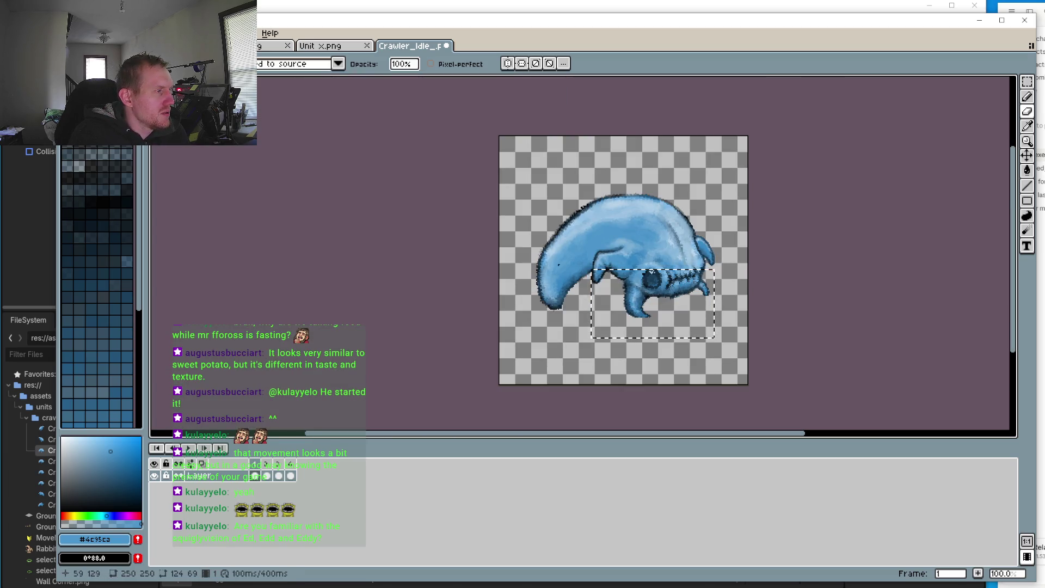
{"action": "scroll", "coordinate": [630, 321], "scroll_direction": "up", "scroll_amount": 3}
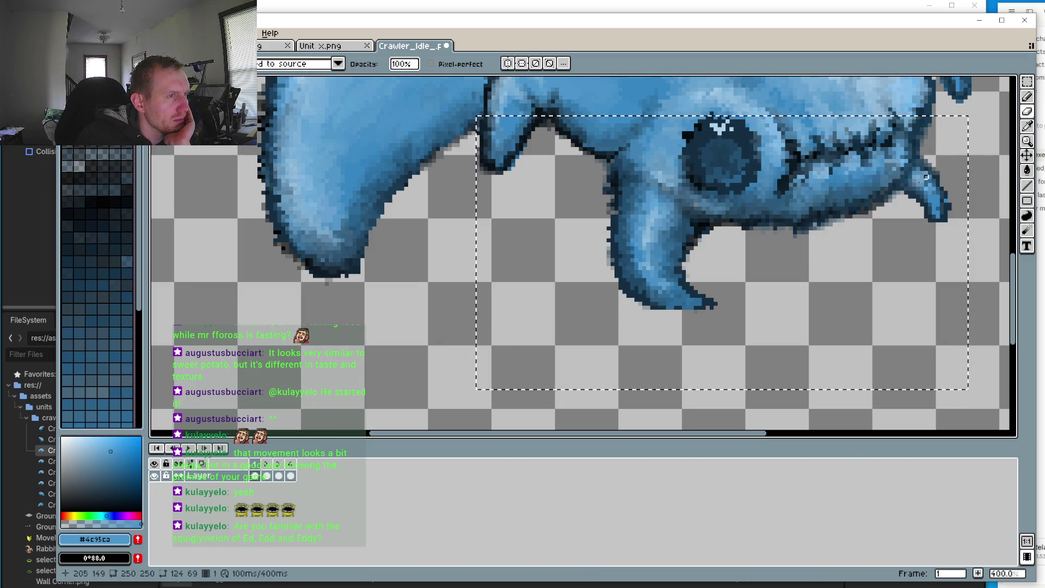
{"action": "scroll", "coordinate": [653, 283], "scroll_direction": "up", "scroll_amount": 2}
{"action": "scroll", "coordinate": [750, 326], "scroll_direction": "down", "scroll_amount": 3}
{"action": "scroll", "coordinate": [556, 143], "scroll_direction": "up", "scroll_amount": 2}
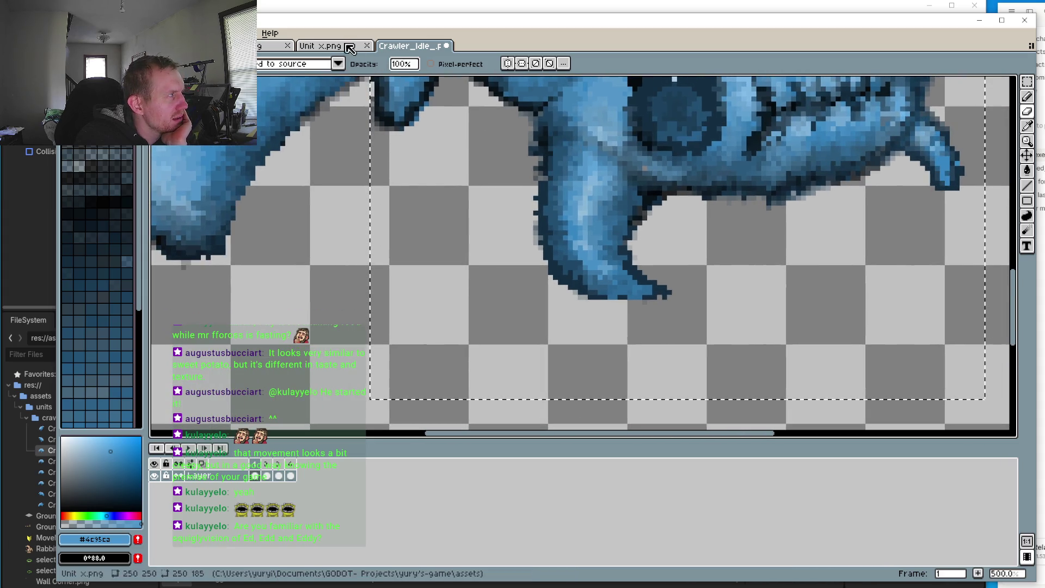
Step: Switch to the Unit x.png sprite, drop its selection and pick the Eraser
{"action": "left_click", "coordinate": [324, 45]}
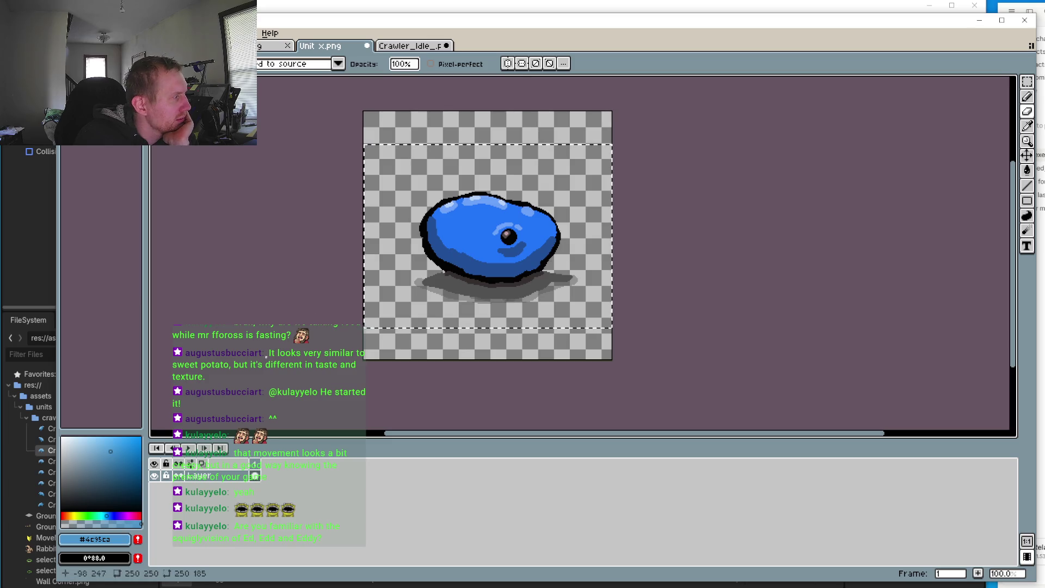
{"action": "left_click", "coordinate": [1030, 86]}
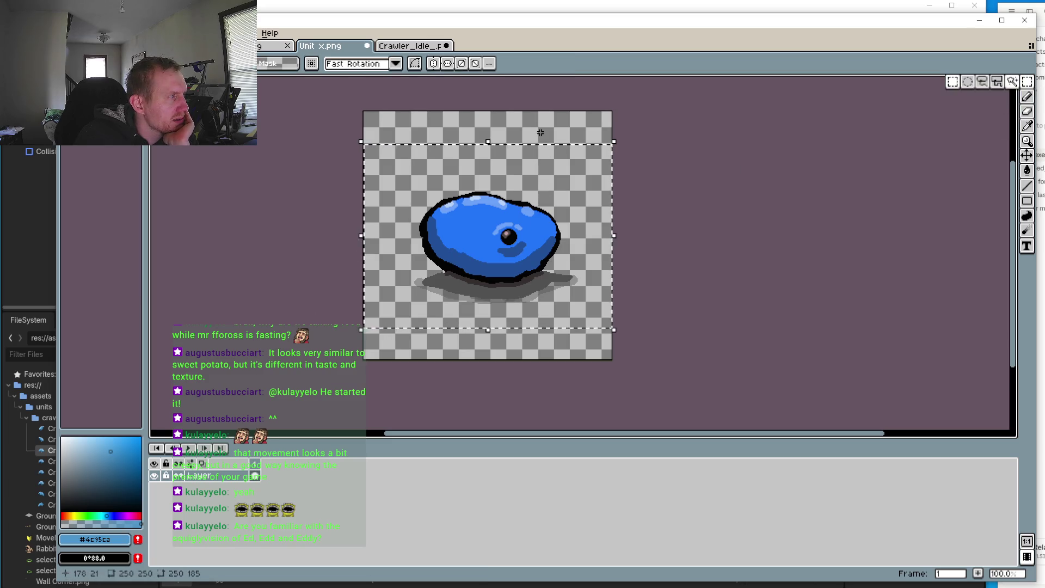
{"action": "left_click", "coordinate": [833, 161]}
{"action": "key", "text": "b"}
{"action": "scroll", "coordinate": [390, 294], "scroll_direction": "up", "scroll_amount": 5}
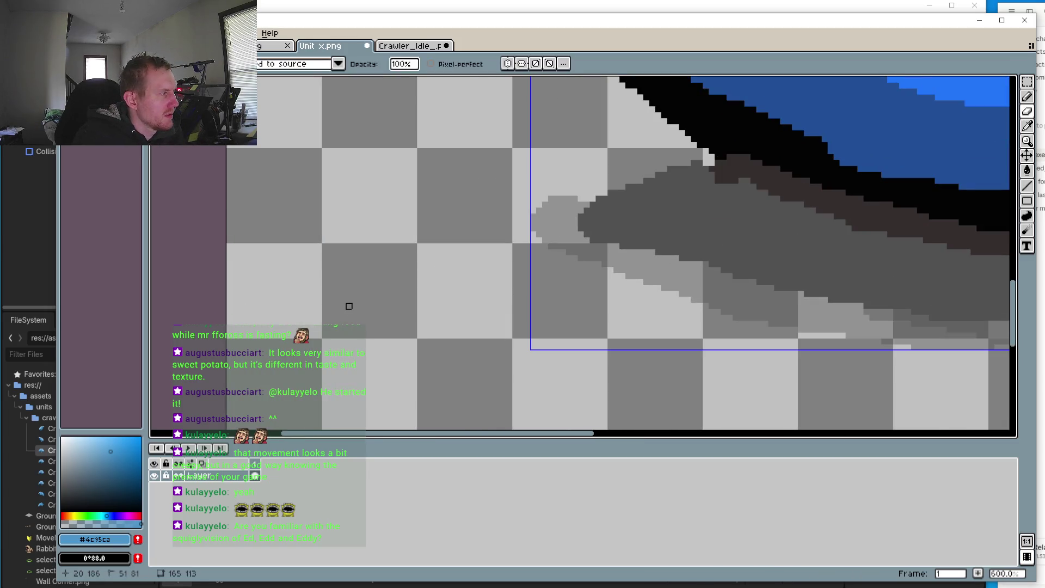
{"action": "scroll", "coordinate": [305, 308], "scroll_direction": "down", "scroll_amount": 3}
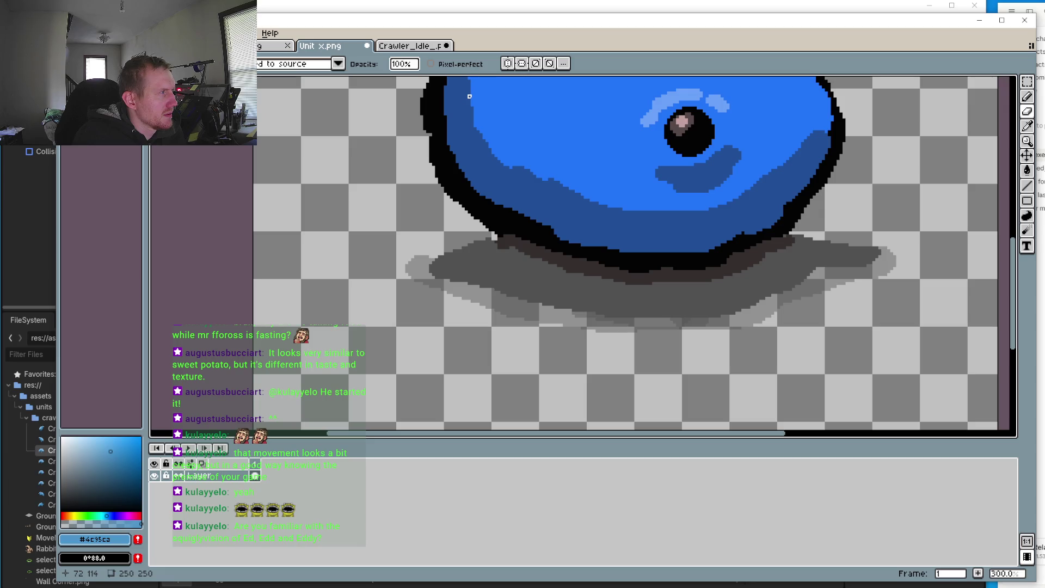
{"action": "left_click", "coordinate": [1027, 112]}
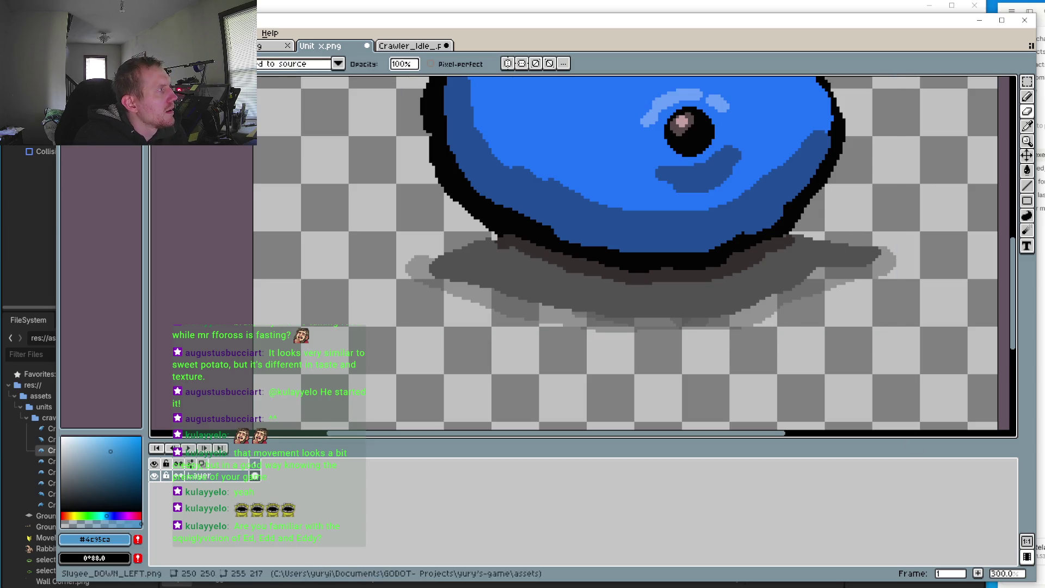
Step: Dismiss the Open dialog and create a new 57×39 transparent RGBA sprite
{"action": "left_click", "coordinate": [70, 33]}
{"action": "key", "text": "ctrl+o"}
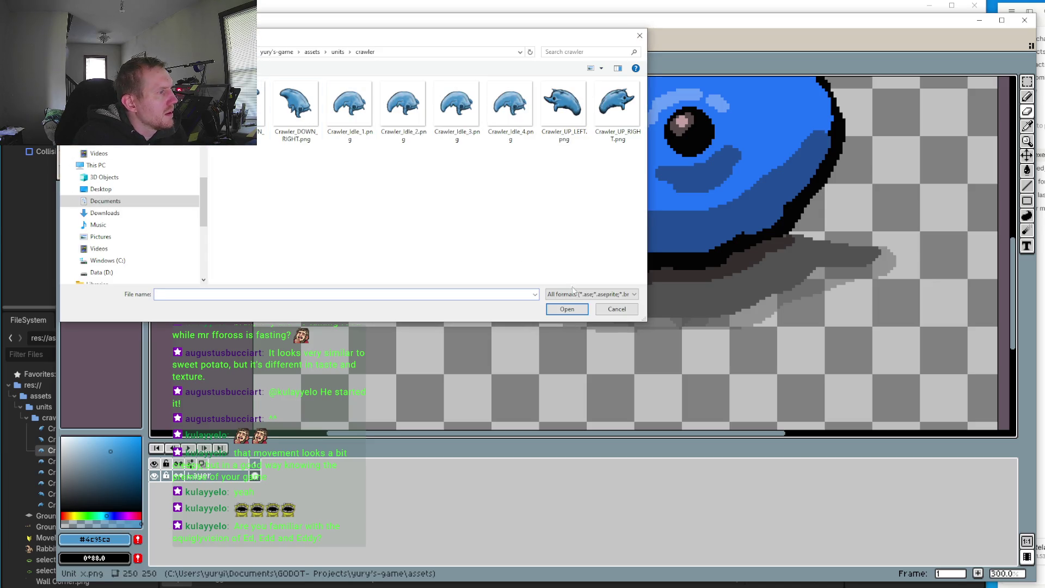
{"action": "left_click", "coordinate": [608, 310]}
{"action": "key", "text": "ctrl+n"}
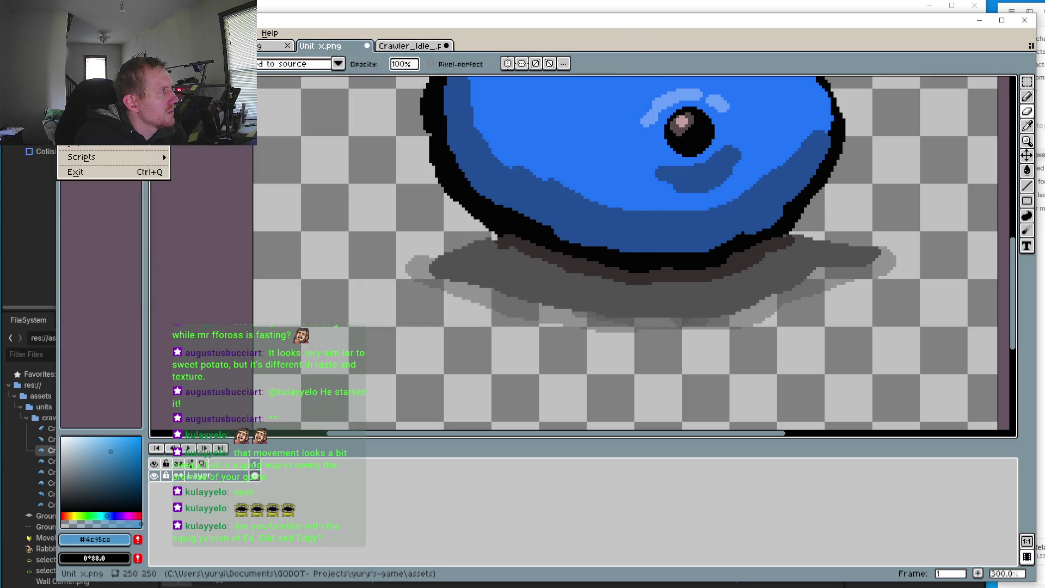
{"action": "left_click", "coordinate": [518, 410]}
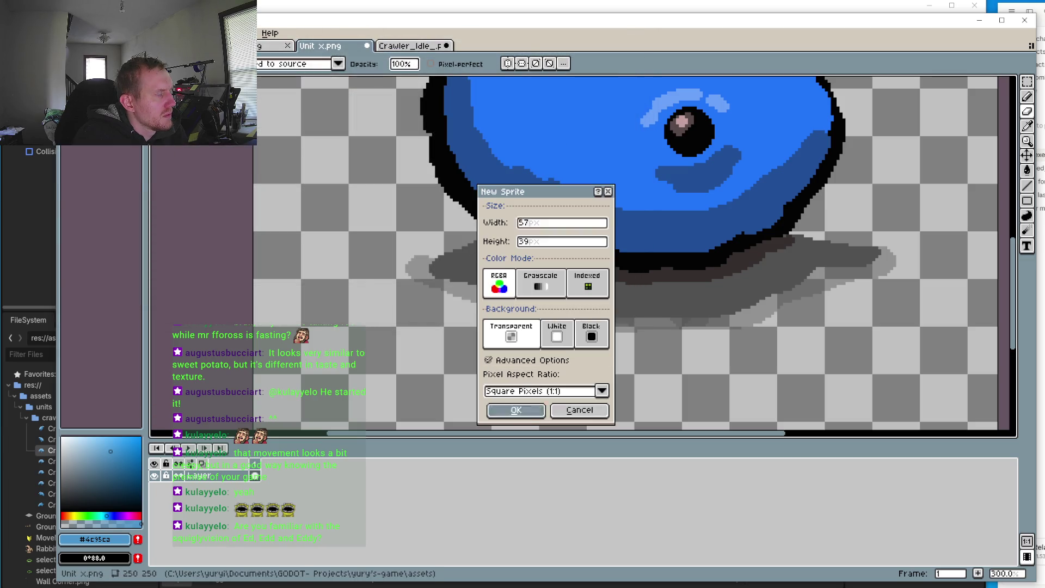
{"action": "left_click", "coordinate": [1026, 107]}
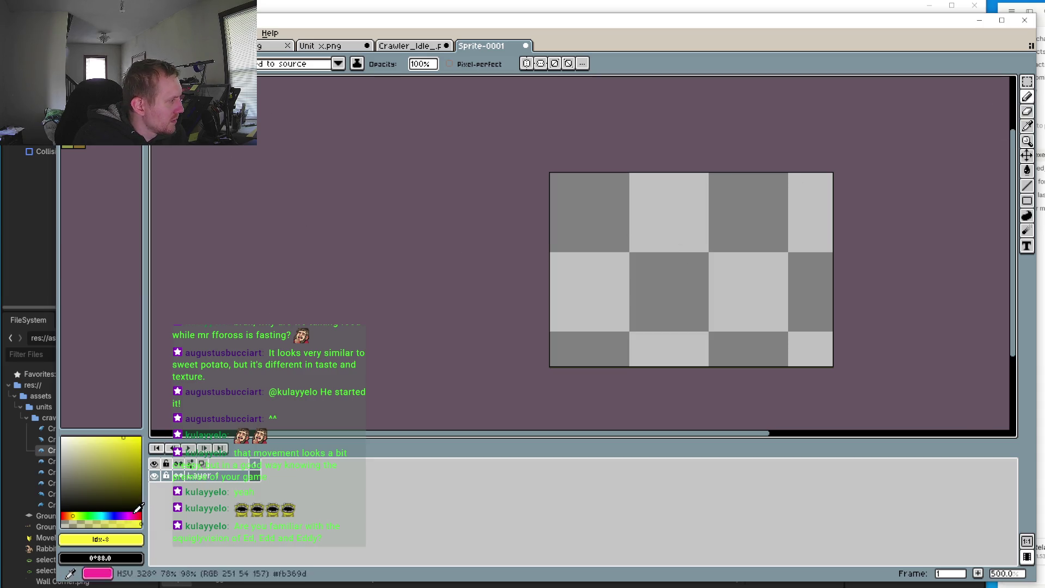
{"action": "scroll", "coordinate": [682, 270], "scroll_direction": "down", "scroll_amount": 4}
{"action": "scroll", "coordinate": [683, 267], "scroll_direction": "up", "scroll_amount": 3}
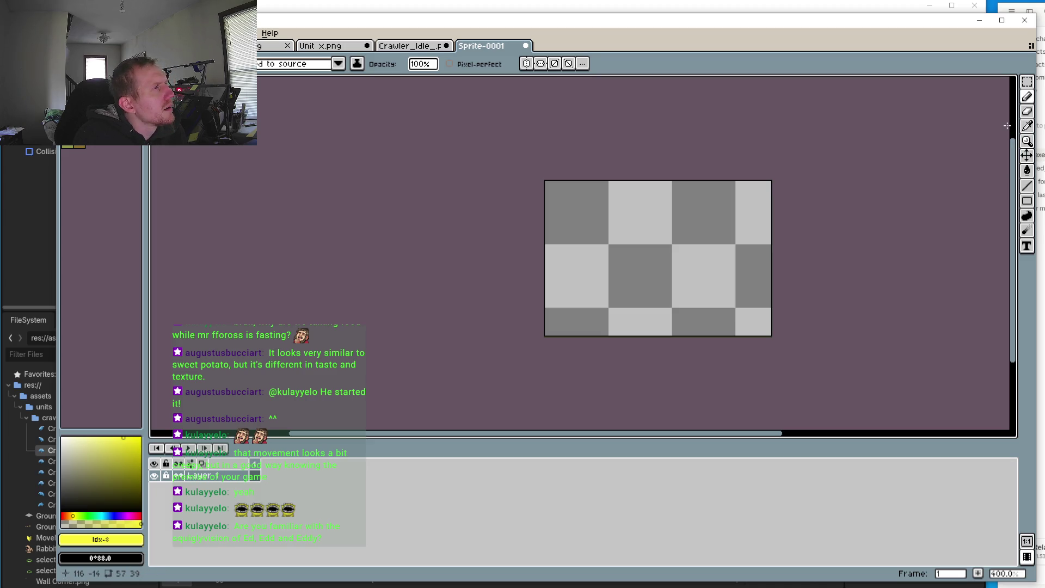
Step: Return to the Crawler_Idle sprite and zoom in on the creature, trying the marquee and pencil
{"action": "left_click", "coordinate": [402, 48]}
{"action": "scroll", "coordinate": [646, 166], "scroll_direction": "down", "scroll_amount": 2}
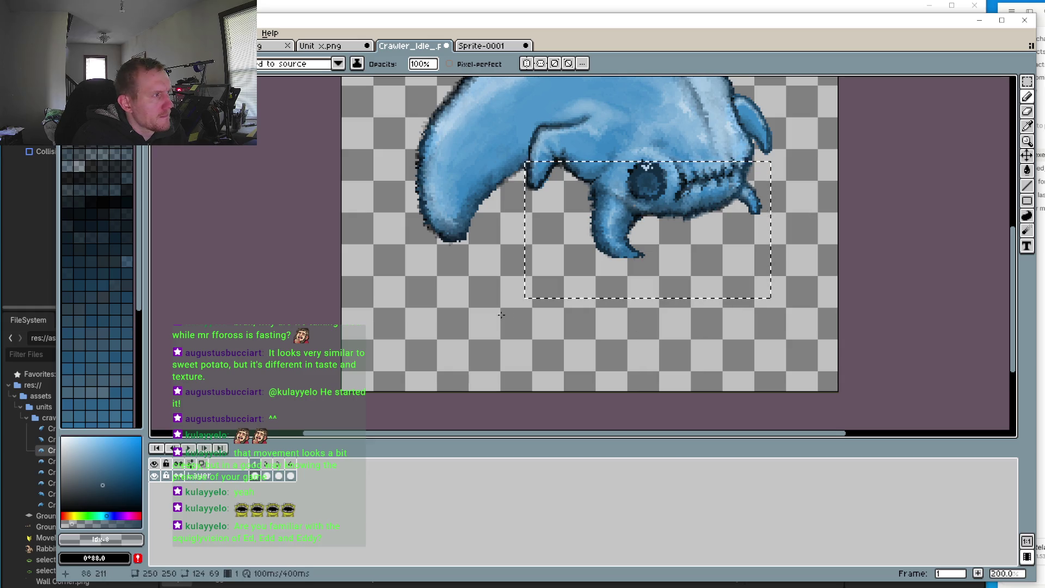
{"action": "left_click", "coordinate": [1027, 82]}
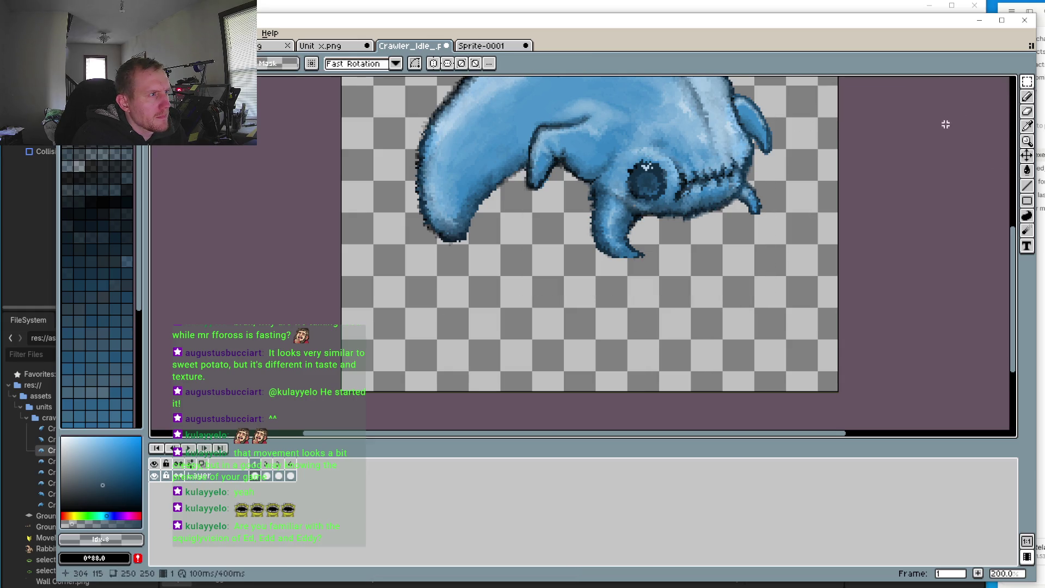
{"action": "left_click", "coordinate": [1025, 98]}
{"action": "key", "text": "3"}
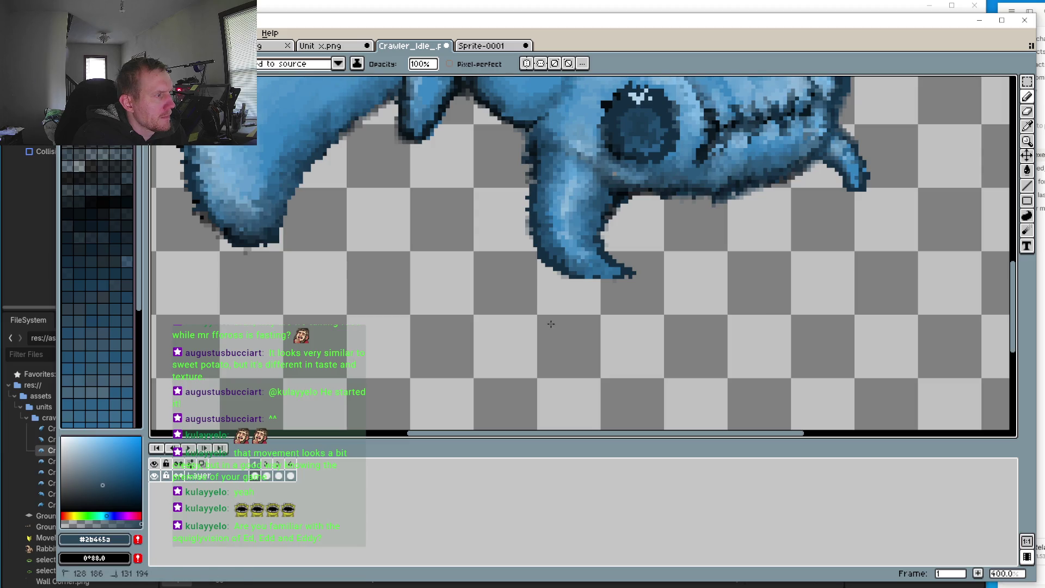
{"action": "scroll", "coordinate": [567, 291], "scroll_direction": "up", "scroll_amount": 6}
{"action": "scroll", "coordinate": [636, 366], "scroll_direction": "down", "scroll_amount": 3}
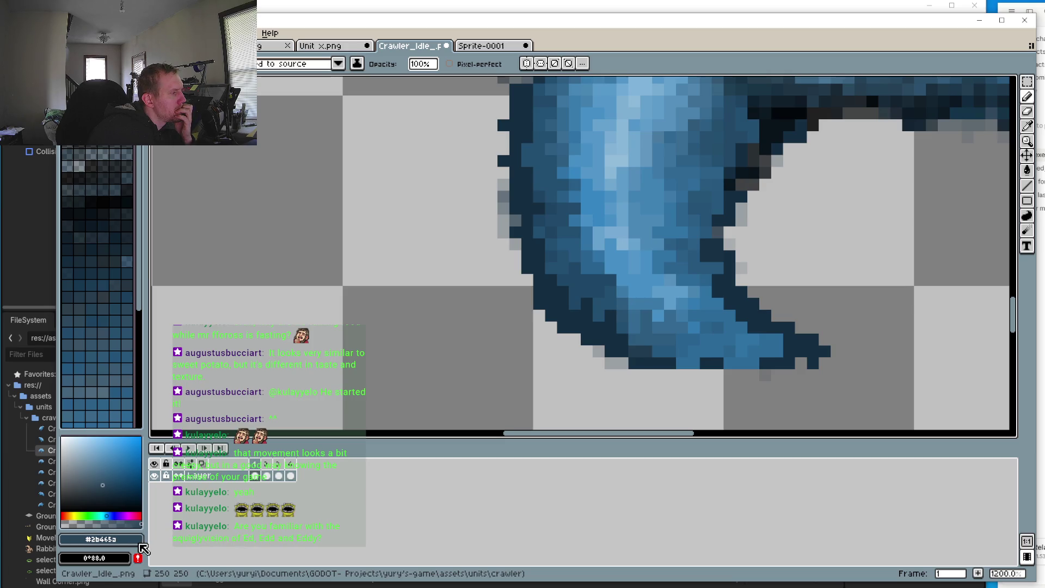
Step: Zoom out a step to see more of the creature and switch to the eraser
{"action": "key", "text": "minus"}
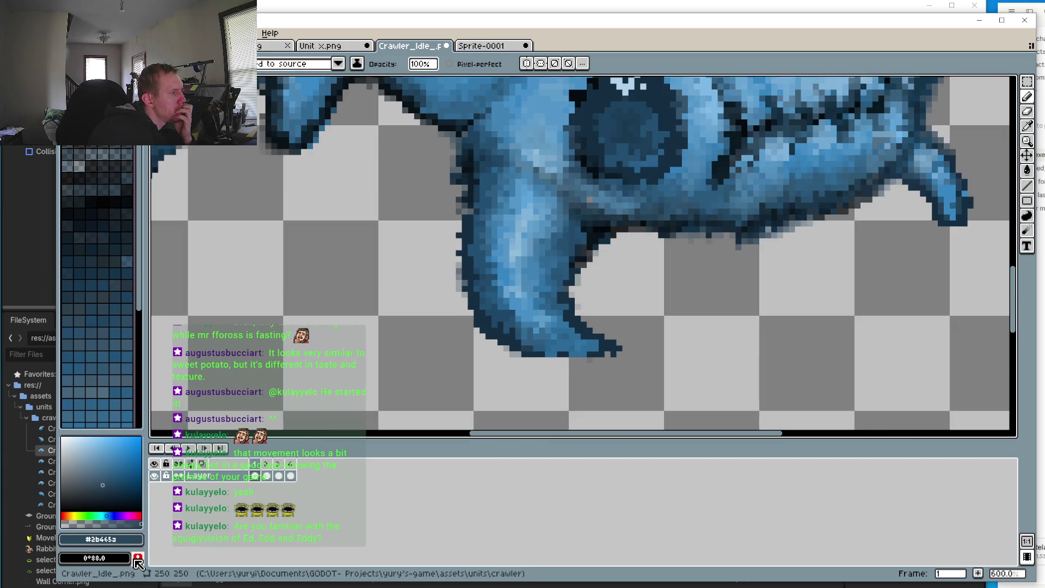
{"action": "scroll", "coordinate": [499, 309], "scroll_direction": "down", "scroll_amount": 4}
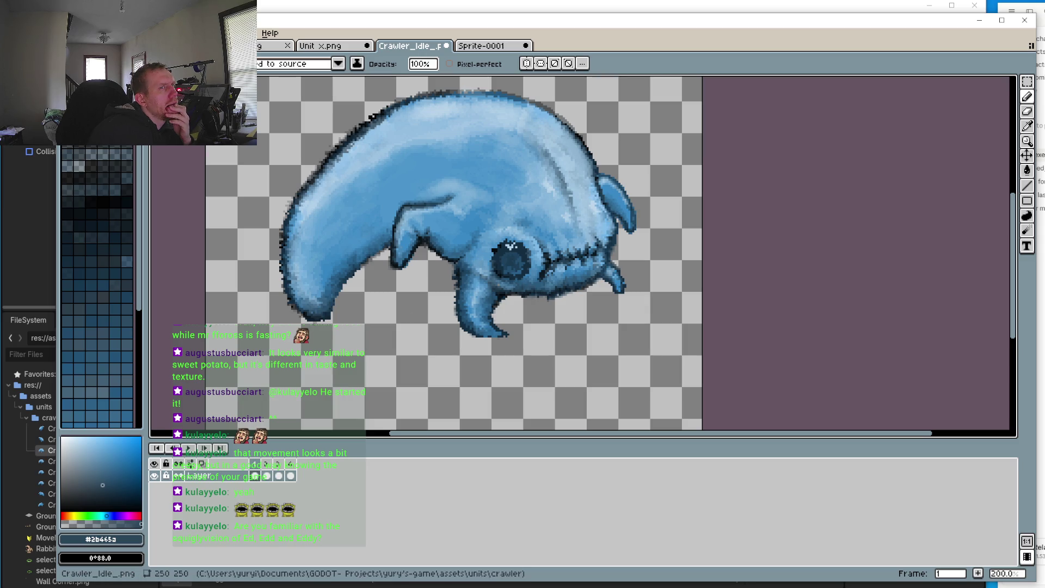
{"action": "key", "text": "b"}
{"action": "scroll", "coordinate": [514, 212], "scroll_direction": "up", "scroll_amount": 3}
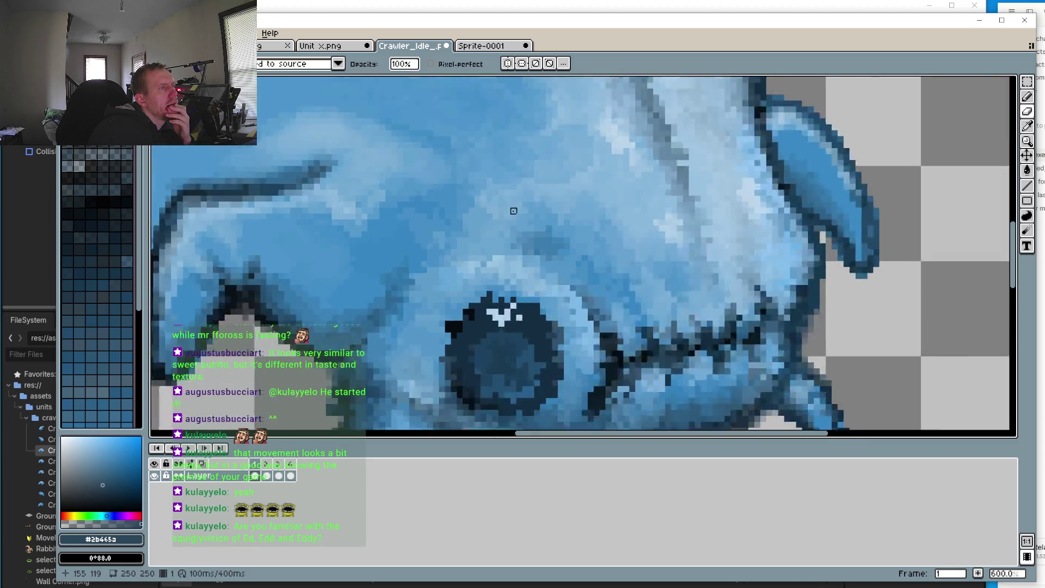
{"action": "scroll", "coordinate": [430, 222], "scroll_direction": "down", "scroll_amount": 1}
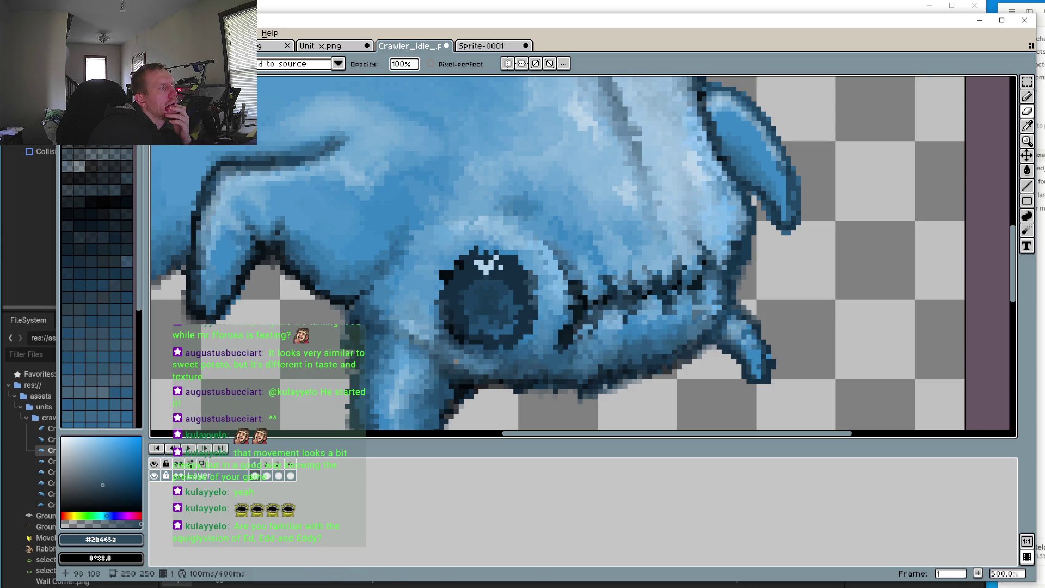
{"action": "key", "text": "e"}
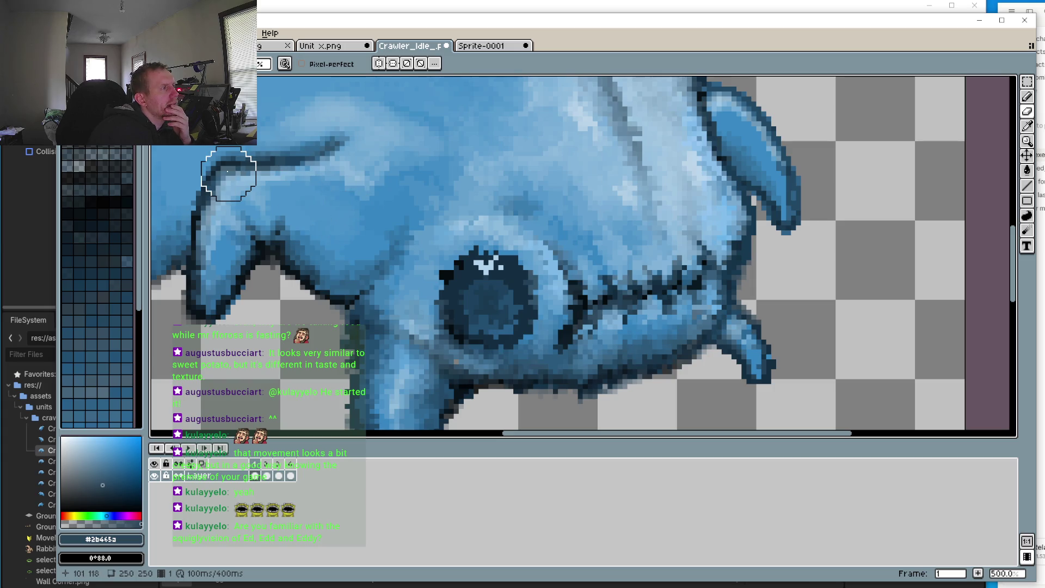
Step: On frame 3, erase stray dark pixels along the claw's inner edge
{"action": "scroll", "coordinate": [412, 268], "scroll_direction": "down", "scroll_amount": 3}
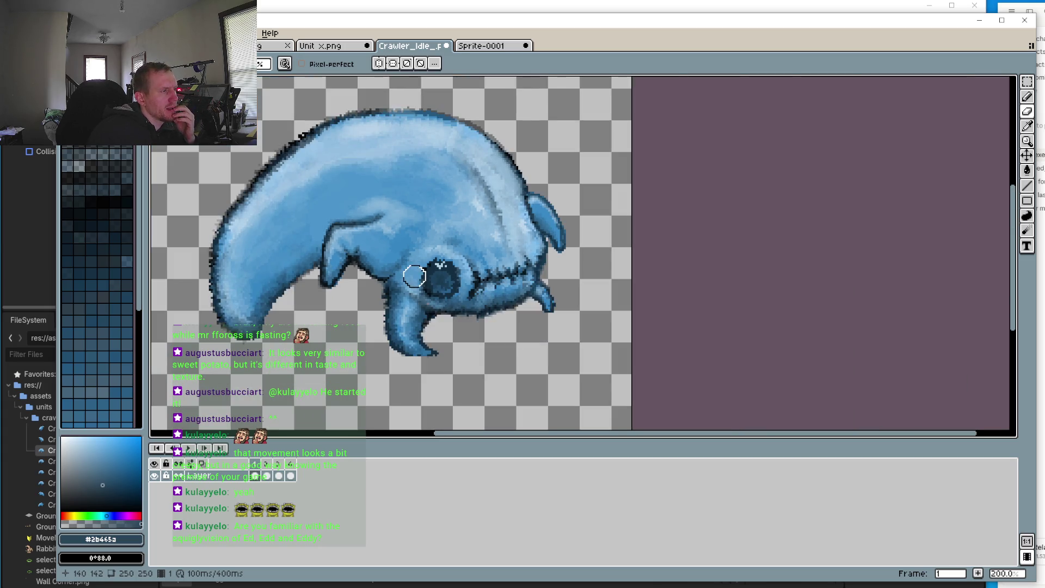
{"action": "left_click", "coordinate": [268, 476]}
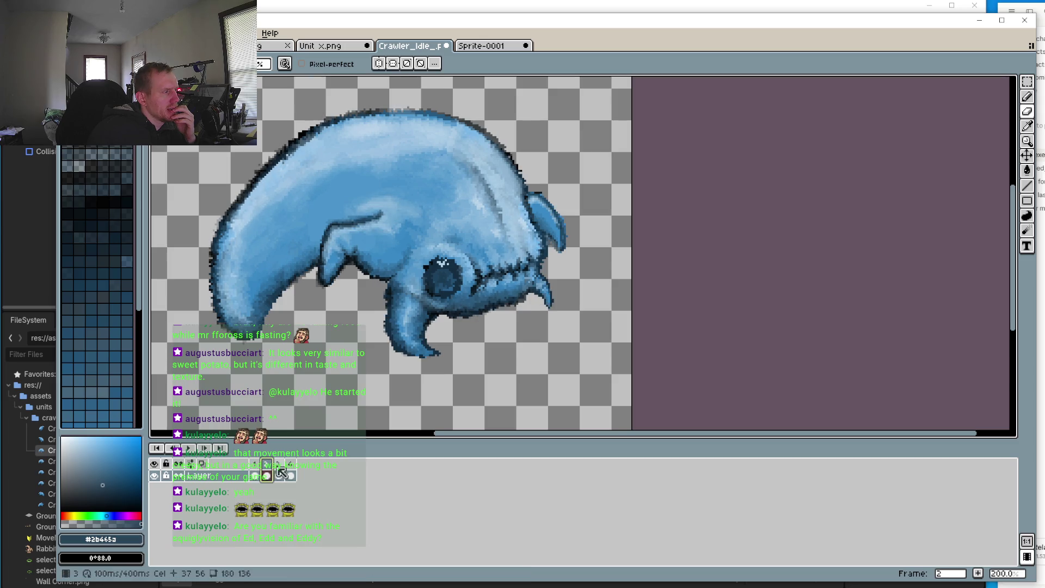
{"action": "left_click", "coordinate": [279, 475]}
{"action": "scroll", "coordinate": [420, 362], "scroll_direction": "up", "scroll_amount": 3}
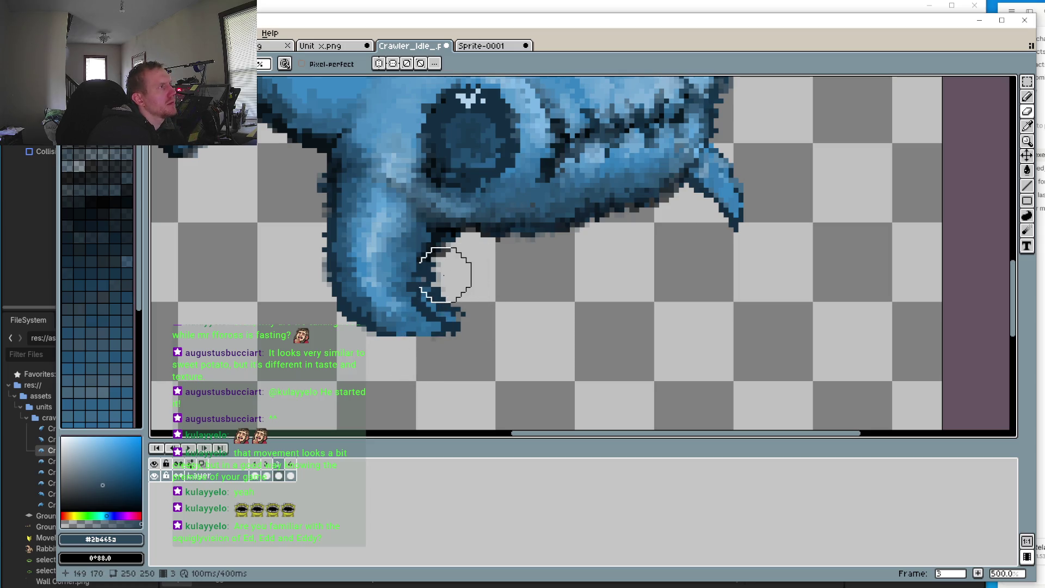
{"action": "key", "text": "v"}
{"action": "key", "text": "e"}
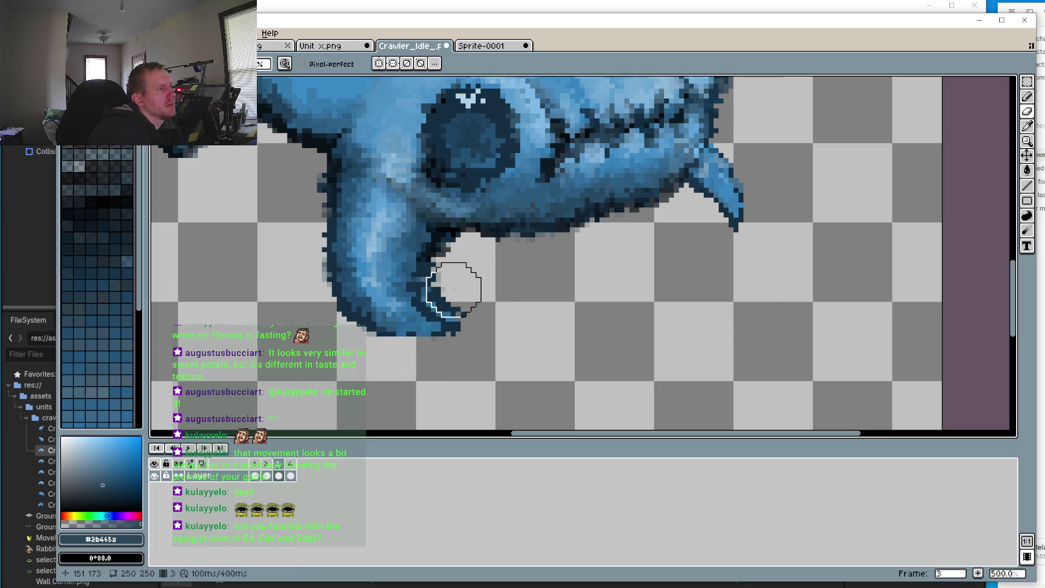
{"action": "scroll", "coordinate": [430, 297], "scroll_direction": "up", "scroll_amount": 1}
{"action": "scroll", "coordinate": [423, 300], "scroll_direction": "up", "scroll_amount": 3}
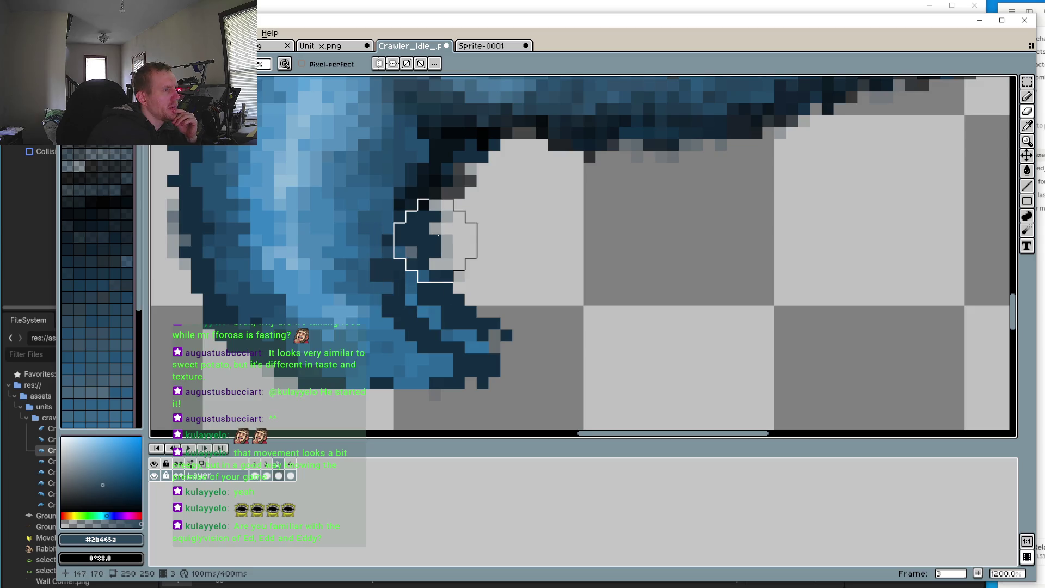
{"action": "mouse_move", "coordinate": [474, 201]}
{"action": "left_mouse_down"}
{"action": "mouse_move", "coordinate": [462, 217]}
{"action": "mouse_move", "coordinate": [490, 200]}
{"action": "left_mouse_up"}
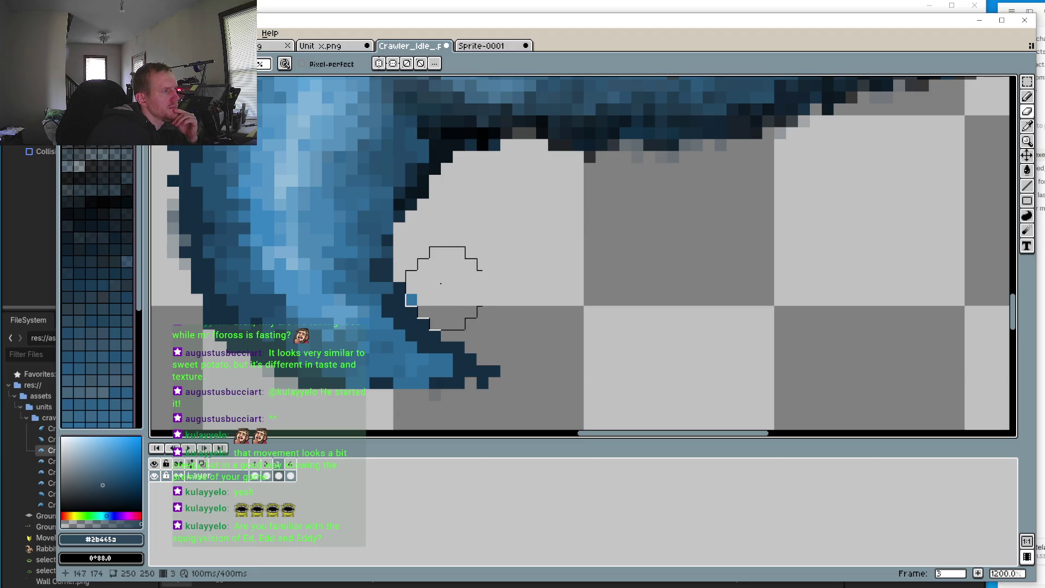
{"action": "scroll", "coordinate": [672, 226], "scroll_direction": "down", "scroll_amount": 5}
{"action": "scroll", "coordinate": [609, 289], "scroll_direction": "down", "scroll_amount": 1}
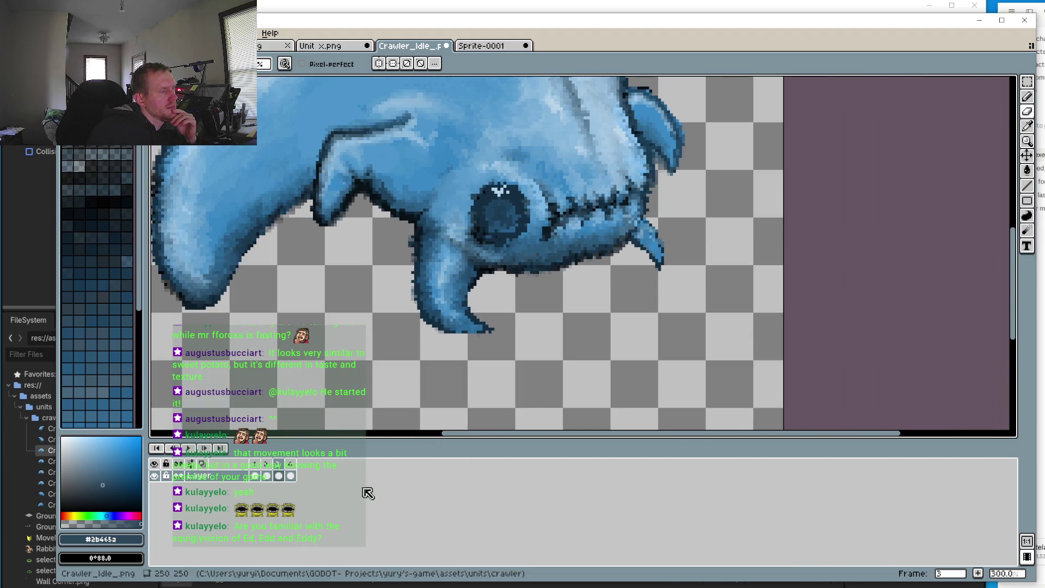
Step: On frame 4, erase stray pixels from the claw tip and inner edge
{"action": "left_click", "coordinate": [291, 463]}
{"action": "scroll", "coordinate": [510, 305], "scroll_direction": "up", "scroll_amount": 4}
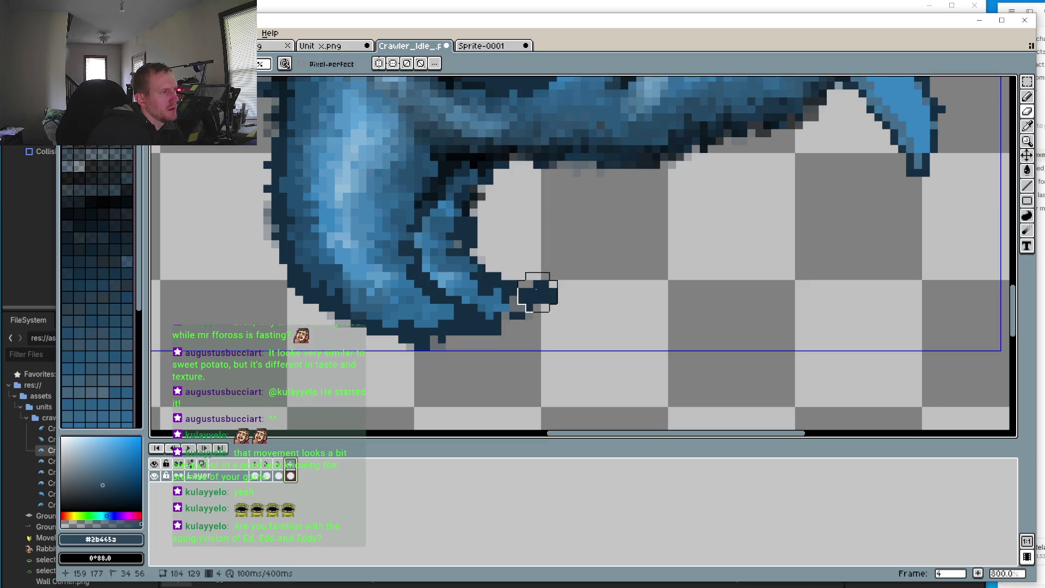
{"action": "mouse_move", "coordinate": [486, 272]}
{"action": "left_mouse_down"}
{"action": "mouse_move", "coordinate": [525, 310]}
{"action": "mouse_move", "coordinate": [462, 287]}
{"action": "mouse_move", "coordinate": [439, 250]}
{"action": "mouse_move", "coordinate": [475, 195]}
{"action": "mouse_move", "coordinate": [462, 185]}
{"action": "mouse_move", "coordinate": [462, 242]}
{"action": "mouse_move", "coordinate": [437, 237]}
{"action": "left_mouse_up"}
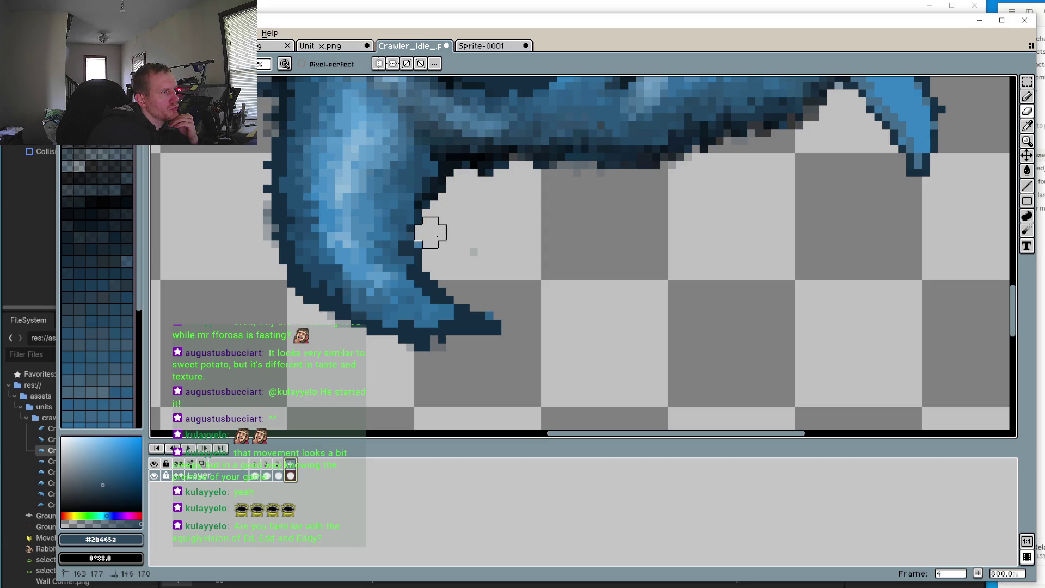
{"action": "scroll", "coordinate": [532, 261], "scroll_direction": "down", "scroll_amount": 4}
Step: Play the idle animation in a loop and zoom out to see the whole crawler
{"action": "key", "text": "Return"}
{"action": "scroll", "coordinate": [392, 337], "scroll_direction": "down", "scroll_amount": 1}
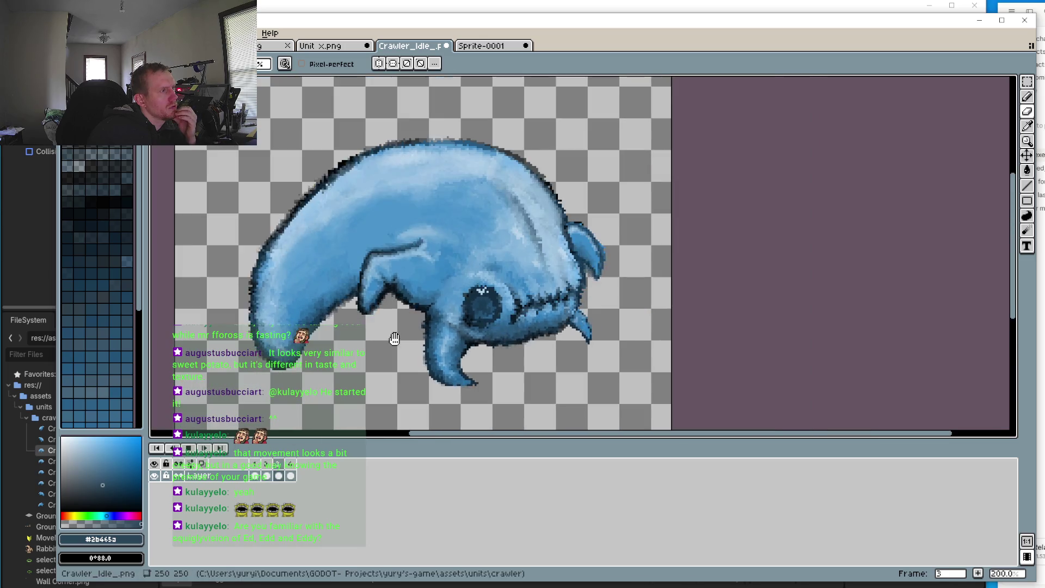
{"action": "scroll", "coordinate": [392, 334], "scroll_direction": "down", "scroll_amount": 2}
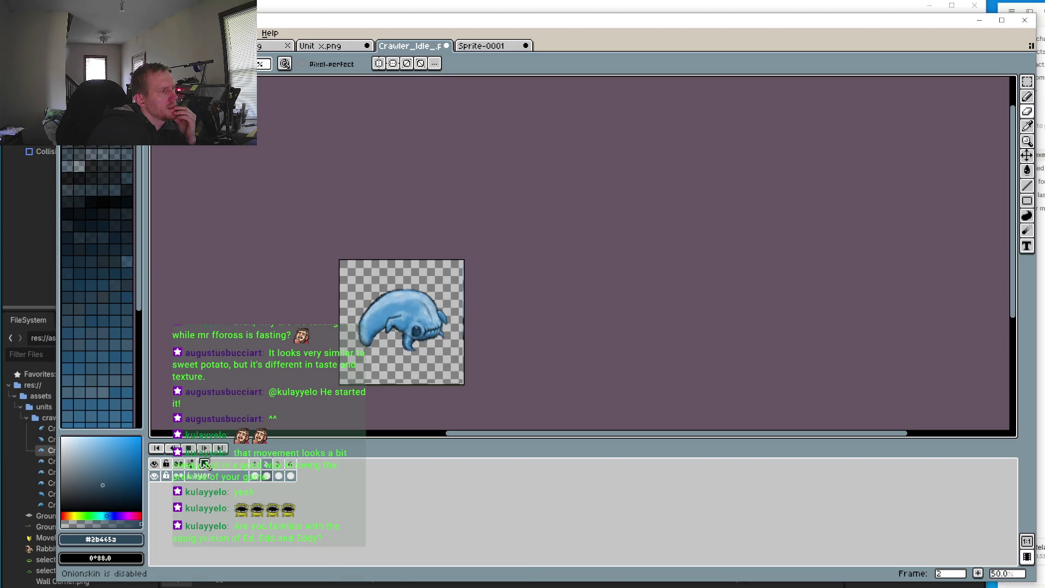
Step: Stop the animation and review frames 1 through 4, ending on frame 4
{"action": "left_click", "coordinate": [187, 447]}
{"action": "left_click", "coordinate": [255, 469]}
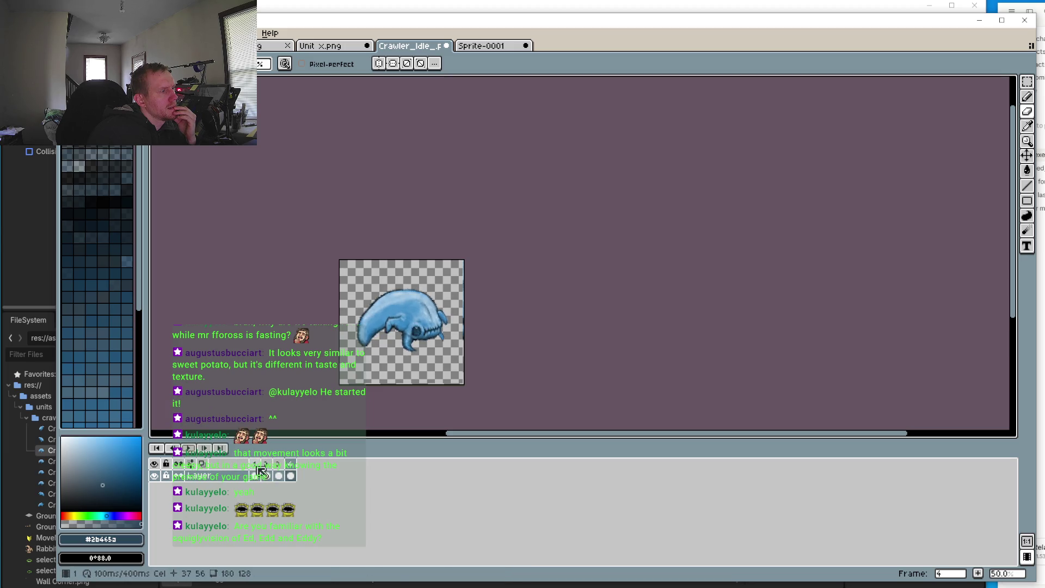
{"action": "left_click", "coordinate": [268, 466]}
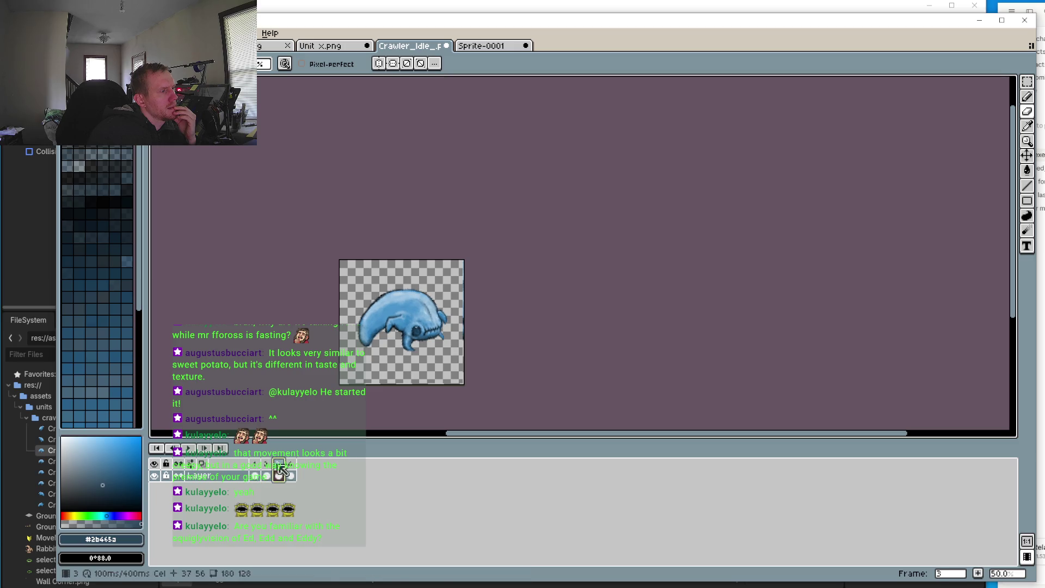
{"action": "left_click", "coordinate": [291, 469]}
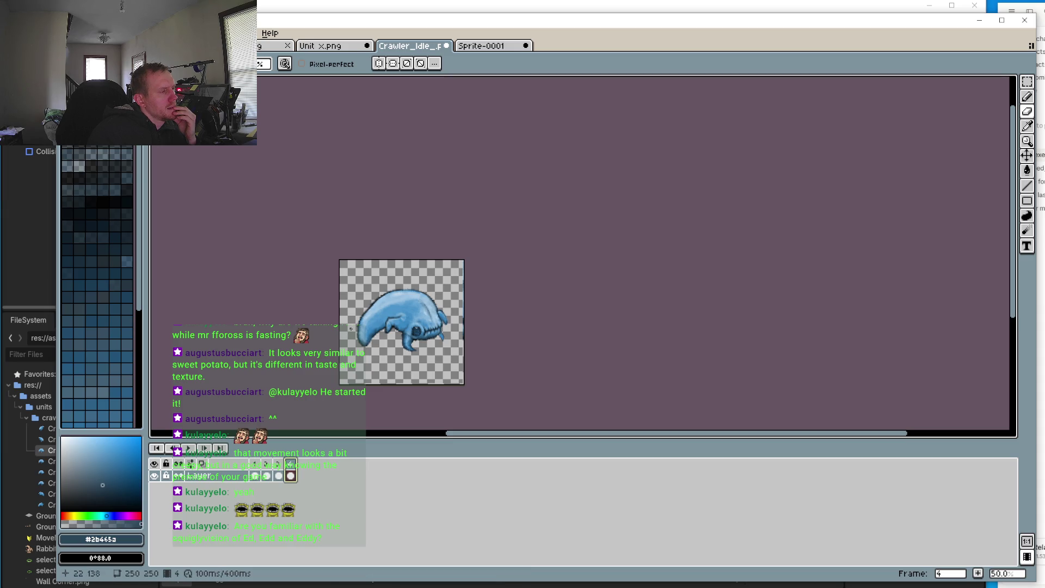
{"action": "left_click", "coordinate": [278, 465]}
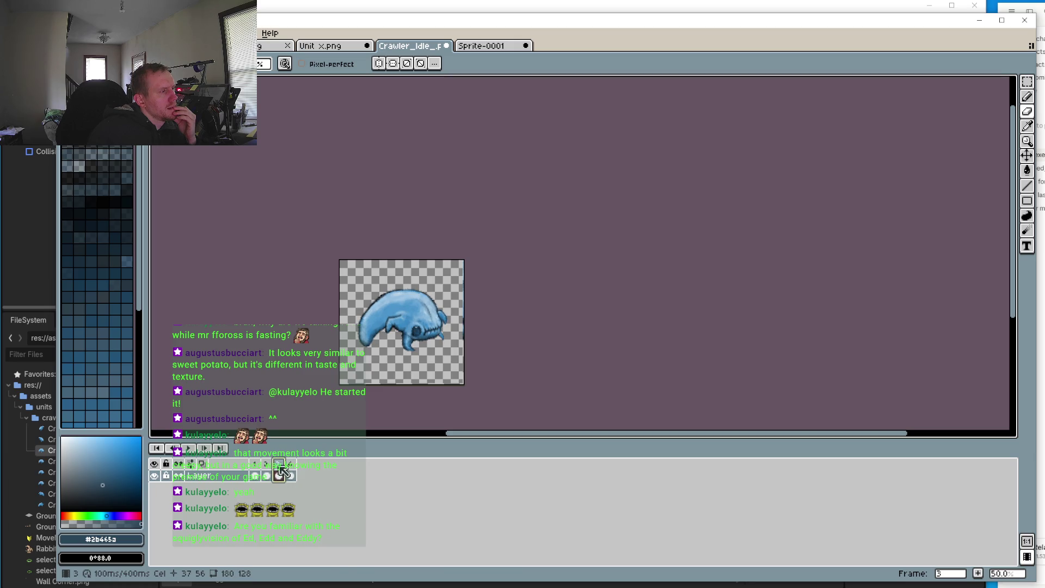
{"action": "left_click", "coordinate": [256, 466]}
{"action": "left_click", "coordinate": [267, 468]}
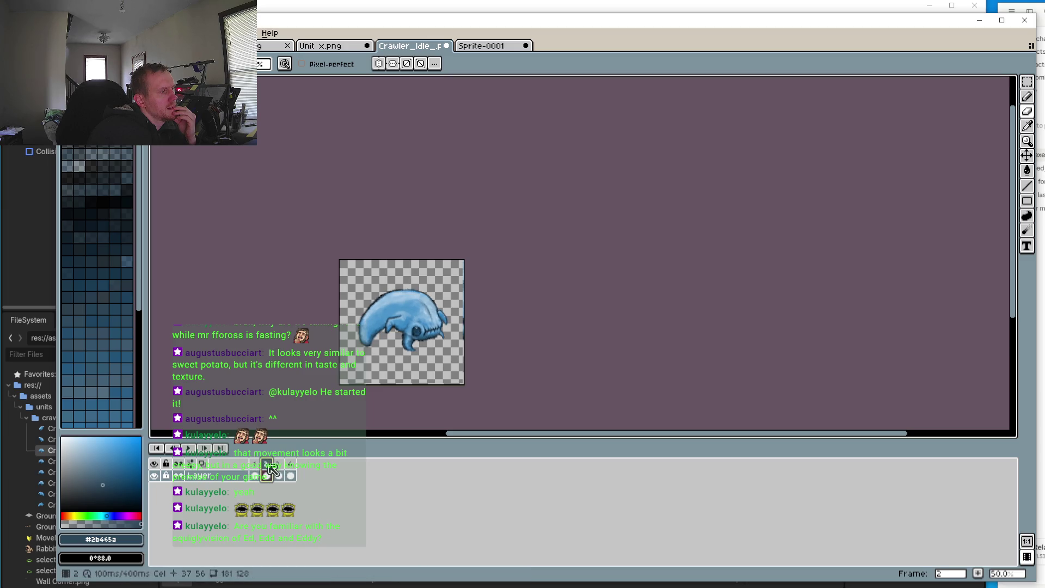
{"action": "left_click", "coordinate": [280, 474]}
{"action": "left_click", "coordinate": [292, 467]}
Step: Switch to the Magic Wand, then to the rectangular marquee, and zoom in
{"action": "key", "text": "w"}
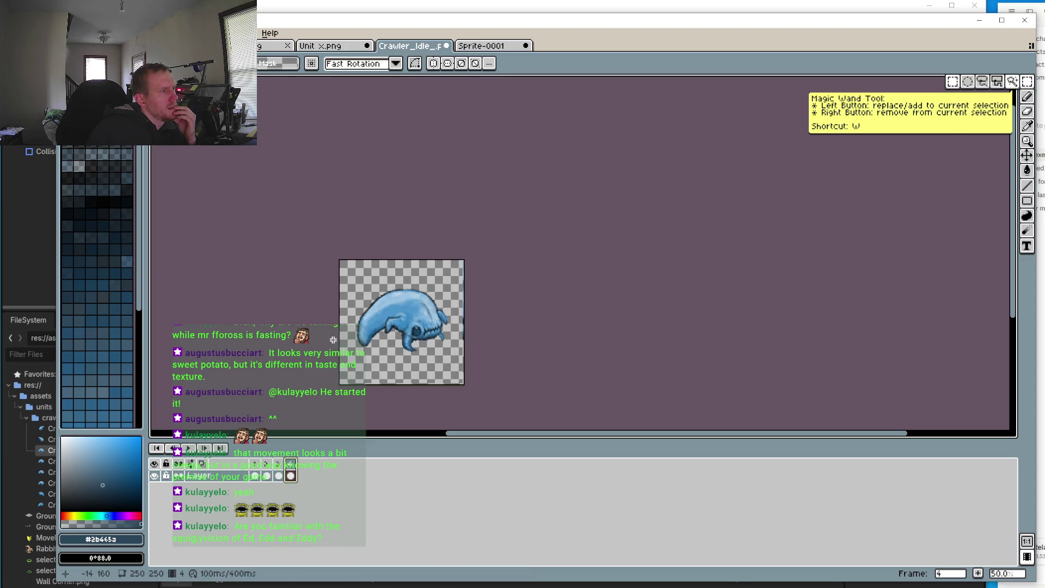
{"action": "key", "text": "m"}
{"action": "scroll", "coordinate": [333, 339], "scroll_direction": "up", "scroll_amount": 4}
Step: Select the tail, undo the accidental Copy Range, and compare frames 3 and 4's tail poses
{"action": "left_click_drag", "start_coordinate": [432, 136], "coordinate": [622, 406]}
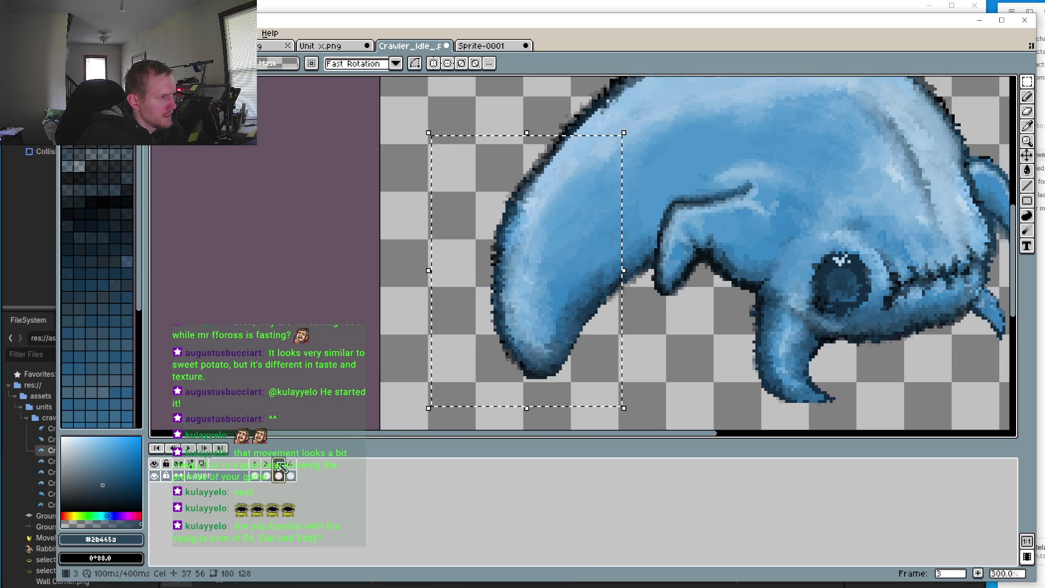
{"action": "left_click", "coordinate": [294, 465]}
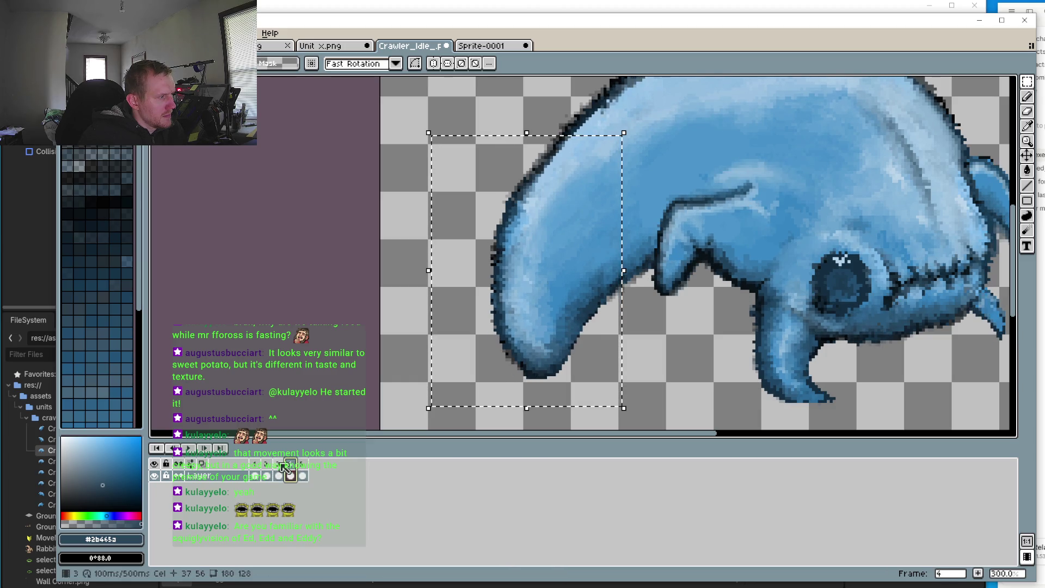
{"action": "key", "text": "ctrl+z"}
{"action": "left_click", "coordinate": [279, 466]}
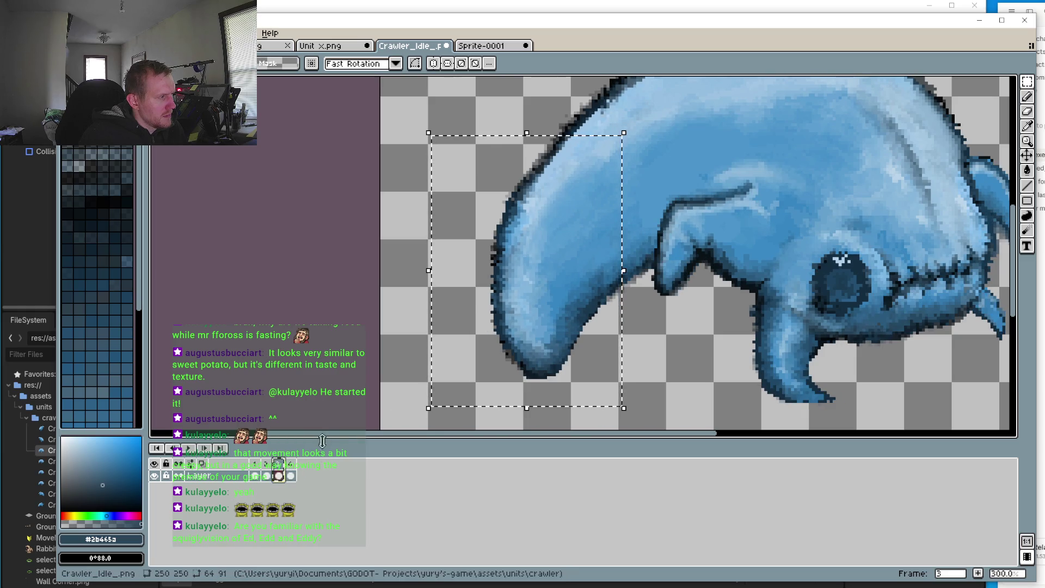
{"action": "left_click", "coordinate": [290, 465]}
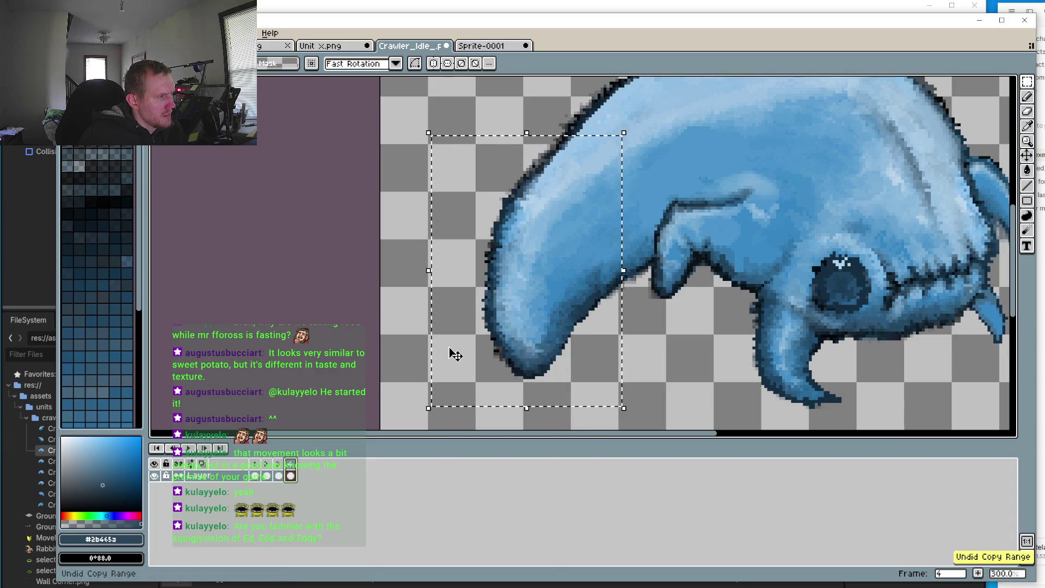
{"action": "left_click", "coordinate": [279, 473]}
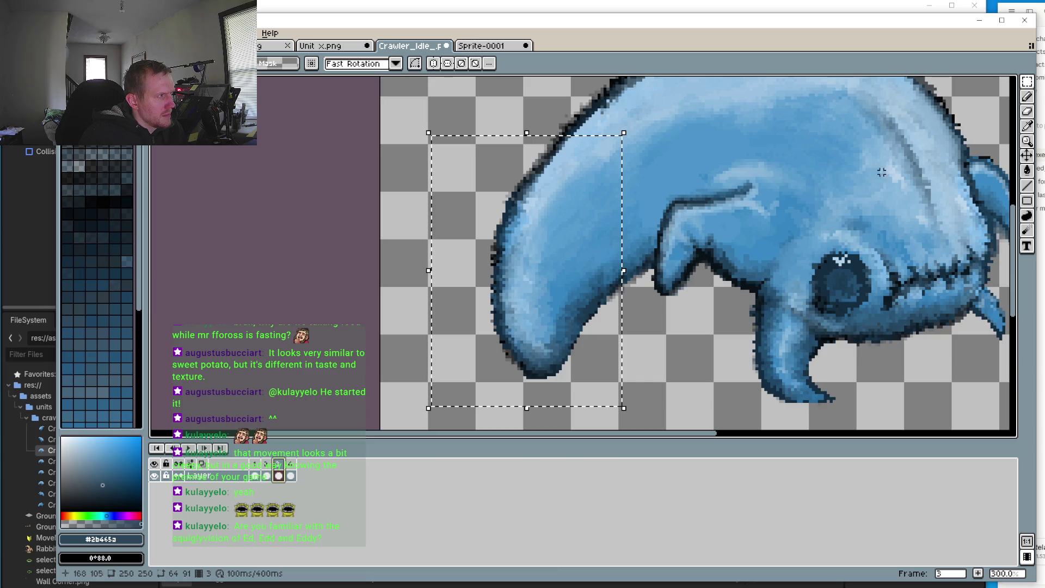
Step: Reselect the tail rectangle, lift it on frame 4, then return to frame 4 to drop it
{"action": "left_click", "coordinate": [1027, 81]}
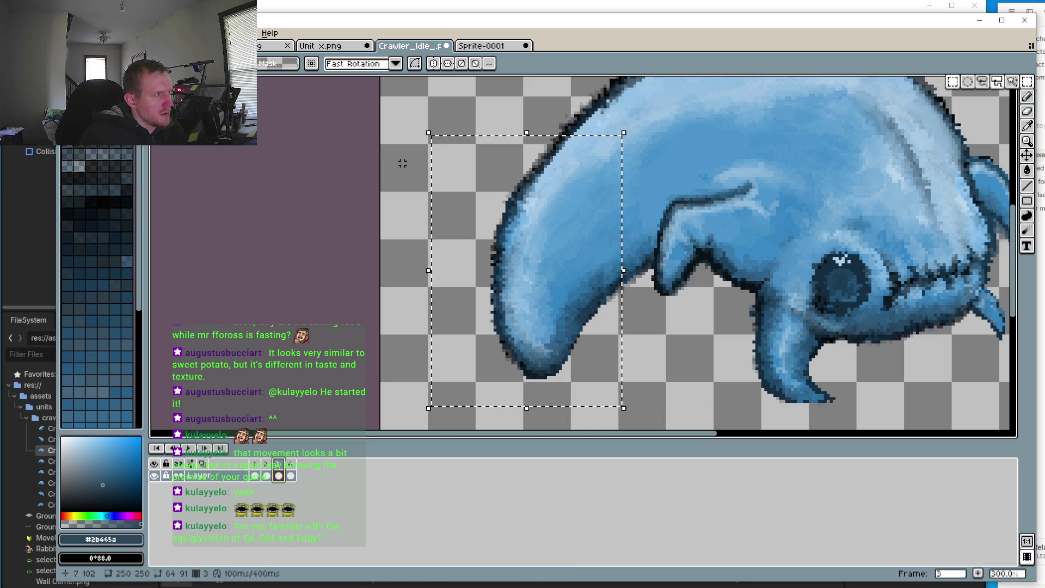
{"action": "mouse_move", "coordinate": [465, 131]}
{"action": "left_mouse_down"}
{"action": "mouse_move", "coordinate": [602, 350]}
{"action": "mouse_move", "coordinate": [617, 428]}
{"action": "left_mouse_up"}
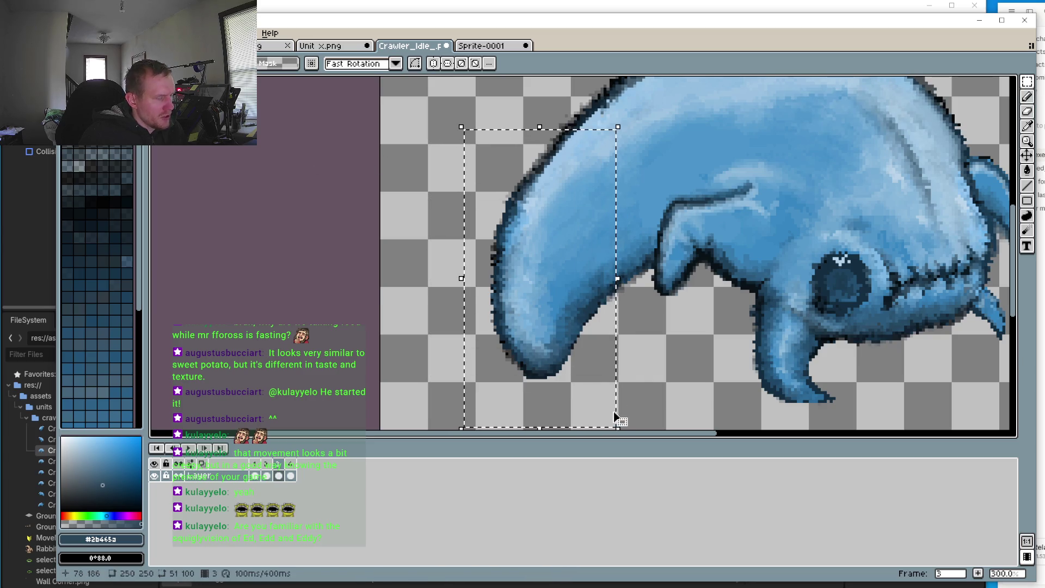
{"action": "left_click", "coordinate": [298, 465]}
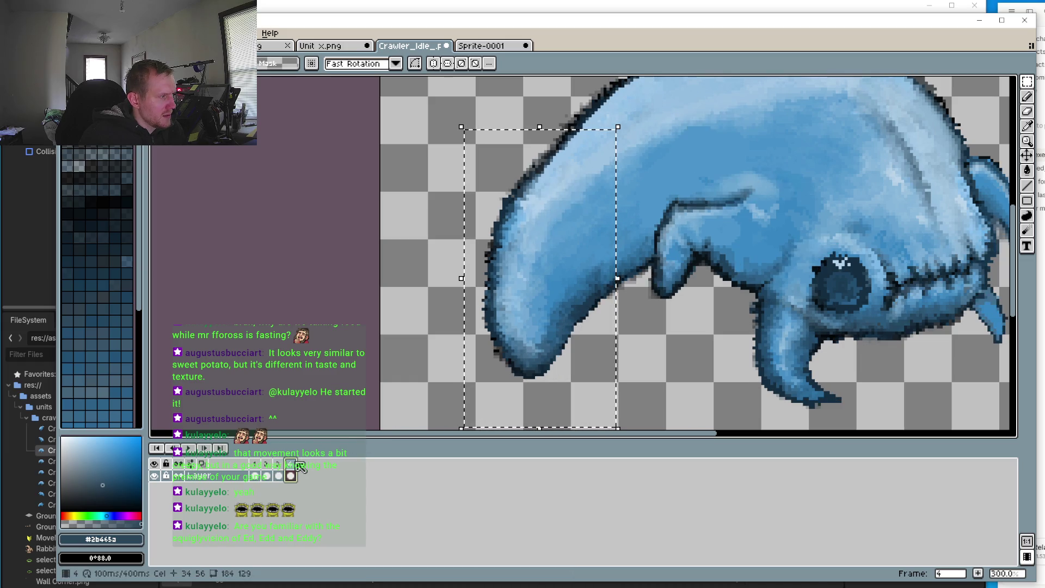
{"action": "left_click", "coordinate": [556, 328]}
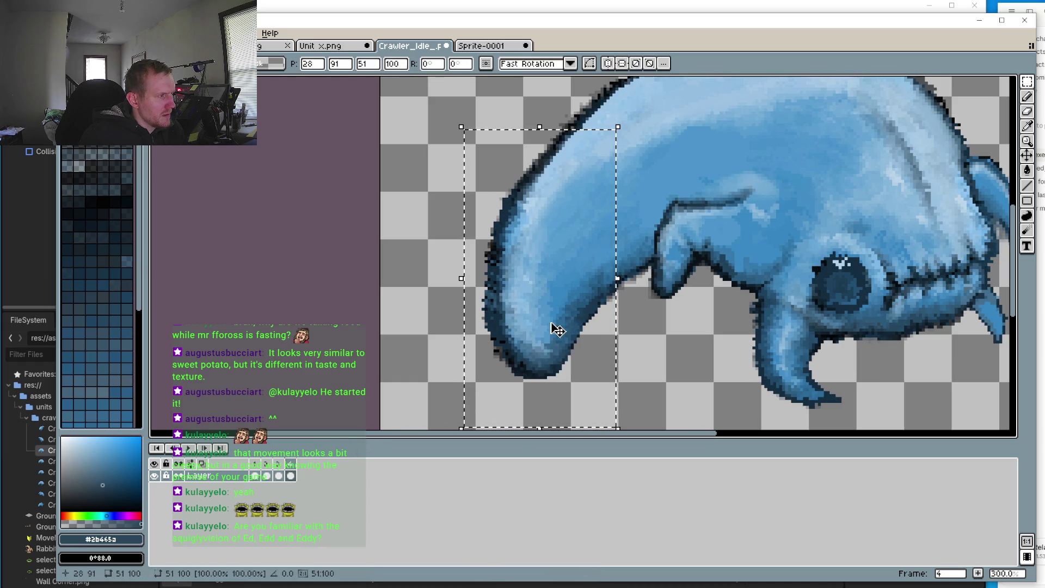
{"action": "key", "text": "Left"}
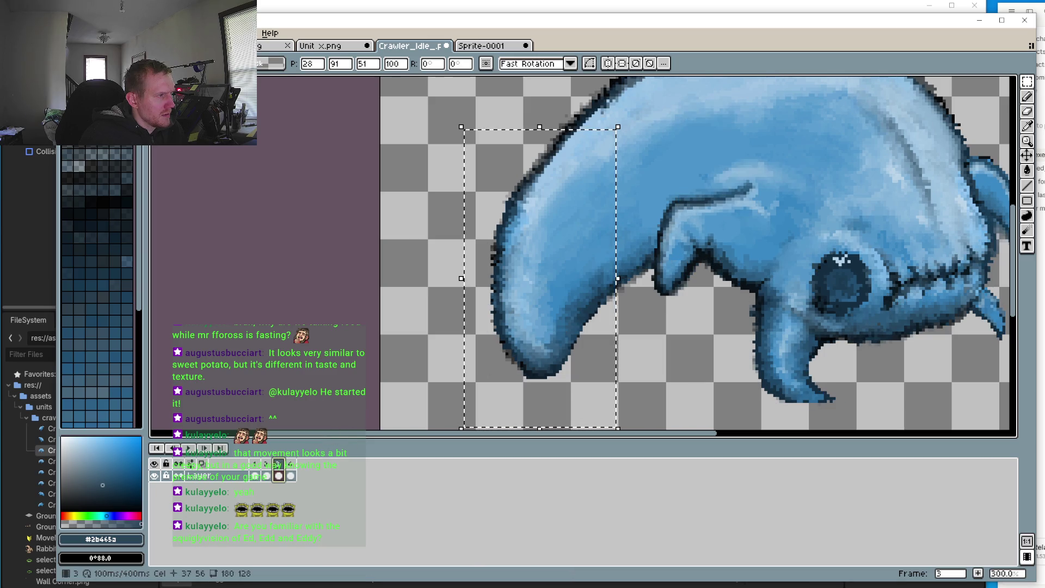
{"action": "left_click", "coordinate": [290, 475]}
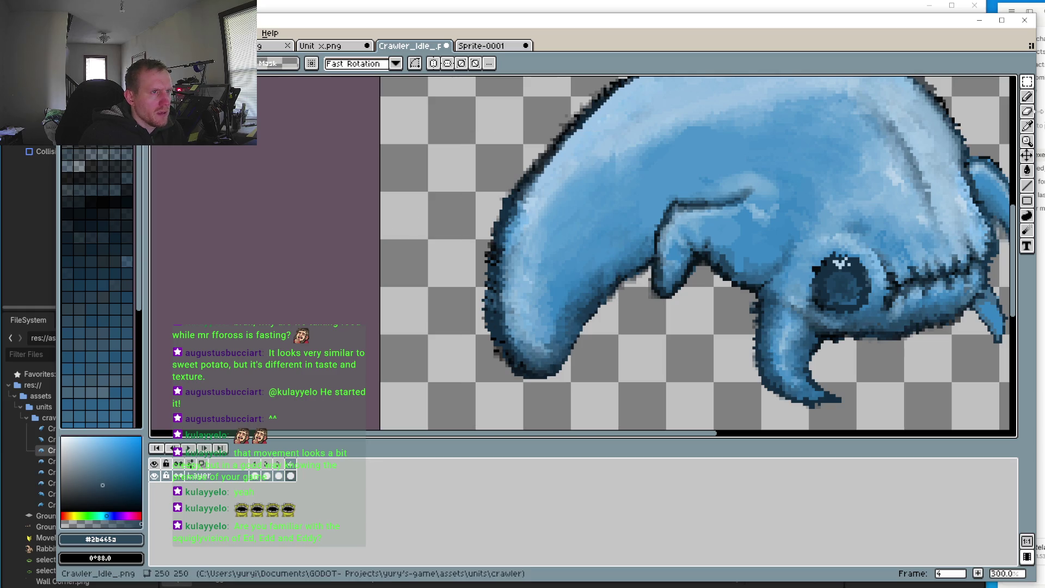
Step: With the pencil, clean dark outline pixels off the tail's left edge
{"action": "key", "text": "b"}
{"action": "scroll", "coordinate": [420, 294], "scroll_direction": "up", "scroll_amount": 3}
{"action": "left_click_drag", "start_coordinate": [577, 279], "coordinate": [618, 385]}
Step: Clean outline pixels higher up the tail's left edge and touch up its outer outline
{"action": "mouse_move", "coordinate": [595, 130]}
{"action": "left_mouse_down"}
{"action": "mouse_move", "coordinate": [583, 272]}
{"action": "mouse_move", "coordinate": [588, 243]}
{"action": "mouse_move", "coordinate": [599, 354]}
{"action": "mouse_move", "coordinate": [624, 397]}
{"action": "left_mouse_up"}
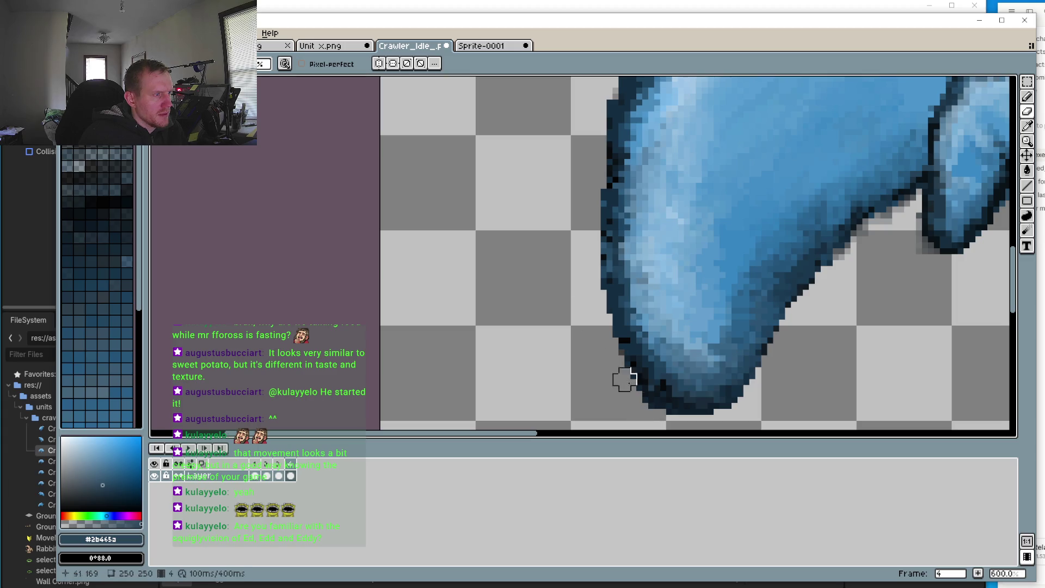
{"action": "scroll", "coordinate": [552, 187], "scroll_direction": "up", "scroll_amount": 1}
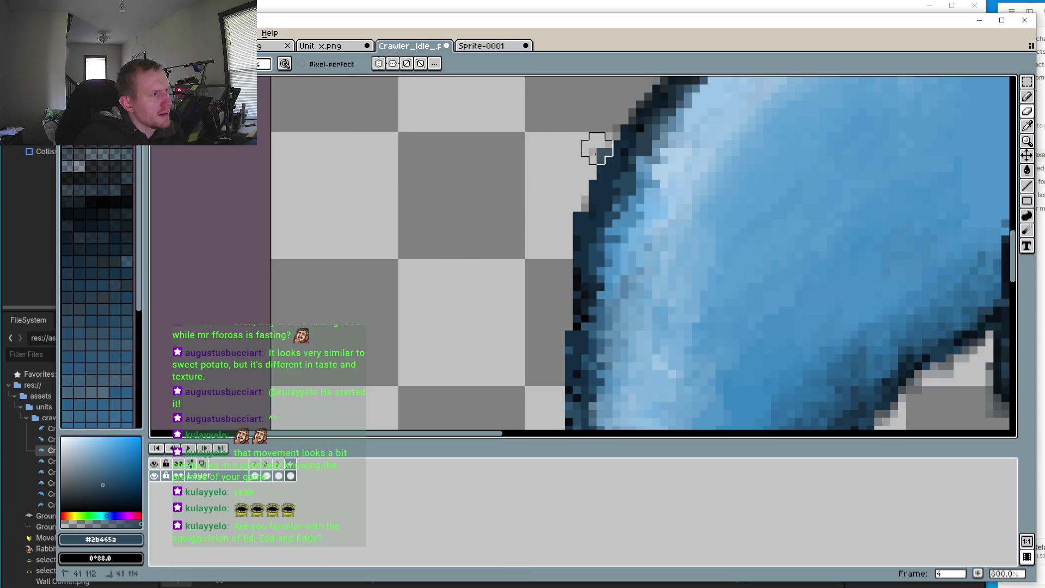
{"action": "left_click_drag", "start_coordinate": [613, 140], "coordinate": [572, 204]}
{"action": "scroll", "coordinate": [572, 204], "scroll_direction": "up", "scroll_amount": 2}
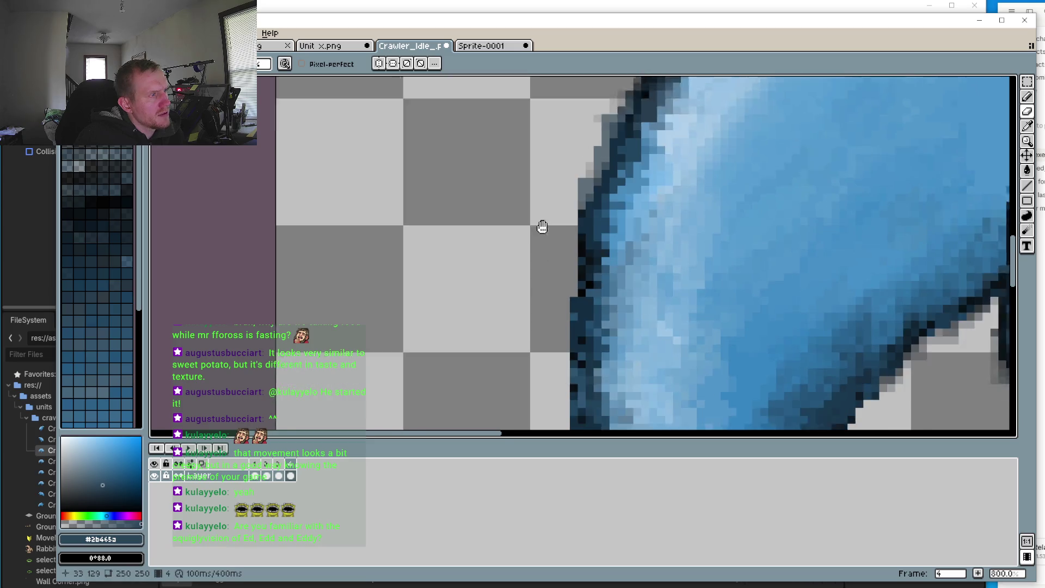
{"action": "scroll", "coordinate": [566, 259], "scroll_direction": "down", "scroll_amount": 5}
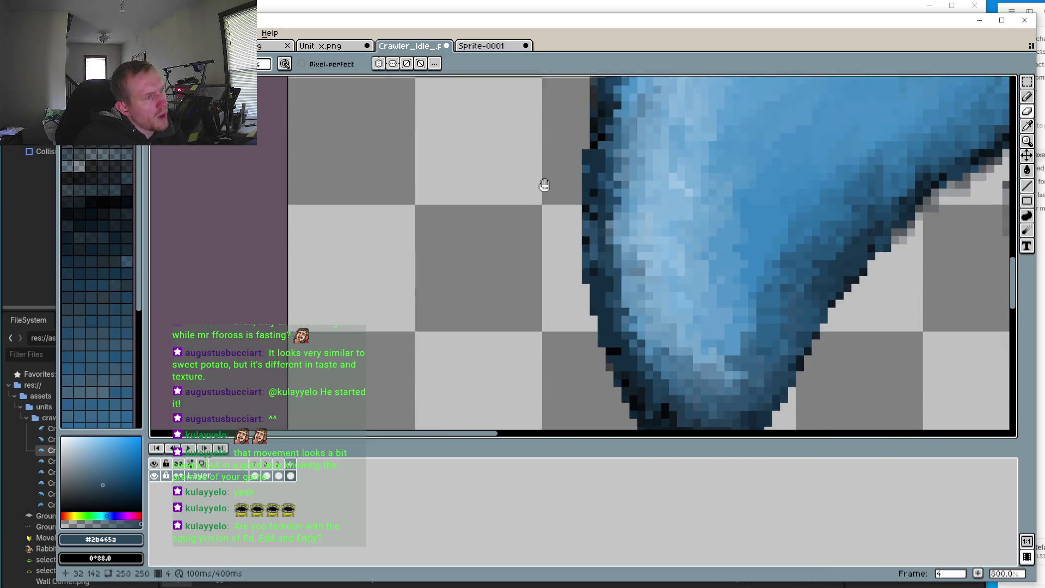
{"action": "scroll", "coordinate": [556, 244], "scroll_direction": "down", "scroll_amount": 2}
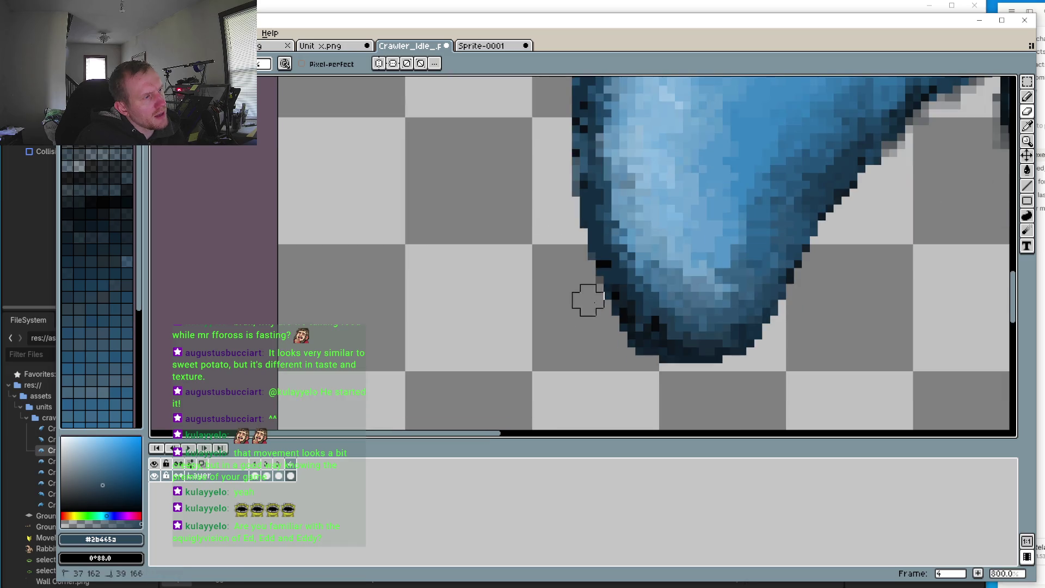
Step: Touch up the outline near the tail tip and down the tail's edge
{"action": "left_click_drag", "start_coordinate": [588, 308], "coordinate": [596, 316]}
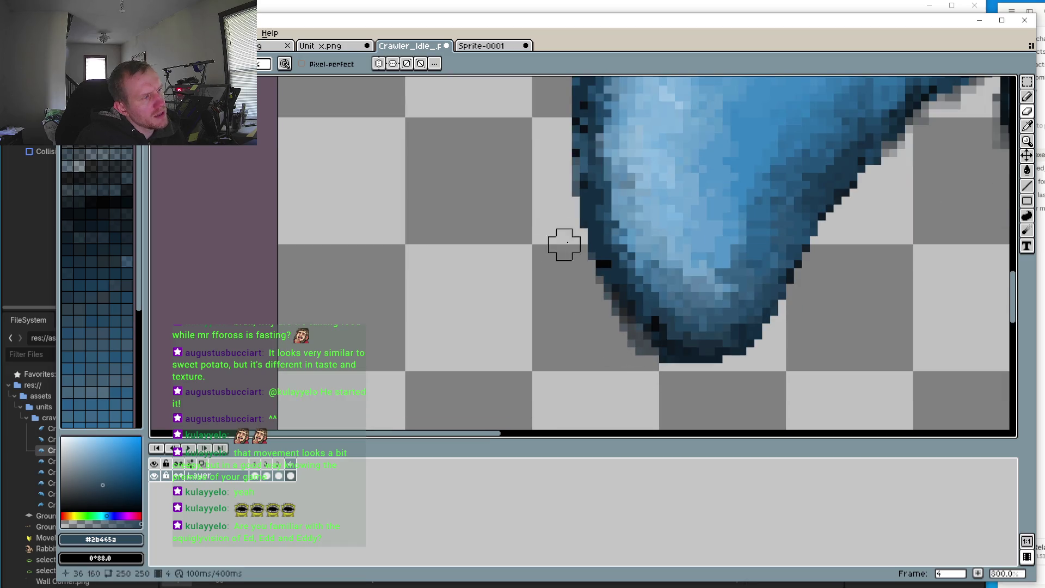
{"action": "scroll", "coordinate": [559, 297], "scroll_direction": "down", "scroll_amount": 4}
{"action": "scroll", "coordinate": [559, 298], "scroll_direction": "down", "scroll_amount": 2}
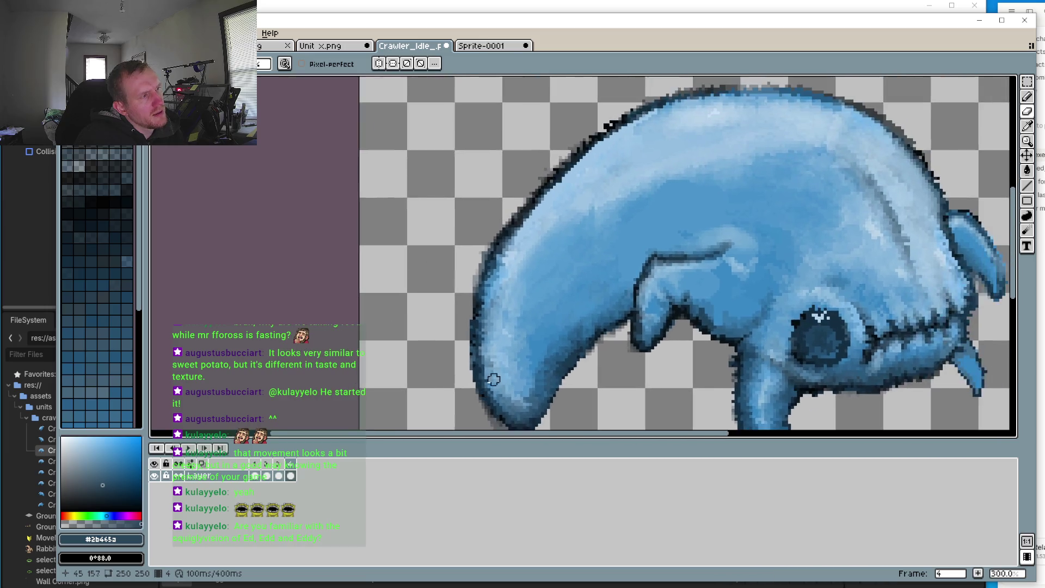
{"action": "scroll", "coordinate": [490, 377], "scroll_direction": "up", "scroll_amount": 4}
{"action": "mouse_move", "coordinate": [518, 210]}
{"action": "left_mouse_down"}
{"action": "mouse_move", "coordinate": [466, 303]}
{"action": "mouse_move", "coordinate": [497, 226]}
{"action": "mouse_move", "coordinate": [481, 282]}
{"action": "mouse_move", "coordinate": [521, 218]}
{"action": "left_mouse_up"}
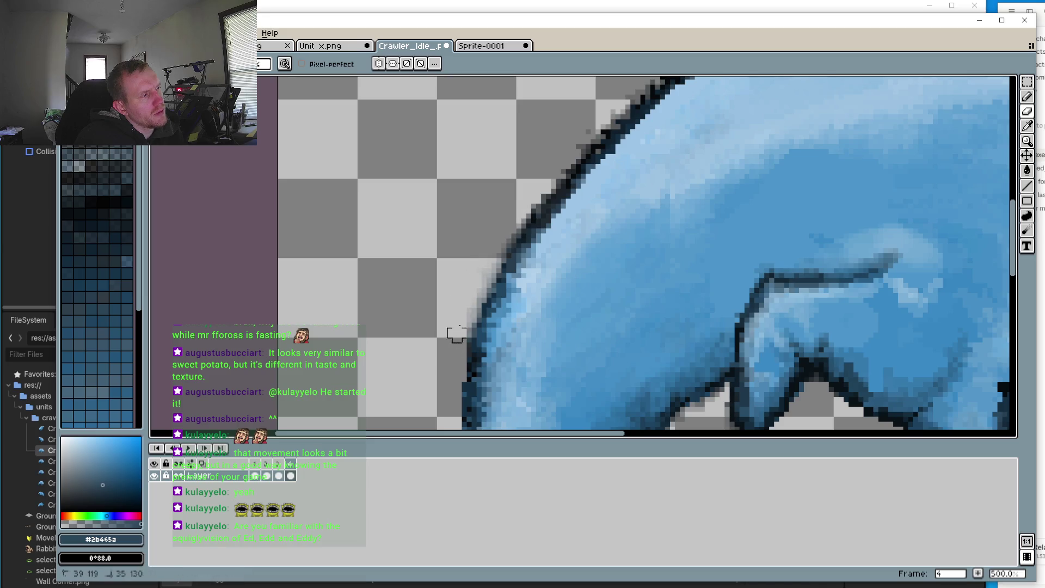
{"action": "scroll", "coordinate": [455, 348], "scroll_direction": "down", "scroll_amount": 2}
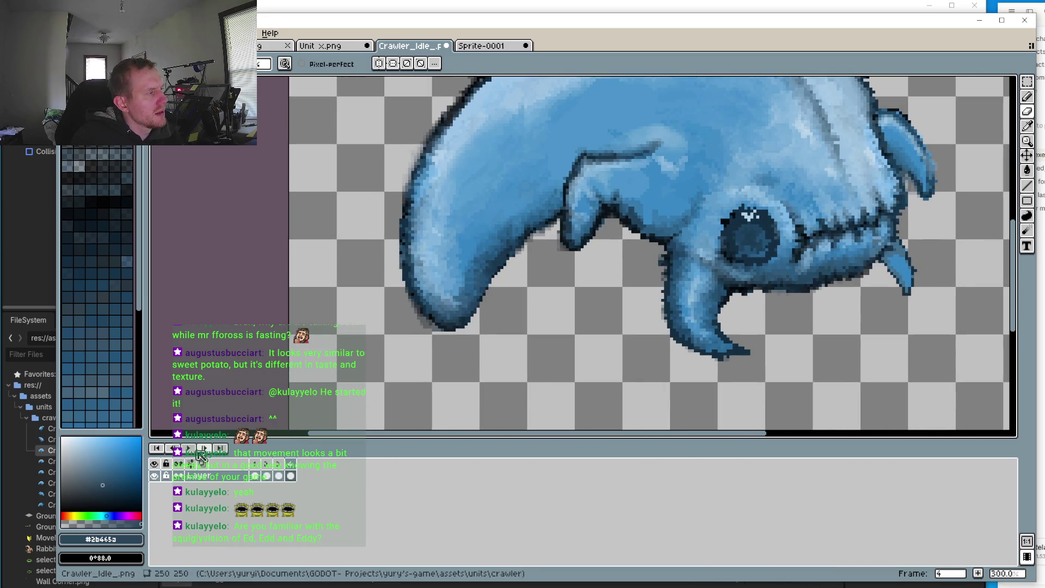
{"action": "left_click_drag", "start_coordinate": [504, 283], "coordinate": [460, 324]}
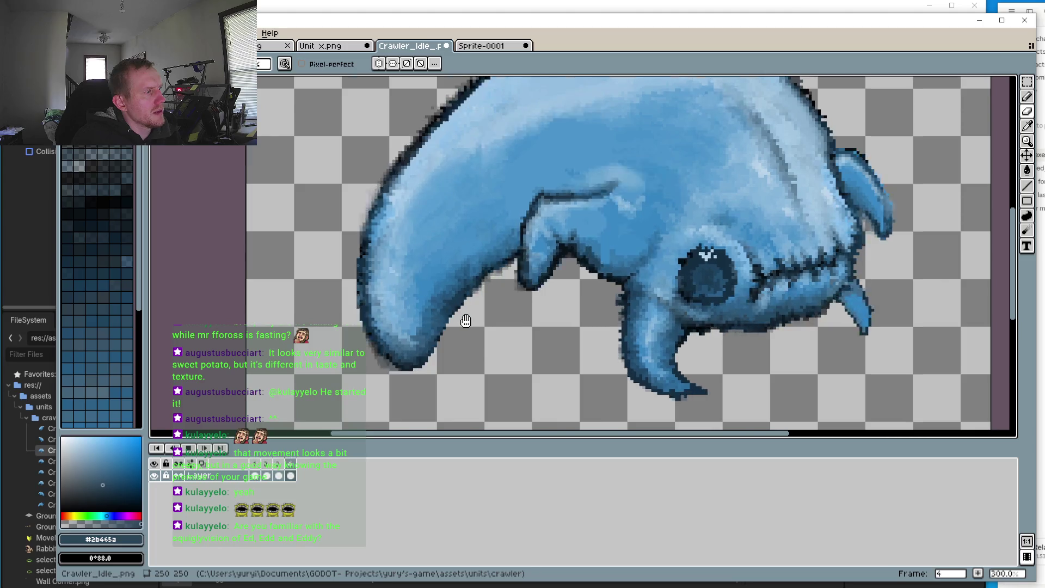
Step: Save Crawler_Idle back to its PNG, accepting the palette warning, and switch to Godot
{"action": "scroll", "coordinate": [460, 326], "scroll_direction": "down", "scroll_amount": 2}
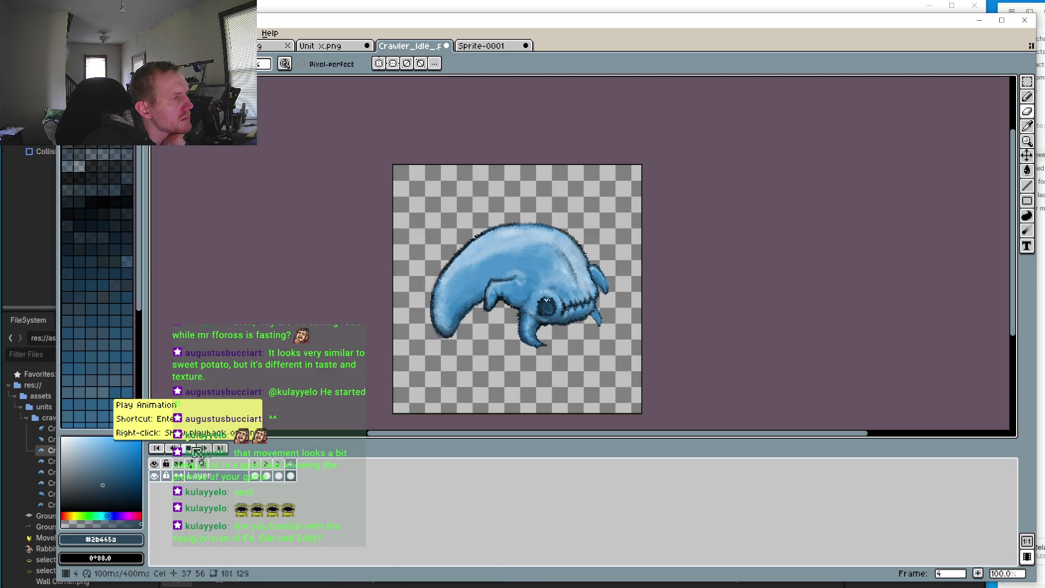
{"action": "scroll", "coordinate": [391, 276], "scroll_direction": "down", "scroll_amount": 3}
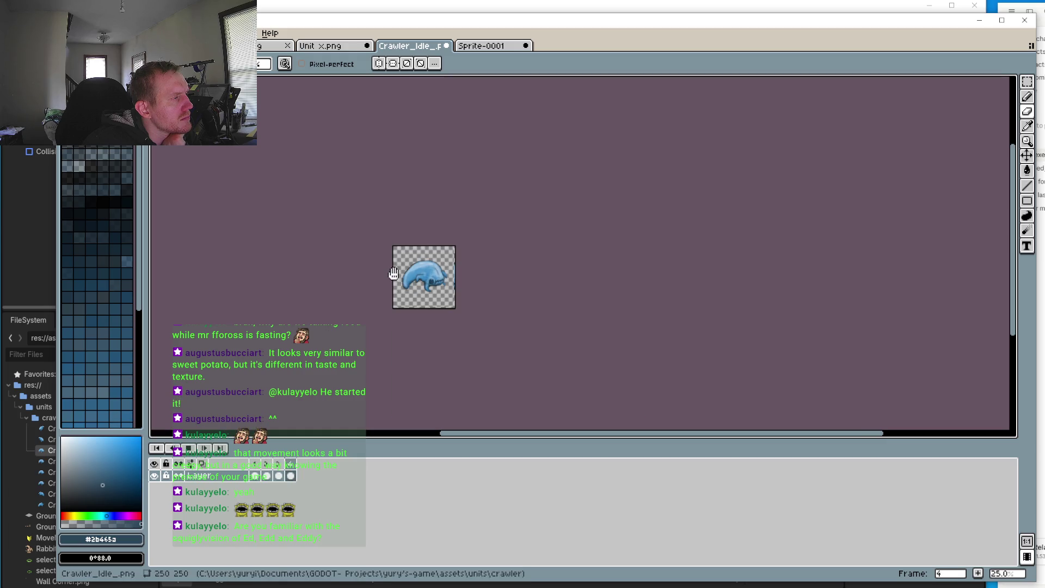
{"action": "scroll", "coordinate": [397, 299], "scroll_direction": "up", "scroll_amount": 3}
{"action": "left_click_drag", "start_coordinate": [466, 283], "coordinate": [455, 297]}
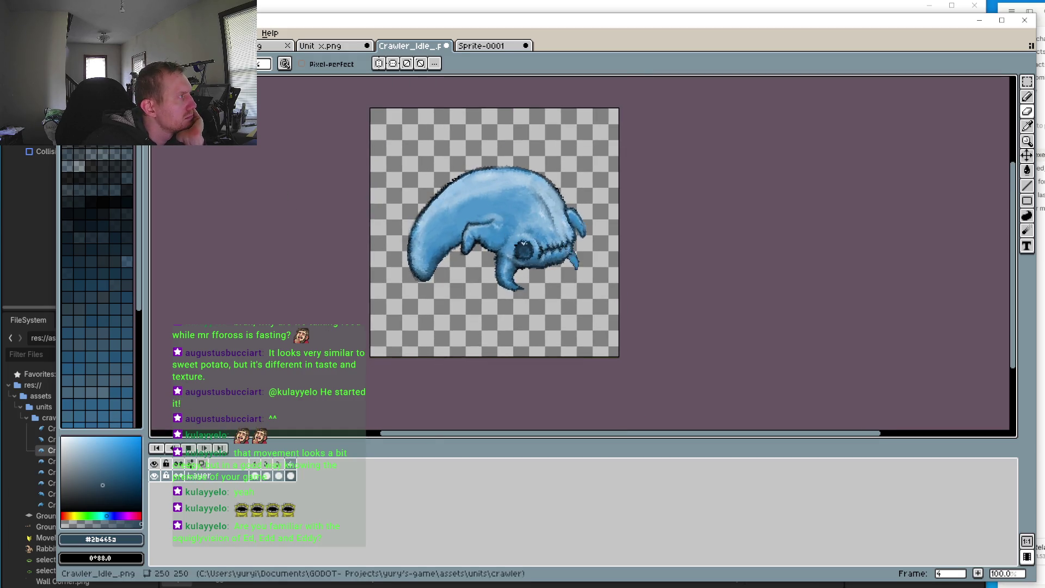
{"action": "left_click", "coordinate": [68, 33]}
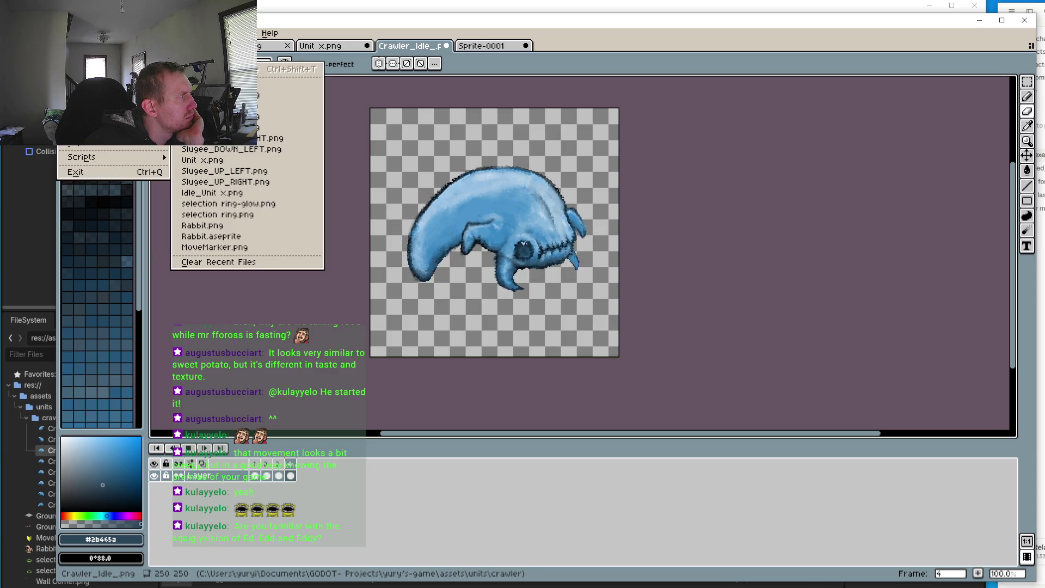
{"action": "left_click", "coordinate": [76, 79]}
{"action": "left_click", "coordinate": [518, 361]}
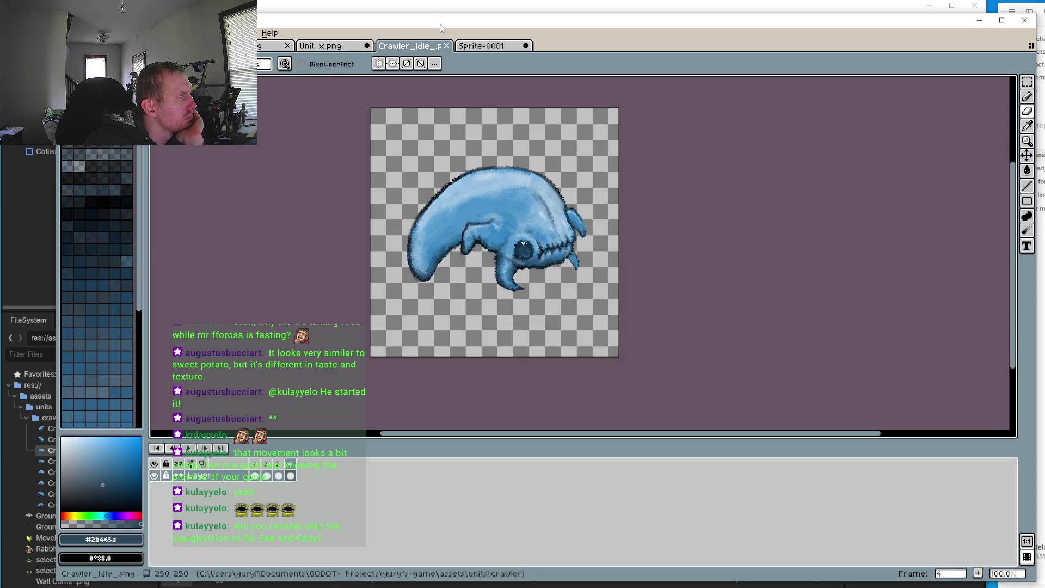
{"action": "key", "text": "alt+Tab"}
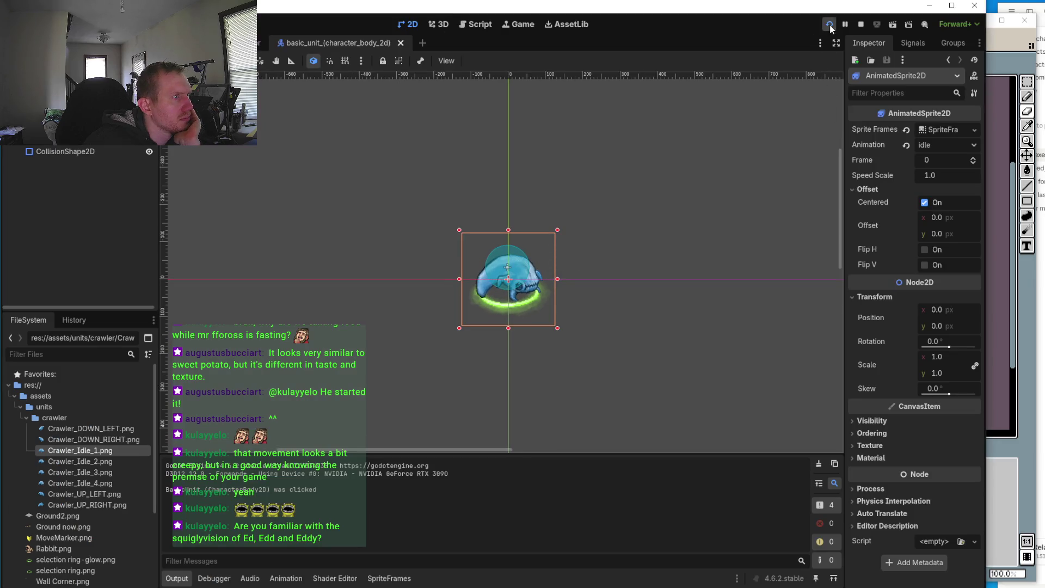
Step: Run the game, centre its DEBUG window, enable camera override, zoom in, and send the crawler walking
{"action": "left_click", "coordinate": [829, 24]}
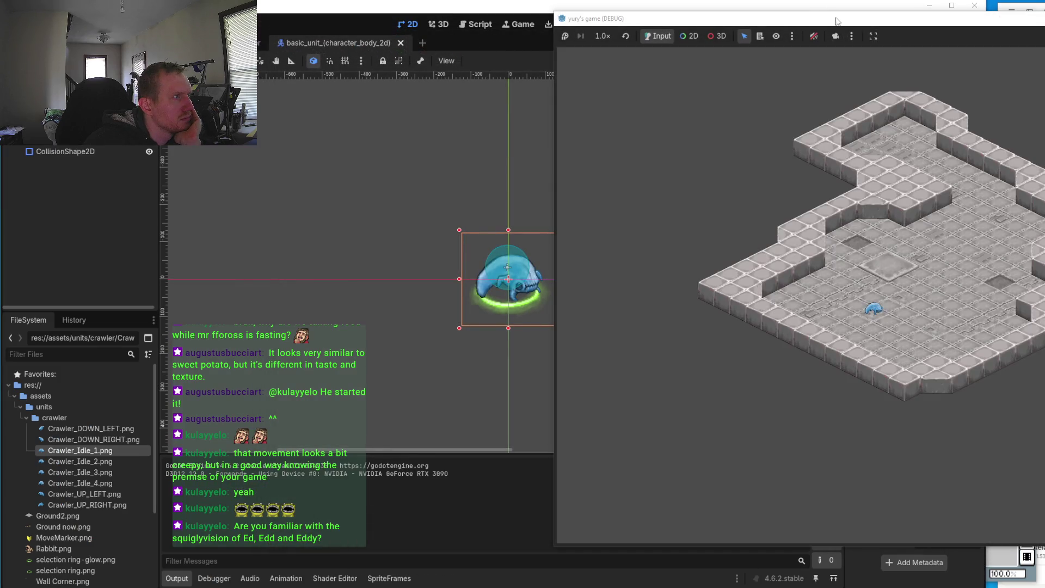
{"action": "mouse_move", "coordinate": [836, 21]}
{"action": "left_mouse_down"}
{"action": "mouse_move", "coordinate": [546, 21]}
{"action": "mouse_move", "coordinate": [539, 39]}
{"action": "left_mouse_up"}
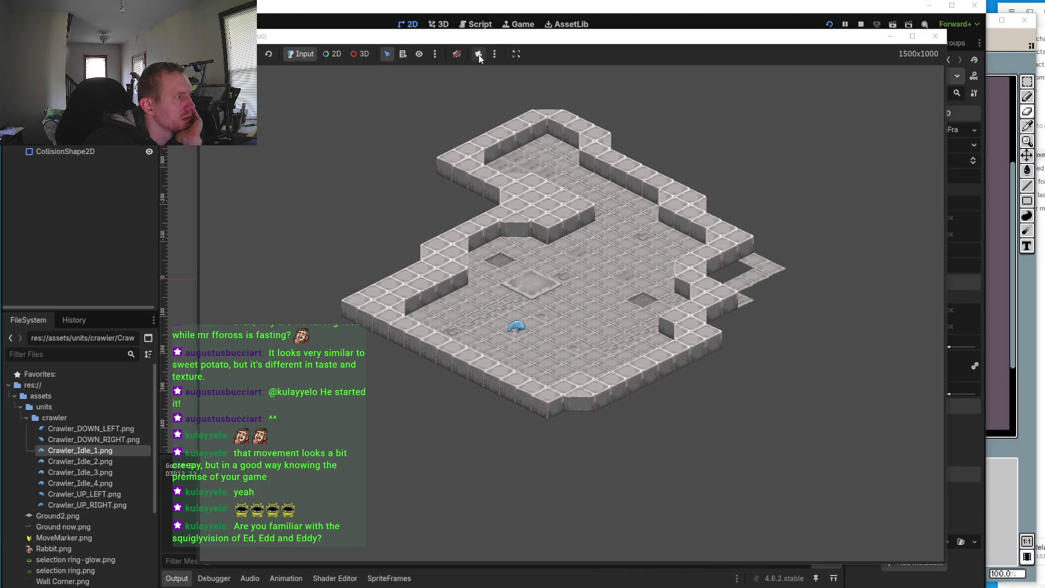
{"action": "left_click", "coordinate": [478, 55]}
{"action": "scroll", "coordinate": [570, 313], "scroll_direction": "up", "scroll_amount": 3}
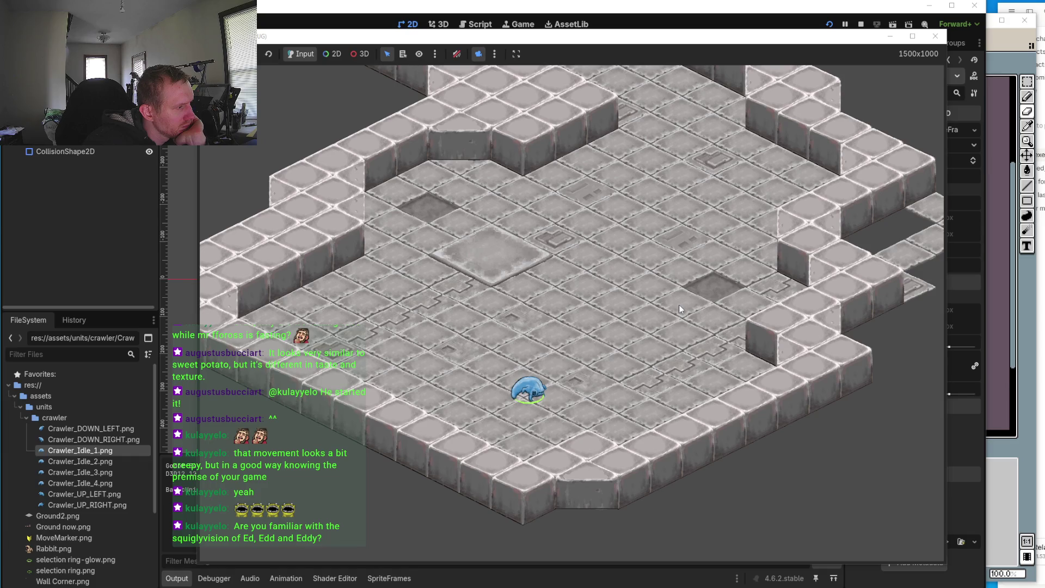
{"action": "left_click", "coordinate": [490, 323]}
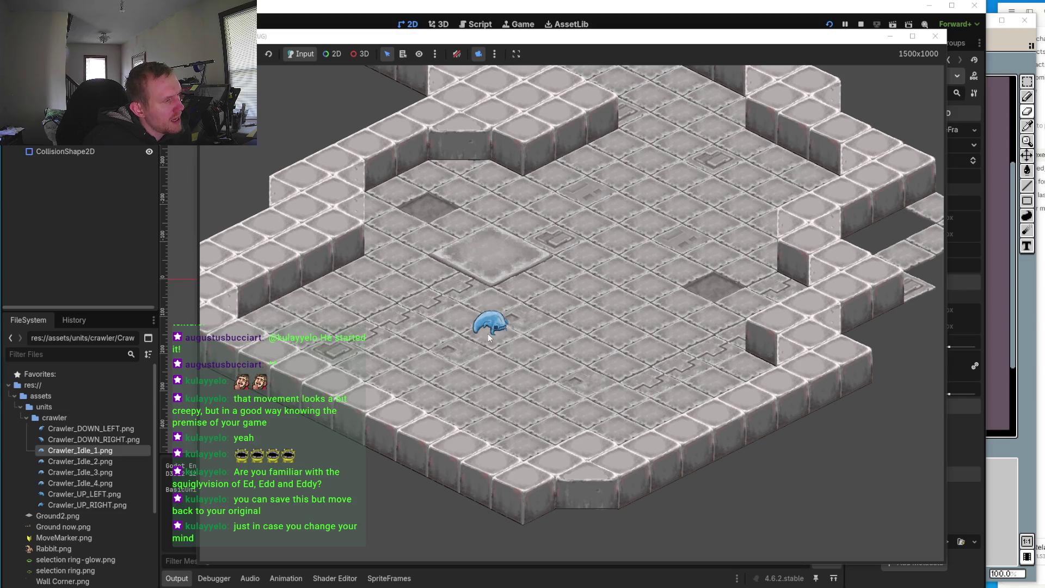
Step: Close the DEBUG game window to stop the running game
{"action": "left_click", "coordinate": [935, 36]}
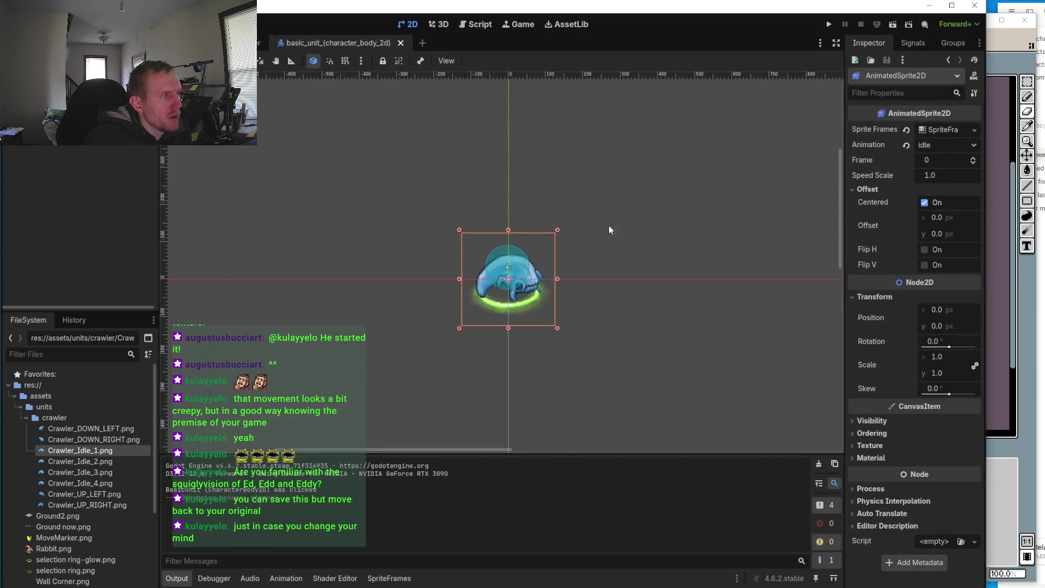
Step: Back in Aseprite, marquee the crawler's front leg, drag it down, then cancel and deselect
{"action": "left_click", "coordinate": [1039, 92]}
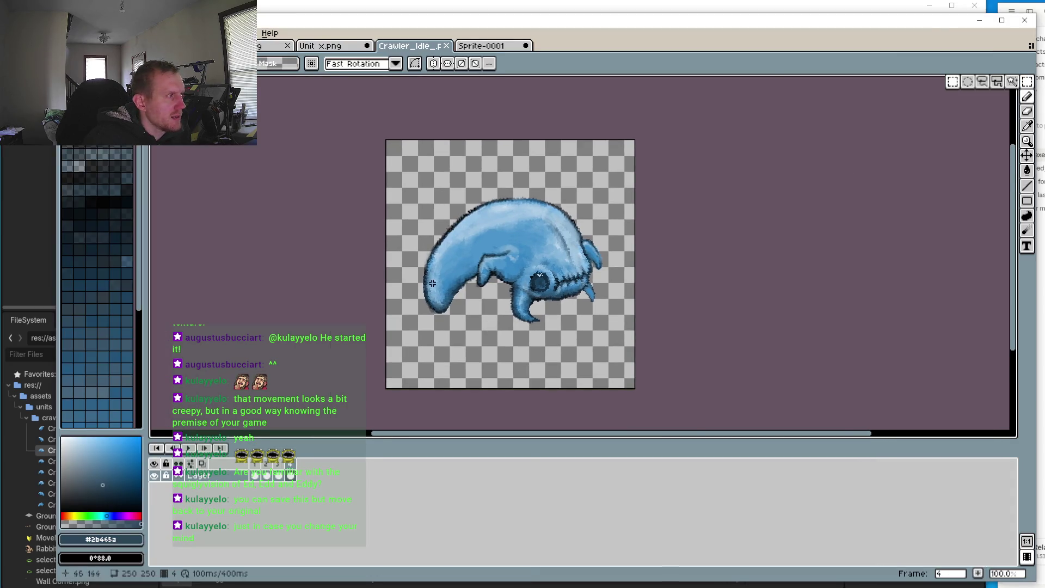
{"action": "scroll", "coordinate": [441, 274], "scroll_direction": "up", "scroll_amount": 2}
{"action": "left_click_drag", "start_coordinate": [515, 137], "coordinate": [659, 331]}
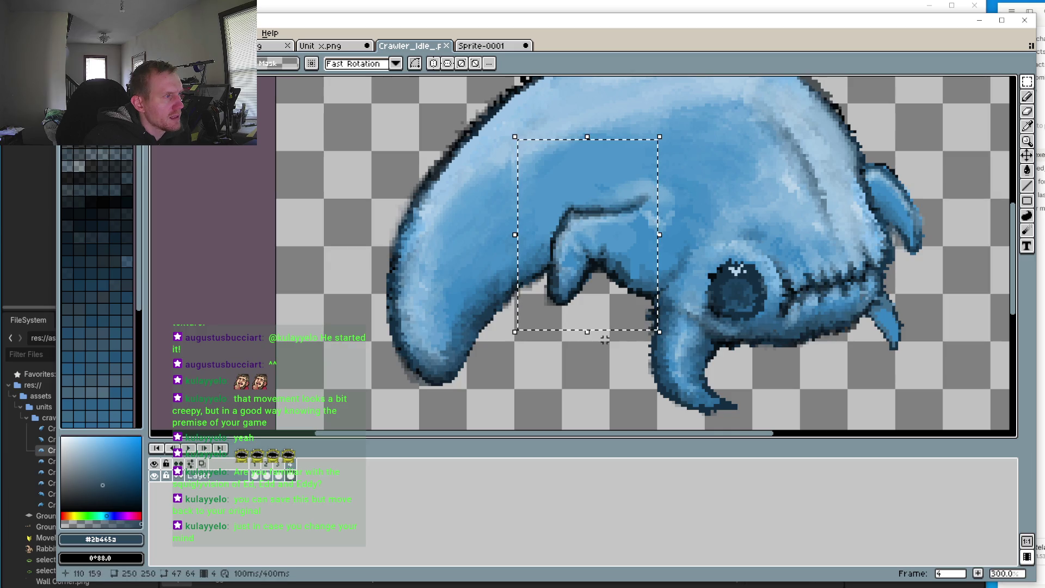
{"action": "left_click_drag", "start_coordinate": [504, 375], "coordinate": [504, 375]}
{"action": "left_click_drag", "start_coordinate": [532, 164], "coordinate": [615, 337]}
{"action": "left_click_drag", "start_coordinate": [591, 276], "coordinate": [589, 313]}
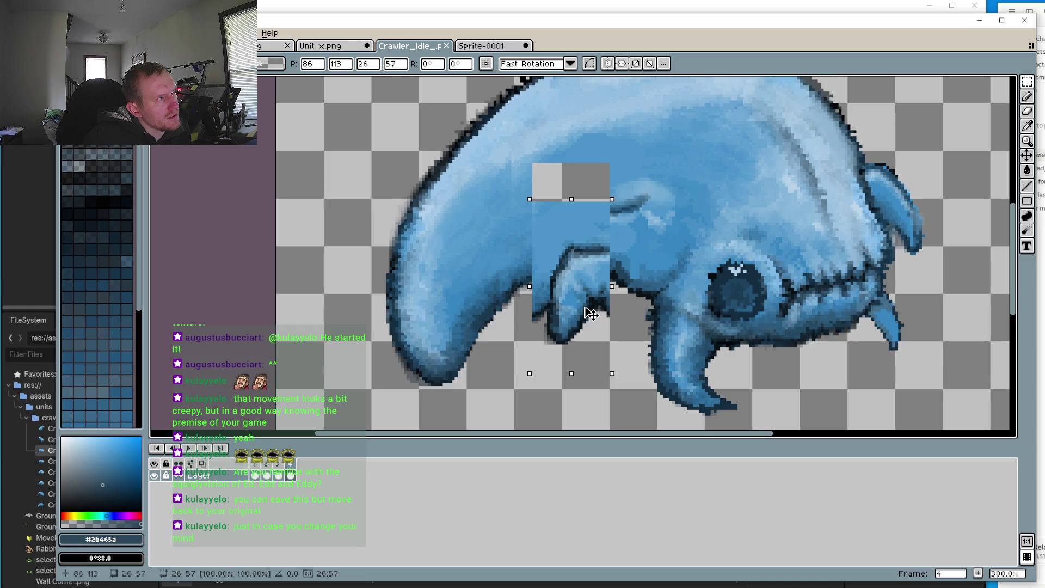
{"action": "key", "text": "Escape"}
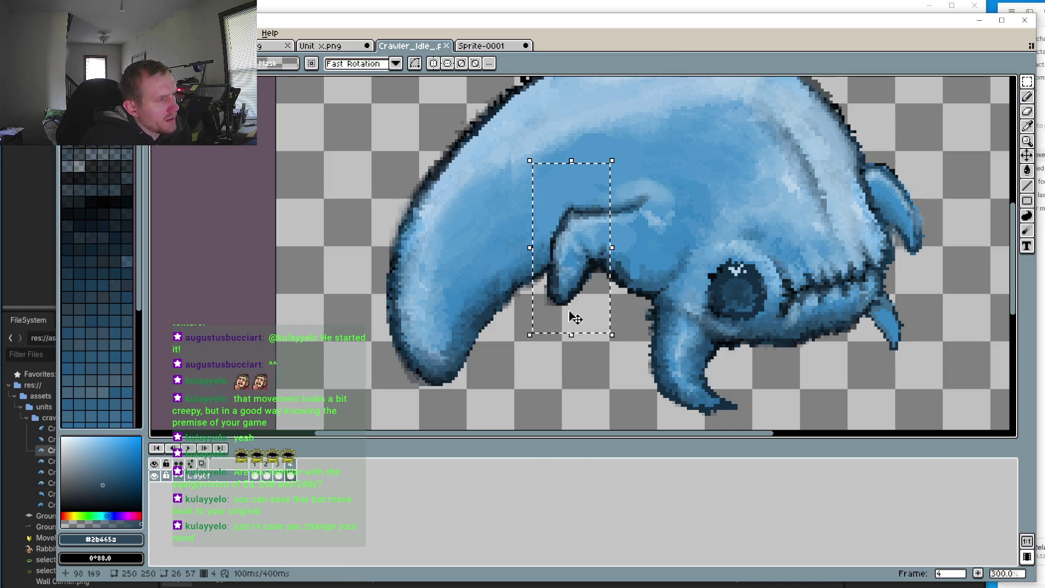
{"action": "key", "text": "ctrl+d"}
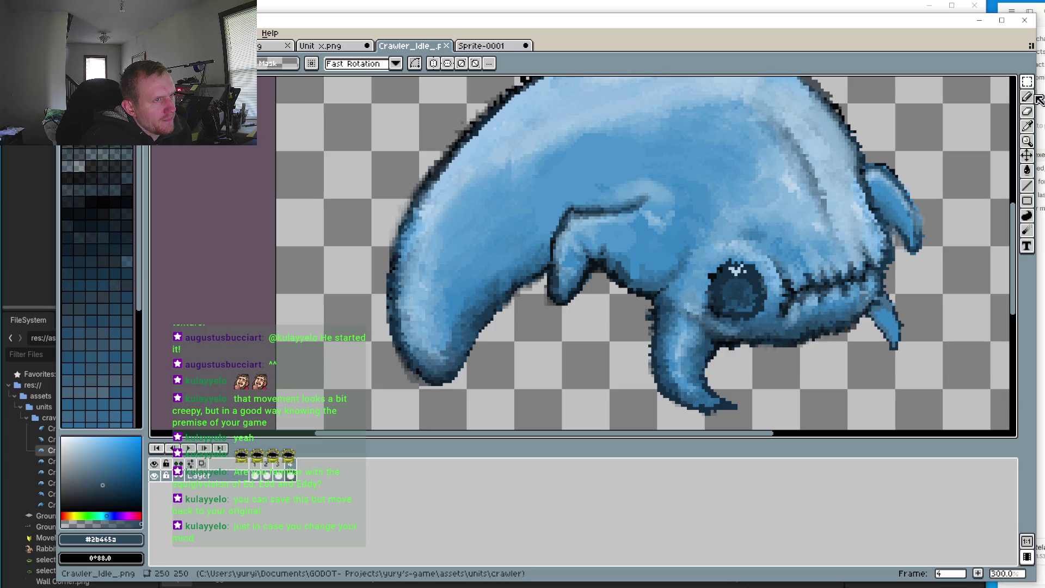
Step: Circle the crawler's front leg with the Elliptical Marquee, cancelling an accidental nudge
{"action": "left_click", "coordinate": [1029, 87]}
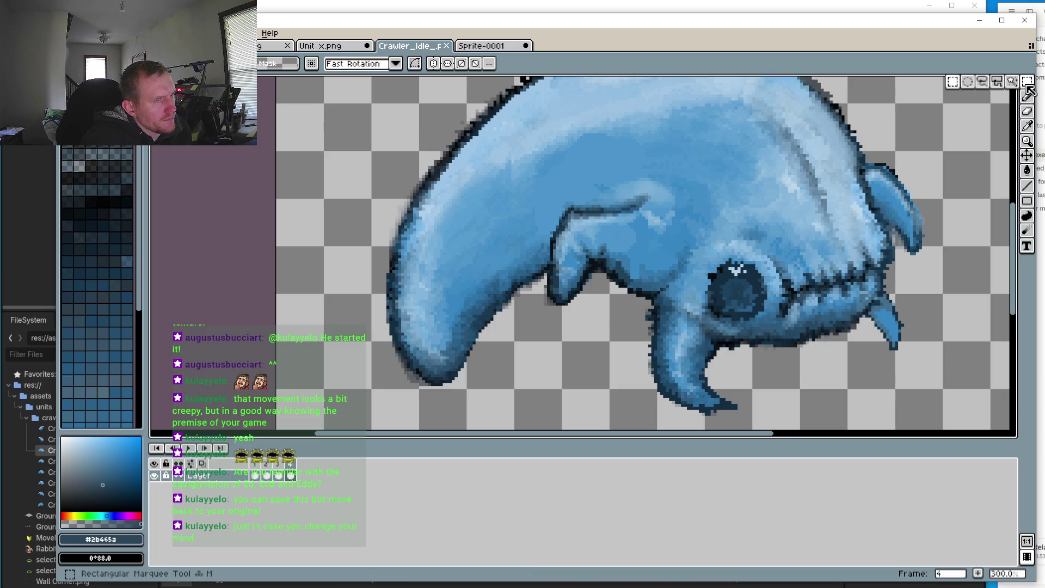
{"action": "left_click", "coordinate": [968, 82]}
{"action": "left_click_drag", "start_coordinate": [497, 176], "coordinate": [567, 318]}
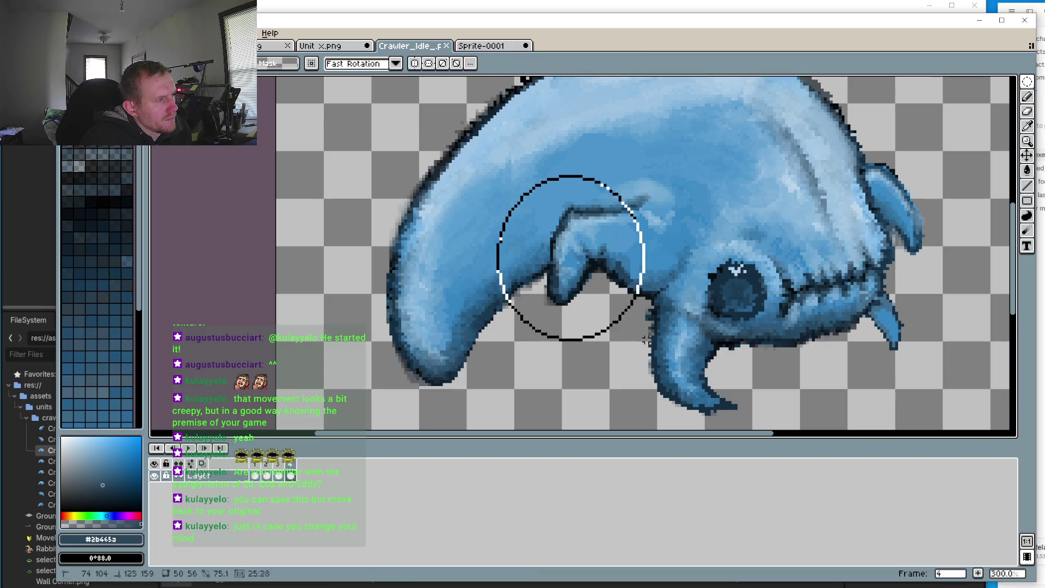
{"action": "left_click_drag", "start_coordinate": [649, 322], "coordinate": [652, 325]}
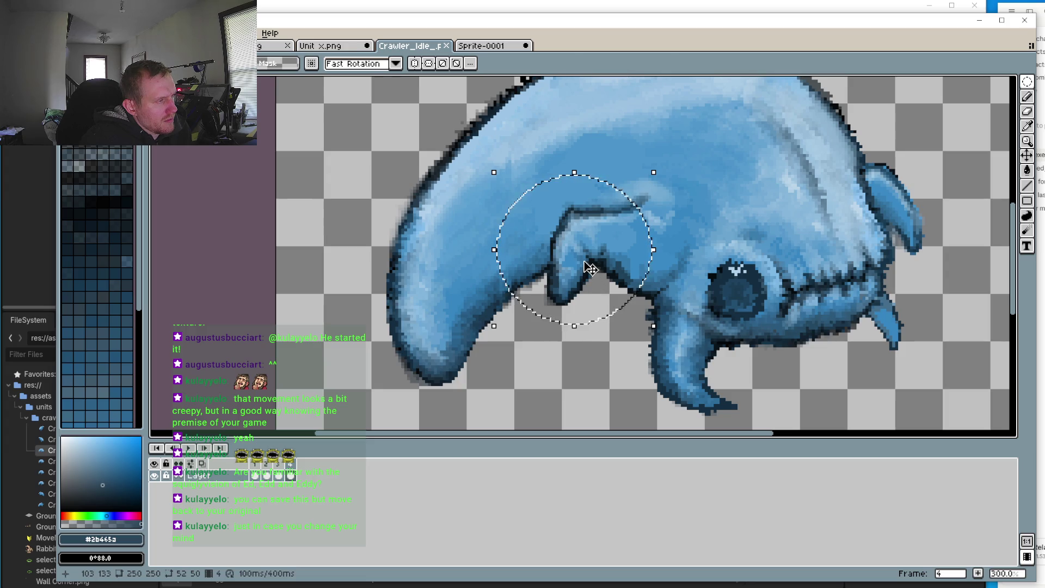
{"action": "left_click_drag", "start_coordinate": [590, 269], "coordinate": [590, 278]}
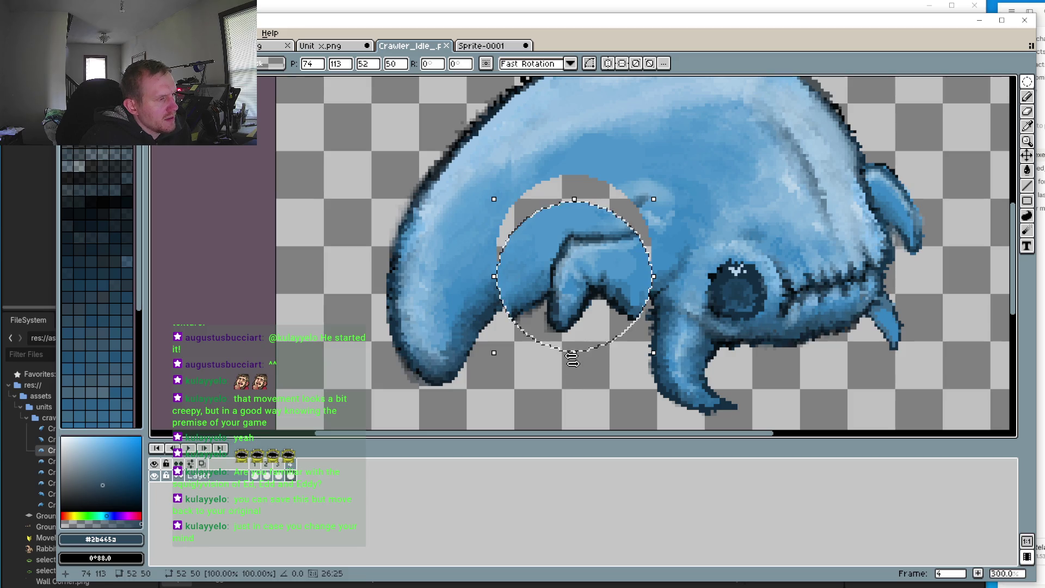
{"action": "key", "text": "Escape"}
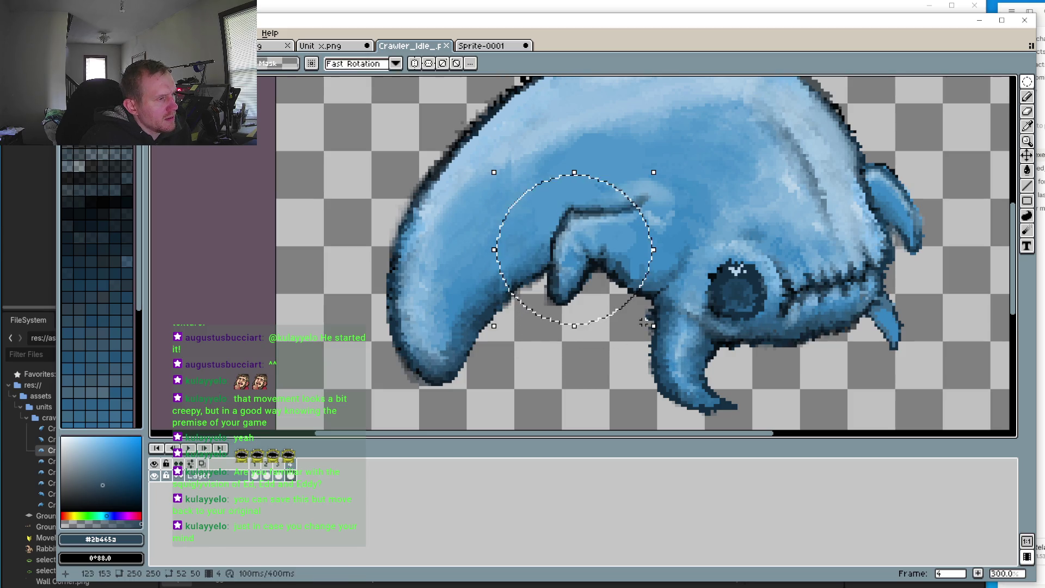
Step: After discarding a 24° try, rotate the leg patch about 14° counter-clockwise and apply it
{"action": "left_click_drag", "start_coordinate": [660, 333], "coordinate": [701, 301]}
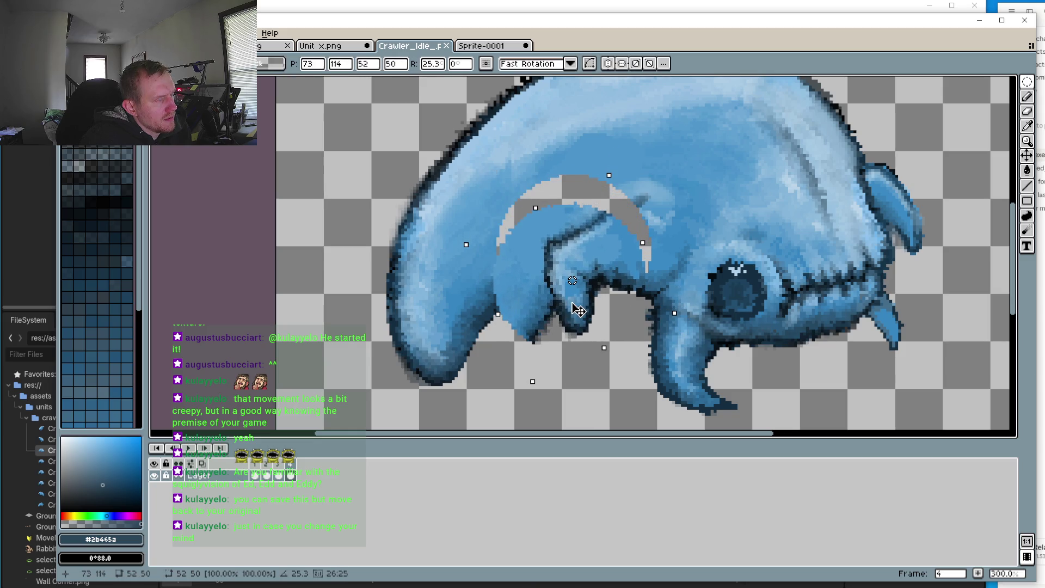
{"action": "left_click_drag", "start_coordinate": [580, 296], "coordinate": [580, 308]}
{"action": "key", "text": "Return"}
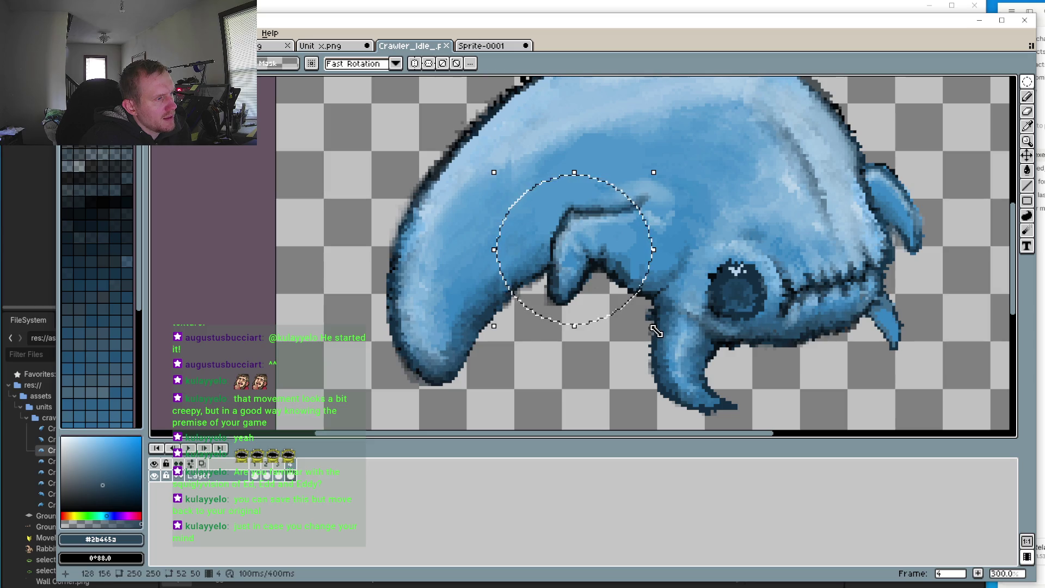
{"action": "left_click_drag", "start_coordinate": [665, 339], "coordinate": [681, 316]}
{"action": "left_click_drag", "start_coordinate": [581, 291], "coordinate": [548, 296]}
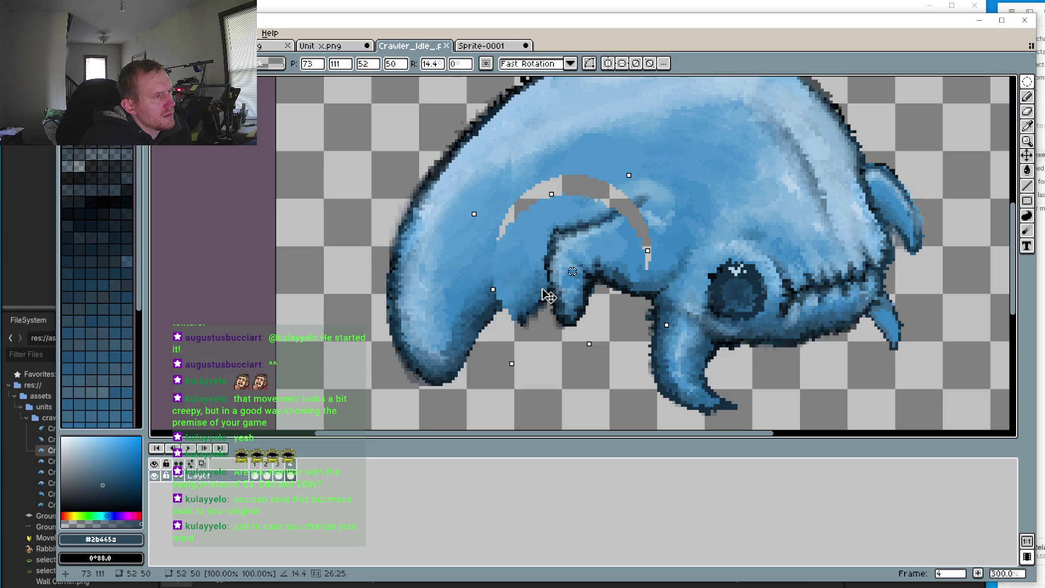
{"action": "left_click", "coordinate": [596, 382]}
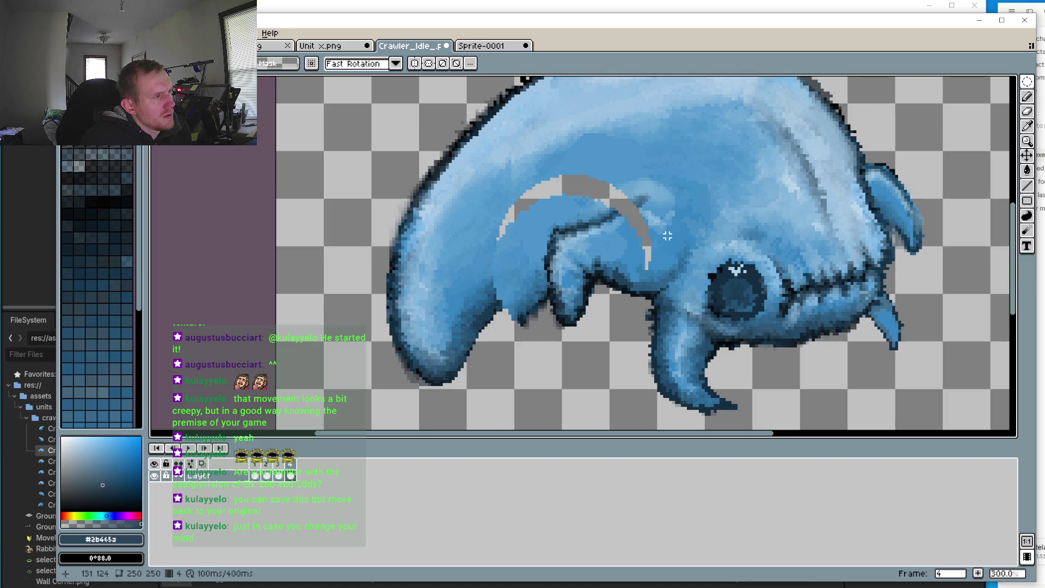
Step: Paint the grey gap and arc beside the front leg in mid and darker body blue
{"action": "key", "text": "i"}
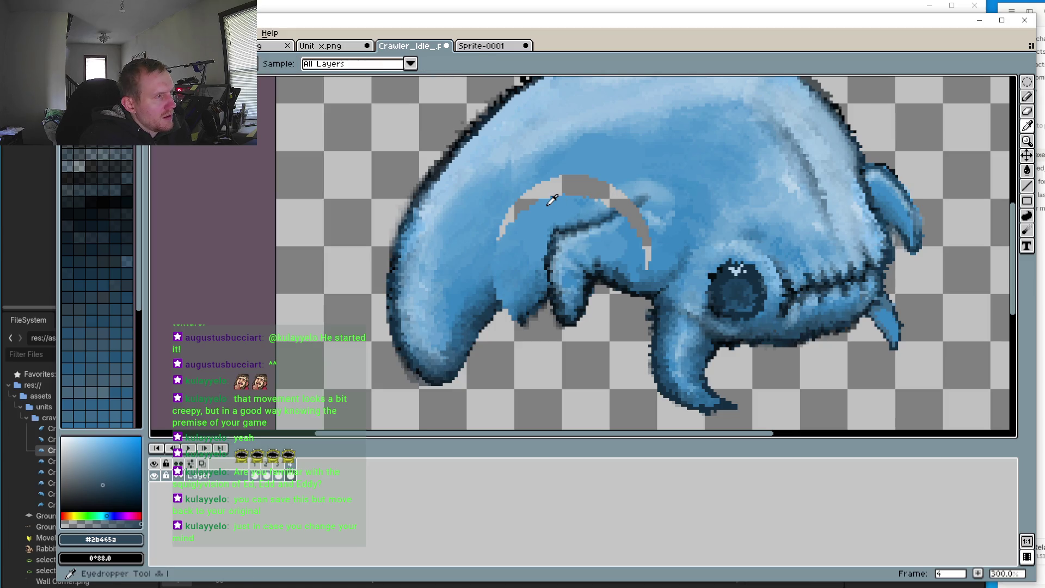
{"action": "left_click", "coordinate": [552, 200]}
{"action": "key", "text": "b"}
{"action": "left_click_drag", "start_coordinate": [566, 179], "coordinate": [498, 240]}
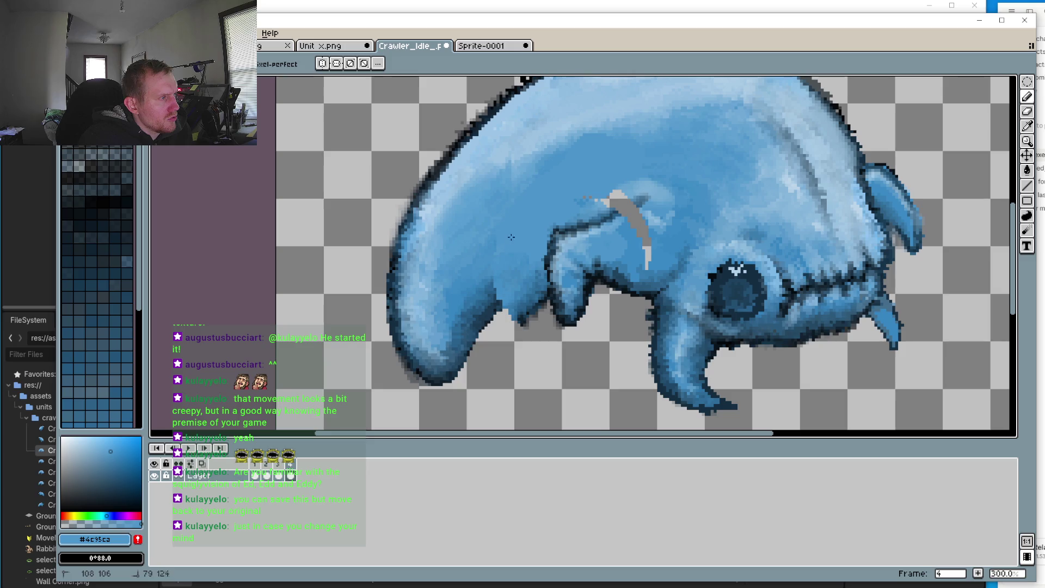
{"action": "scroll", "coordinate": [600, 202], "scroll_direction": "up", "scroll_amount": 3}
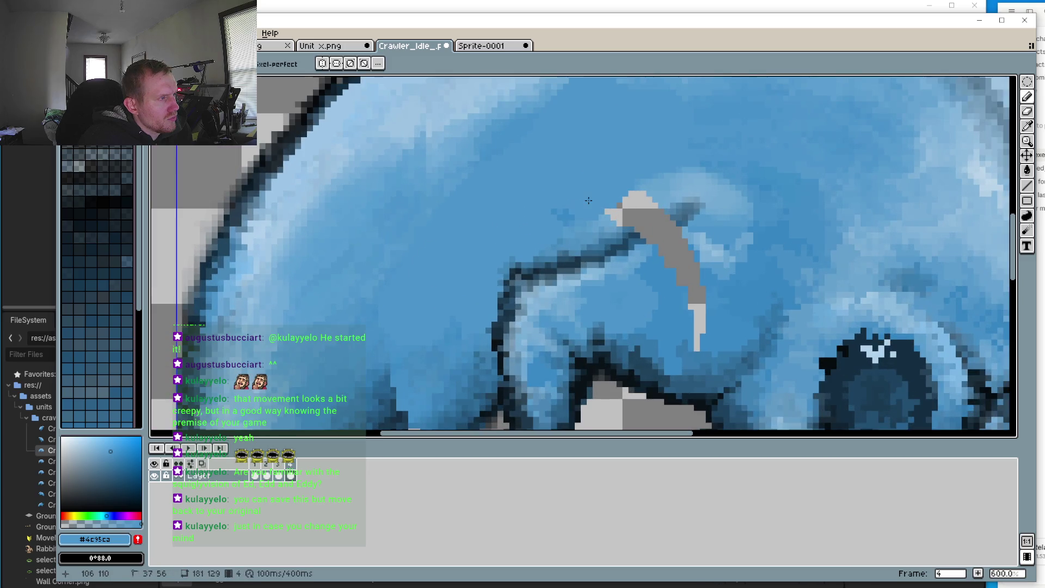
{"action": "mouse_move", "coordinate": [579, 214]}
{"action": "left_mouse_down"}
{"action": "mouse_move", "coordinate": [669, 204]}
{"action": "mouse_move", "coordinate": [631, 245]}
{"action": "mouse_move", "coordinate": [653, 240]}
{"action": "mouse_move", "coordinate": [699, 262]}
{"action": "mouse_move", "coordinate": [694, 322]}
{"action": "mouse_move", "coordinate": [668, 267]}
{"action": "left_mouse_up"}
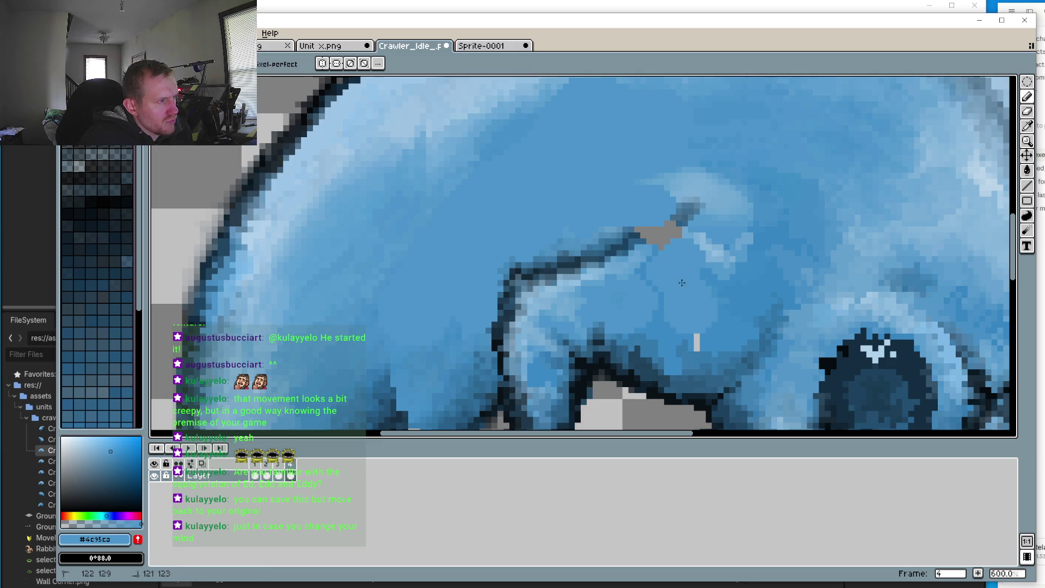
{"action": "left_click", "coordinate": [740, 289], "text": "alt"}
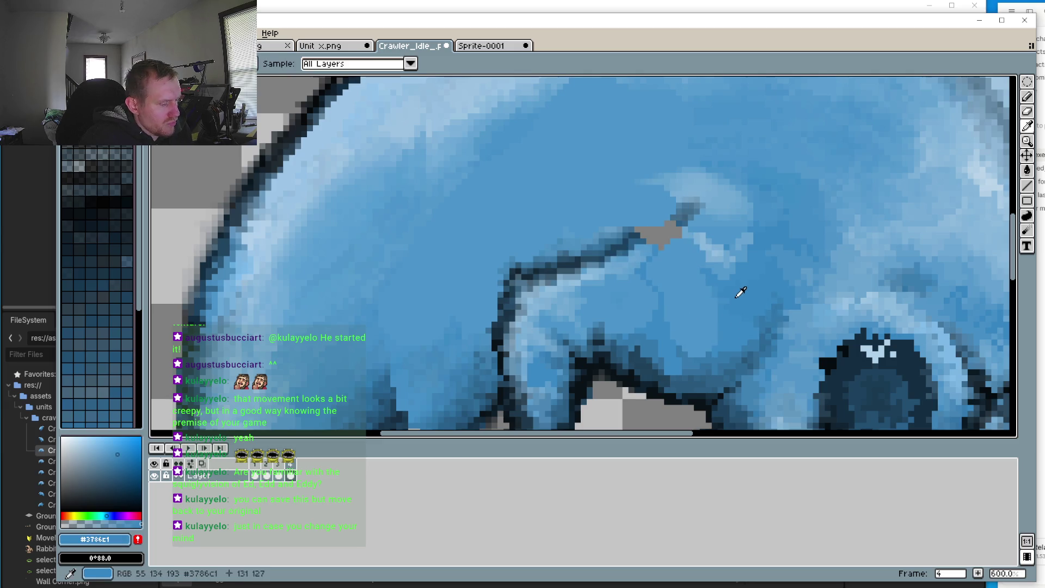
{"action": "mouse_move", "coordinate": [696, 316]}
{"action": "left_mouse_down"}
{"action": "mouse_move", "coordinate": [675, 294]}
{"action": "mouse_move", "coordinate": [694, 276]}
{"action": "left_mouse_up"}
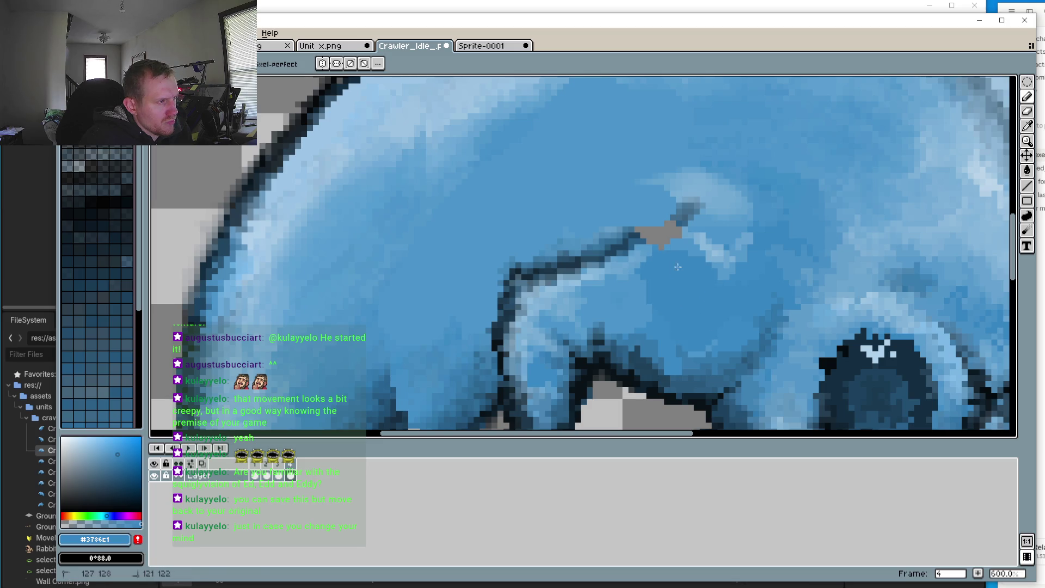
{"action": "scroll", "coordinate": [678, 267], "scroll_direction": "up", "scroll_amount": 1}
{"action": "scroll", "coordinate": [677, 266], "scroll_direction": "down", "scroll_amount": 1}
{"action": "scroll", "coordinate": [544, 303], "scroll_direction": "up", "scroll_amount": 1}
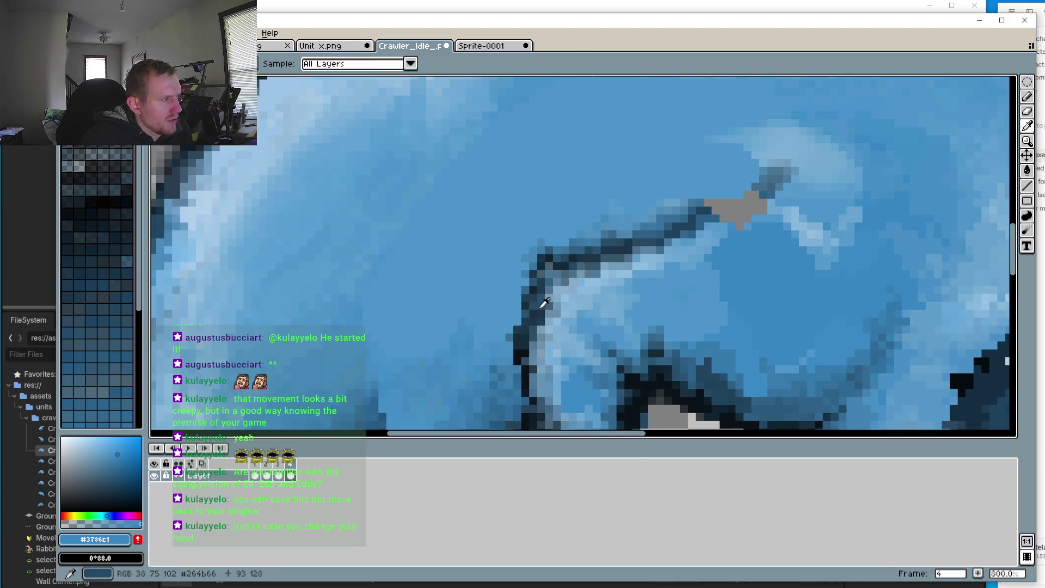
Step: Draw dark outline pixels across the remaining gap in the body crease line
{"action": "left_click", "coordinate": [553, 251]}
{"action": "key", "text": "b"}
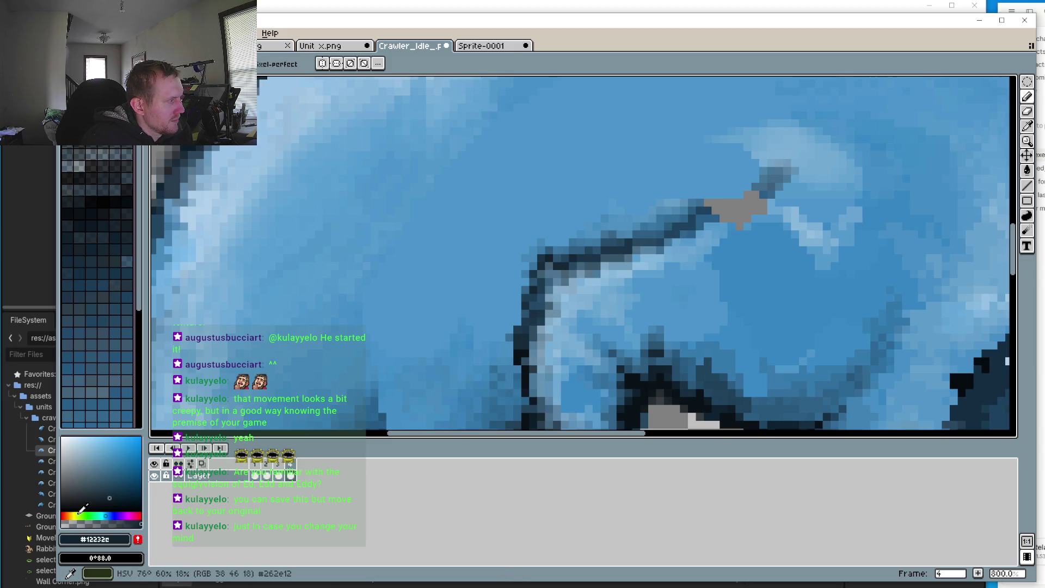
{"action": "key", "text": "plus"}
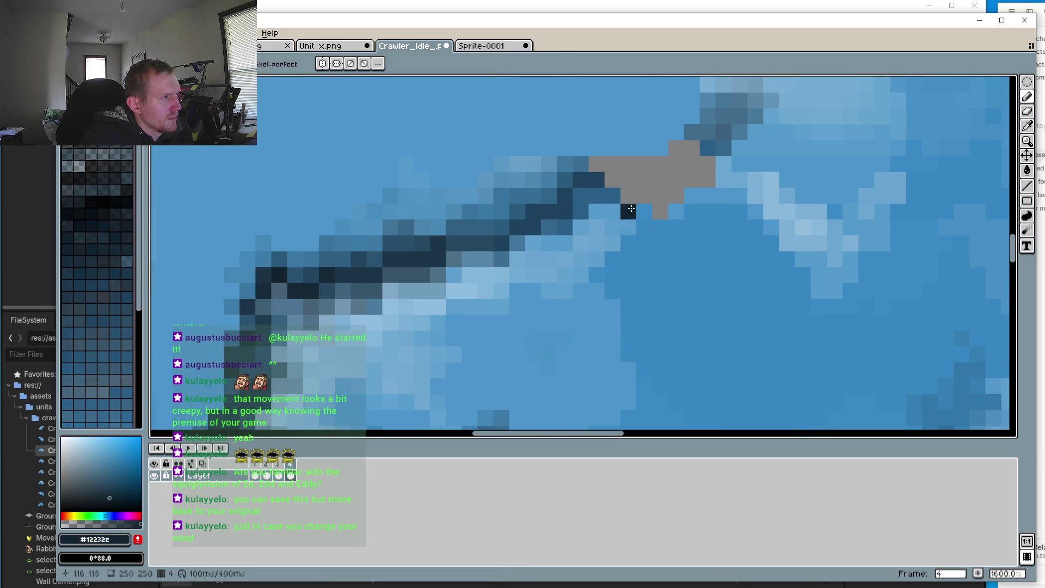
{"action": "left_click_drag", "start_coordinate": [712, 137], "coordinate": [580, 196]}
{"action": "scroll", "coordinate": [708, 179], "scroll_direction": "down", "scroll_amount": 2}
{"action": "scroll", "coordinate": [738, 255], "scroll_direction": "up", "scroll_amount": 4}
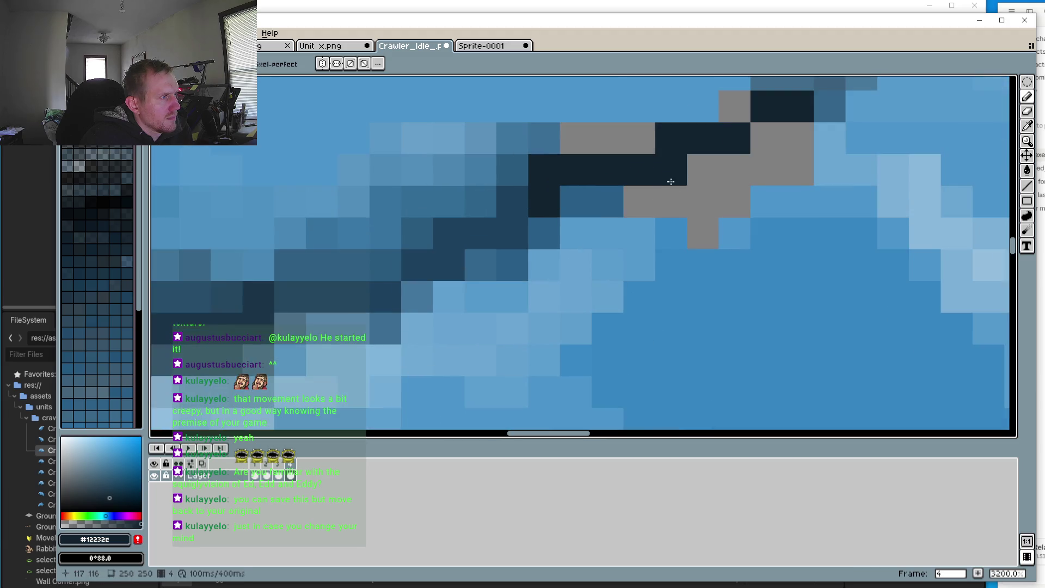
{"action": "left_click_drag", "start_coordinate": [738, 255], "coordinate": [715, 293]}
{"action": "left_click", "coordinate": [750, 242], "text": "alt"}
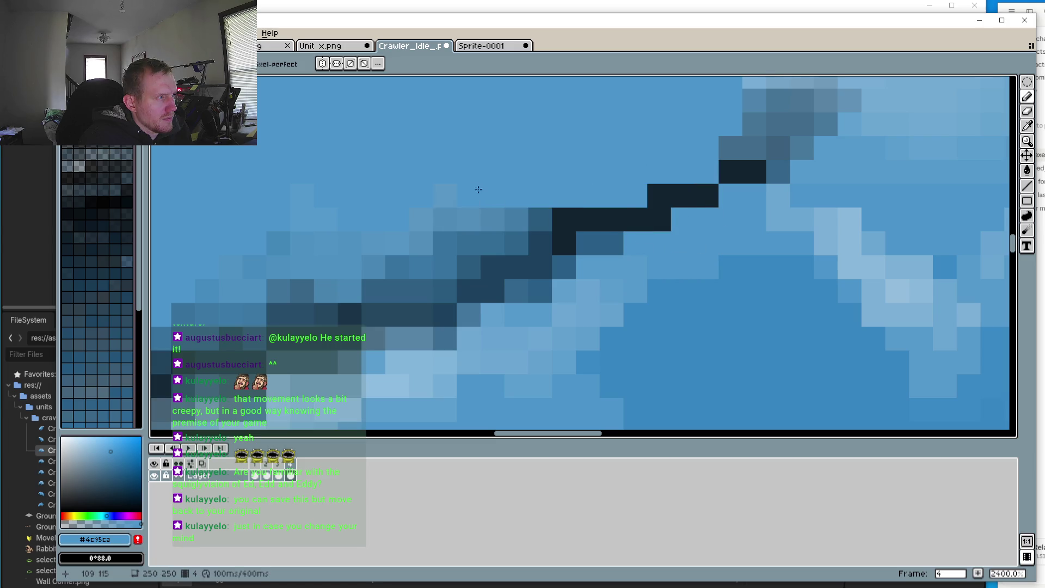
{"action": "scroll", "coordinate": [532, 284], "scroll_direction": "down", "scroll_amount": 4}
{"action": "scroll", "coordinate": [440, 311], "scroll_direction": "up", "scroll_amount": 1}
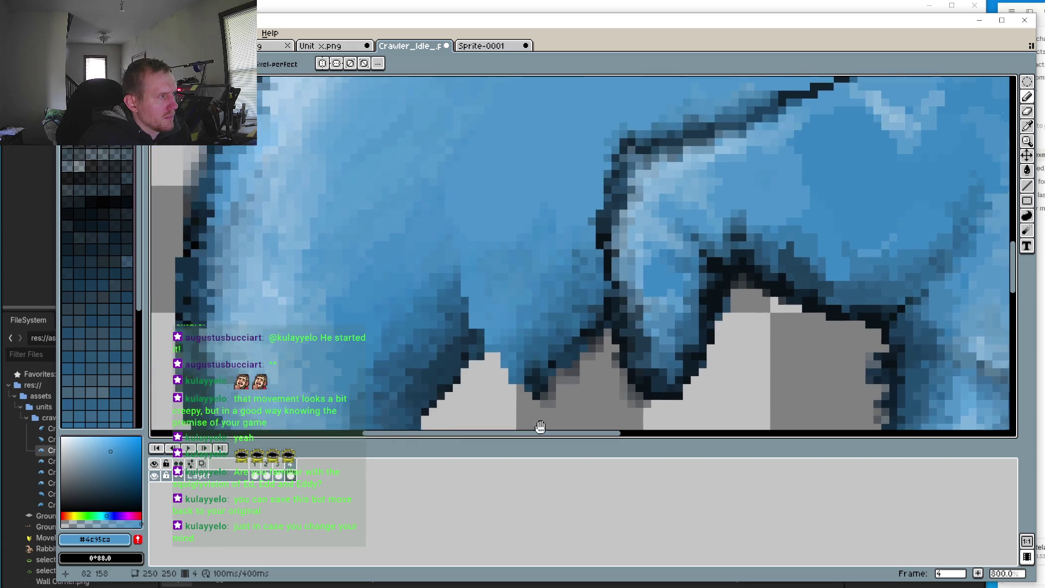
Step: Erase the stray dark pixels above the grey peak and over the background gap
{"action": "left_click_drag", "start_coordinate": [529, 337], "coordinate": [520, 319]}
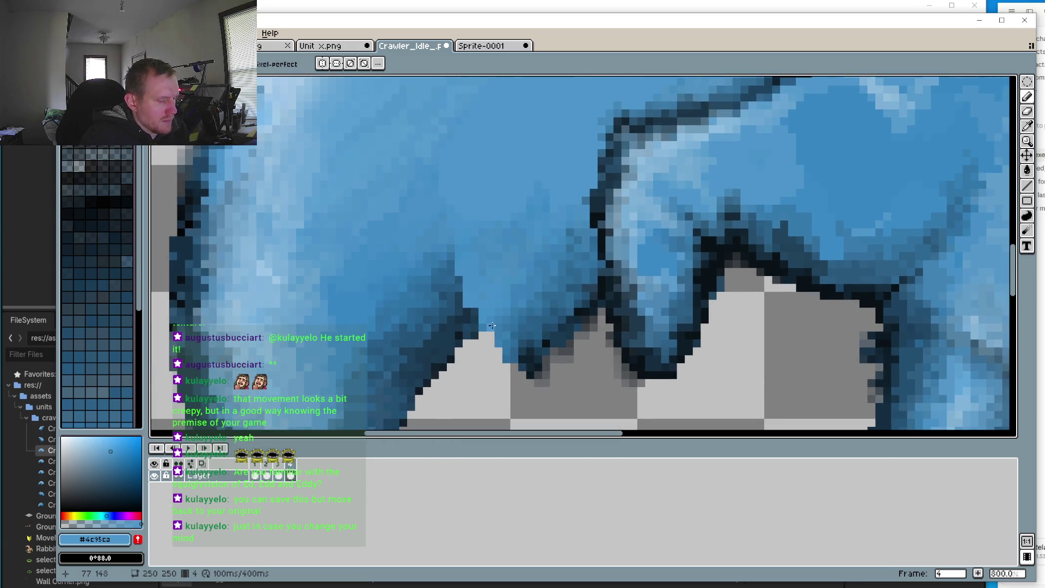
{"action": "key", "text": "e"}
{"action": "left_click", "coordinate": [519, 349]}
{"action": "mouse_move", "coordinate": [524, 380]}
{"action": "left_mouse_down"}
{"action": "mouse_move", "coordinate": [483, 343]}
{"action": "mouse_move", "coordinate": [548, 310]}
{"action": "mouse_move", "coordinate": [560, 338]}
{"action": "mouse_move", "coordinate": [577, 299]}
{"action": "mouse_move", "coordinate": [517, 326]}
{"action": "mouse_move", "coordinate": [541, 380]}
{"action": "mouse_move", "coordinate": [591, 356]}
{"action": "left_mouse_up"}
{"action": "scroll", "coordinate": [569, 374], "scroll_direction": "down", "scroll_amount": 5}
{"action": "scroll", "coordinate": [522, 357], "scroll_direction": "up", "scroll_amount": 4}
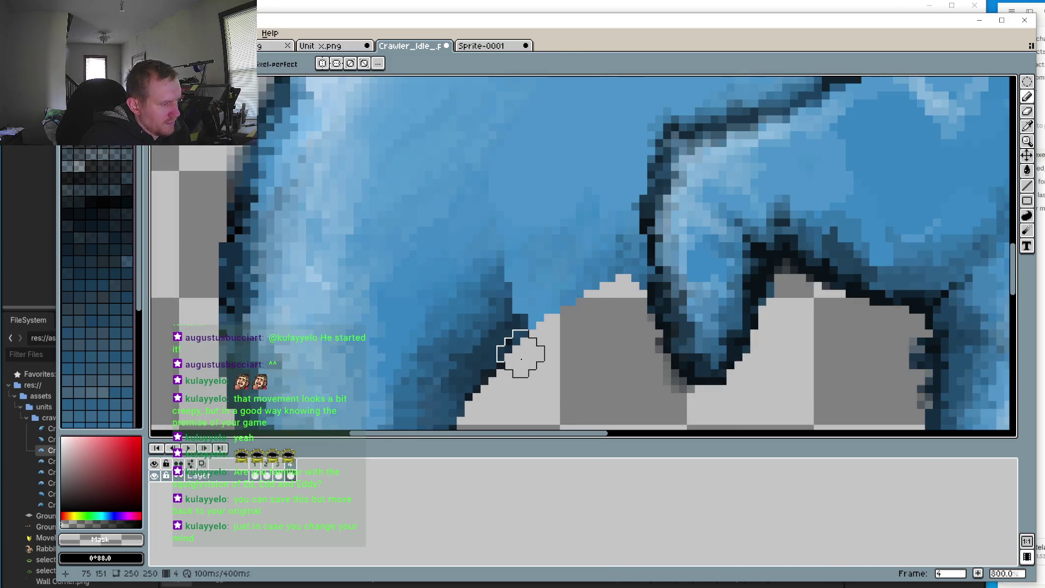
Step: Paint dark blue along the creature's underside edge, darkening the lighter transition
{"action": "key", "text": "i"}
{"action": "left_click", "coordinate": [488, 349]}
{"action": "key", "text": "b"}
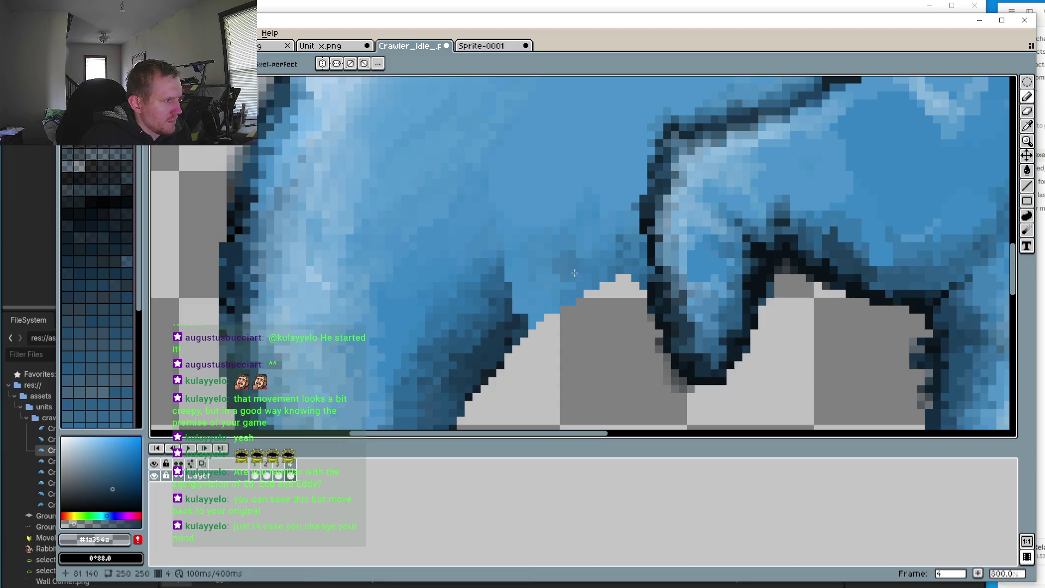
{"action": "left_click_drag", "start_coordinate": [604, 264], "coordinate": [517, 315]}
{"action": "mouse_move", "coordinate": [559, 283]}
{"action": "left_mouse_down"}
{"action": "mouse_move", "coordinate": [514, 332]}
{"action": "mouse_move", "coordinate": [634, 257]}
{"action": "mouse_move", "coordinate": [522, 329]}
{"action": "left_mouse_up"}
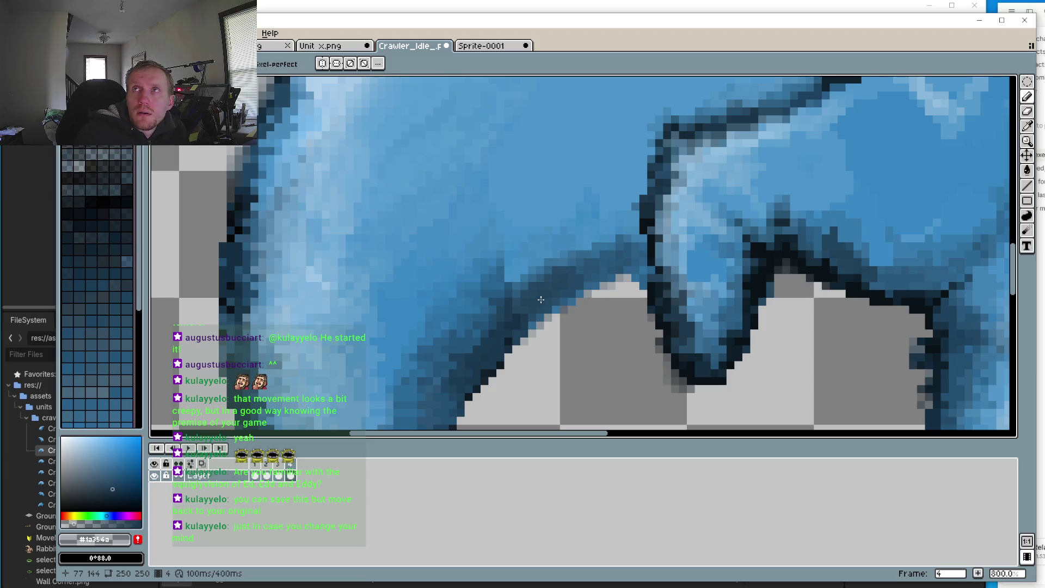
{"action": "scroll", "coordinate": [541, 299], "scroll_direction": "down", "scroll_amount": 5}
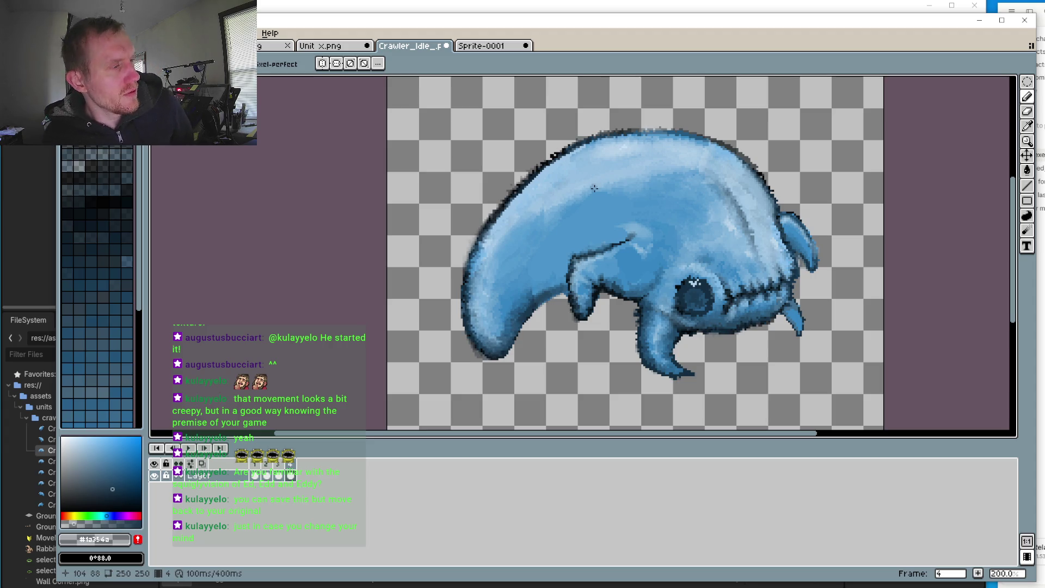
{"action": "scroll", "coordinate": [560, 305], "scroll_direction": "up", "scroll_amount": 5}
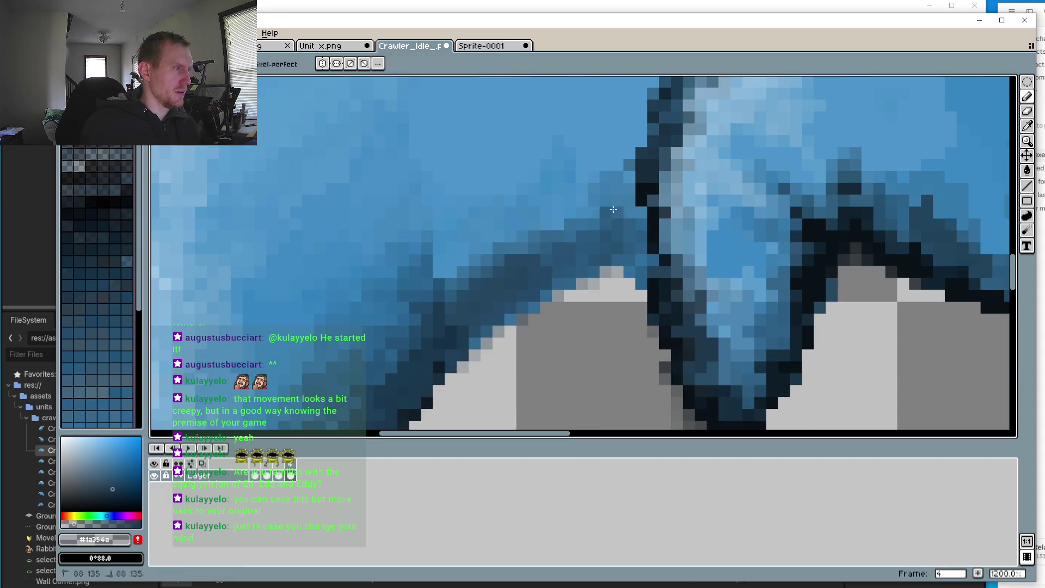
{"action": "mouse_move", "coordinate": [613, 210]}
{"action": "left_mouse_down"}
{"action": "mouse_move", "coordinate": [544, 217]}
{"action": "mouse_move", "coordinate": [452, 283]}
{"action": "mouse_move", "coordinate": [634, 191]}
{"action": "left_mouse_up"}
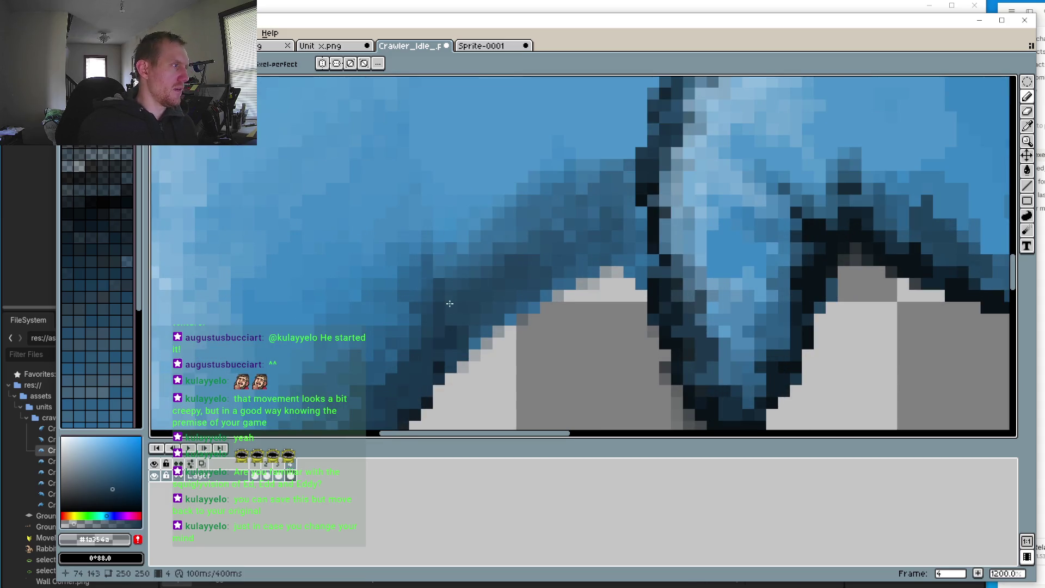
{"action": "scroll", "coordinate": [448, 331], "scroll_direction": "down", "scroll_amount": 4}
{"action": "scroll", "coordinate": [545, 304], "scroll_direction": "up", "scroll_amount": 5}
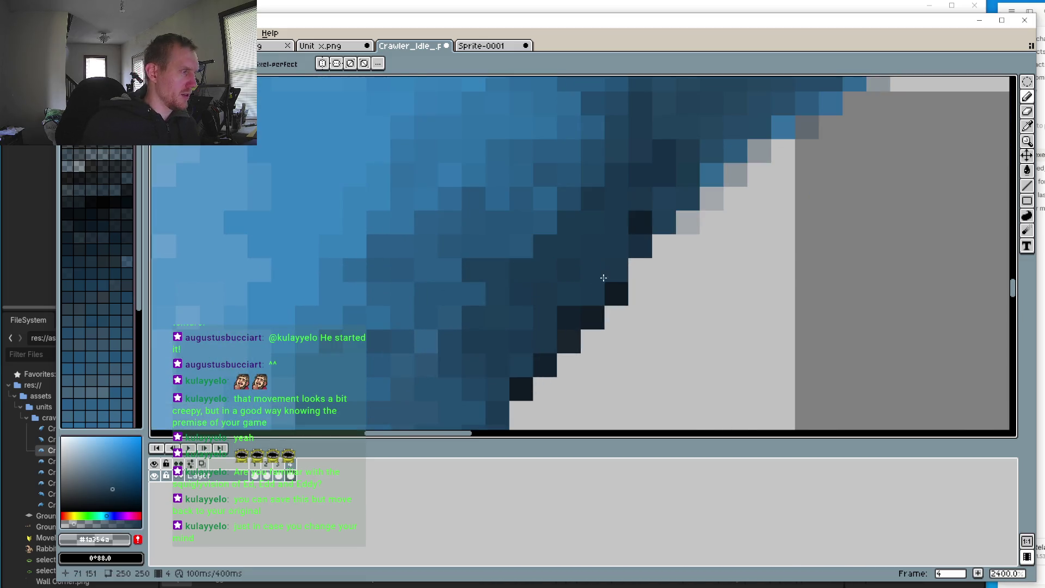
Step: Darken the limb's lower edge pixels with the darkest outline colour
{"action": "left_click", "coordinate": [621, 286], "text": "alt"}
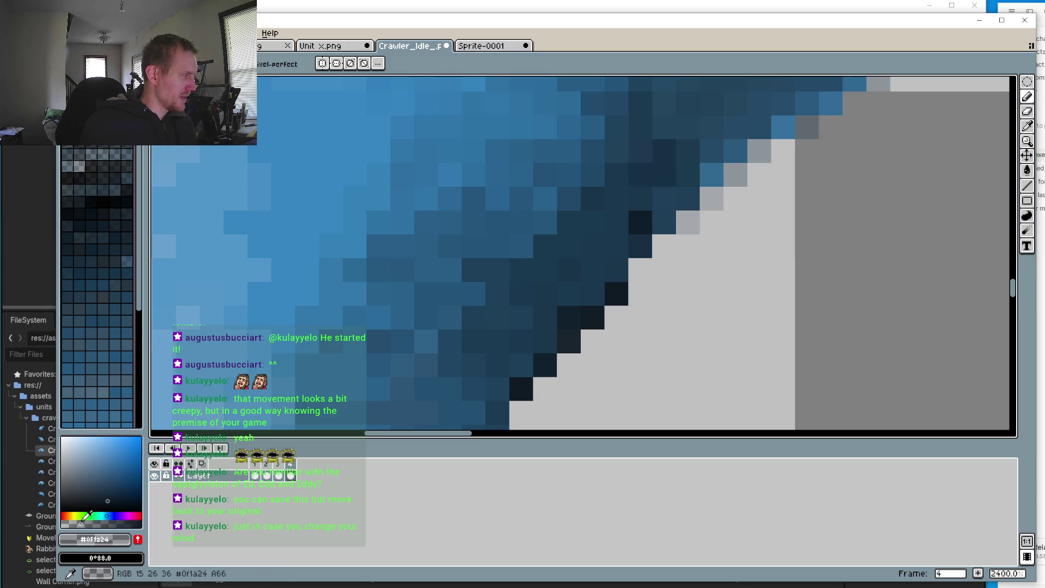
{"action": "mouse_move", "coordinate": [773, 207]}
{"action": "left_mouse_down"}
{"action": "mouse_move", "coordinate": [680, 322]}
{"action": "mouse_move", "coordinate": [642, 338]}
{"action": "left_mouse_up"}
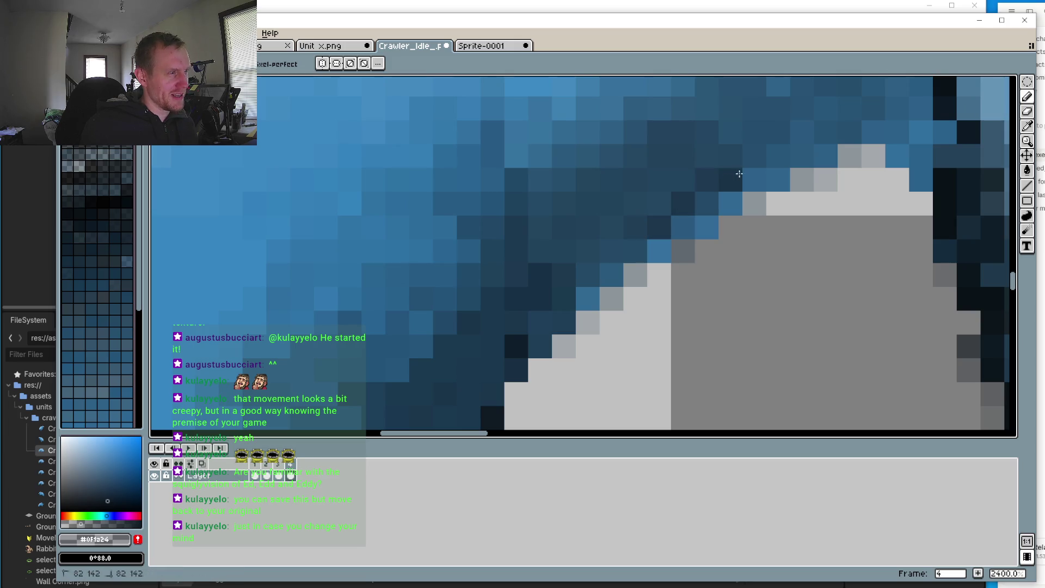
{"action": "left_click_drag", "start_coordinate": [825, 155], "coordinate": [704, 193]}
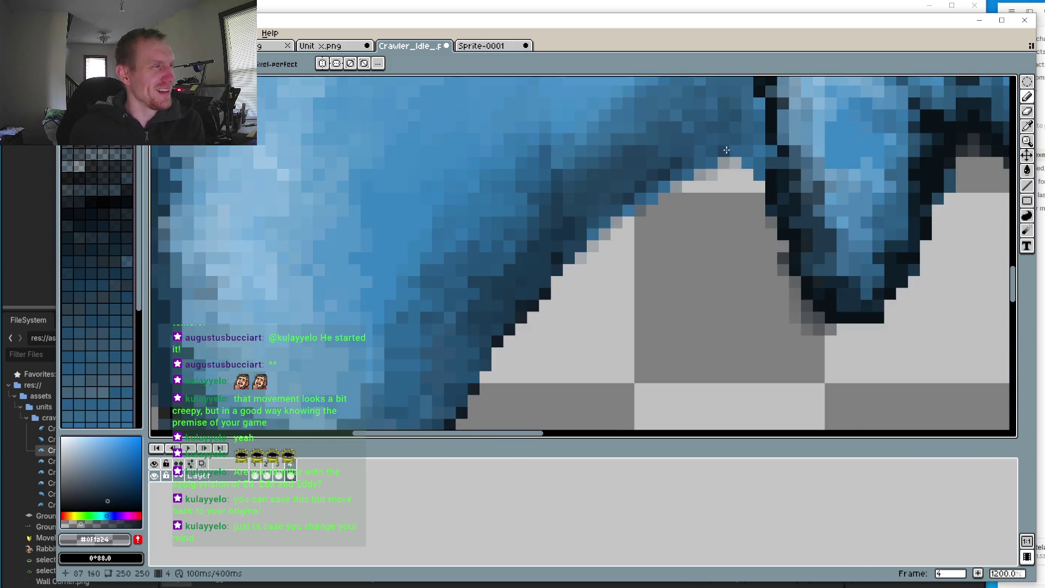
{"action": "scroll", "coordinate": [699, 161], "scroll_direction": "down", "scroll_amount": 1}
{"action": "scroll", "coordinate": [724, 158], "scroll_direction": "up", "scroll_amount": 1}
{"action": "mouse_move", "coordinate": [731, 130]}
{"action": "left_mouse_down"}
{"action": "mouse_move", "coordinate": [773, 130]}
{"action": "mouse_move", "coordinate": [656, 156]}
{"action": "mouse_move", "coordinate": [769, 135]}
{"action": "left_mouse_up"}
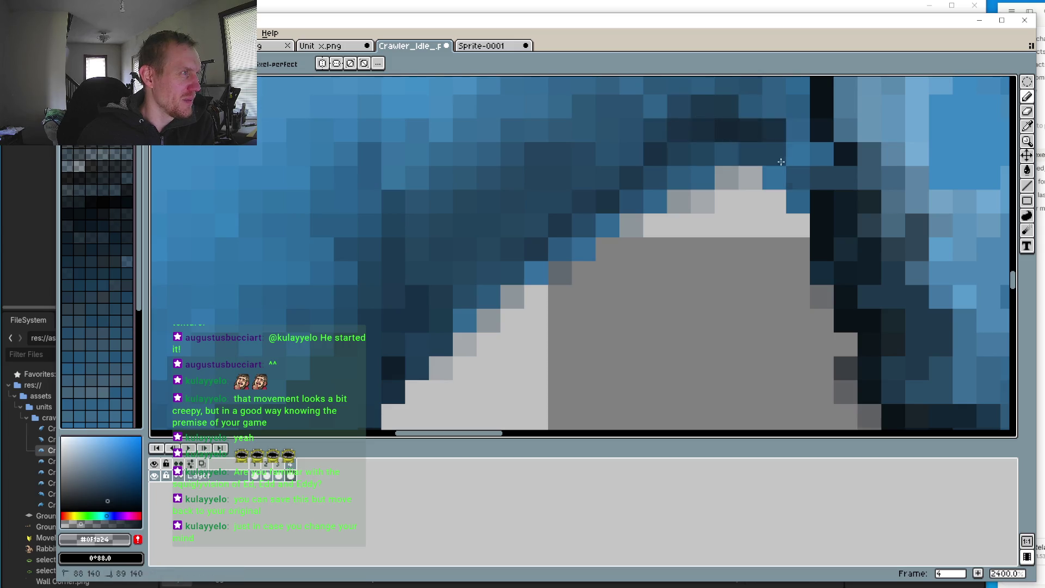
{"action": "scroll", "coordinate": [684, 249], "scroll_direction": "down", "scroll_amount": 6}
{"action": "scroll", "coordinate": [684, 250], "scroll_direction": "down", "scroll_amount": 3}
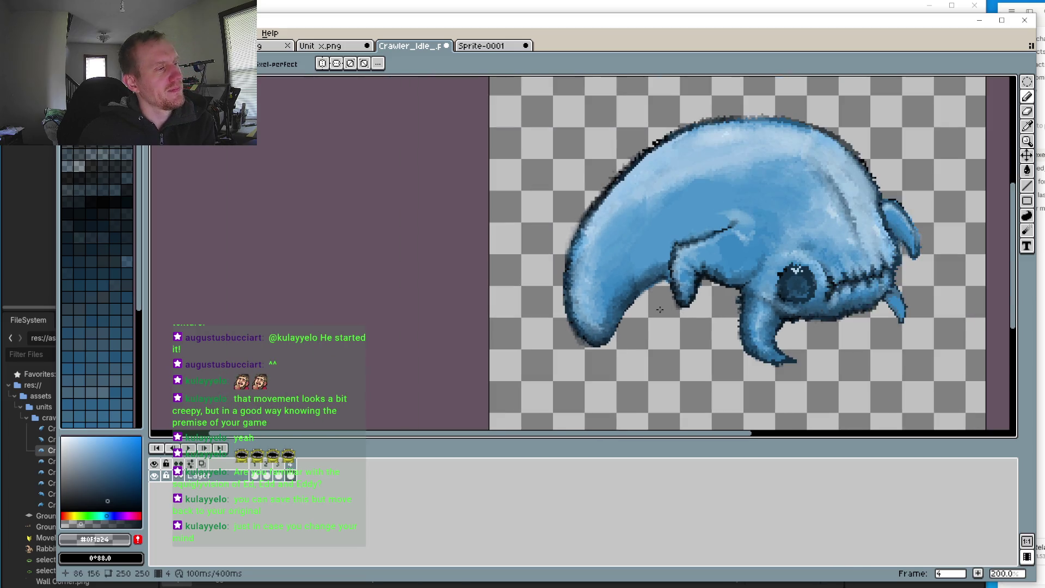
{"action": "scroll", "coordinate": [628, 248], "scroll_direction": "up", "scroll_amount": 5}
{"action": "scroll", "coordinate": [629, 248], "scroll_direction": "up", "scroll_amount": 3}
Step: Thicken the body crease into a continuous dark line, then zoom back out to 100%
{"action": "left_click_drag", "start_coordinate": [707, 217], "coordinate": [626, 248]}
{"action": "mouse_move", "coordinate": [696, 207]}
{"action": "left_mouse_down"}
{"action": "mouse_move", "coordinate": [724, 169]}
{"action": "mouse_move", "coordinate": [705, 215]}
{"action": "mouse_move", "coordinate": [626, 190]}
{"action": "mouse_move", "coordinate": [587, 233]}
{"action": "mouse_move", "coordinate": [642, 168]}
{"action": "mouse_move", "coordinate": [569, 234]}
{"action": "left_mouse_up"}
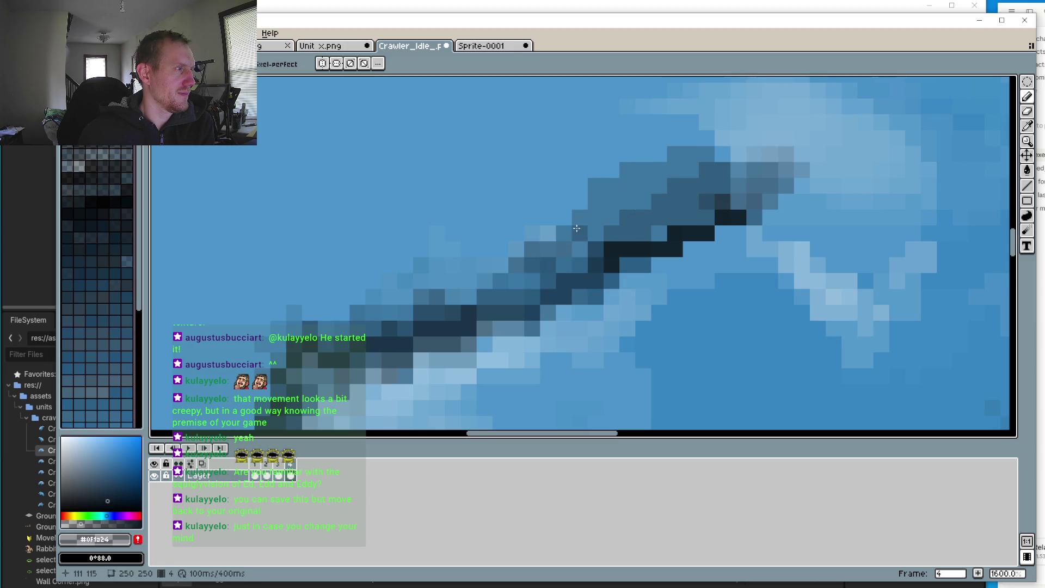
{"action": "scroll", "coordinate": [566, 231], "scroll_direction": "down", "scroll_amount": 3}
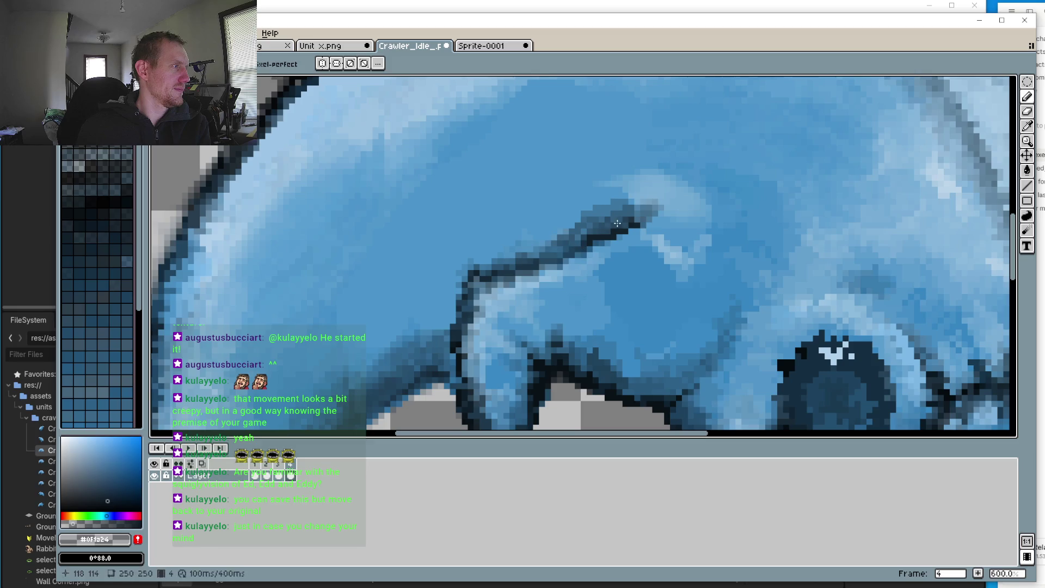
{"action": "left_click_drag", "start_coordinate": [596, 223], "coordinate": [564, 241]}
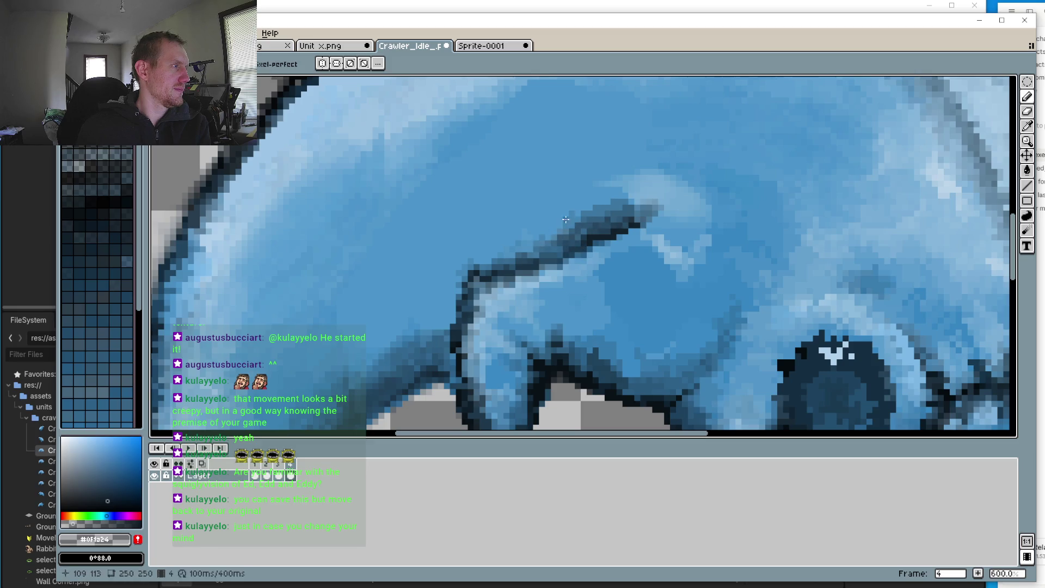
{"action": "scroll", "coordinate": [515, 310], "scroll_direction": "down", "scroll_amount": 4}
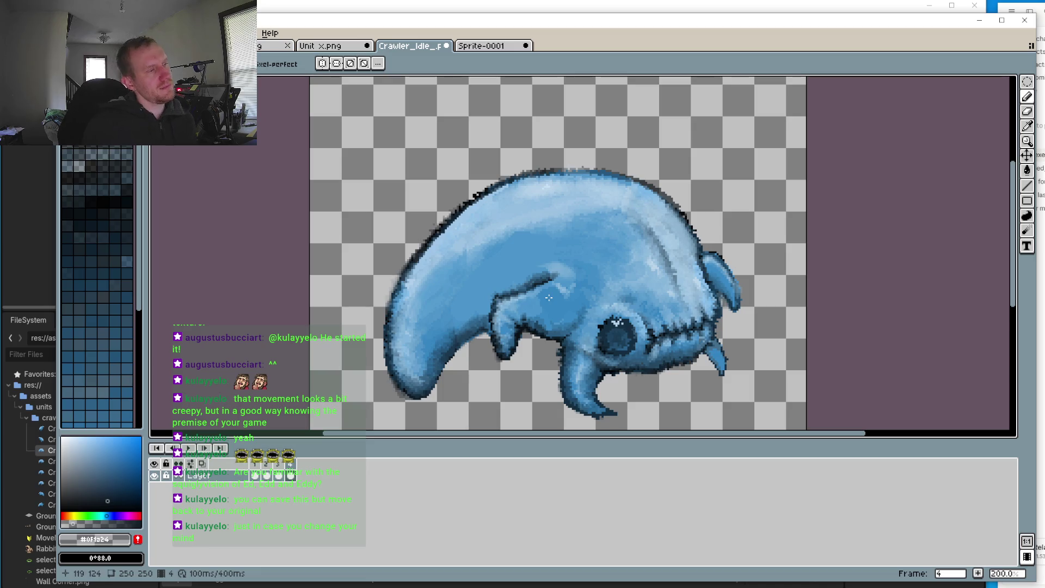
{"action": "left_click_drag", "start_coordinate": [500, 395], "coordinate": [523, 352]}
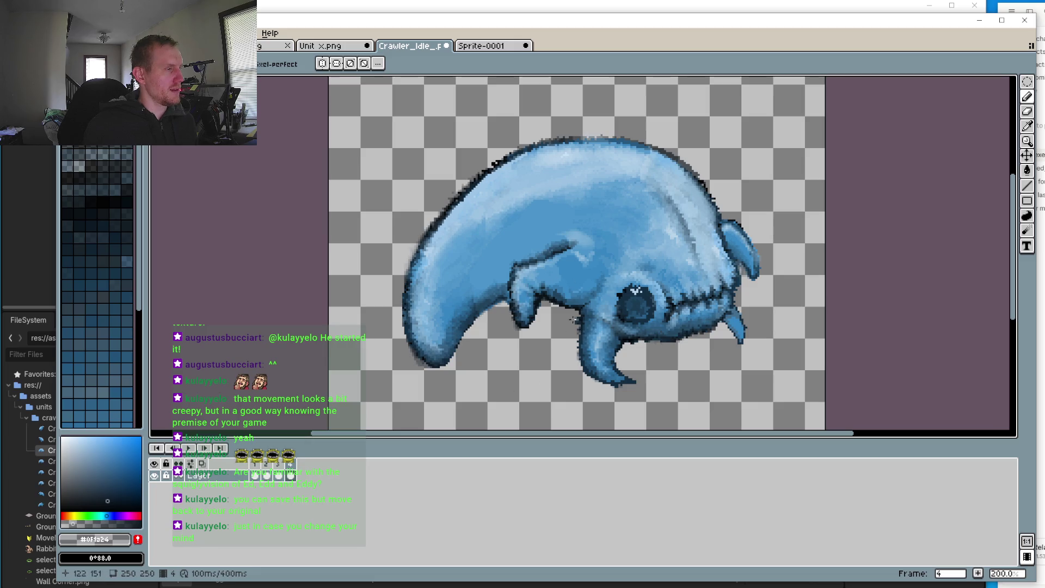
{"action": "scroll", "coordinate": [540, 403], "scroll_direction": "down", "scroll_amount": 1}
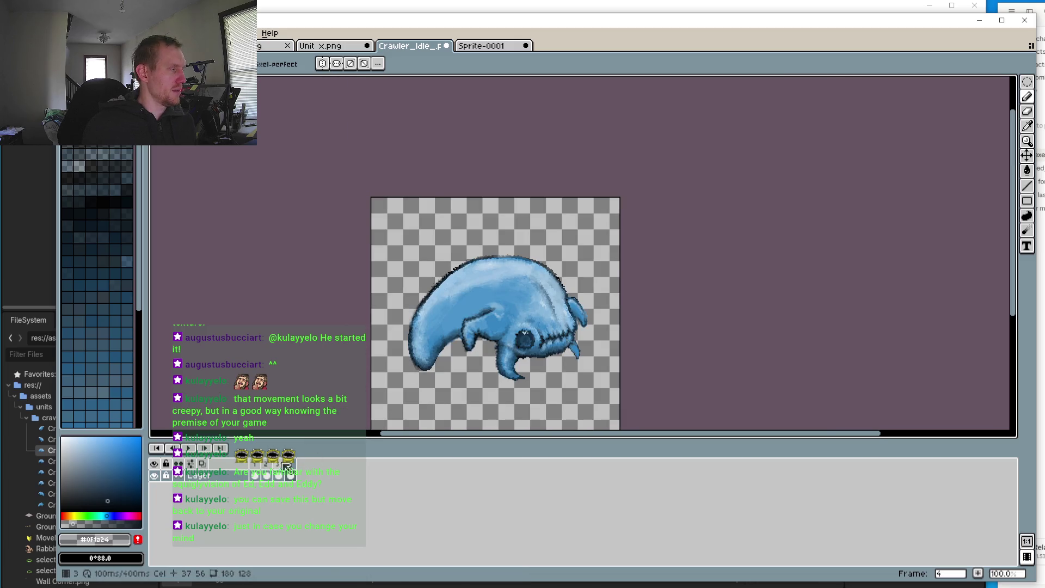
{"action": "left_click", "coordinate": [1029, 81]}
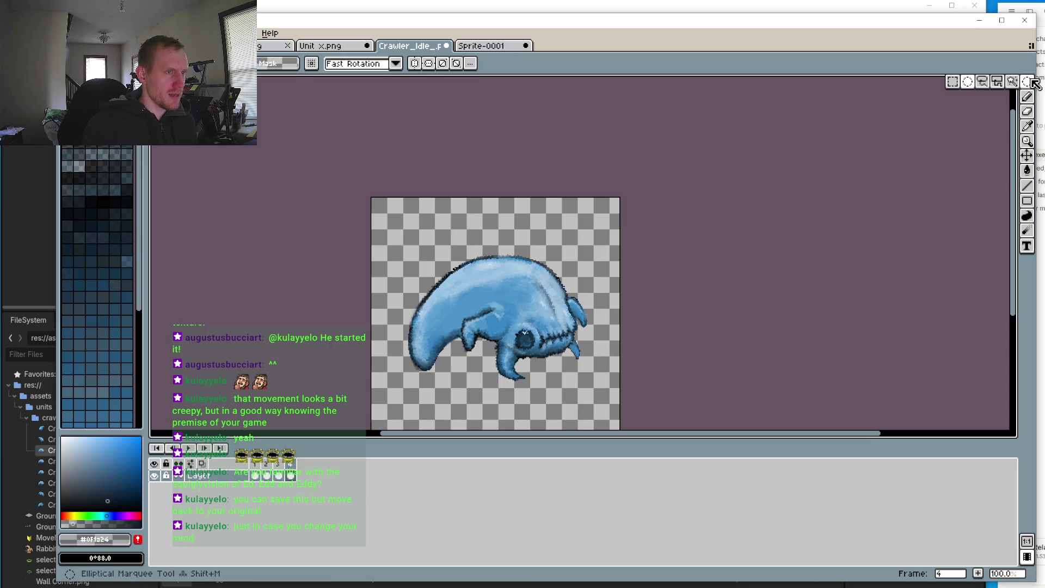
{"action": "left_click", "coordinate": [968, 81]}
{"action": "scroll", "coordinate": [453, 215], "scroll_direction": "up", "scroll_amount": 1}
{"action": "left_click_drag", "start_coordinate": [418, 197], "coordinate": [532, 322]}
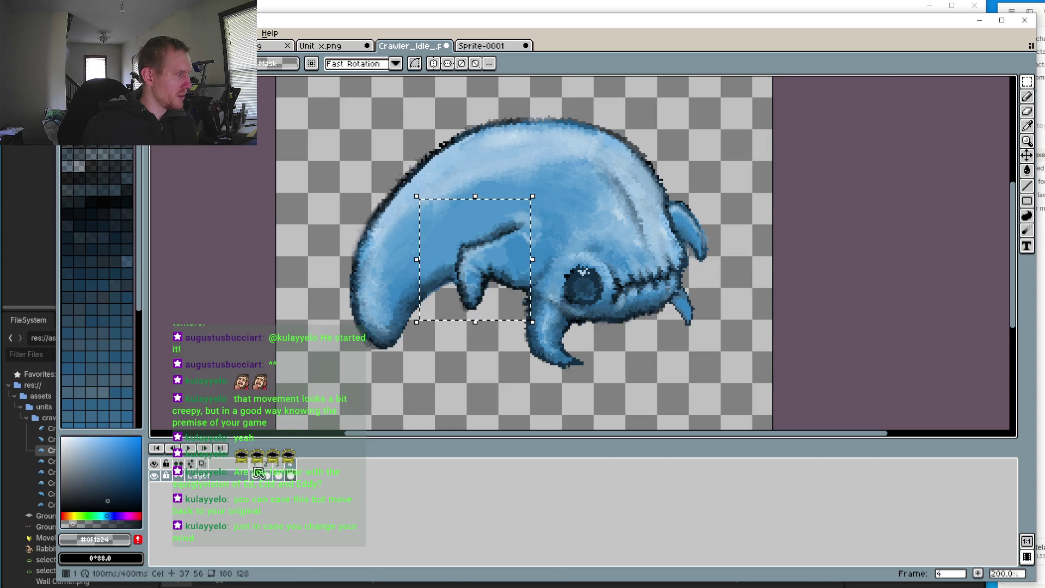
{"action": "left_click", "coordinate": [281, 466]}
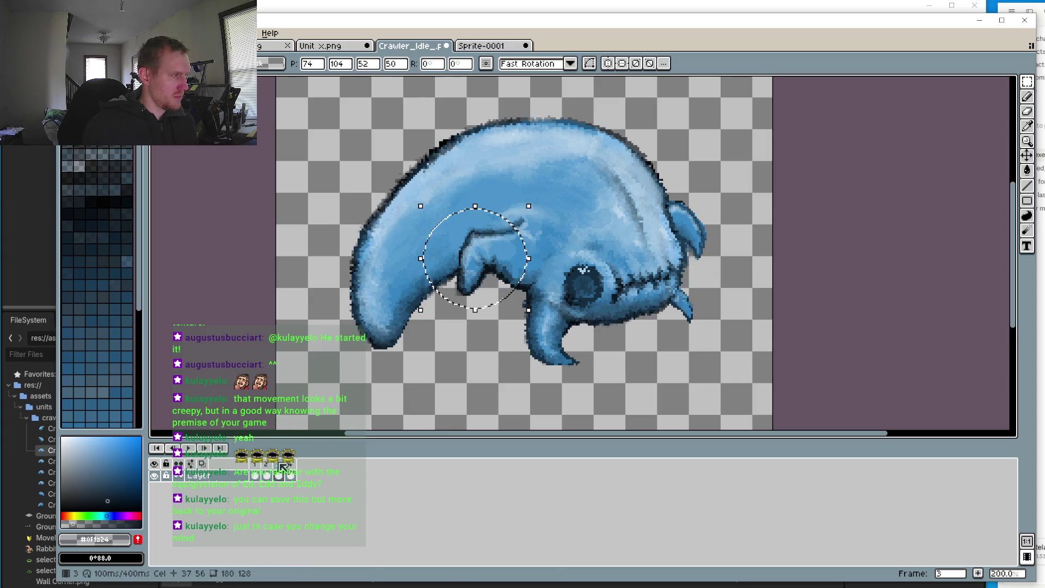
{"action": "left_click", "coordinate": [267, 471]}
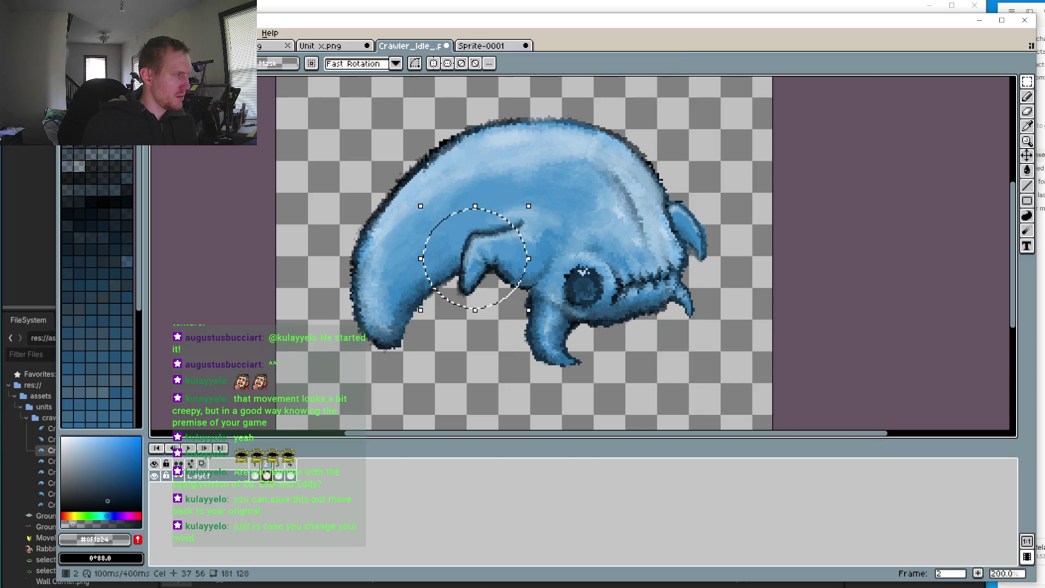
{"action": "left_click", "coordinate": [255, 471]}
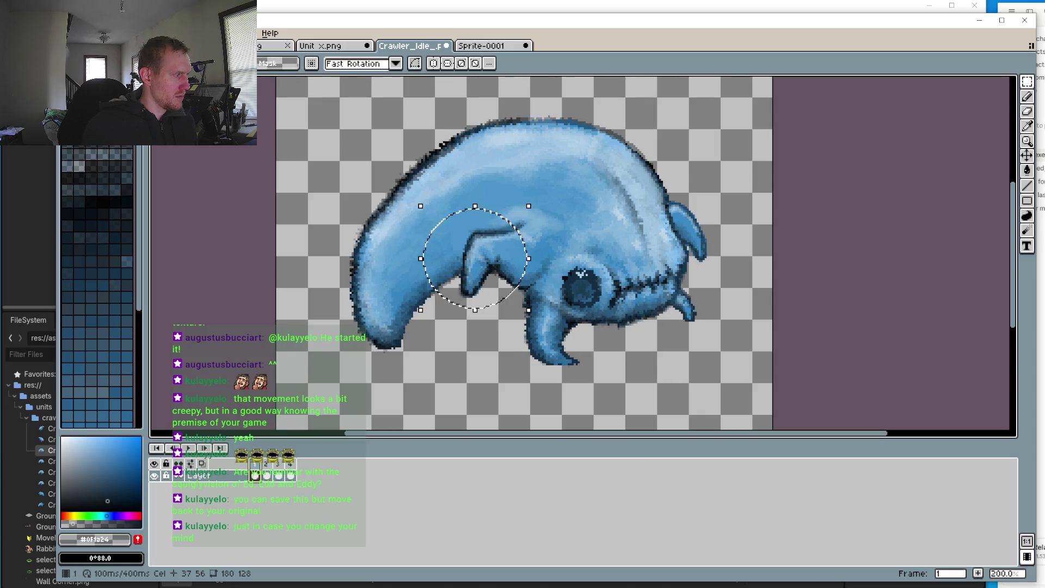
{"action": "left_click", "coordinate": [291, 471]}
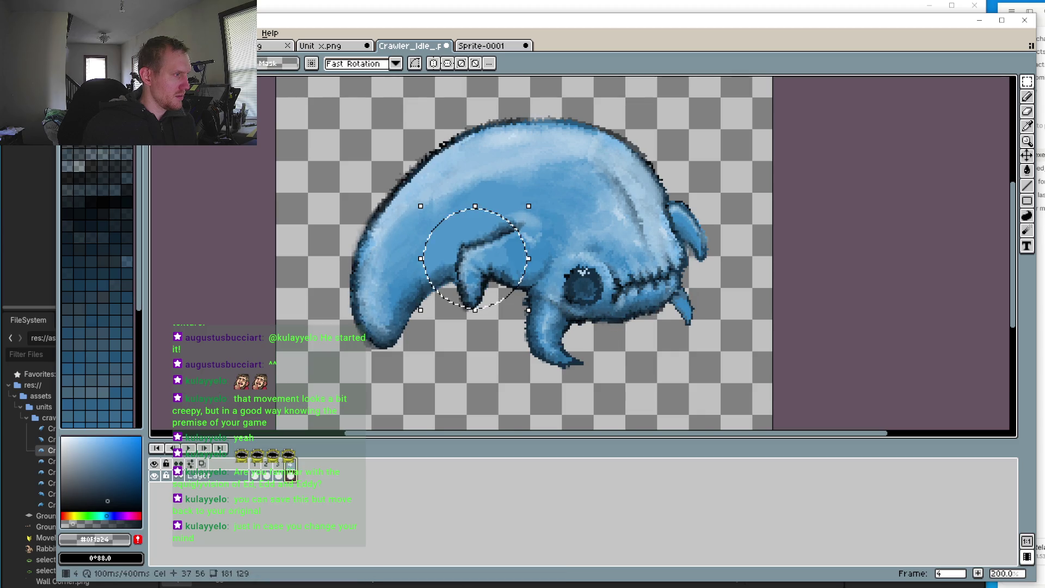
{"action": "left_click", "coordinate": [189, 447]}
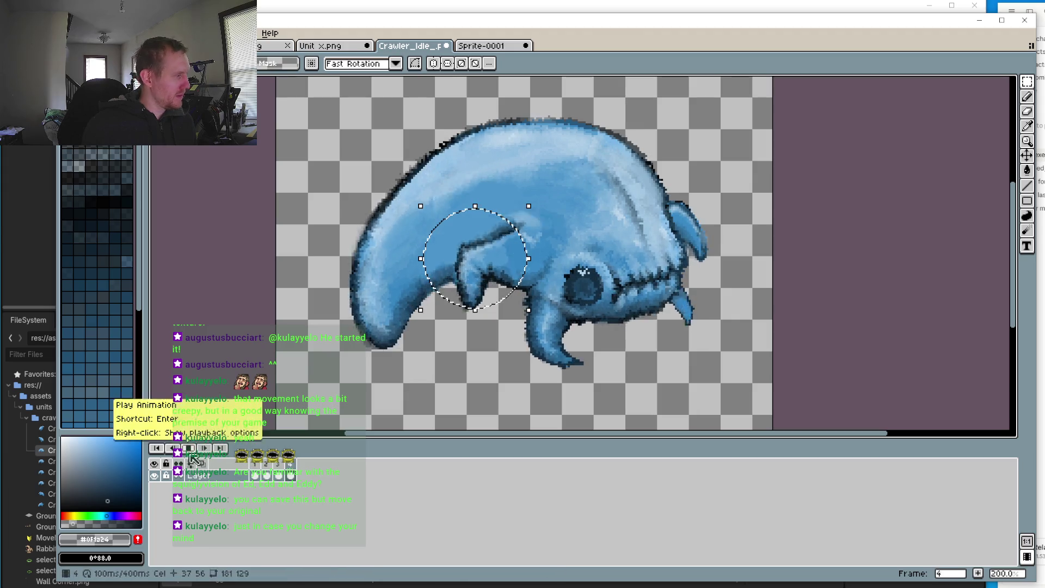
{"action": "left_click", "coordinate": [189, 448]}
{"action": "left_click", "coordinate": [269, 465]}
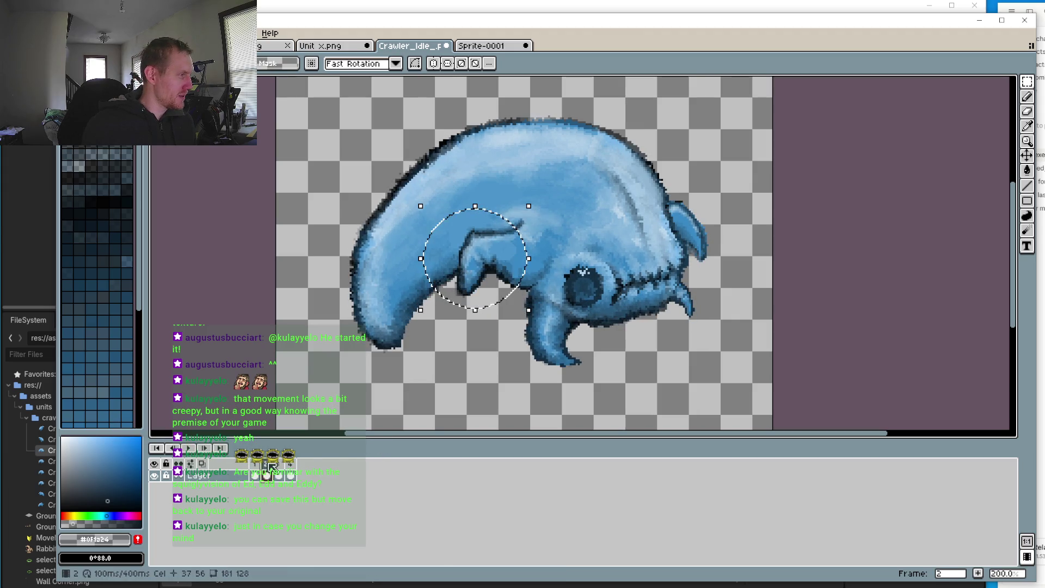
{"action": "left_click", "coordinate": [291, 466]}
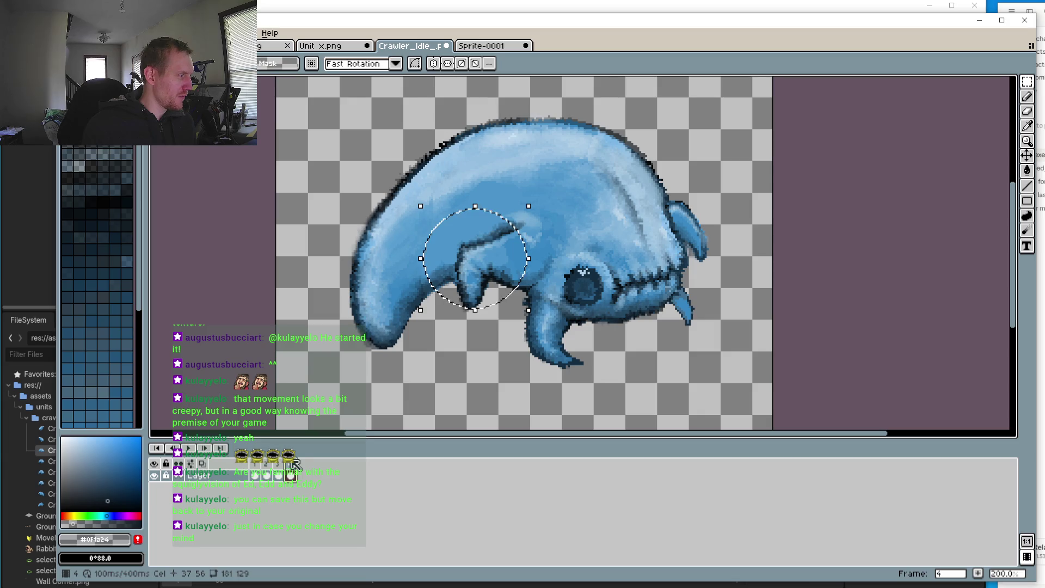
{"action": "mouse_move", "coordinate": [362, 144]}
{"action": "left_mouse_down"}
{"action": "mouse_move", "coordinate": [439, 226]}
{"action": "mouse_move", "coordinate": [559, 408]}
{"action": "left_mouse_up"}
{"action": "left_click", "coordinate": [670, 401]}
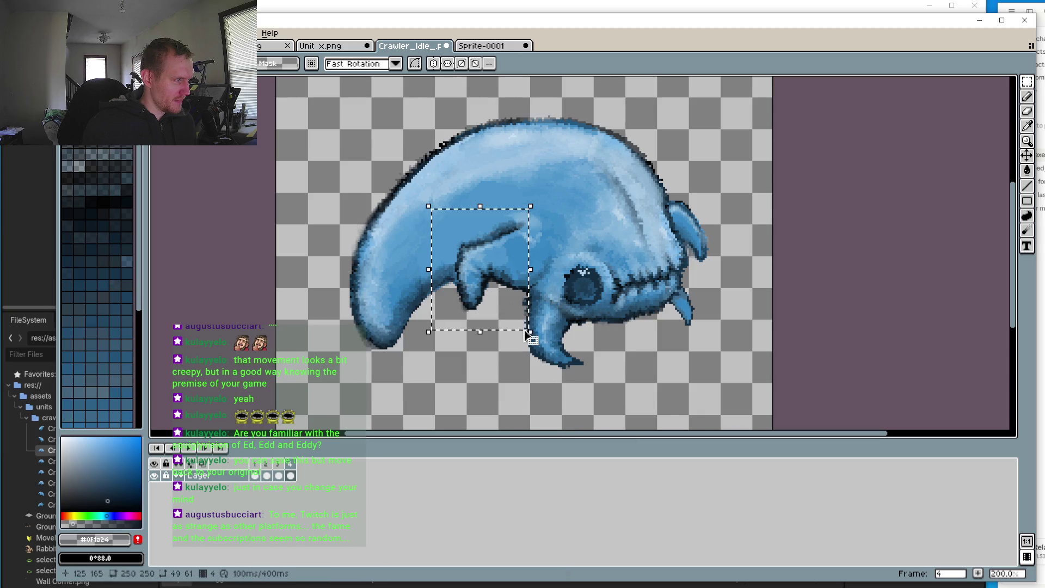
Step: Paste the copied front leg onto frame 3 and preview the idle animation
{"action": "left_click", "coordinate": [281, 470]}
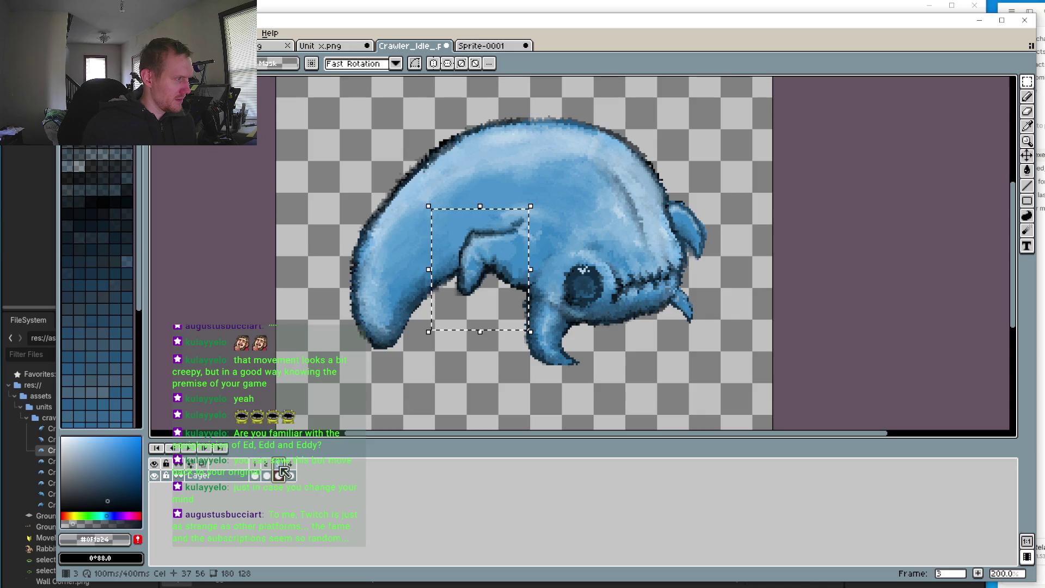
{"action": "key", "text": "ctrl+v"}
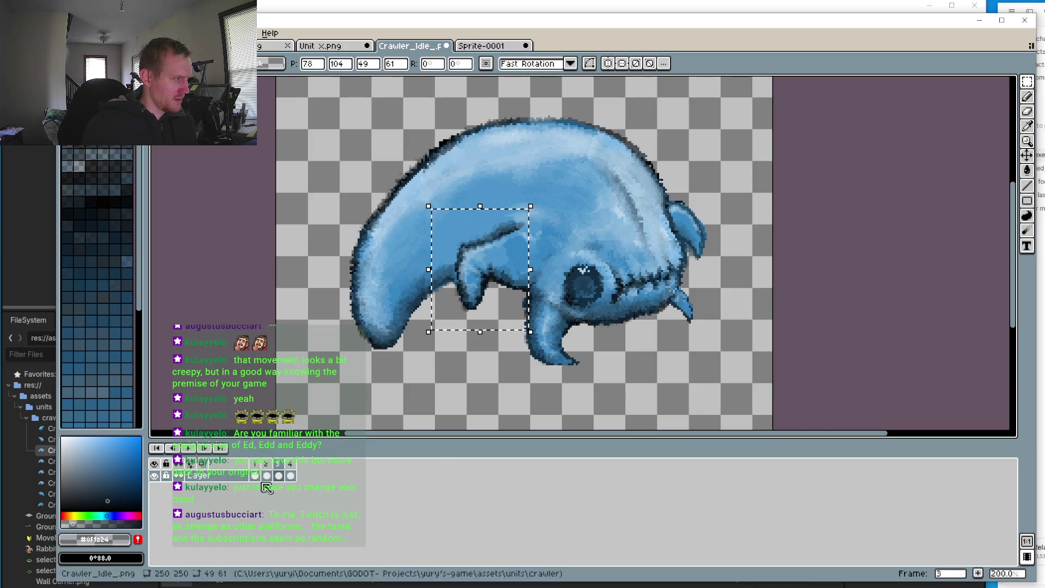
{"action": "left_click", "coordinate": [188, 447]}
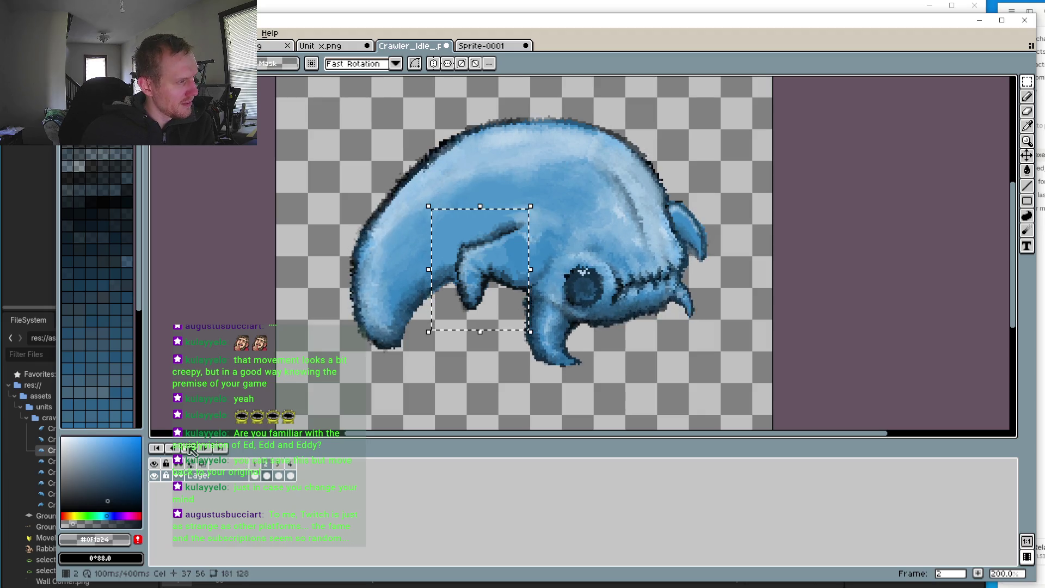
{"action": "left_click", "coordinate": [191, 449]}
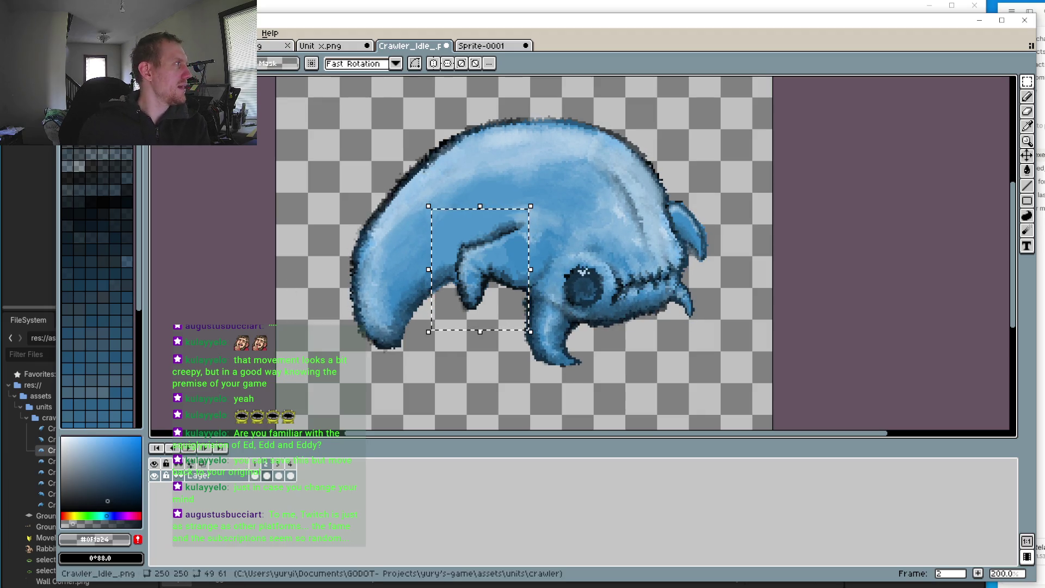
Step: Save the idle frames as PNG, accepting the 256-colour palette warning, then switch to Godot
{"action": "key", "text": "ctrl+s"}
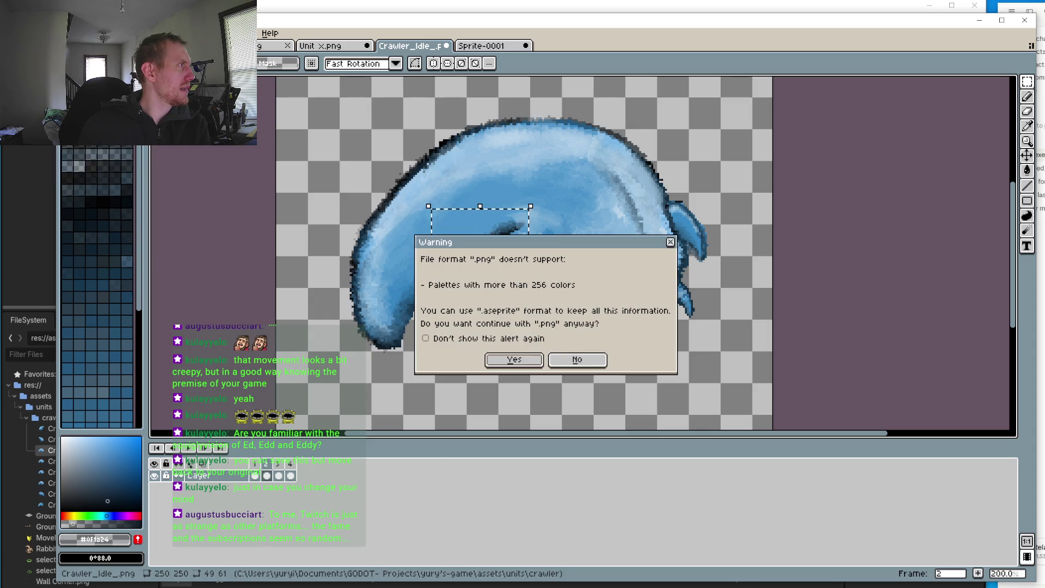
{"action": "left_click", "coordinate": [577, 360]}
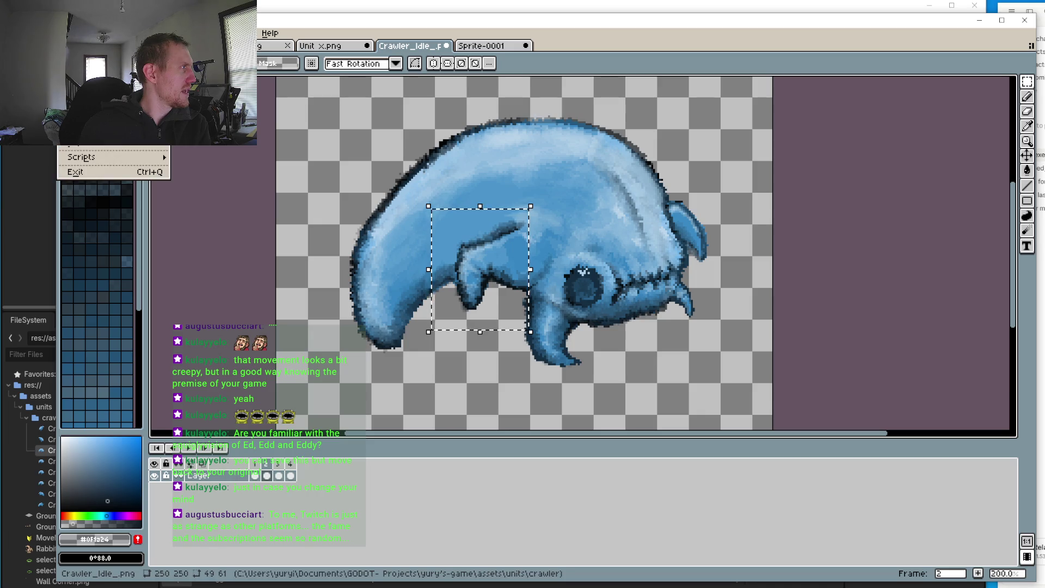
{"action": "key", "text": "ctrl+s"}
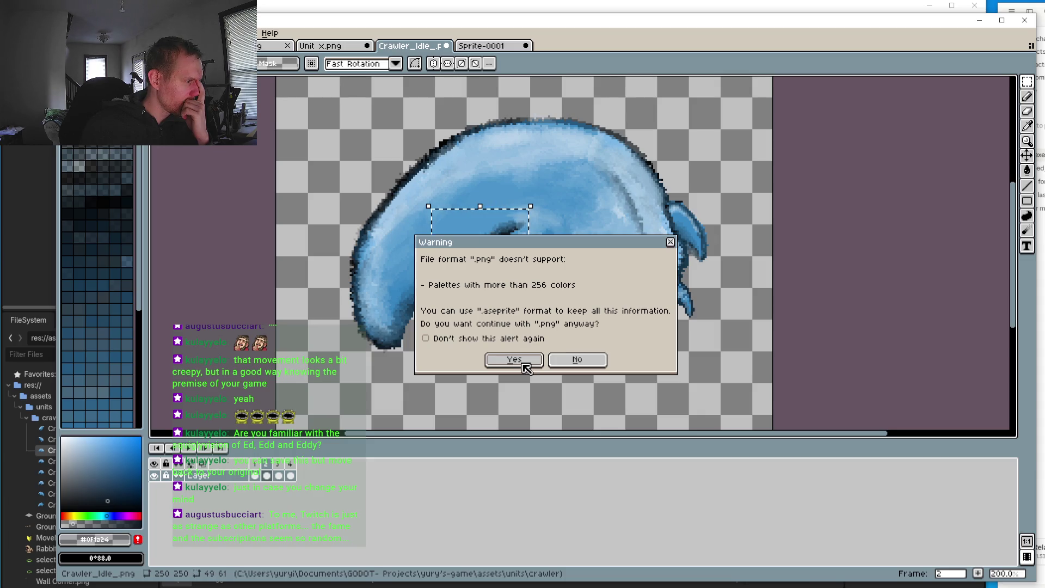
{"action": "left_click", "coordinate": [565, 368]}
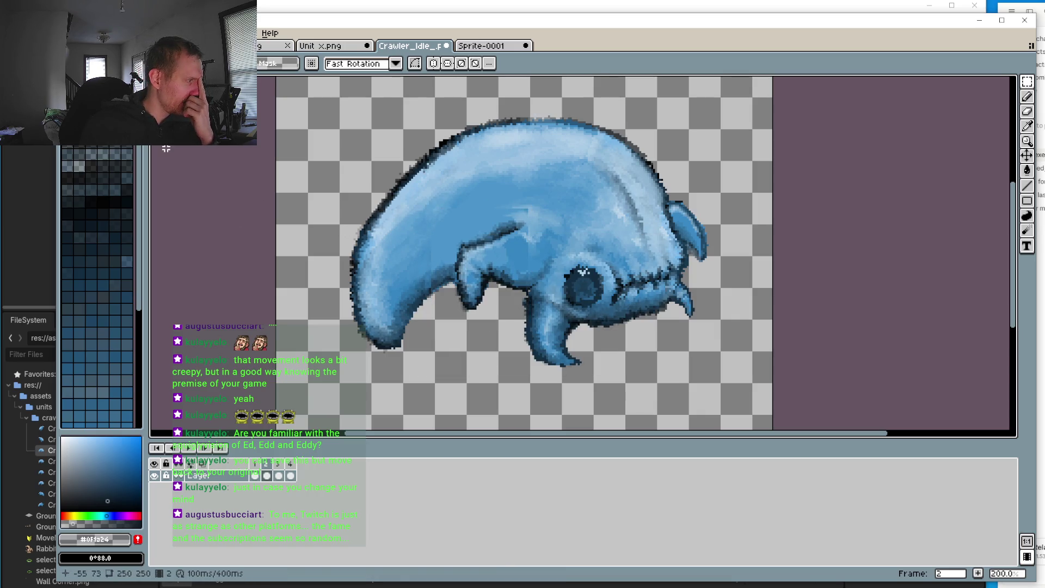
{"action": "key", "text": "ctrl+s"}
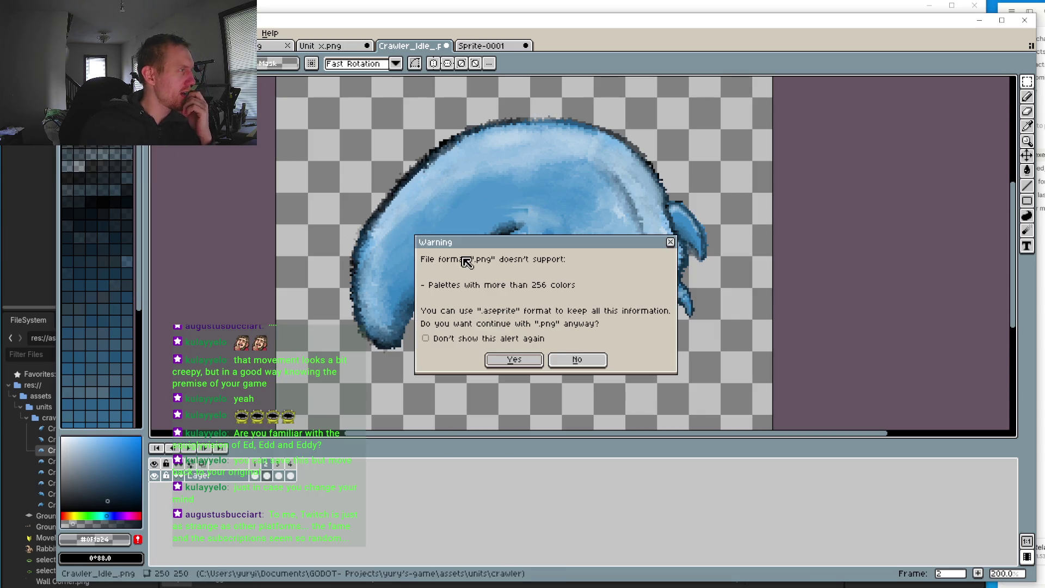
{"action": "left_click", "coordinate": [517, 362]}
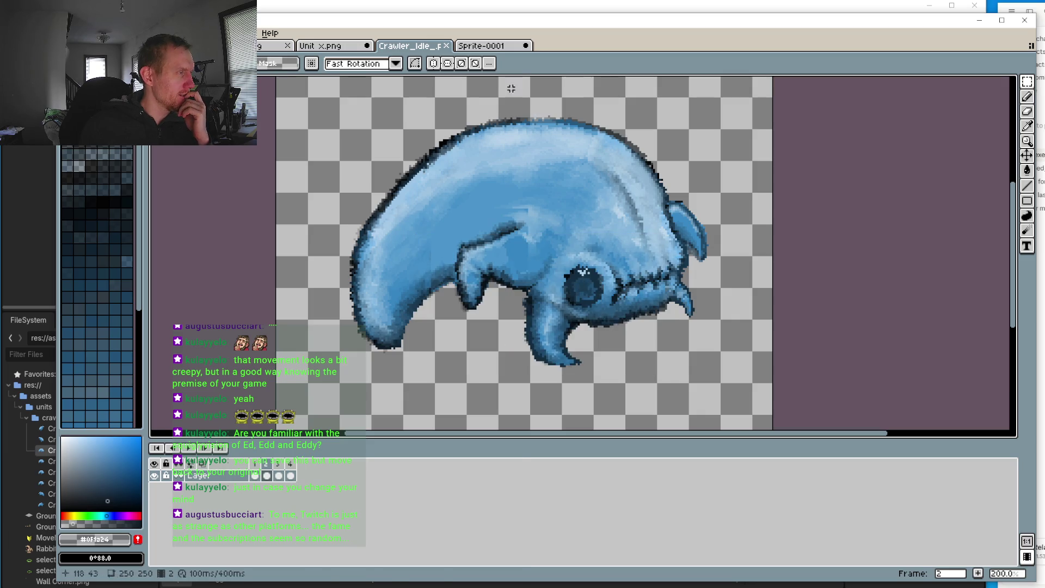
{"action": "key", "text": "alt+Tab"}
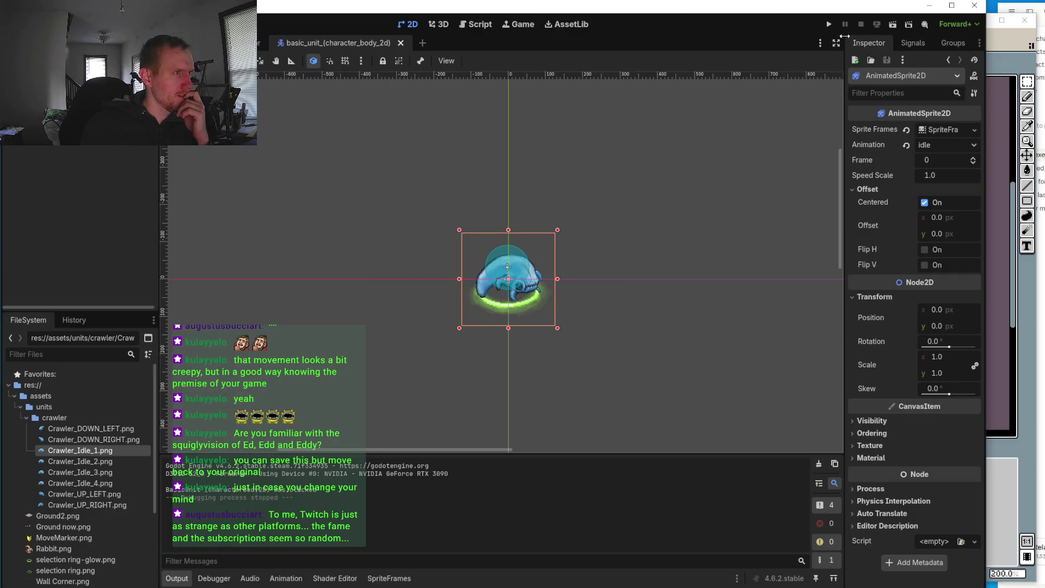
Step: Run the Godot project and take control of the running game's camera
{"action": "left_click", "coordinate": [828, 24]}
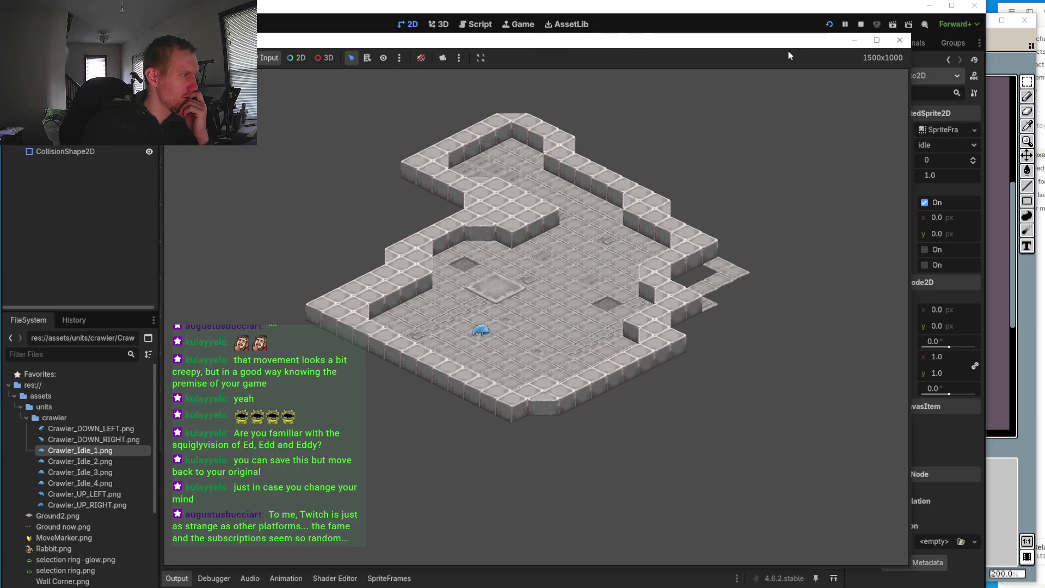
{"action": "left_click", "coordinate": [442, 59]}
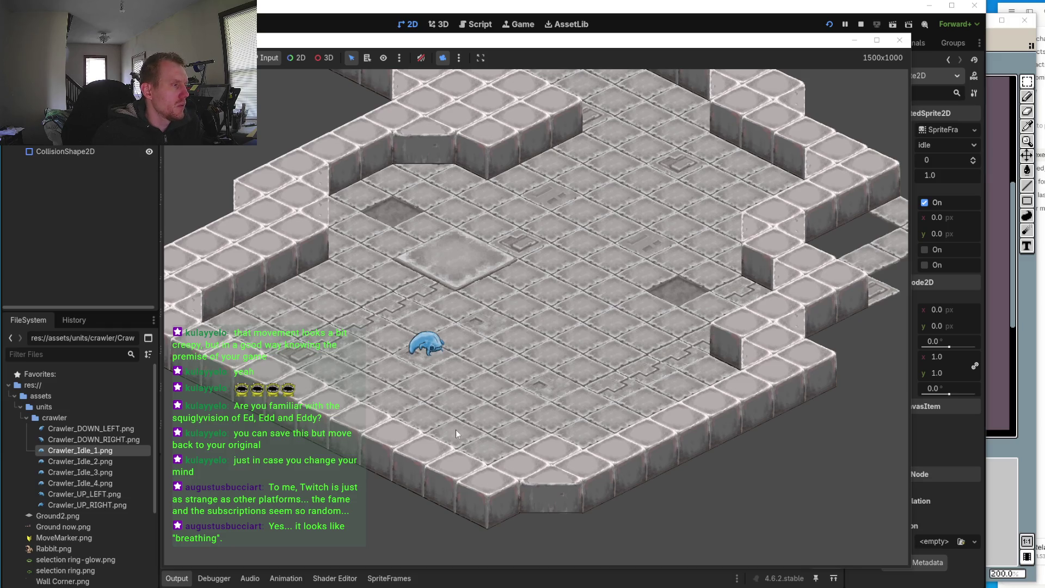
Step: Select the crawler and walk it to several floor tiles across the room
{"action": "left_click", "coordinate": [445, 348]}
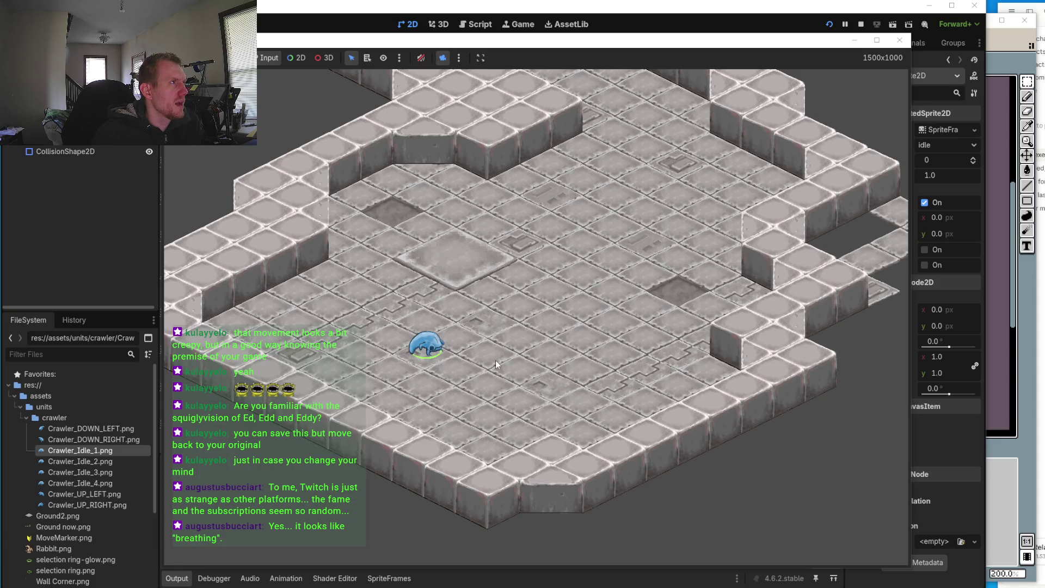
{"action": "left_click", "coordinate": [495, 360]}
{"action": "left_click", "coordinate": [528, 311]}
{"action": "left_click", "coordinate": [458, 276]}
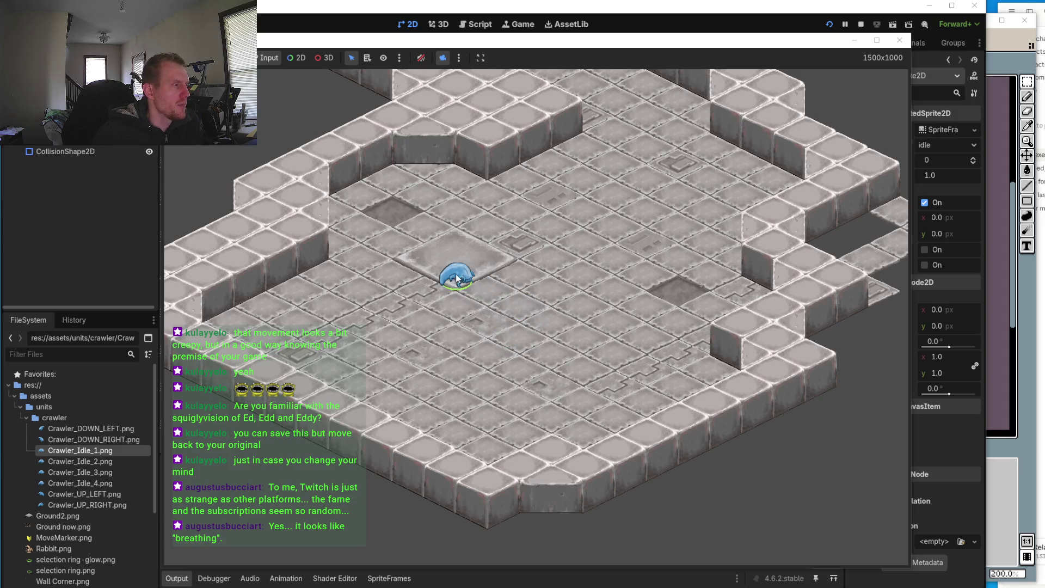
{"action": "left_click", "coordinate": [530, 227]}
{"action": "left_click", "coordinate": [598, 393]}
{"action": "left_click", "coordinate": [474, 404]}
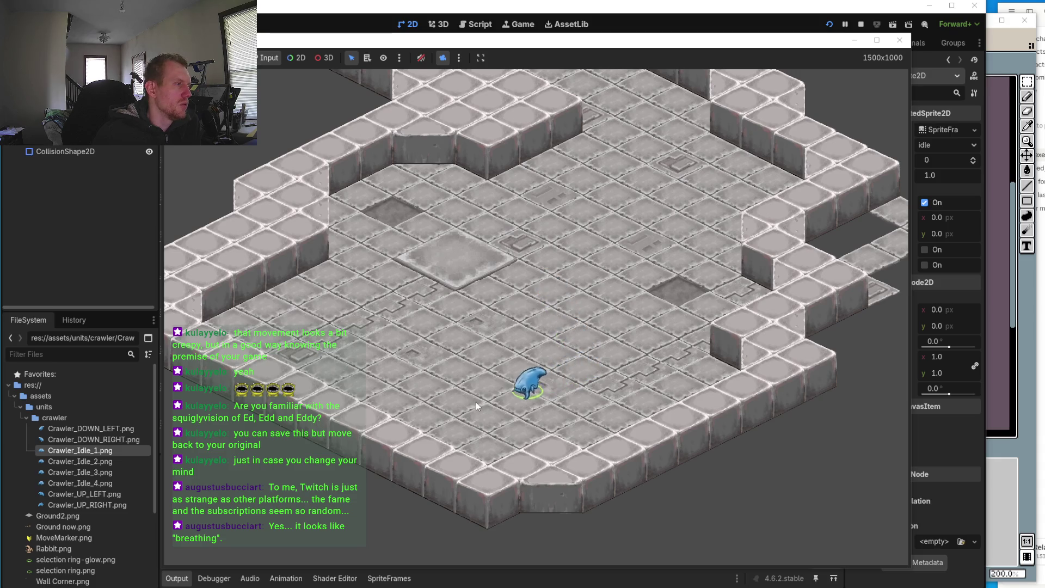
Step: Keep walking the crawler around the floor, ending near the room's centre
{"action": "left_click", "coordinate": [427, 333]}
{"action": "left_click", "coordinate": [531, 304]}
{"action": "left_click", "coordinate": [546, 381]}
{"action": "left_click", "coordinate": [528, 420]}
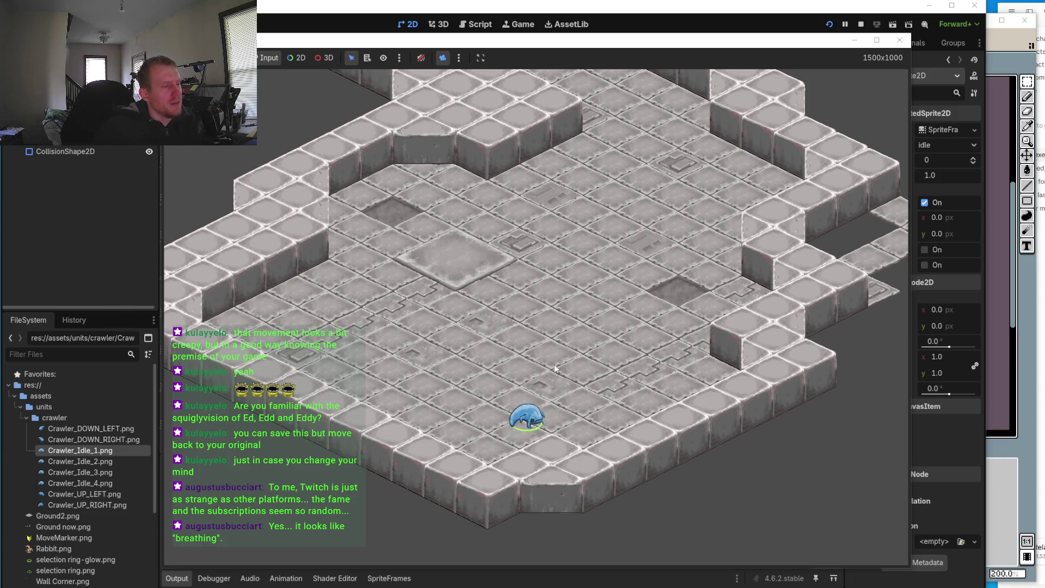
{"action": "mouse_move", "coordinate": [555, 368]}
{"action": "left_mouse_down"}
{"action": "mouse_move", "coordinate": [517, 356]}
{"action": "mouse_move", "coordinate": [503, 313]}
{"action": "mouse_move", "coordinate": [518, 289]}
{"action": "left_mouse_up"}
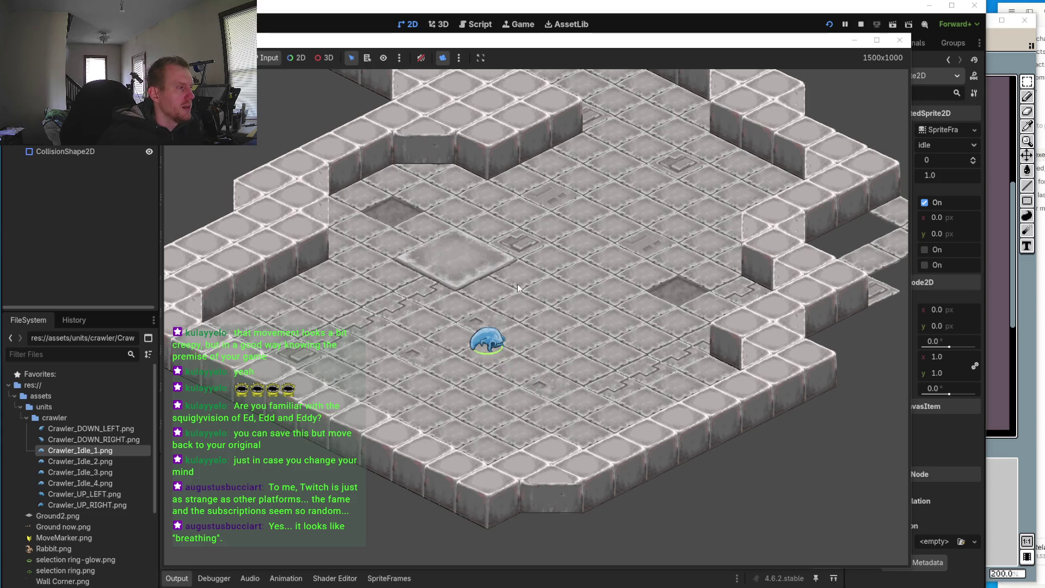
{"action": "left_click", "coordinate": [681, 291]}
{"action": "left_click", "coordinate": [534, 362]}
{"action": "mouse_move", "coordinate": [486, 352]}
{"action": "left_mouse_down"}
{"action": "mouse_move", "coordinate": [492, 303]}
{"action": "mouse_move", "coordinate": [543, 283]}
{"action": "mouse_move", "coordinate": [551, 363]}
{"action": "left_mouse_up"}
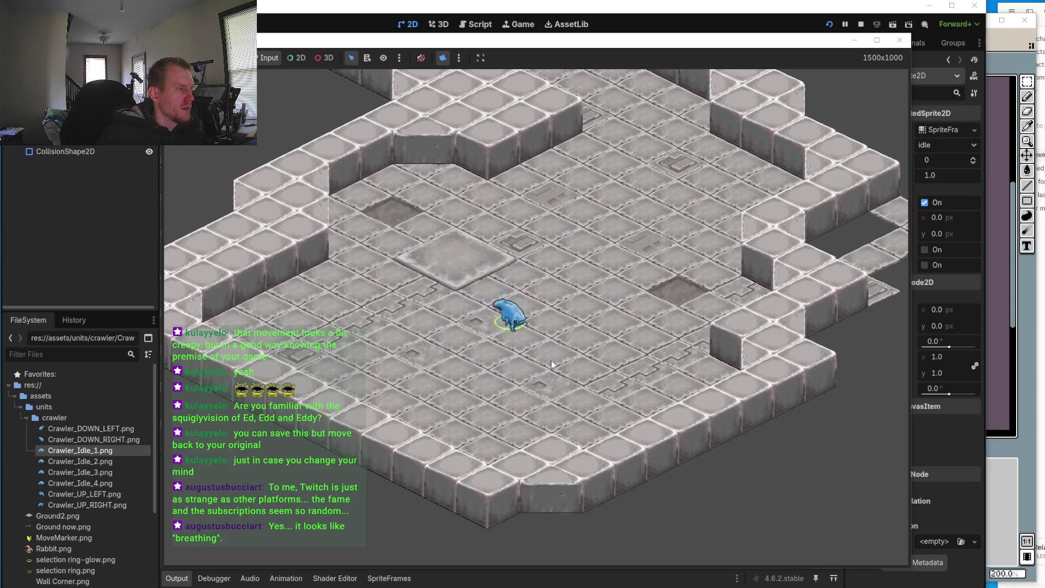
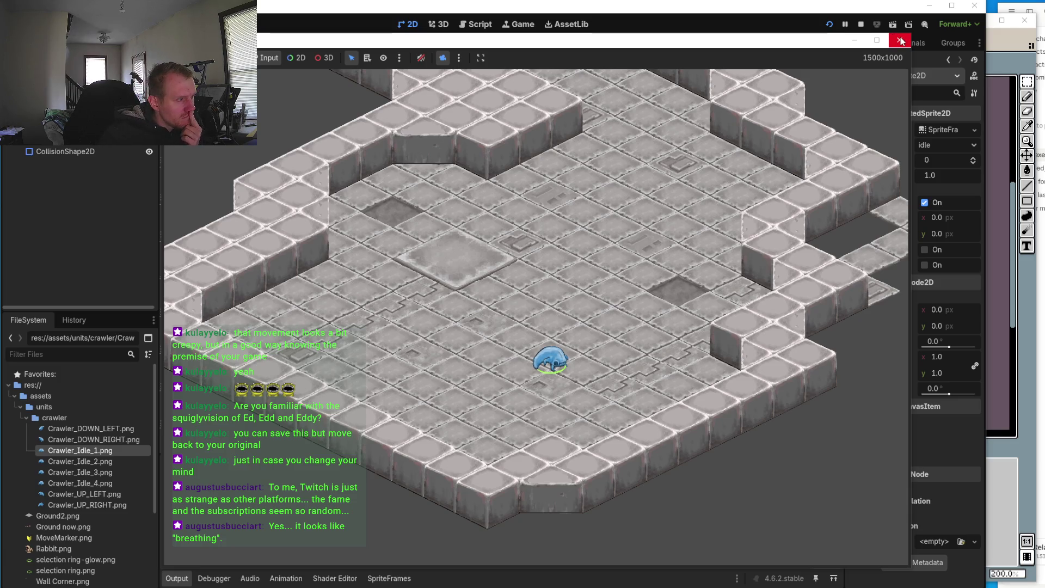
Step: Close the running Godot game window and switch over to Aseprite
{"action": "left_click", "coordinate": [901, 41]}
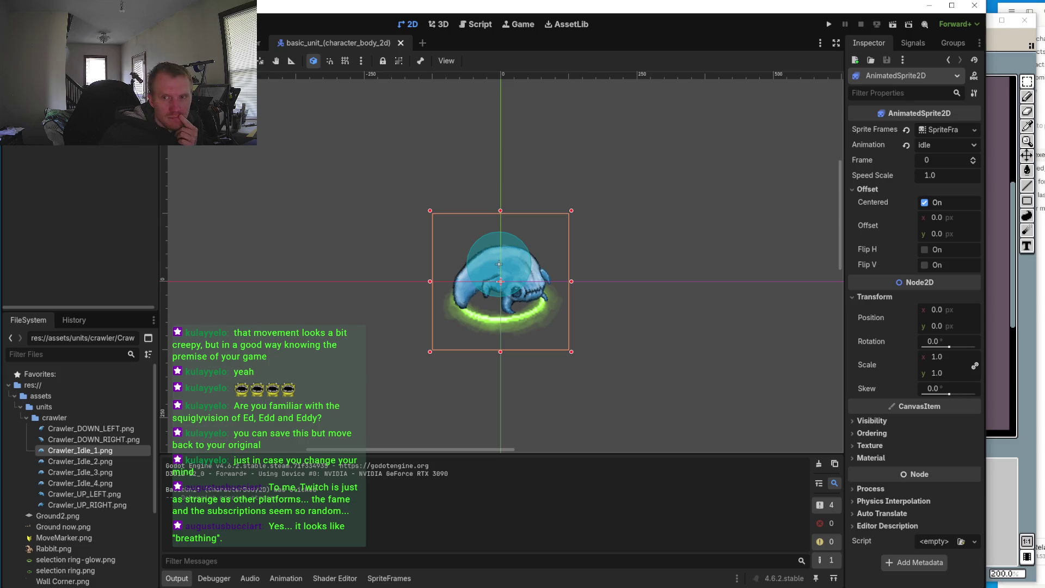
{"action": "key", "text": "alt+Tab"}
Step: Zoom in on frame 3 and pick the darkest crease colour for the Pencil
{"action": "scroll", "coordinate": [507, 280], "scroll_direction": "up", "scroll_amount": 1}
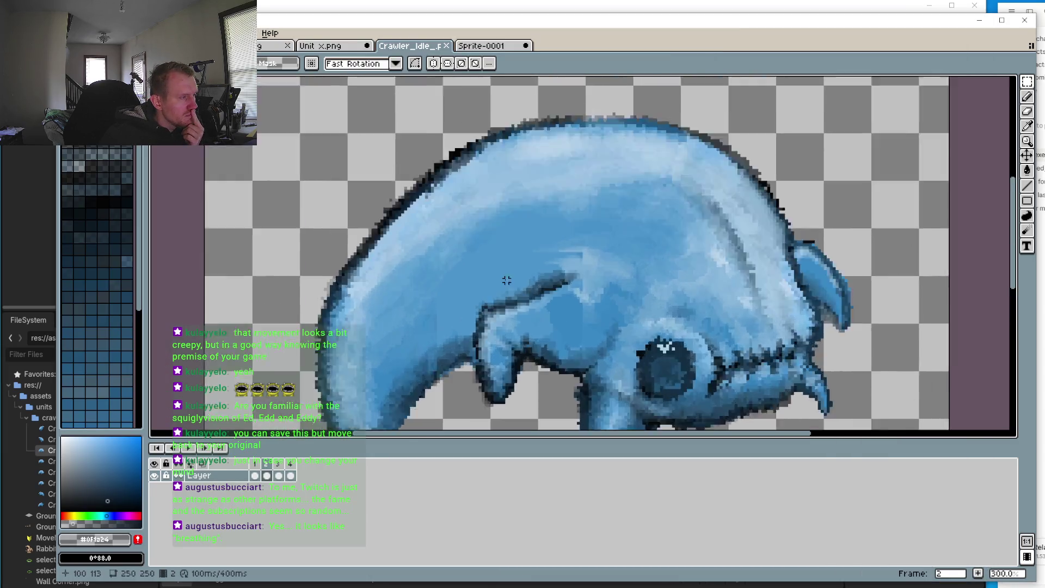
{"action": "scroll", "coordinate": [507, 281], "scroll_direction": "up", "scroll_amount": 2}
{"action": "scroll", "coordinate": [544, 296], "scroll_direction": "up", "scroll_amount": 2}
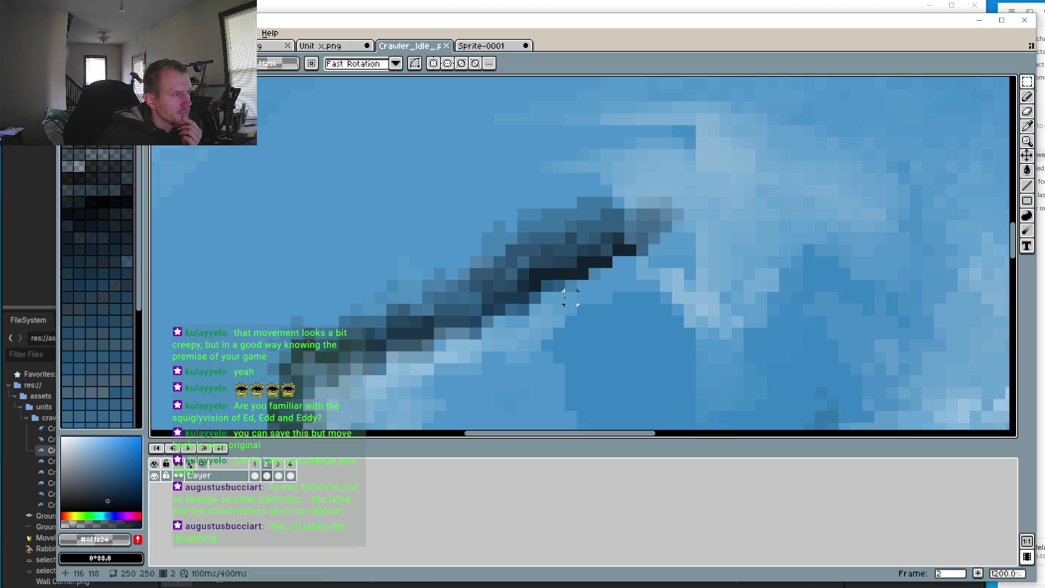
{"action": "left_click", "coordinate": [280, 467]}
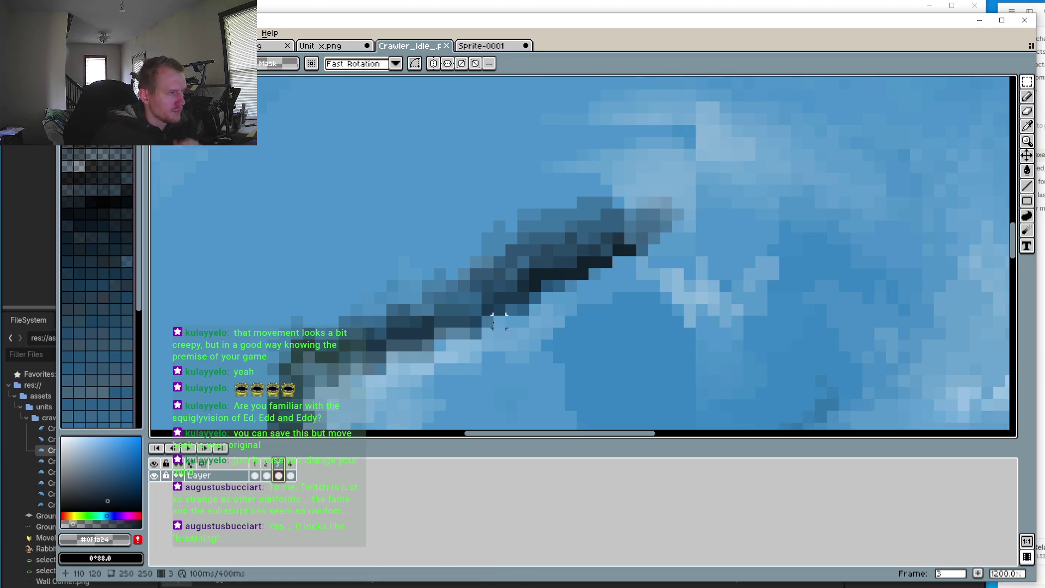
{"action": "key", "text": "b"}
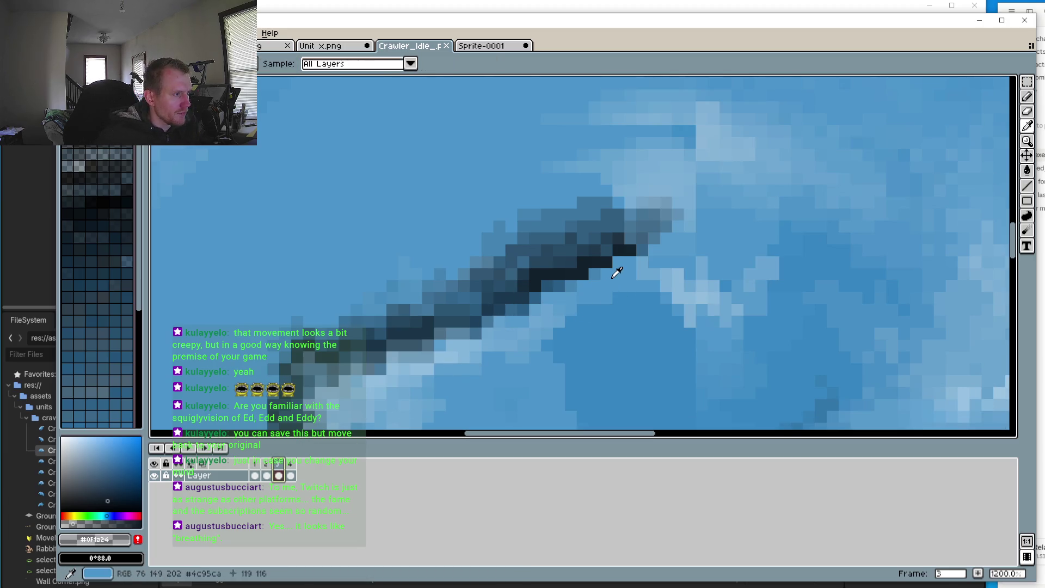
{"action": "left_click", "coordinate": [613, 275], "text": "alt"}
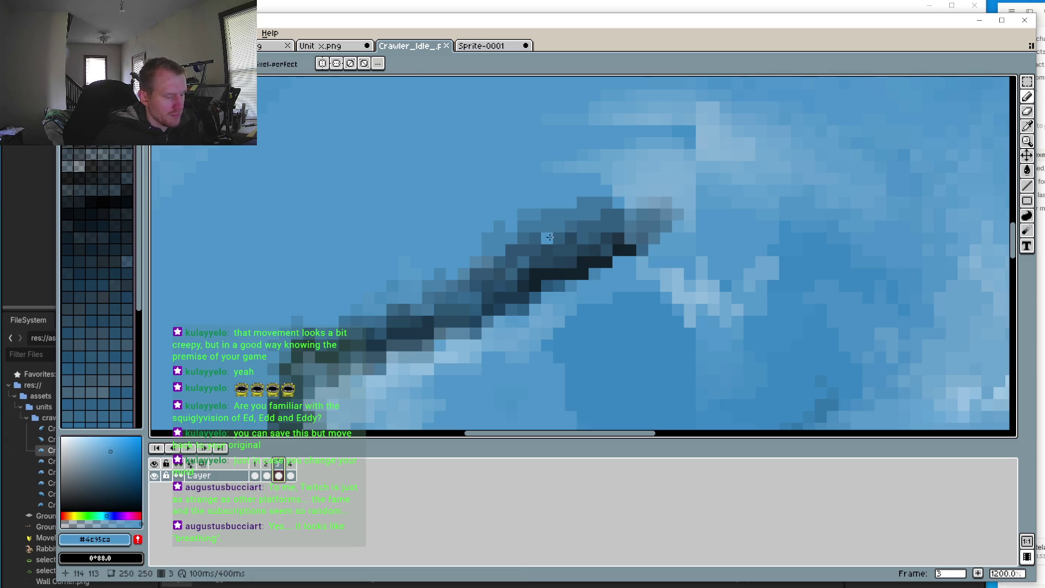
{"action": "left_click", "coordinate": [587, 228], "text": "alt"}
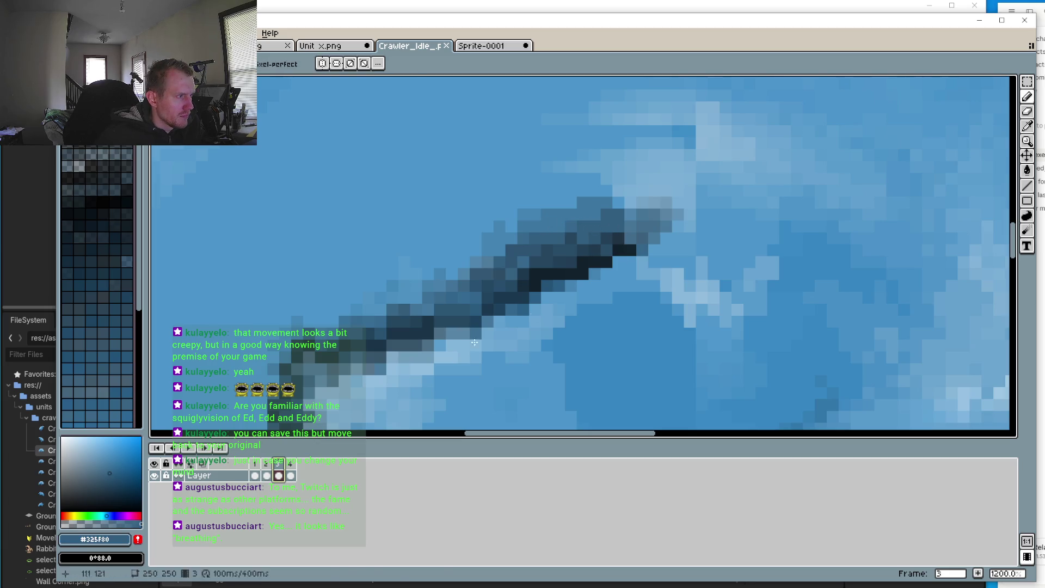
{"action": "left_click", "coordinate": [620, 259], "text": "alt"}
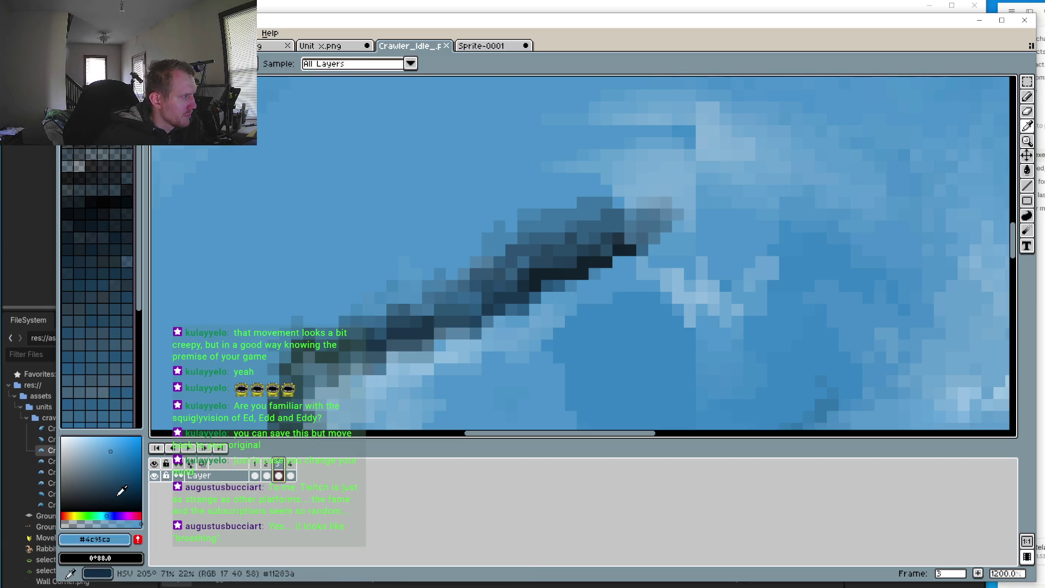
{"action": "left_click", "coordinate": [615, 247], "text": "alt"}
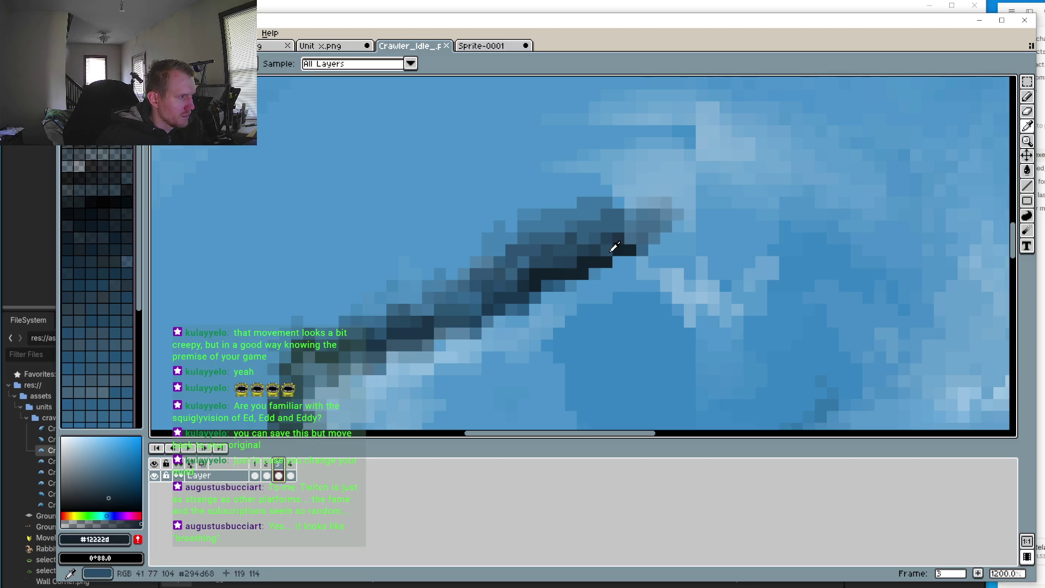
Step: Redraw the dark crease as a diagonal stroke running down-left above the jaw
{"action": "left_click", "coordinate": [593, 250]}
{"action": "left_click_drag", "start_coordinate": [594, 249], "coordinate": [474, 307]}
{"action": "left_click", "coordinate": [536, 263]}
{"action": "left_click_drag", "start_coordinate": [615, 249], "coordinate": [633, 238]}
{"action": "left_click", "coordinate": [462, 306]}
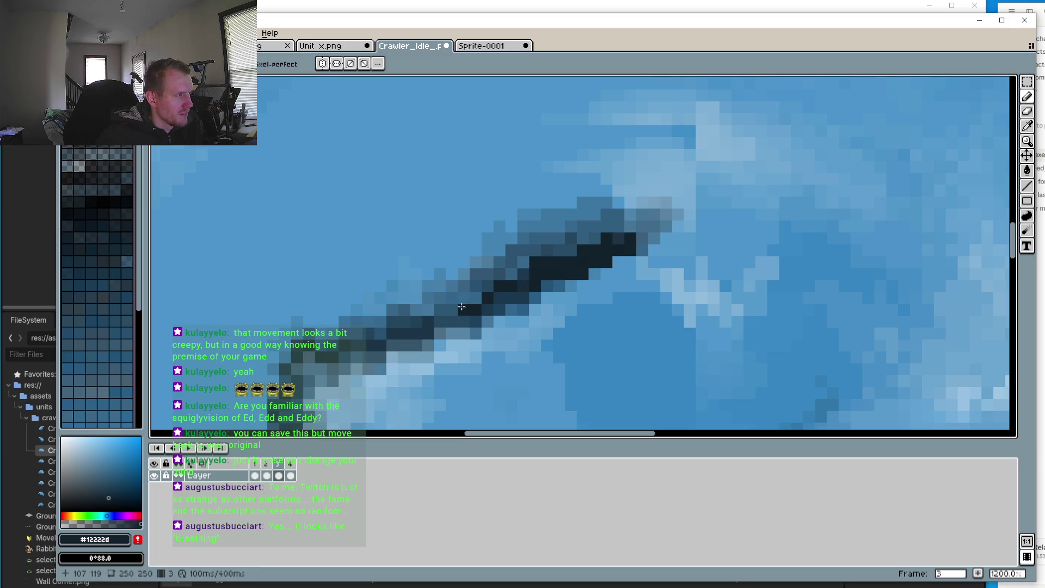
{"action": "key", "text": "ctrl+z"}
Step: Repaint stray dark crease pixels with the mid-blue body colour
{"action": "key", "text": "i"}
{"action": "left_click", "coordinate": [623, 263]}
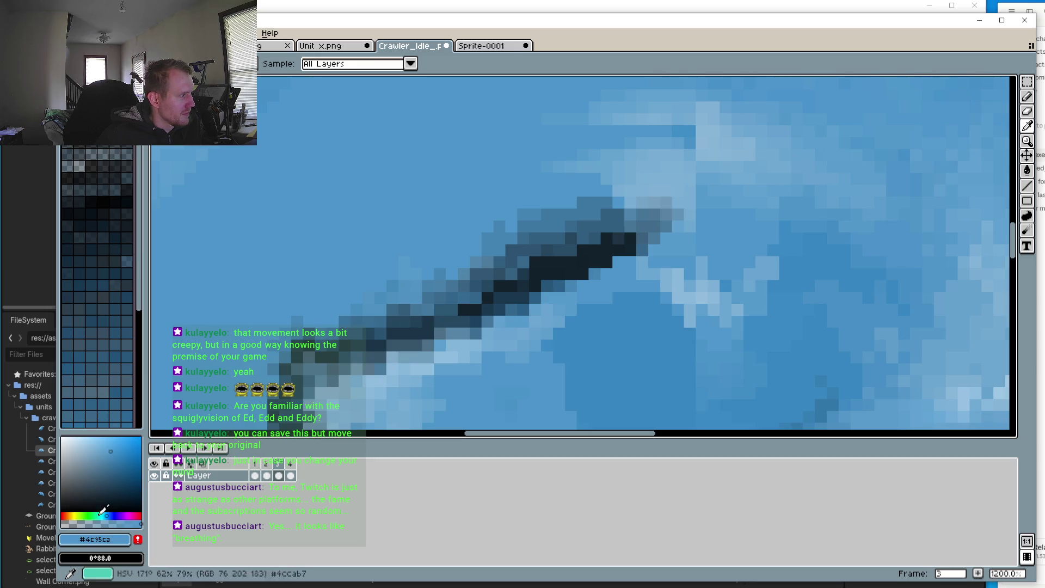
{"action": "key", "text": "b"}
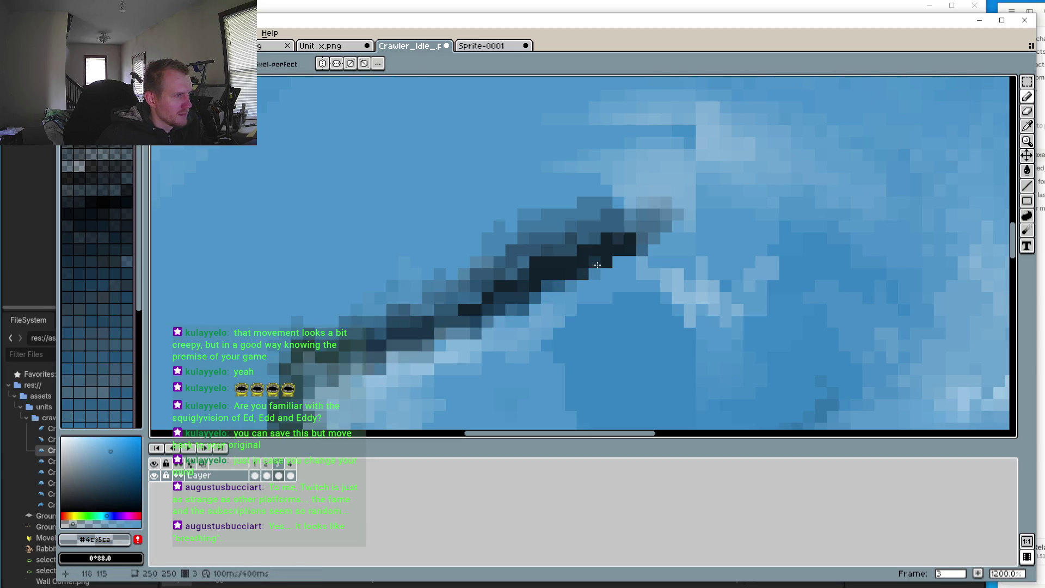
{"action": "left_click_drag", "start_coordinate": [602, 263], "coordinate": [627, 245]}
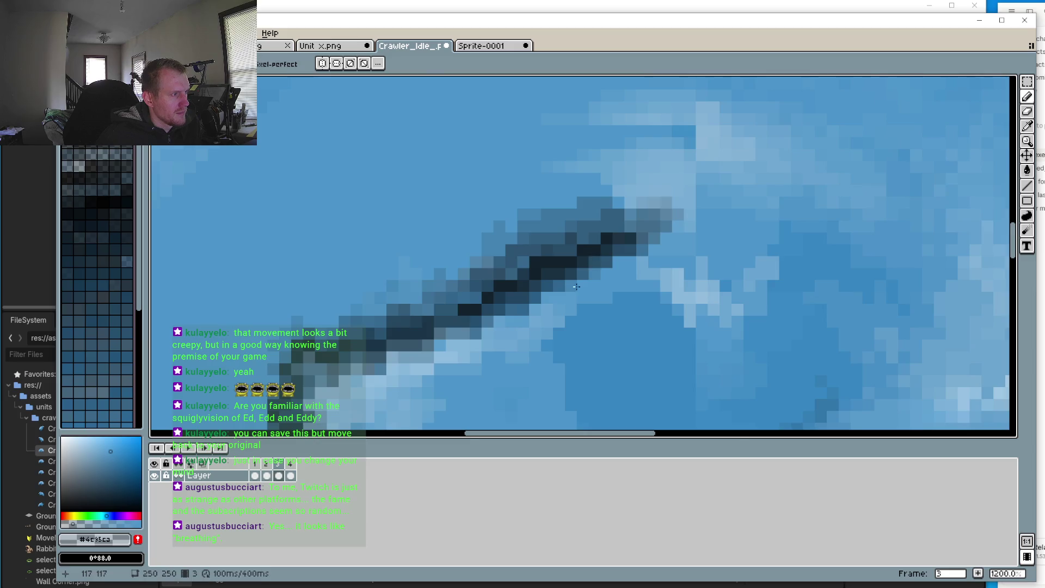
Step: Zoom out and compare the crease across frames 2, 3 and 4
{"action": "scroll", "coordinate": [576, 286], "scroll_direction": "down", "scroll_amount": 4}
{"action": "left_click", "coordinate": [267, 475]}
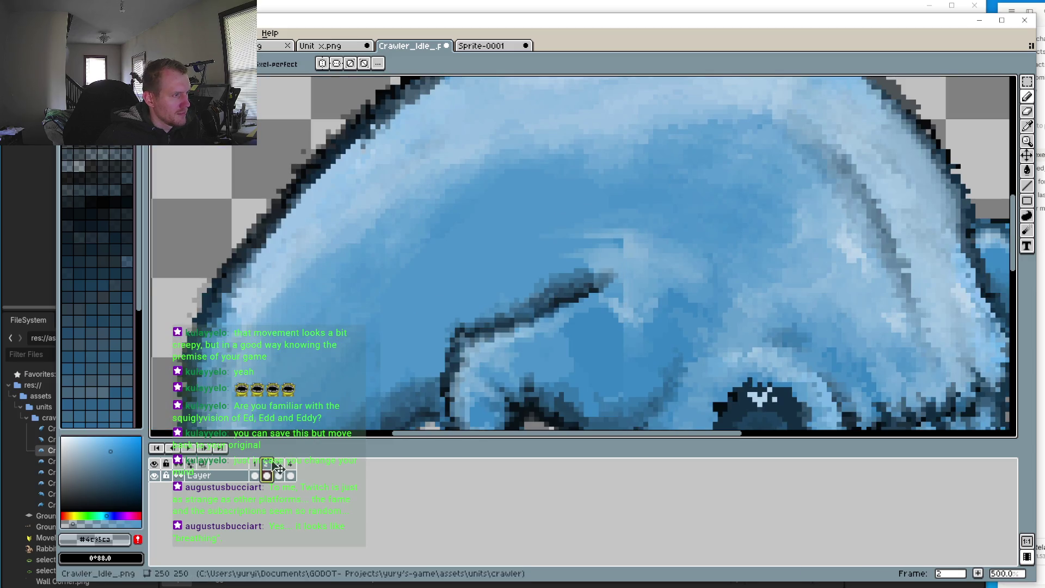
{"action": "left_click", "coordinate": [282, 464]}
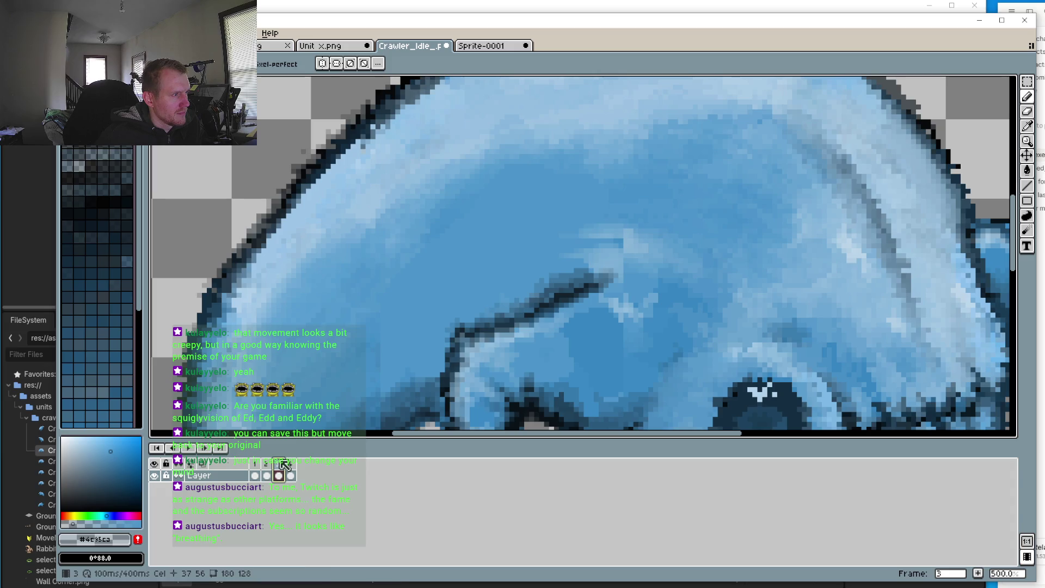
{"action": "left_click", "coordinate": [292, 464]}
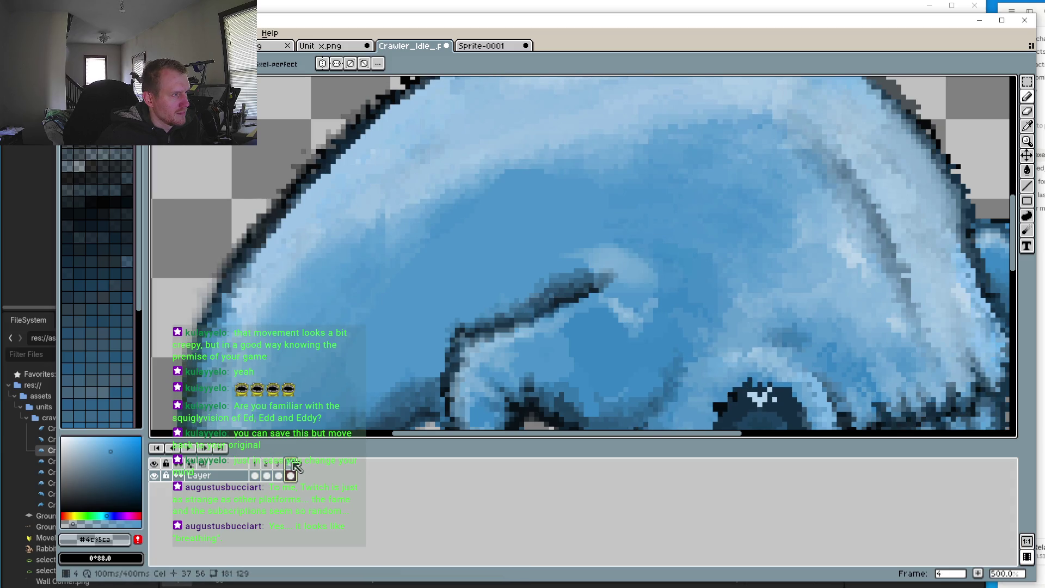
{"action": "left_click", "coordinate": [282, 465]}
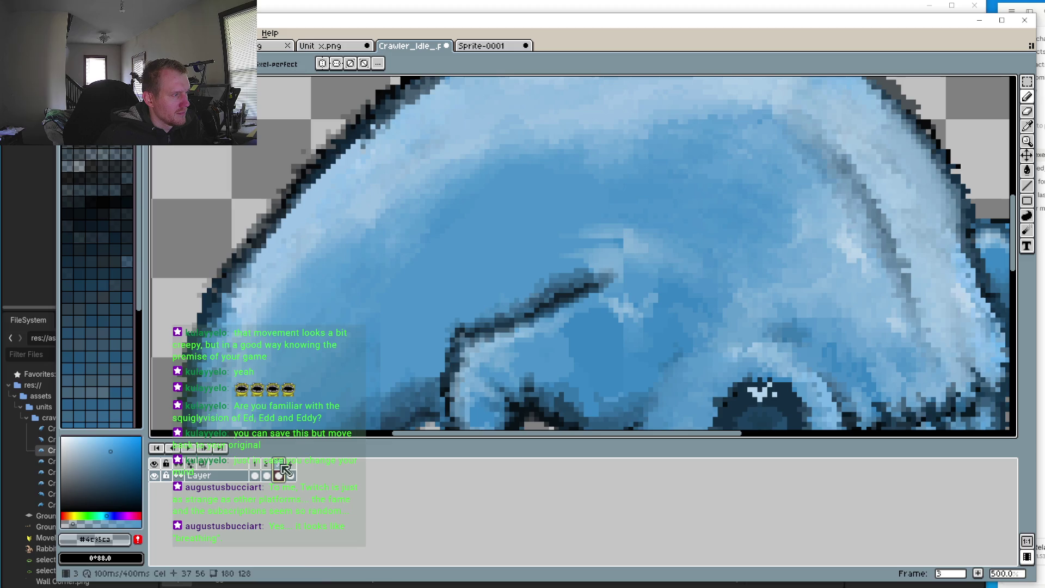
Step: Draw a rectangular selection around the crease and upper jaw, carried onto frame 4
{"action": "key", "text": "shift+q"}
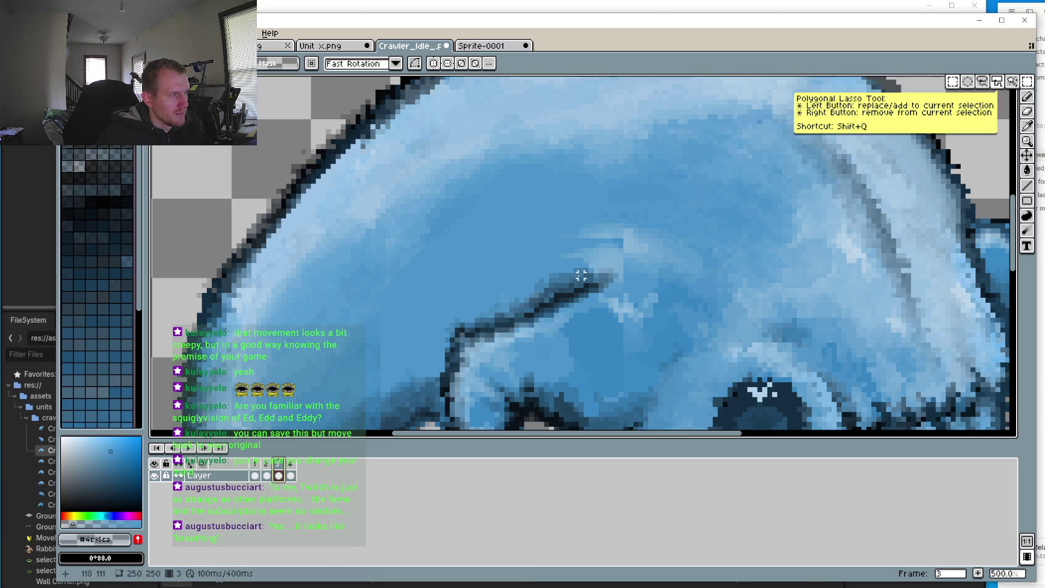
{"action": "left_click_drag", "start_coordinate": [507, 285], "coordinate": [629, 342]}
{"action": "left_click", "coordinate": [517, 246]}
{"action": "left_click_drag", "start_coordinate": [494, 258], "coordinate": [641, 339]}
{"action": "left_click", "coordinate": [291, 468]}
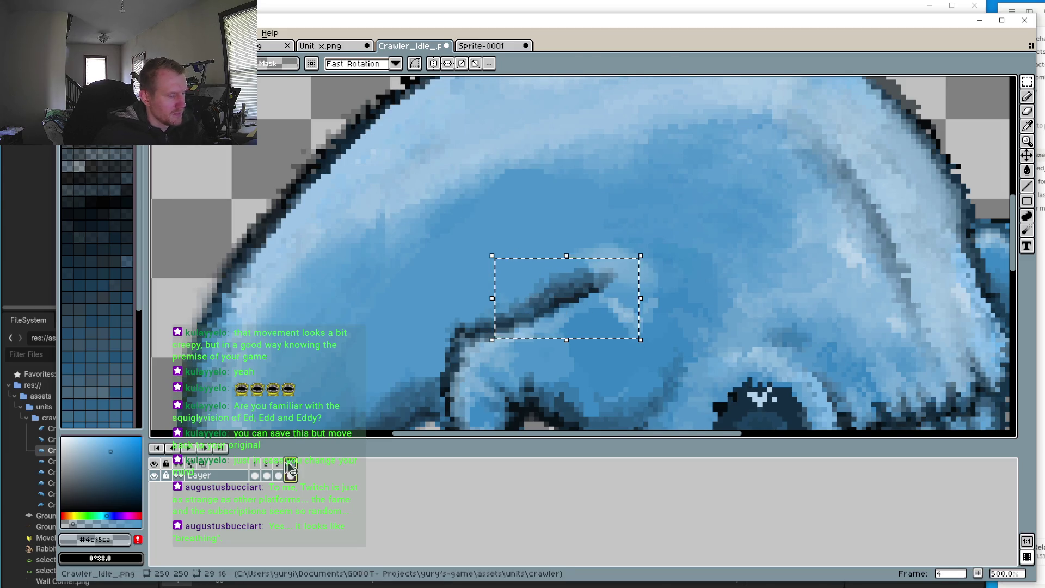
{"action": "left_click", "coordinate": [260, 475]}
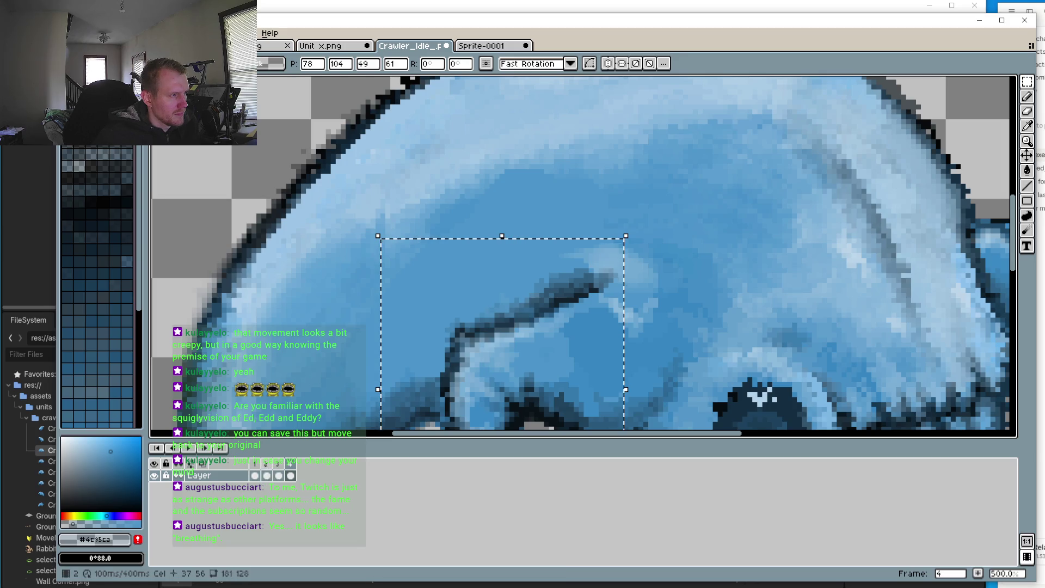
{"action": "scroll", "coordinate": [384, 243], "scroll_direction": "down", "scroll_amount": 2}
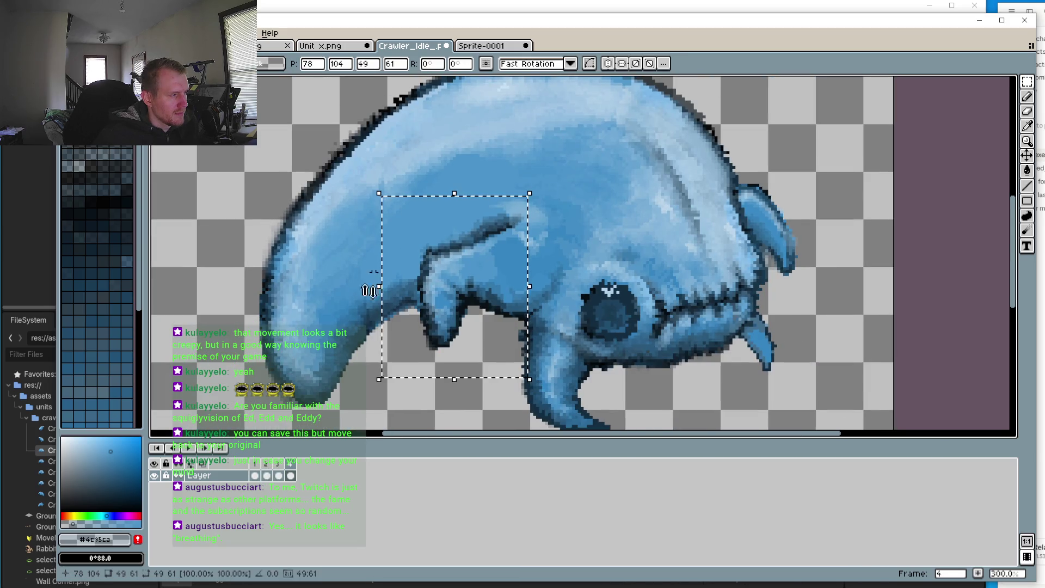
{"action": "left_click", "coordinate": [278, 476]}
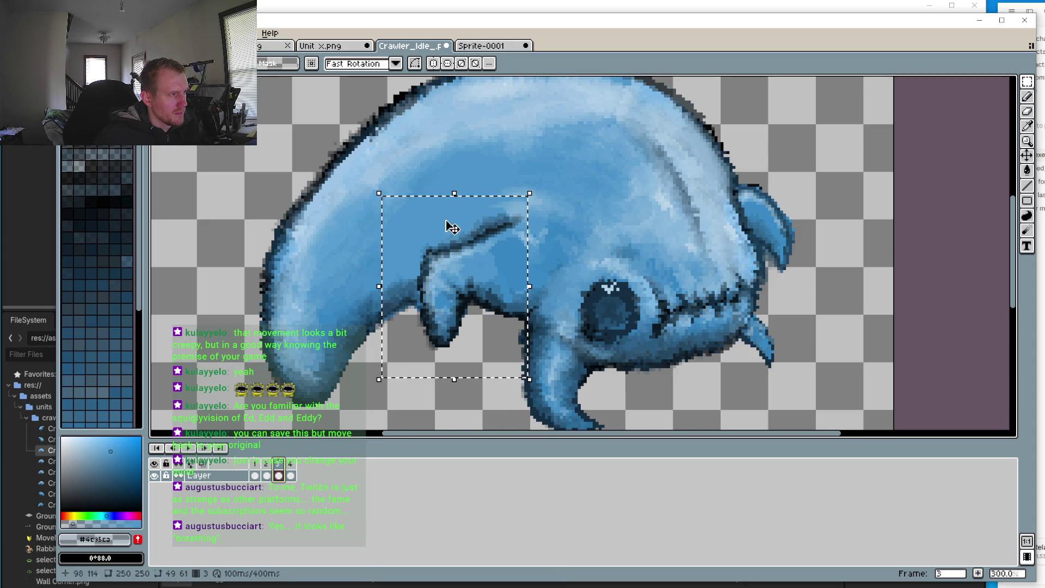
{"action": "key", "text": "ctrl+d"}
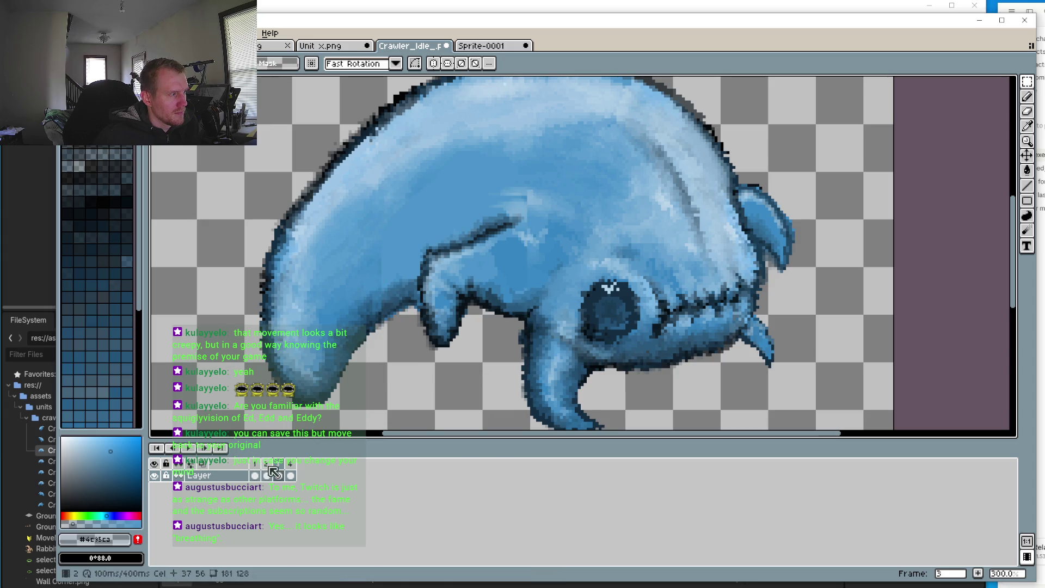
{"action": "left_click", "coordinate": [279, 475]}
{"action": "left_click", "coordinate": [291, 473]}
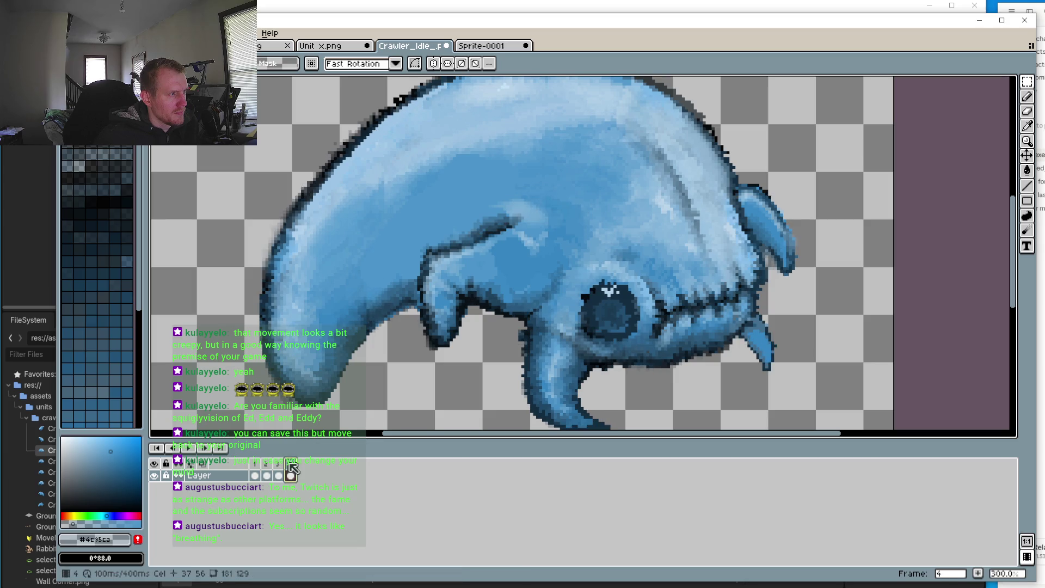
{"action": "left_click", "coordinate": [260, 463]}
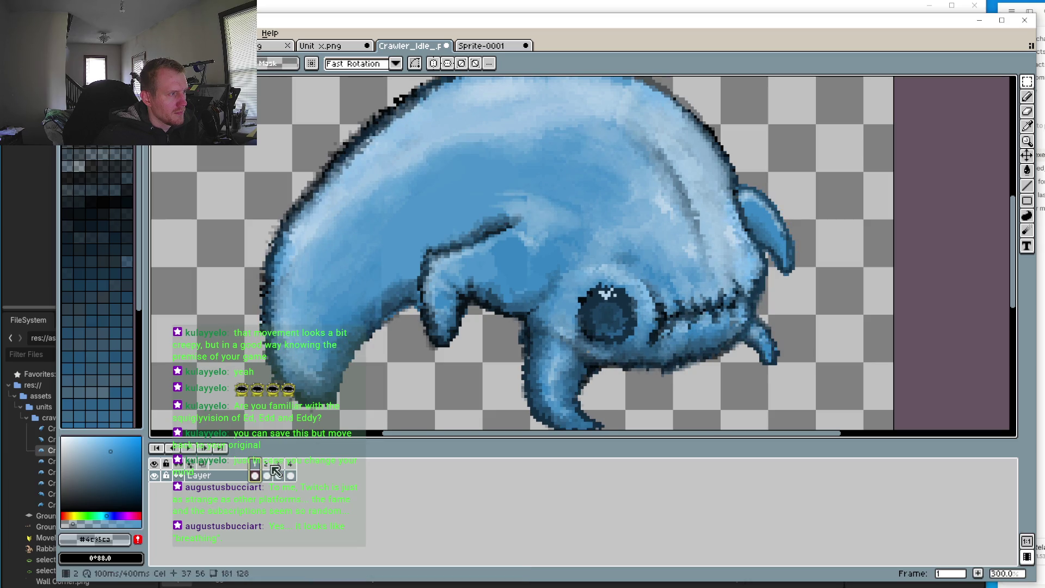
{"action": "left_click", "coordinate": [273, 473]}
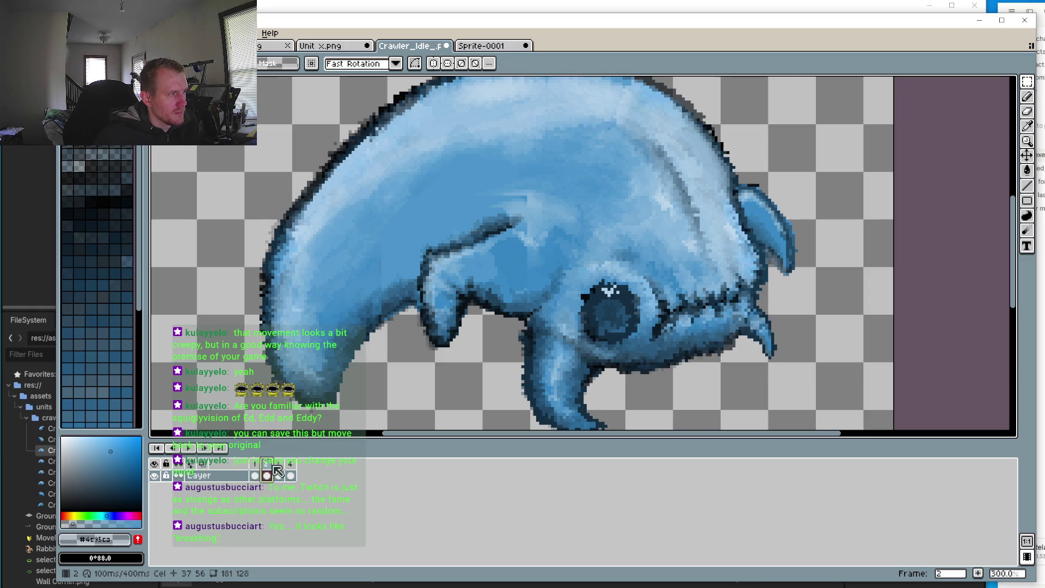
{"action": "left_click", "coordinate": [279, 473]}
{"action": "left_click", "coordinate": [266, 464]}
{"action": "left_click", "coordinate": [255, 468]}
{"action": "left_click", "coordinate": [270, 464]}
{"action": "left_click", "coordinate": [279, 467]}
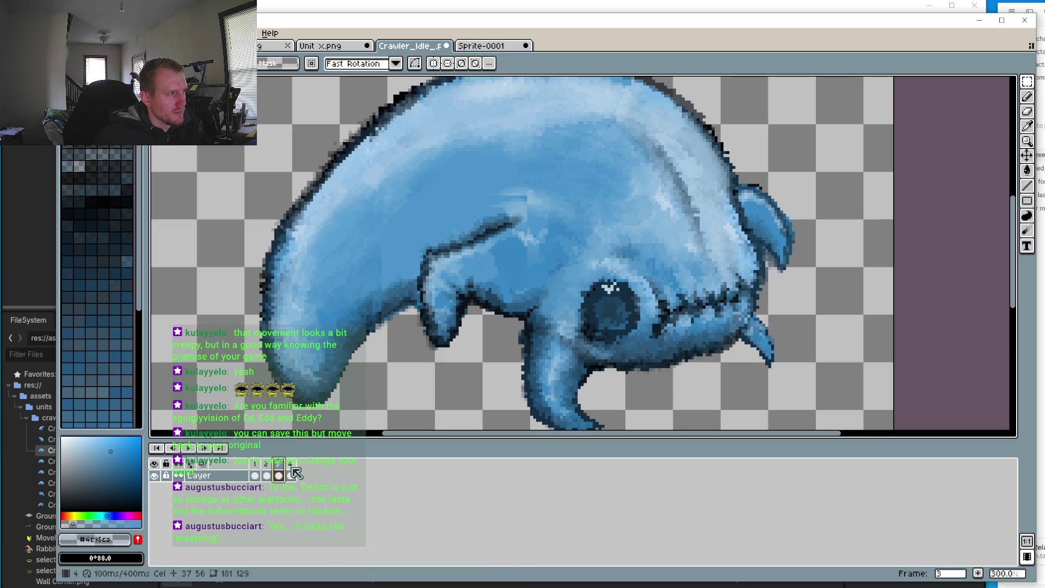
{"action": "left_click", "coordinate": [289, 473]}
{"action": "left_click", "coordinate": [278, 468]}
{"action": "left_click", "coordinate": [270, 468]}
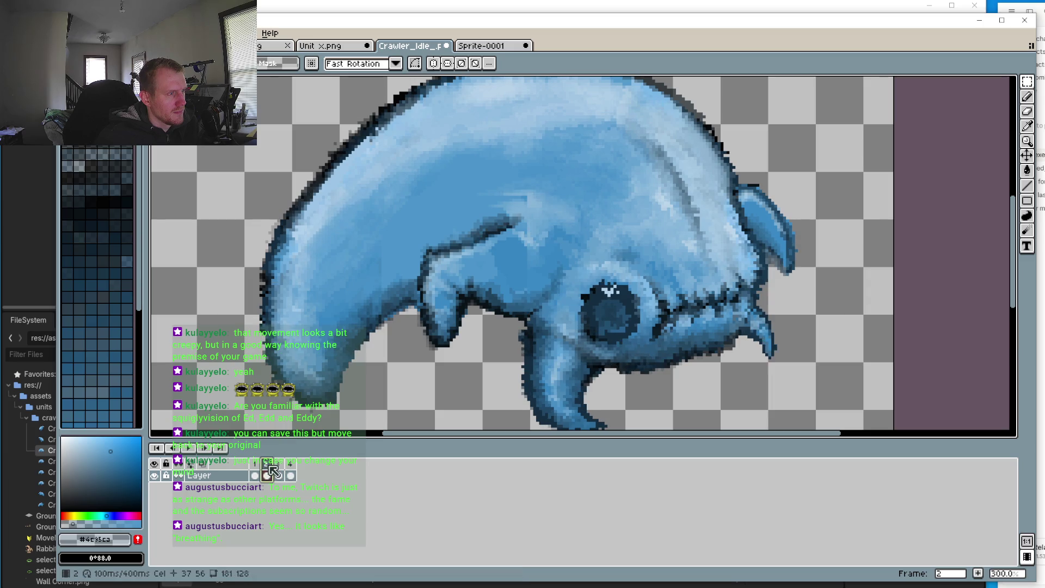
{"action": "left_click", "coordinate": [278, 468]}
{"action": "left_click", "coordinate": [269, 468]}
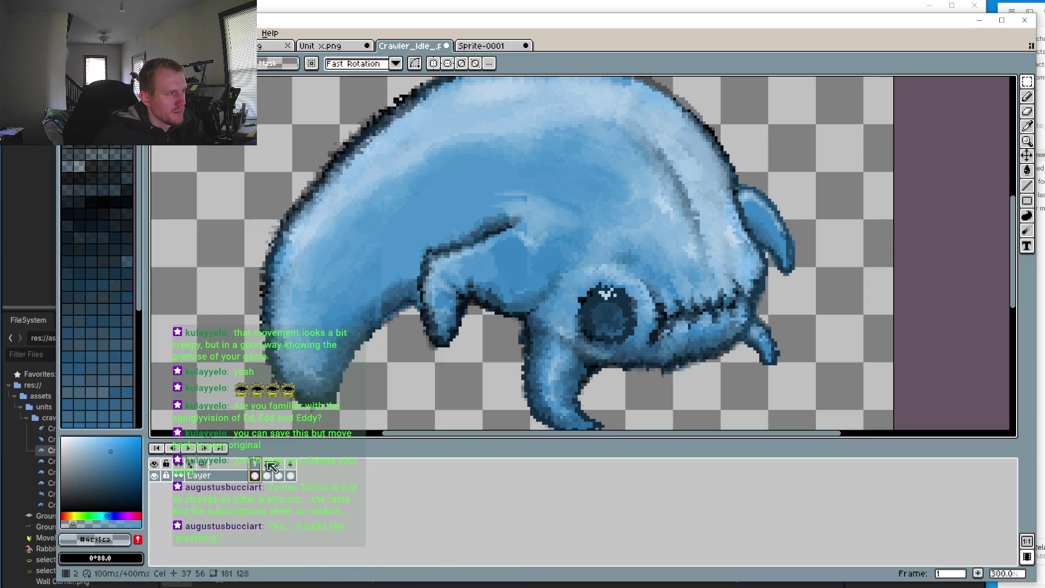
{"action": "left_click", "coordinate": [278, 472]}
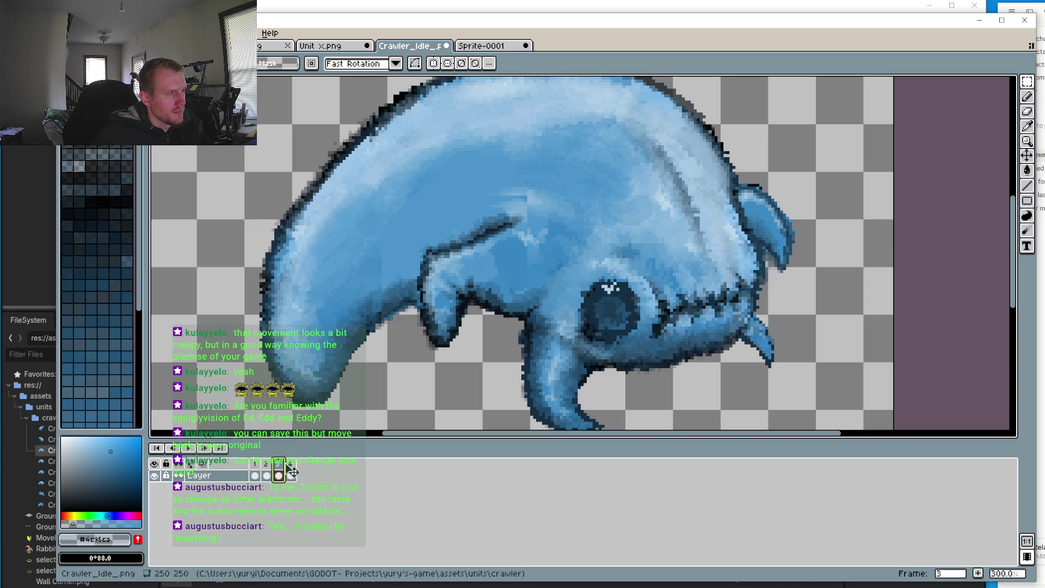
{"action": "left_click", "coordinate": [255, 471]}
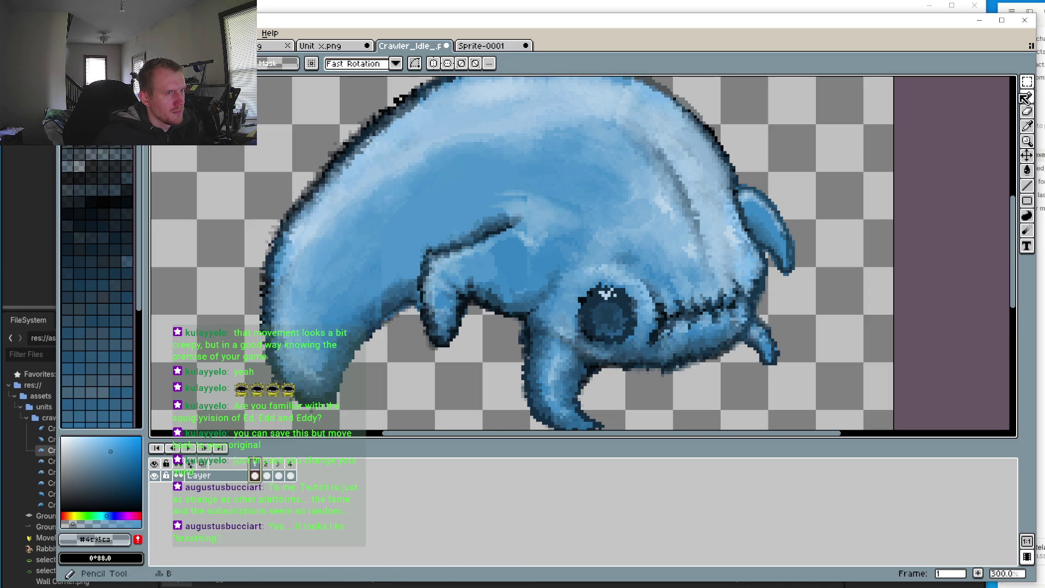
{"action": "scroll", "coordinate": [593, 301], "scroll_direction": "up", "scroll_amount": 2}
Step: Select the eye region, compare frames 1–3, and trial-nudge it right and up before cancelling
{"action": "mouse_move", "coordinate": [571, 163]}
{"action": "left_mouse_down"}
{"action": "mouse_move", "coordinate": [641, 256]}
{"action": "mouse_move", "coordinate": [687, 291]}
{"action": "left_mouse_up"}
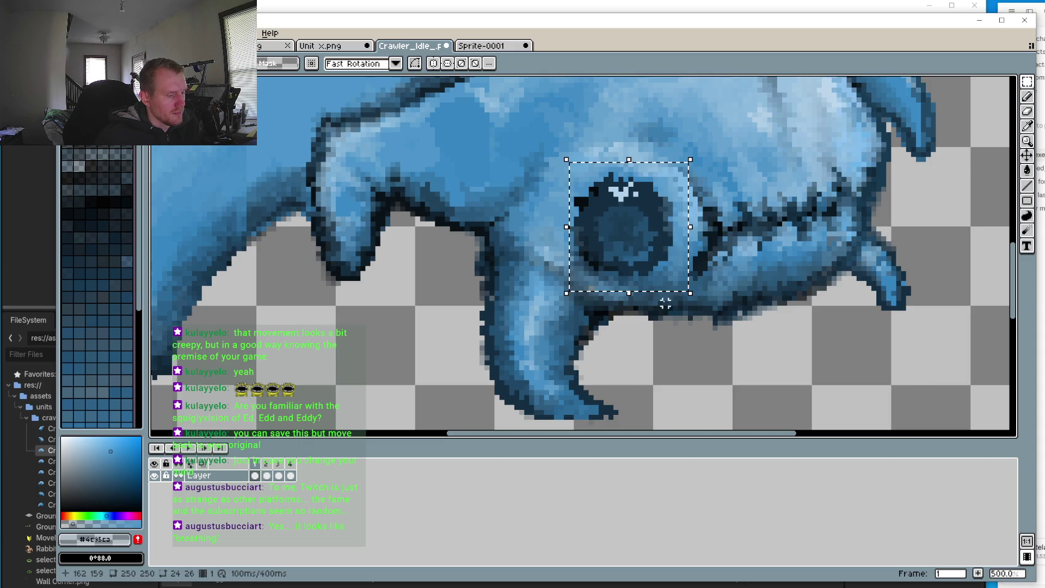
{"action": "left_click", "coordinate": [269, 474]}
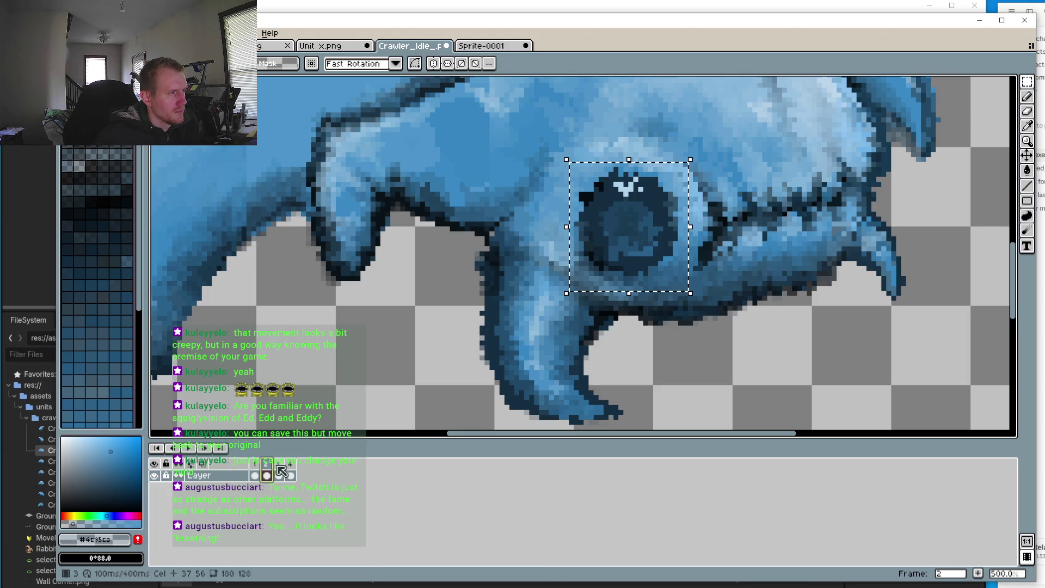
{"action": "left_click", "coordinate": [280, 469]}
{"action": "left_click", "coordinate": [284, 472]}
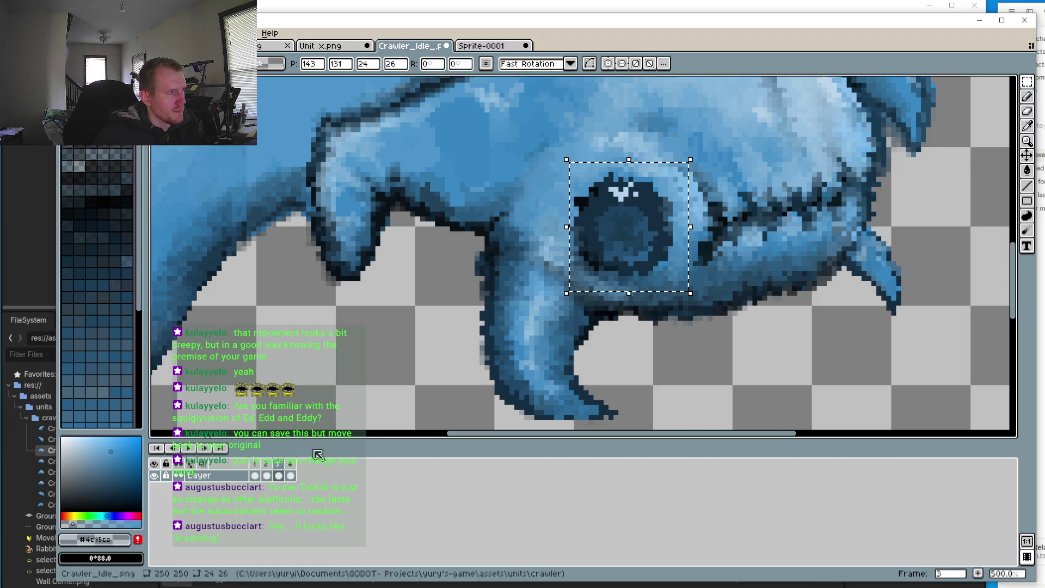
{"action": "left_click", "coordinate": [261, 474]}
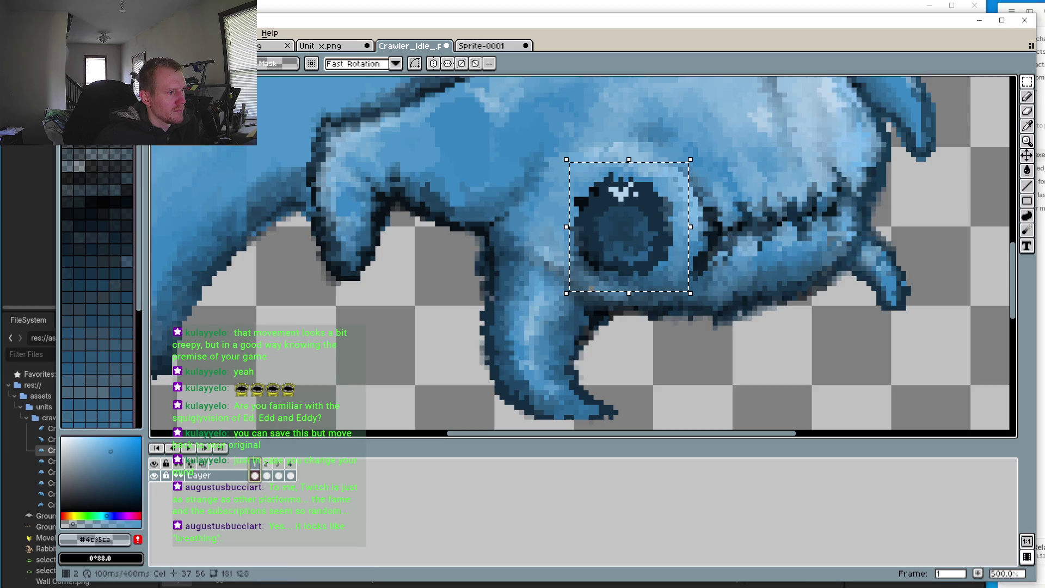
{"action": "left_click", "coordinate": [280, 465]}
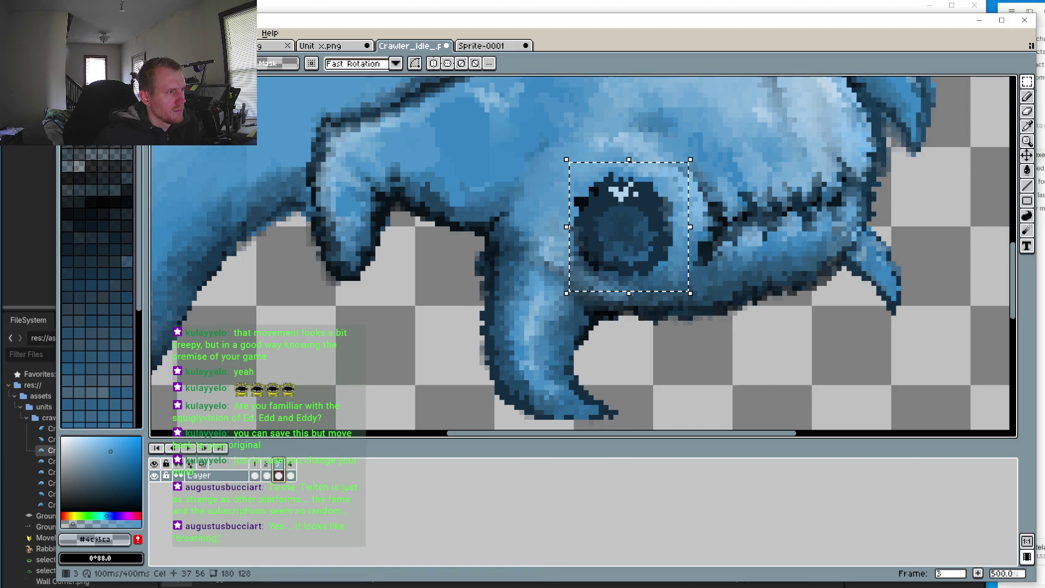
{"action": "left_click", "coordinate": [255, 464]}
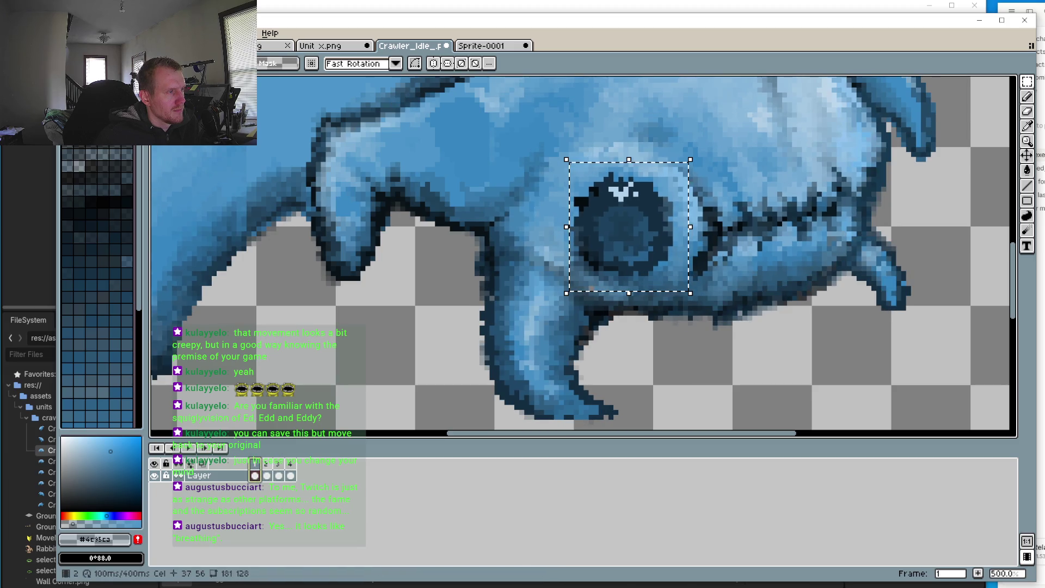
{"action": "left_click", "coordinate": [278, 465]}
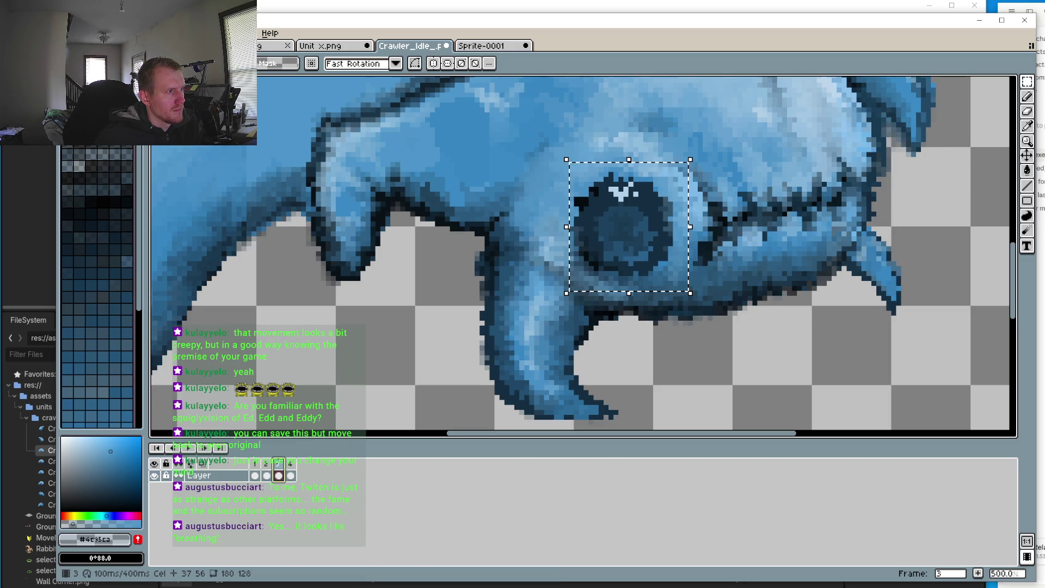
{"action": "key", "text": "Right"}
{"action": "key", "text": "Up"}
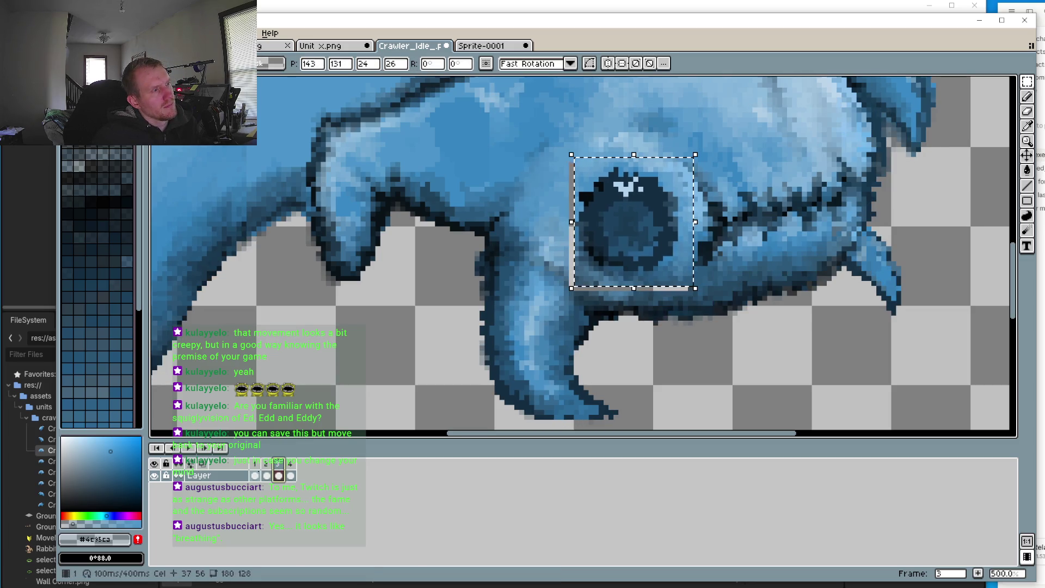
{"action": "key", "text": "Escape"}
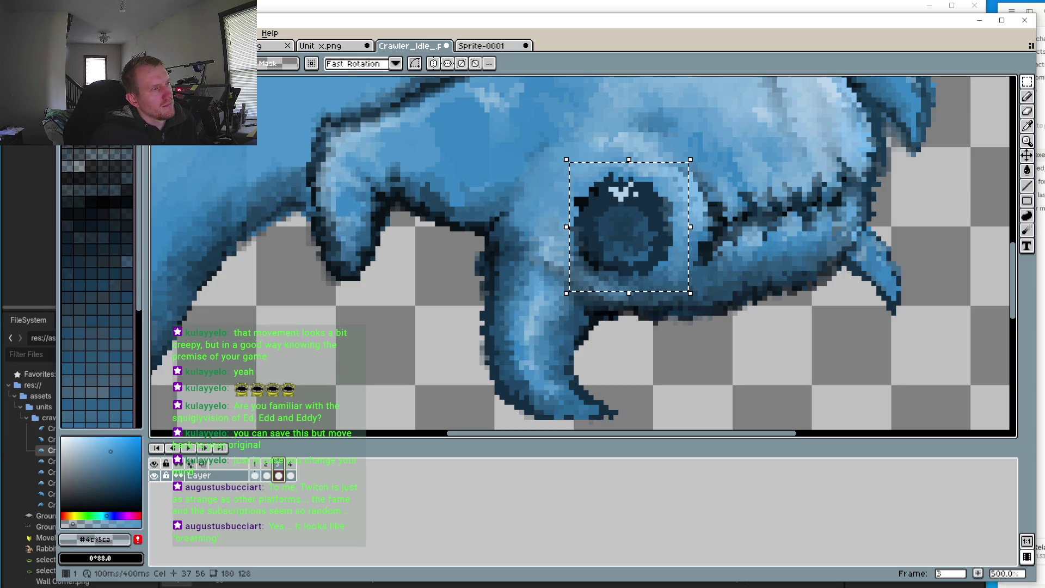
Step: Step through frames 1–2, undoing an accidental cel copy and clearing the selection
{"action": "key", "text": "Home"}
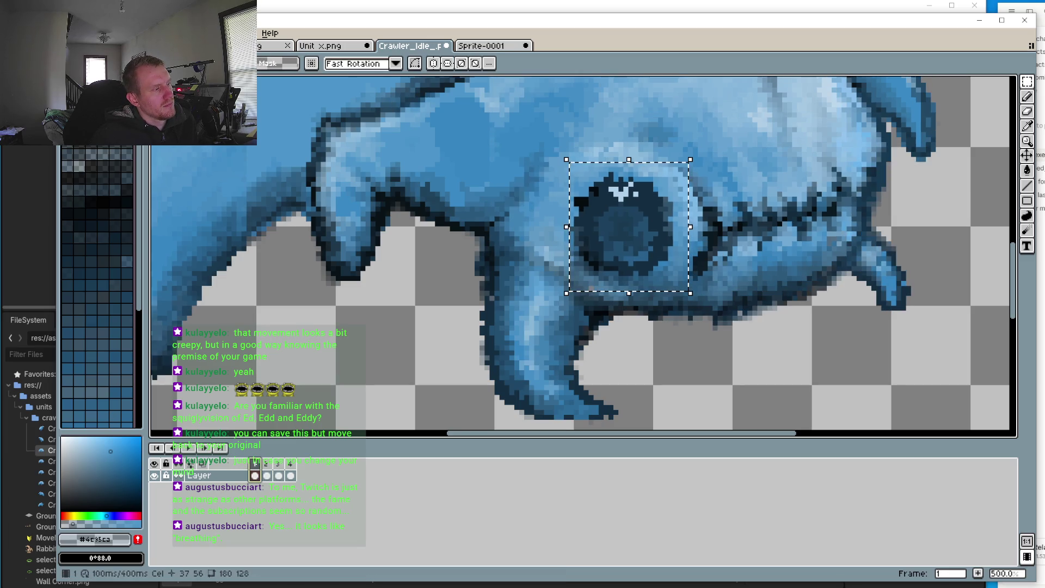
{"action": "key", "text": "Right"}
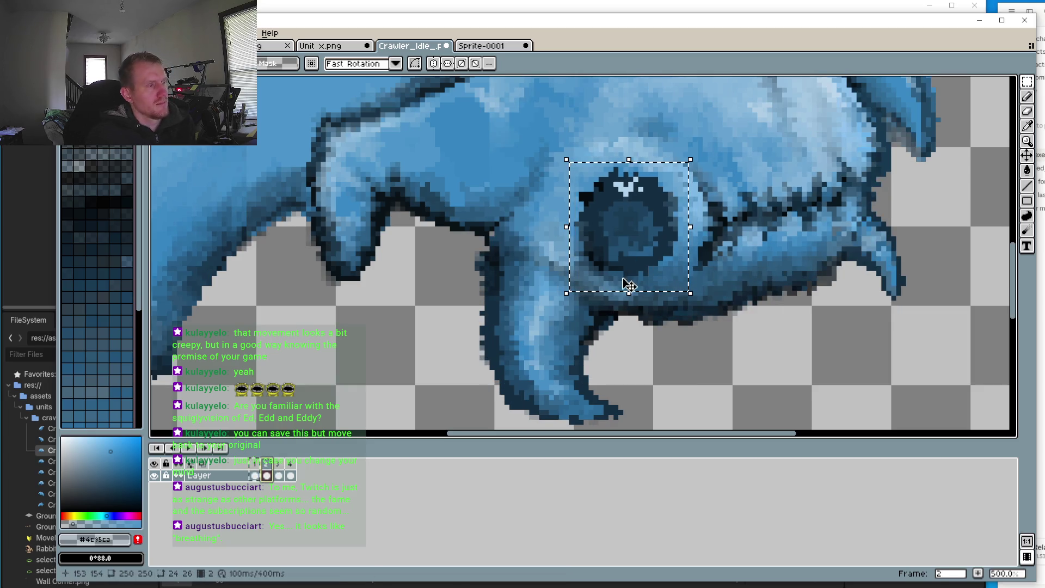
{"action": "key", "text": "ctrl+z"}
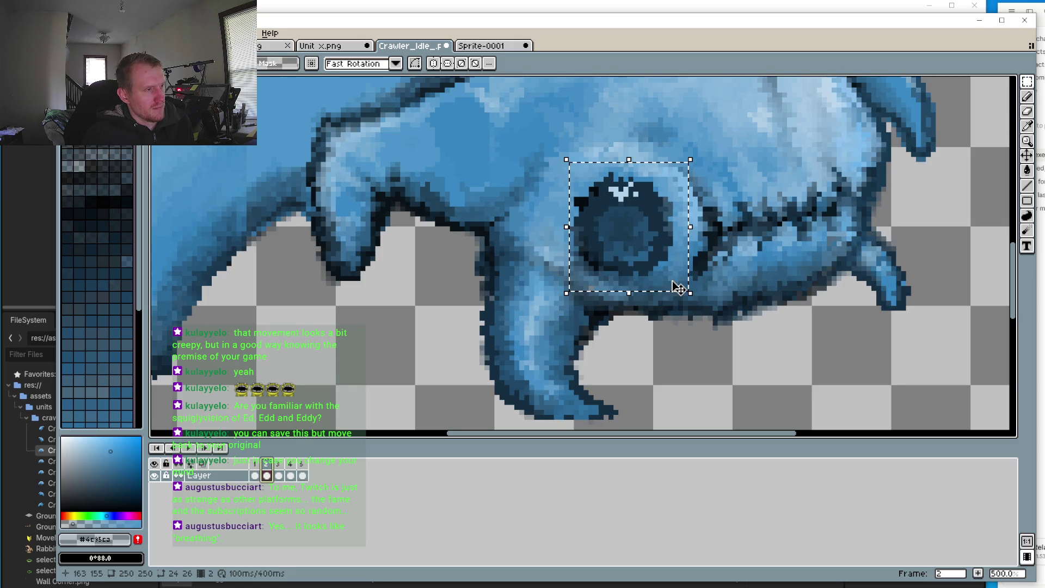
{"action": "left_click", "coordinate": [677, 287]}
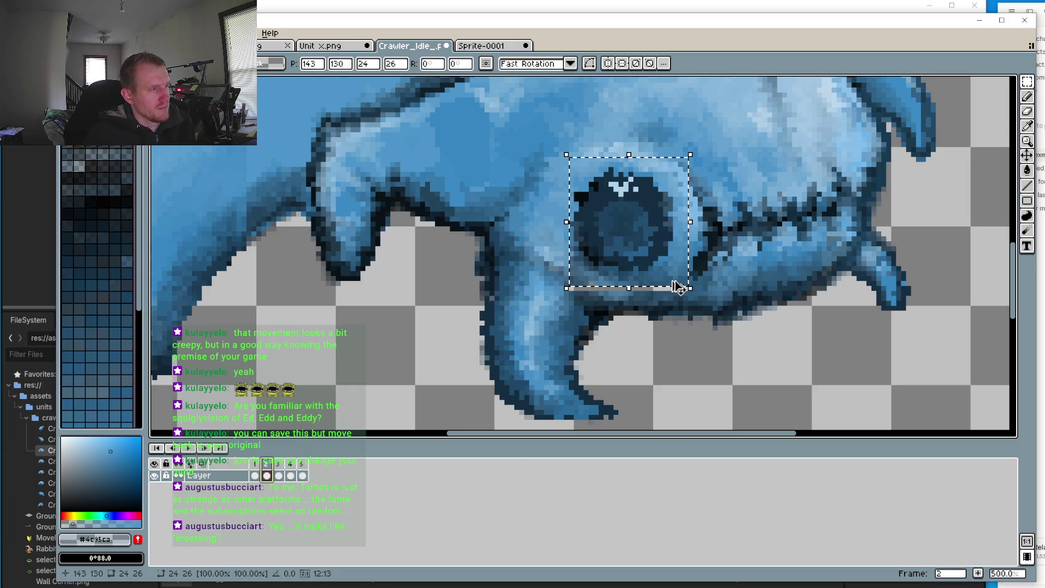
{"action": "key", "text": "ctrl+z"}
{"action": "key", "text": "ctrl+z"}
{"action": "key", "text": "Right"}
{"action": "key", "text": "ctrl+d"}
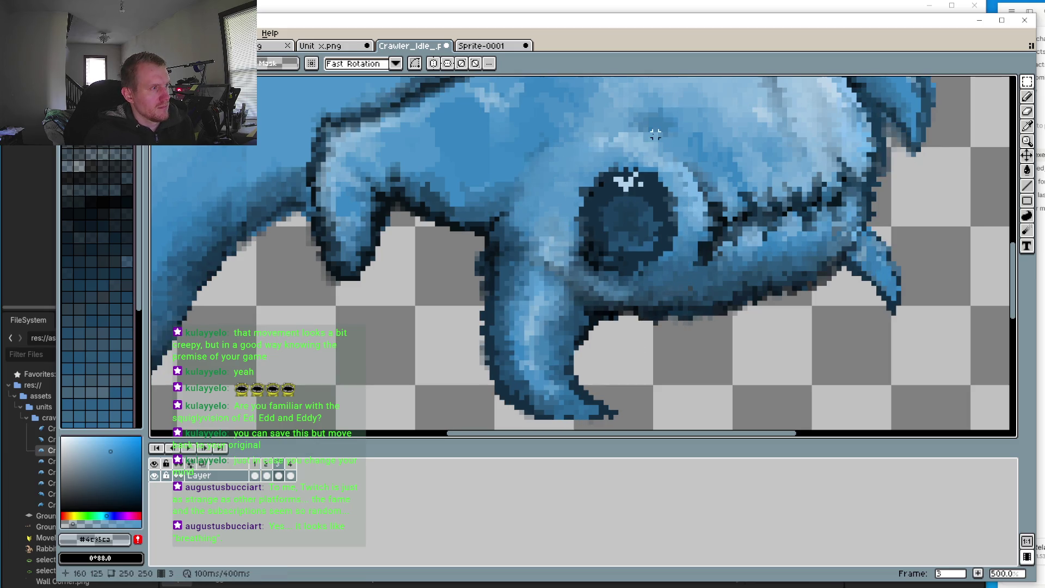
Step: Reselect the eye region and paste it onto frame 3, one pixel right and up
{"action": "left_click_drag", "start_coordinate": [601, 134], "coordinate": [643, 166]}
{"action": "scroll", "coordinate": [643, 166], "scroll_direction": "down", "scroll_amount": 2}
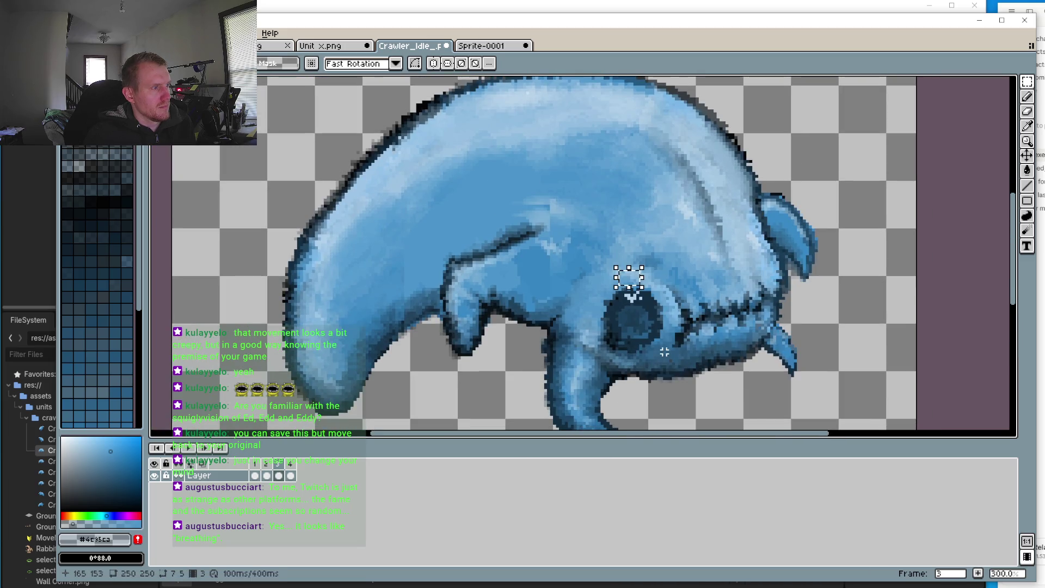
{"action": "left_click", "coordinate": [255, 469]}
{"action": "scroll", "coordinate": [574, 249], "scroll_direction": "down", "scroll_amount": 1}
{"action": "left_click_drag", "start_coordinate": [572, 248], "coordinate": [676, 347]}
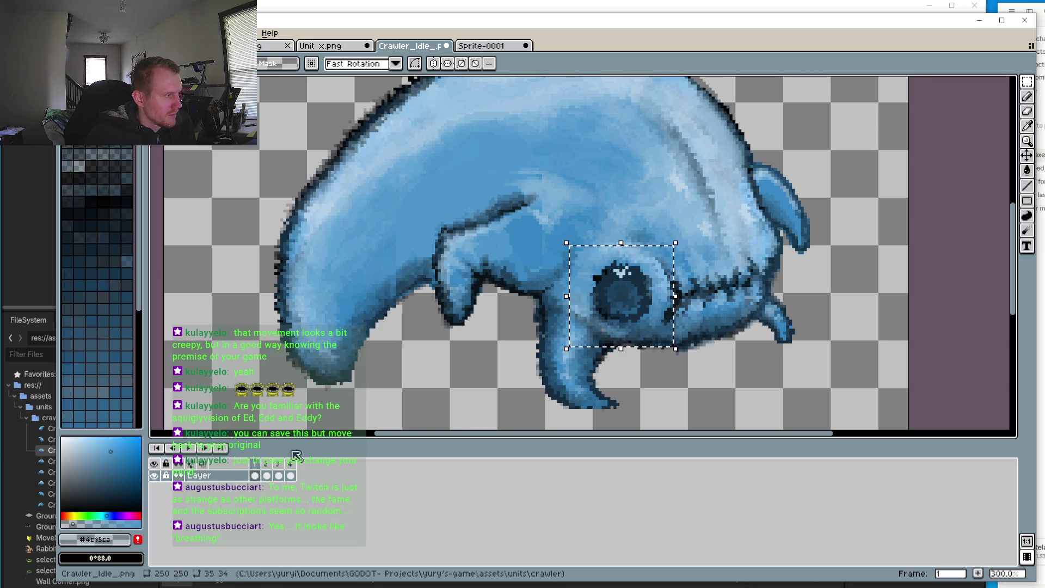
{"action": "left_click", "coordinate": [269, 470]}
{"action": "left_click", "coordinate": [278, 470]}
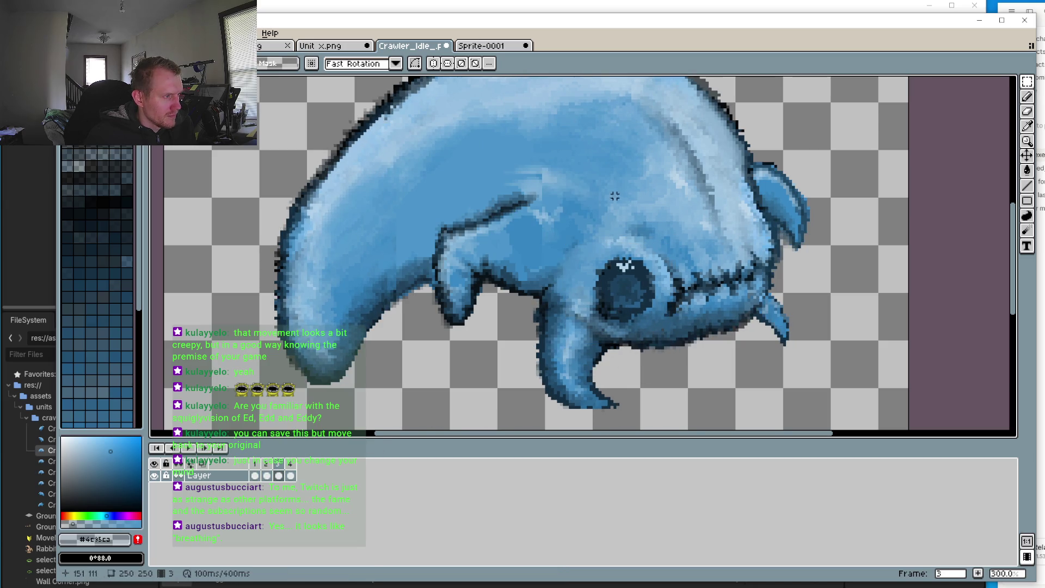
{"action": "key", "text": "ctrl+shift+d"}
{"action": "key", "text": "Right"}
{"action": "key", "text": "Up"}
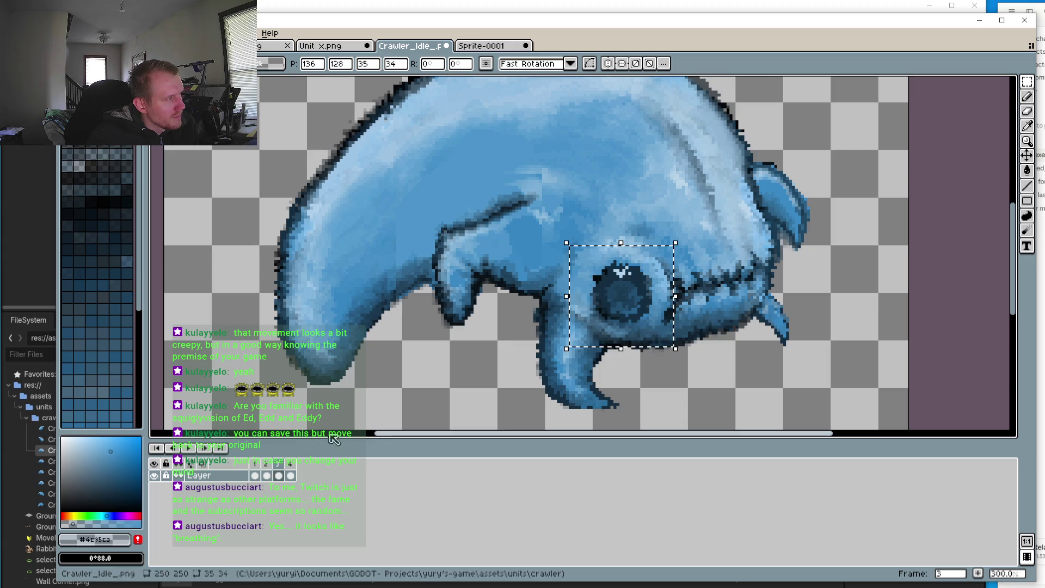
Step: Check frame 3 against frames 2 and 4 and in playback, then undo the paste
{"action": "left_click", "coordinate": [266, 471]}
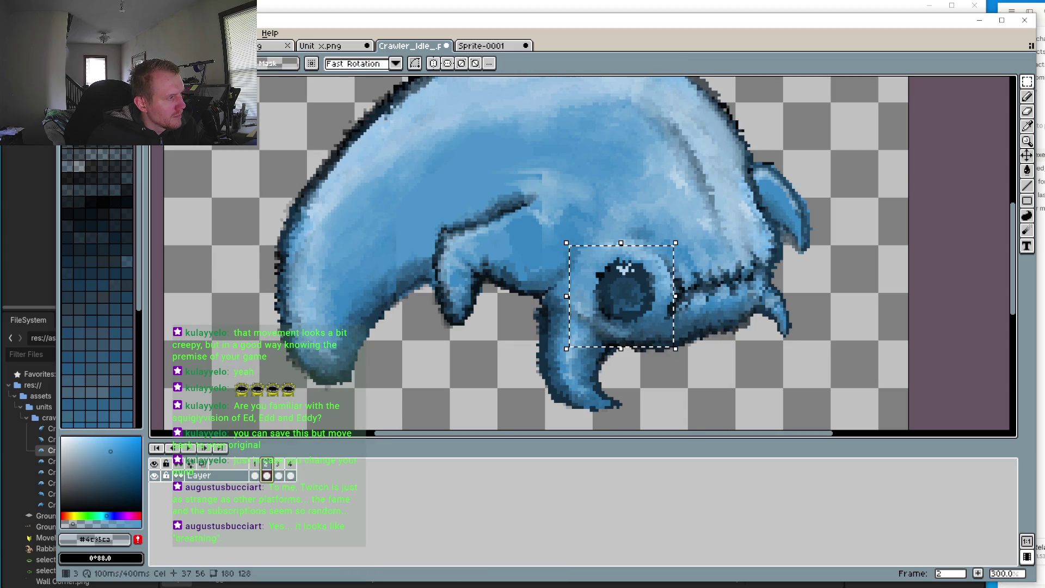
{"action": "left_click", "coordinate": [278, 471]}
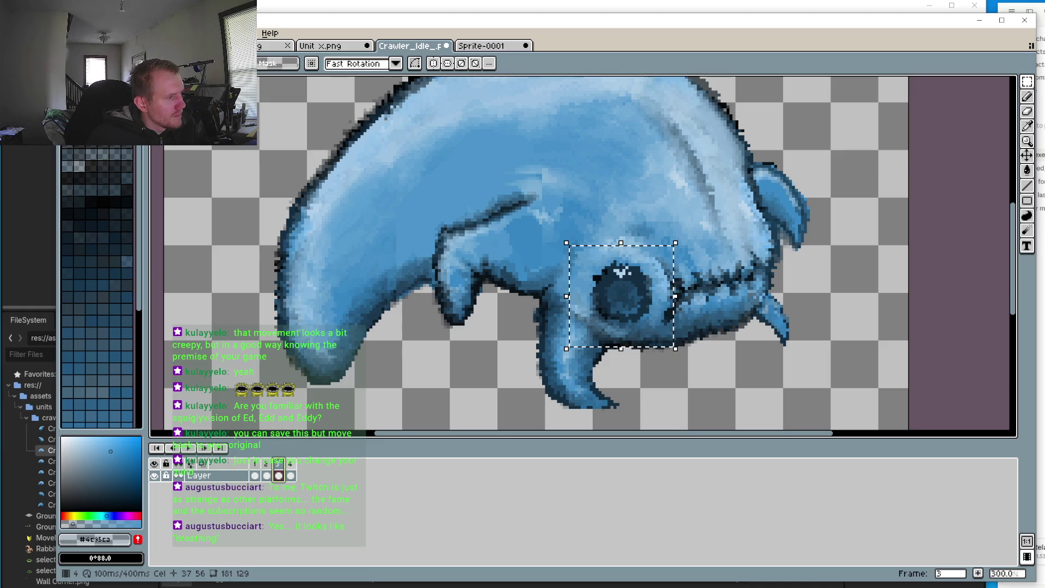
{"action": "key", "text": "period"}
{"action": "key", "text": "comma"}
{"action": "left_click", "coordinate": [192, 450]}
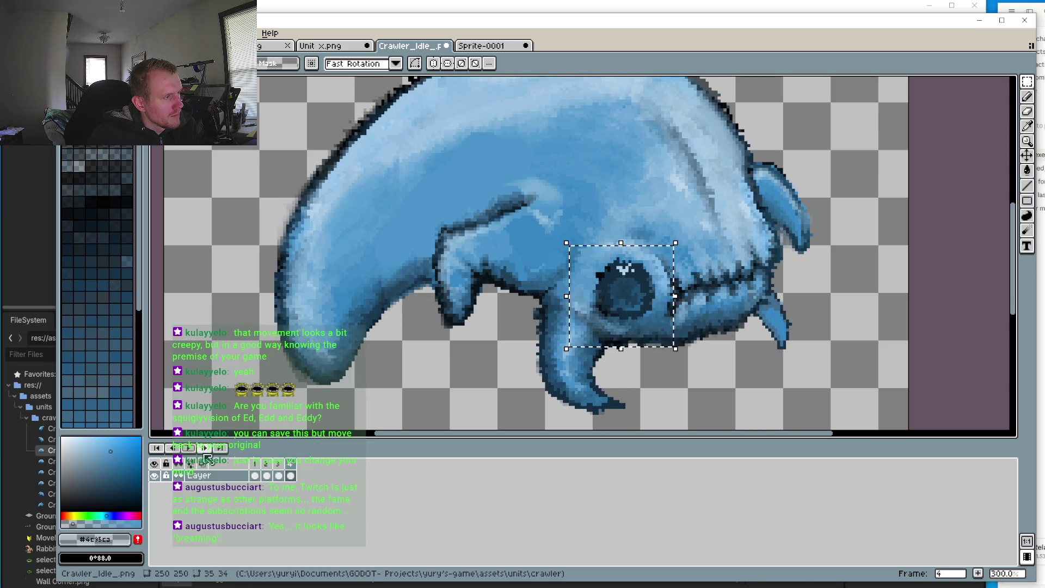
{"action": "left_click", "coordinate": [255, 473]}
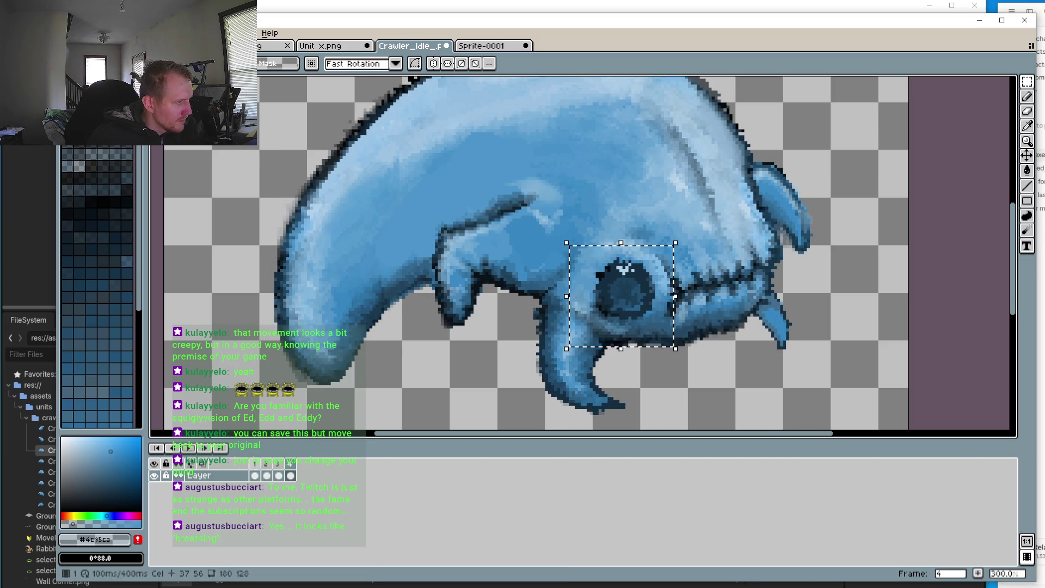
{"action": "left_click", "coordinate": [267, 464]}
{"action": "left_click", "coordinate": [278, 464]}
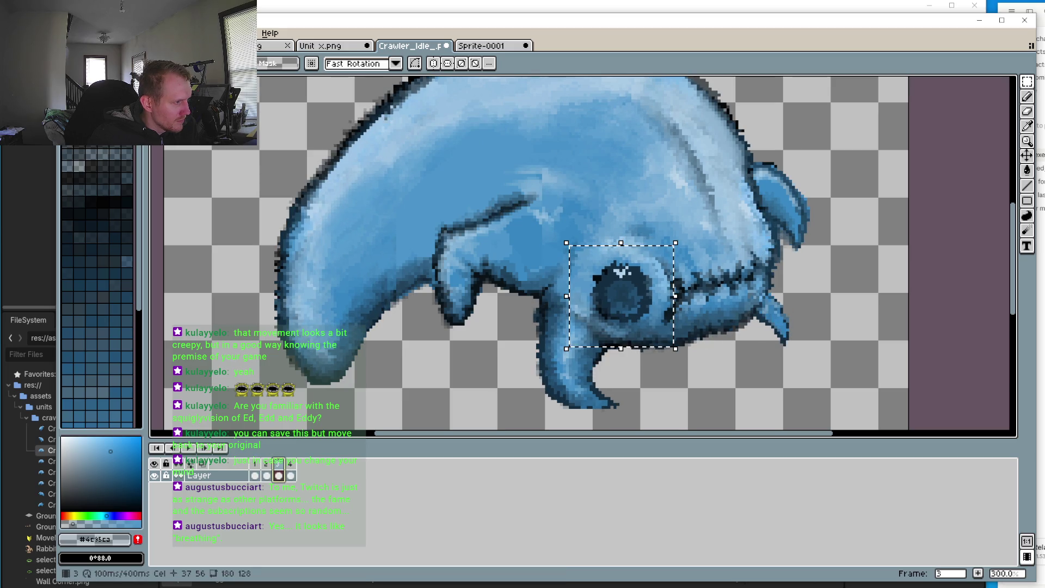
{"action": "key", "text": "ctrl+z"}
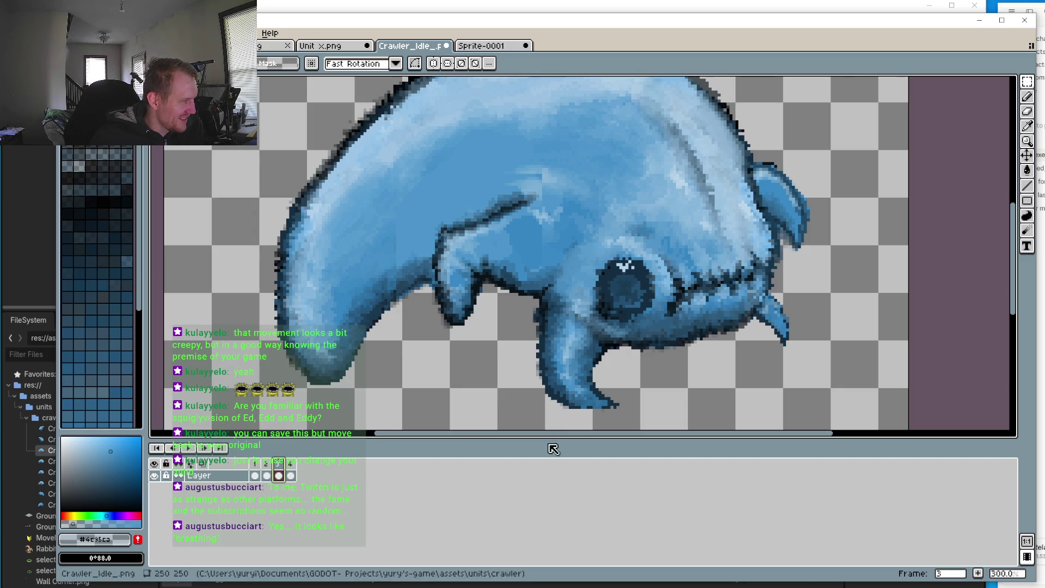
Step: Sample the outline colour #152c41 and pencil a dark edge along the jaw's underside
{"action": "scroll", "coordinate": [572, 379], "scroll_direction": "up", "scroll_amount": 2}
{"action": "scroll", "coordinate": [571, 380], "scroll_direction": "up", "scroll_amount": 2}
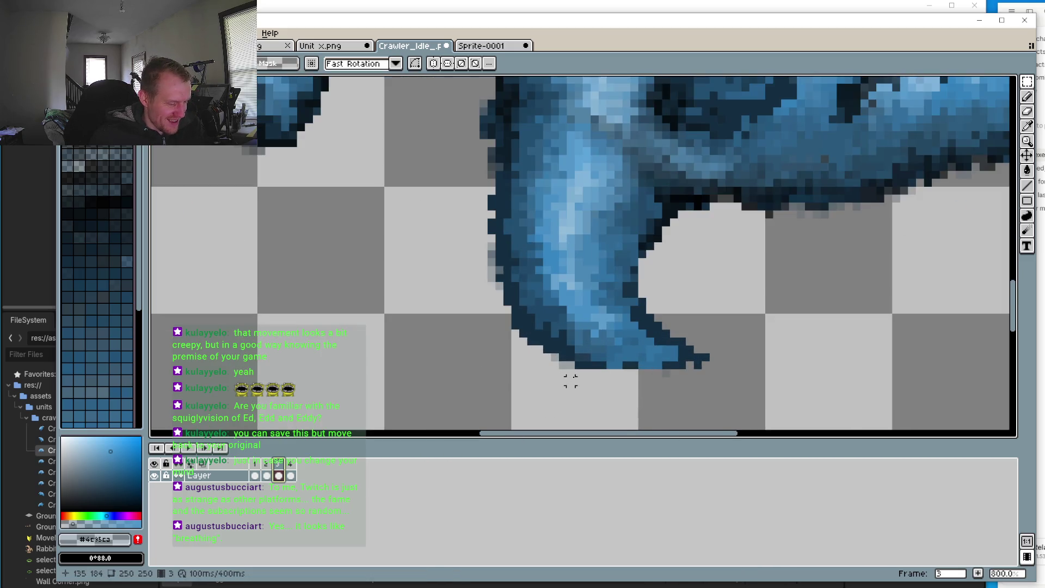
{"action": "key", "text": "i"}
{"action": "left_click", "coordinate": [591, 364]}
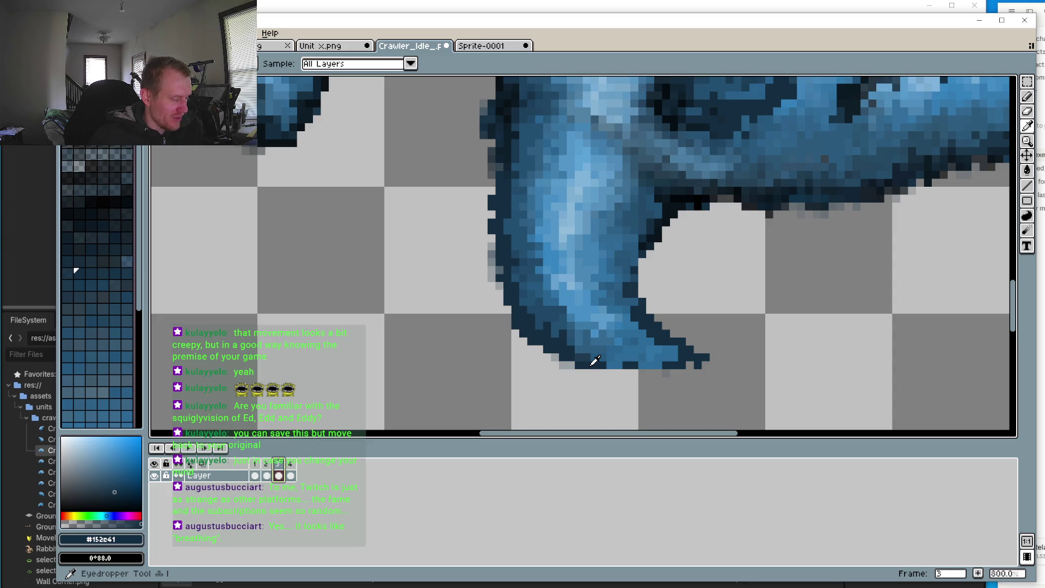
{"action": "key", "text": "b"}
{"action": "mouse_move", "coordinate": [616, 374]}
{"action": "left_mouse_down"}
{"action": "mouse_move", "coordinate": [600, 374]}
{"action": "mouse_move", "coordinate": [670, 373]}
{"action": "left_mouse_up"}
{"action": "scroll", "coordinate": [651, 394], "scroll_direction": "down", "scroll_amount": 4}
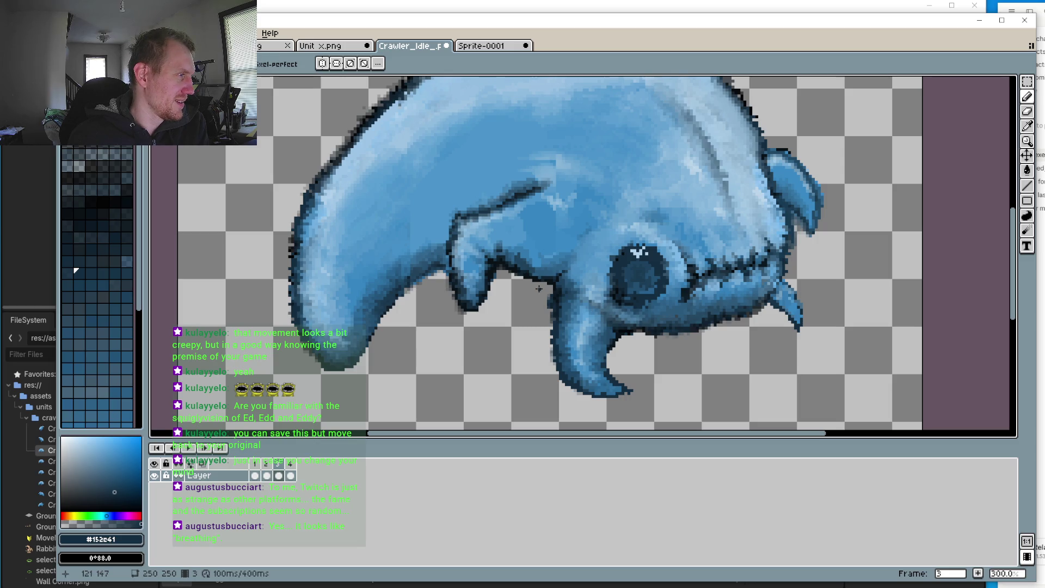
{"action": "scroll", "coordinate": [538, 287], "scroll_direction": "down", "scroll_amount": 4}
{"action": "scroll", "coordinate": [538, 282], "scroll_direction": "up", "scroll_amount": 2}
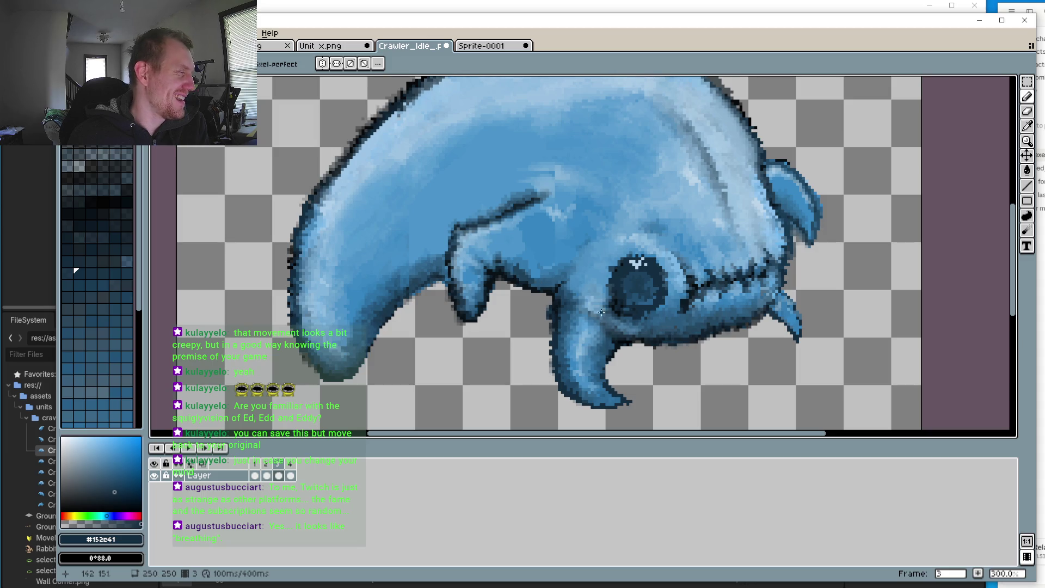
{"action": "scroll", "coordinate": [542, 261], "scroll_direction": "down", "scroll_amount": 3}
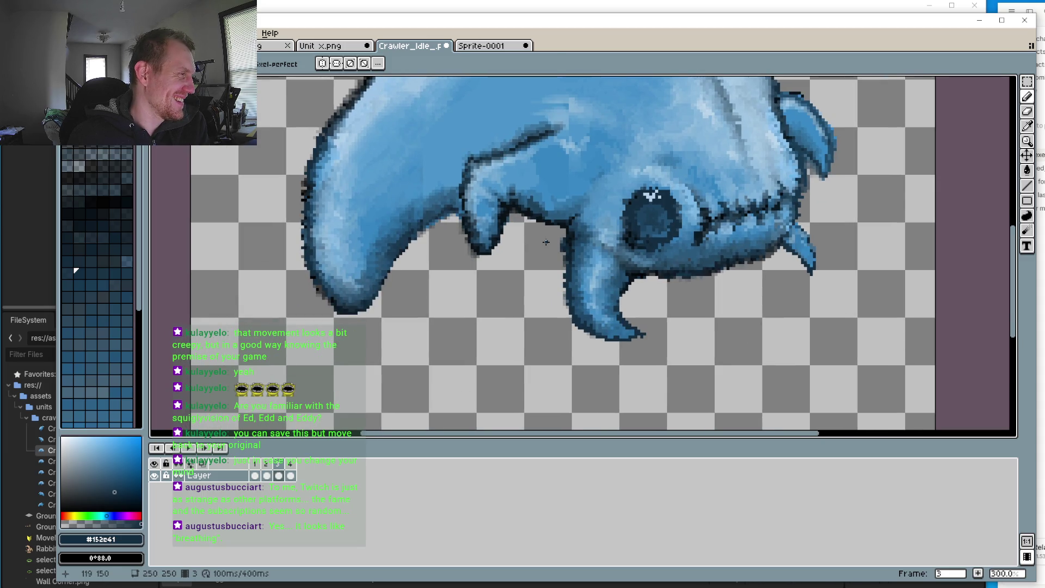
{"action": "scroll", "coordinate": [789, 386], "scroll_direction": "up", "scroll_amount": 2}
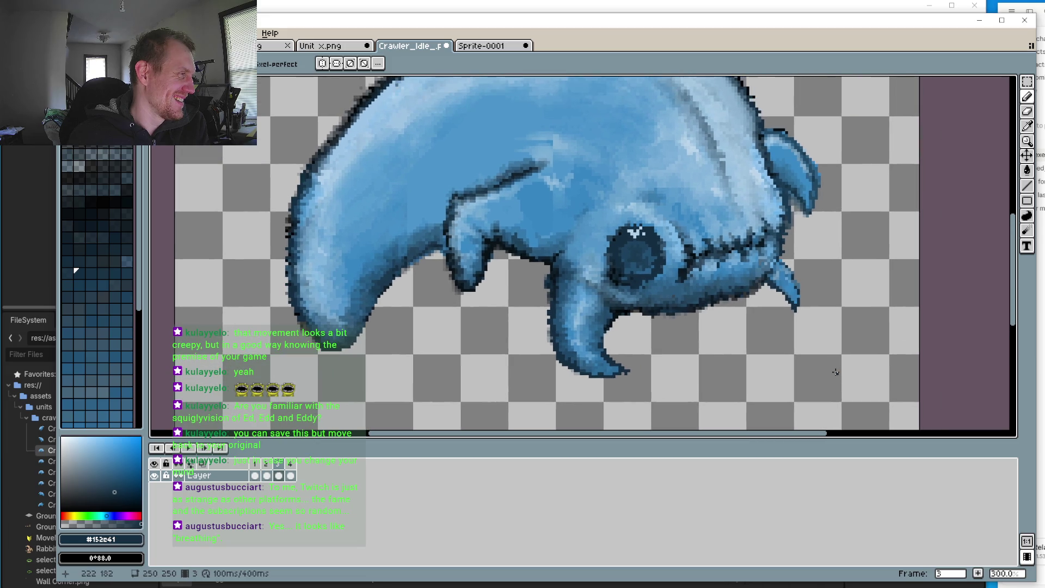
{"action": "scroll", "coordinate": [835, 372], "scroll_direction": "down", "scroll_amount": 2}
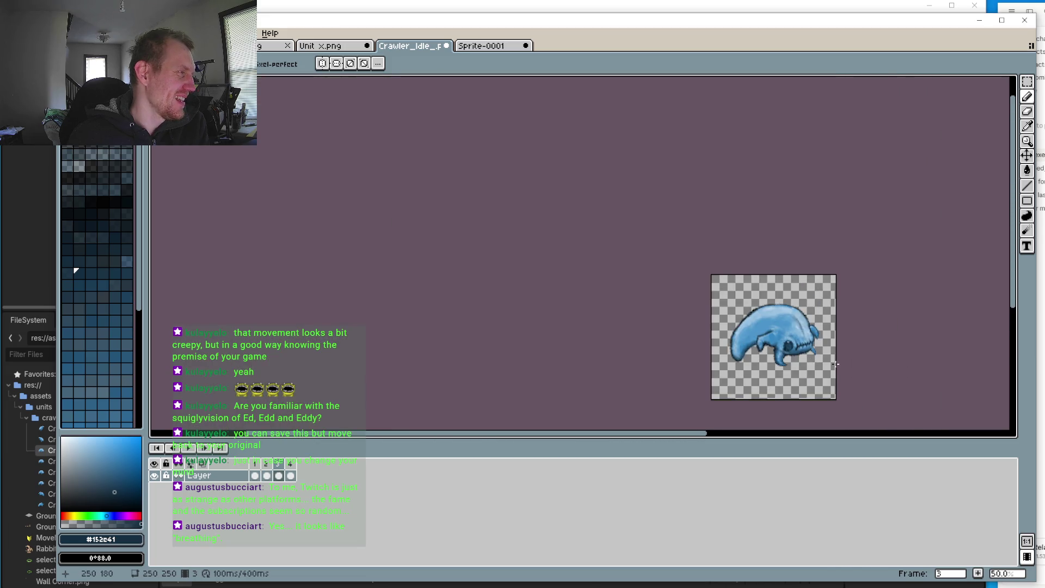
{"action": "scroll", "coordinate": [737, 320], "scroll_direction": "up", "scroll_amount": 2}
{"action": "scroll", "coordinate": [545, 293], "scroll_direction": "down", "scroll_amount": 1}
{"action": "scroll", "coordinate": [501, 280], "scroll_direction": "up", "scroll_amount": 1}
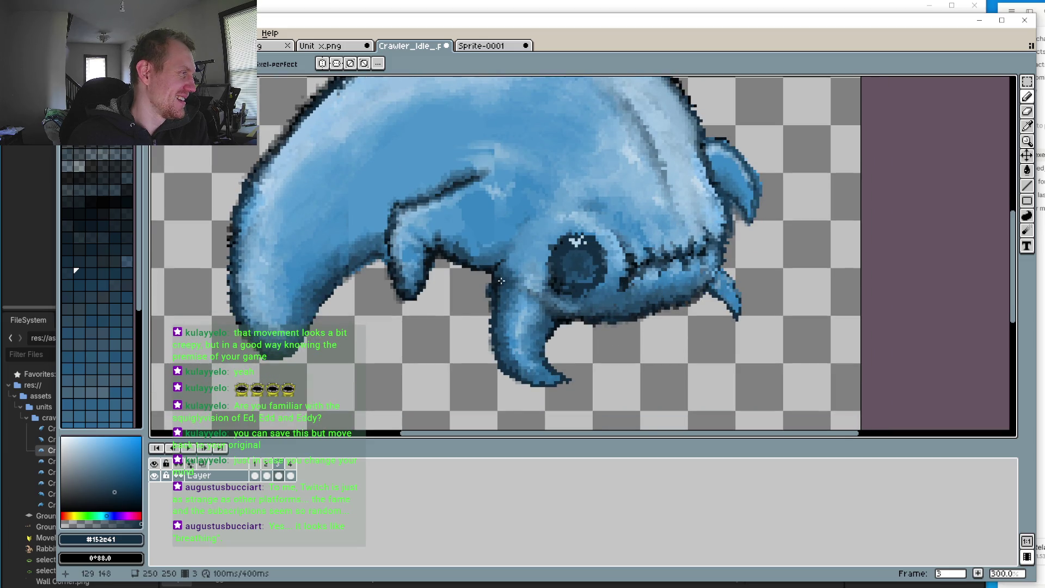
{"action": "scroll", "coordinate": [501, 280], "scroll_direction": "down", "scroll_amount": 2}
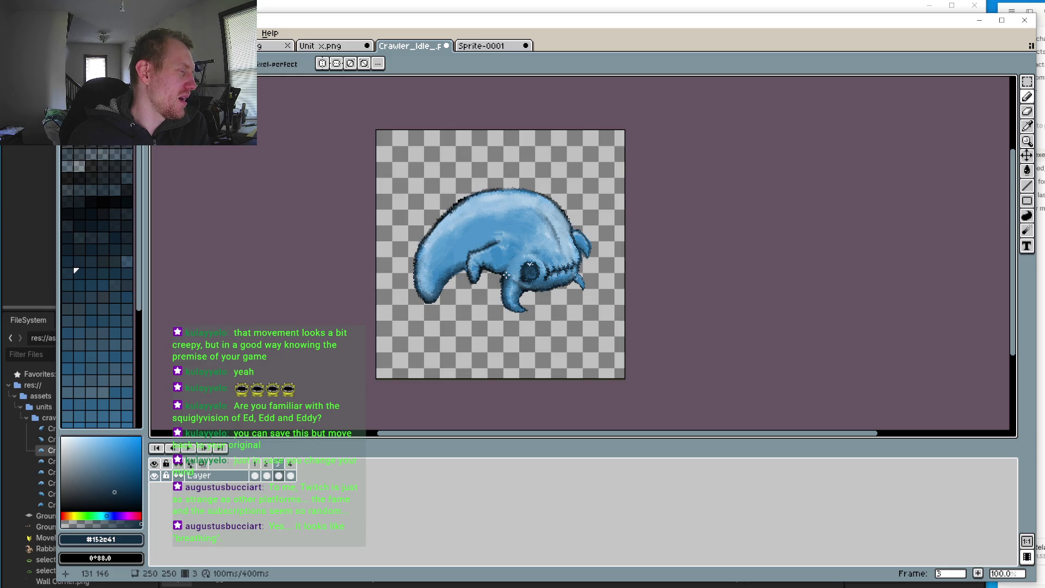
{"action": "scroll", "coordinate": [506, 276], "scroll_direction": "up", "scroll_amount": 3}
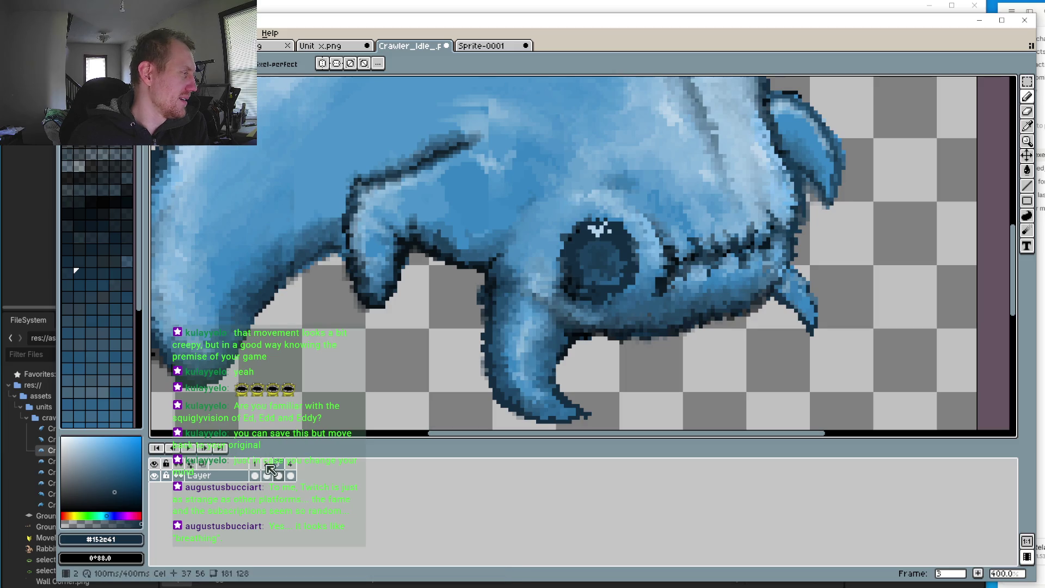
{"action": "left_click", "coordinate": [268, 468]}
{"action": "left_click", "coordinate": [255, 475]}
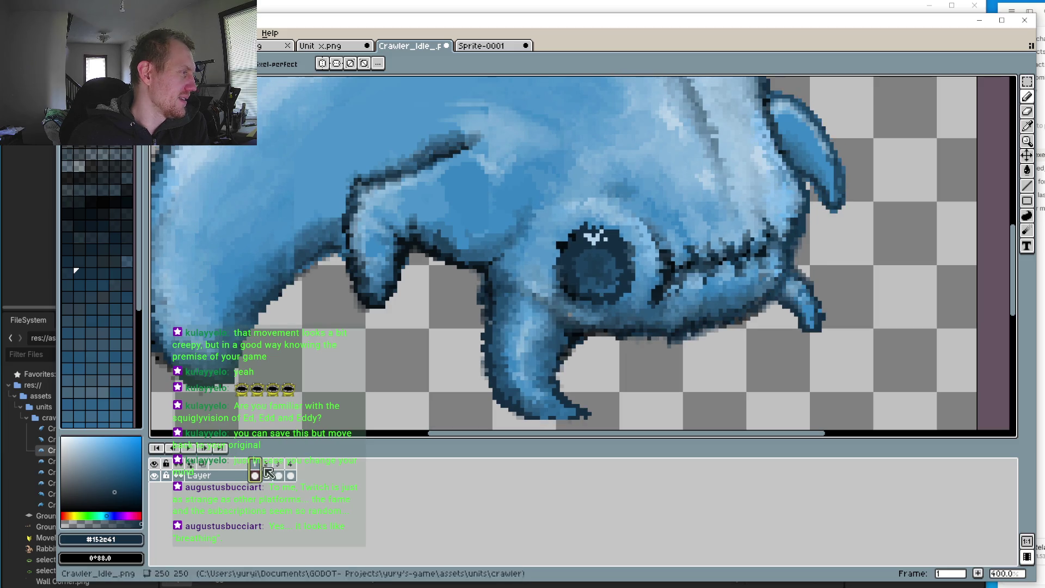
{"action": "left_click", "coordinate": [278, 472]}
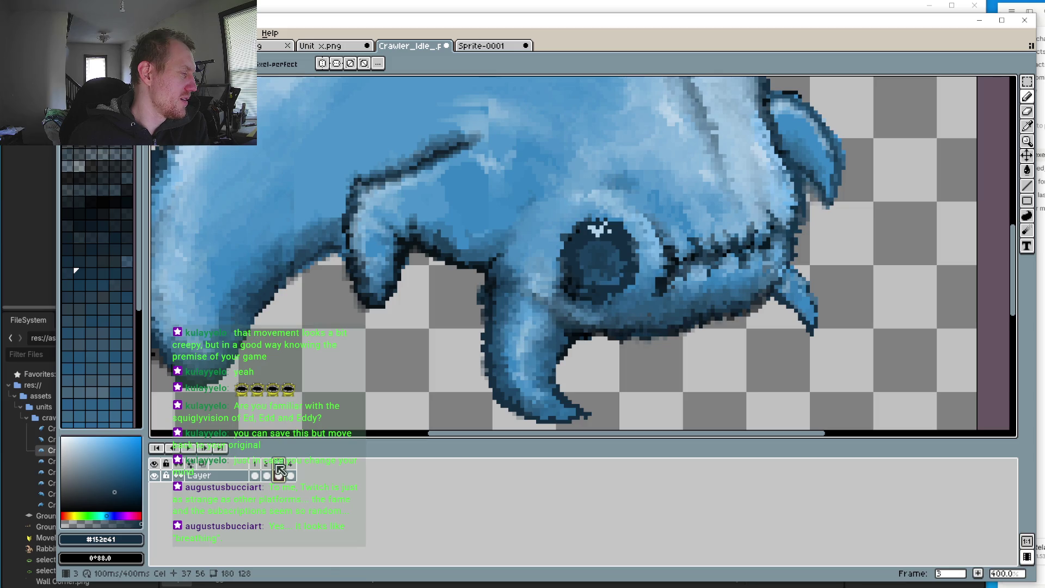
{"action": "scroll", "coordinate": [590, 313], "scroll_direction": "up", "scroll_amount": 2}
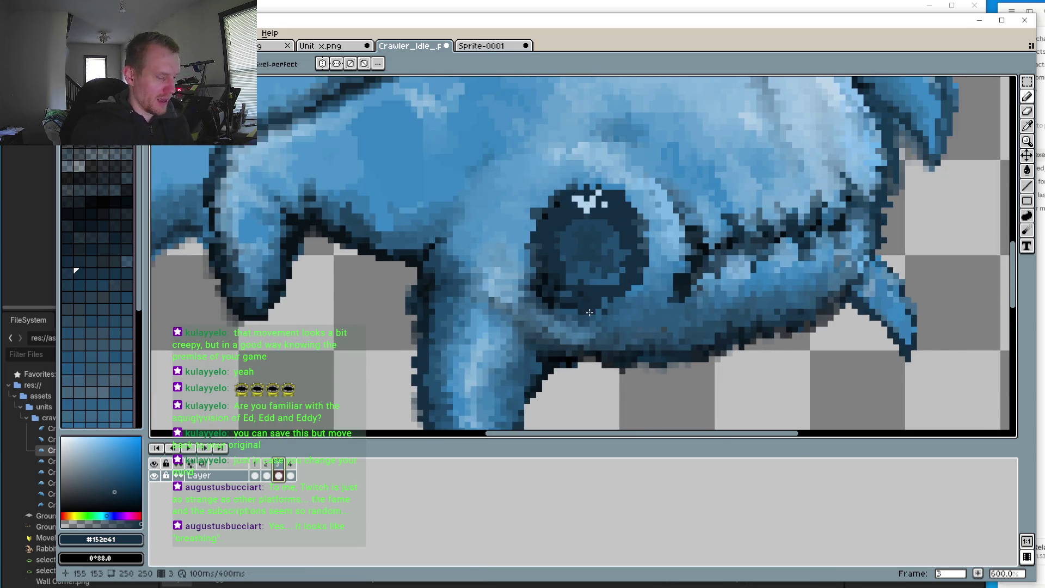
Step: Pick the dark blue #2a597c near the eye and compare frame 3 with another frame
{"action": "scroll", "coordinate": [590, 313], "scroll_direction": "up", "scroll_amount": 3}
{"action": "left_click", "coordinate": [644, 294], "text": "alt"}
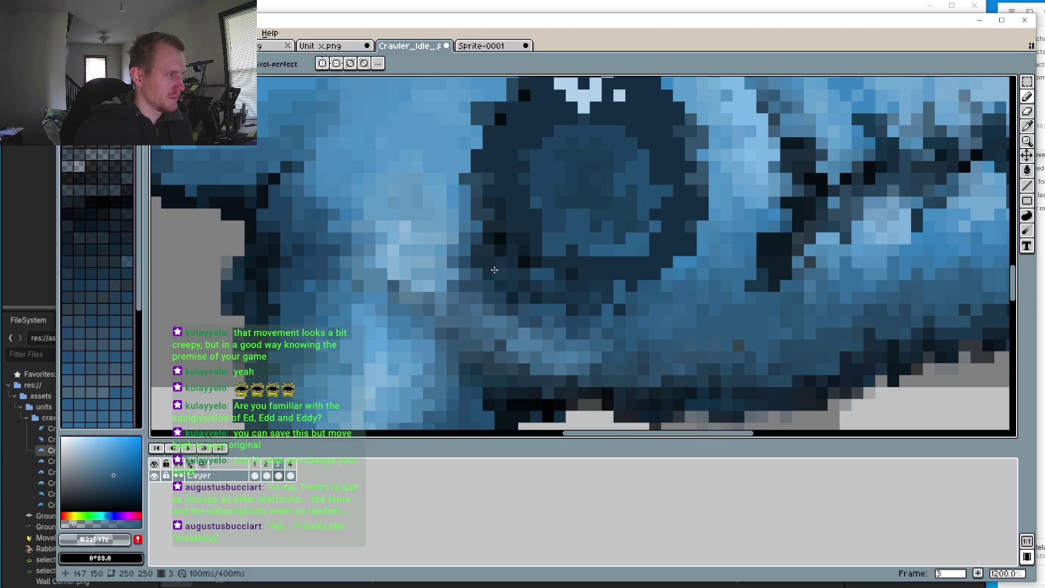
{"action": "left_click", "coordinate": [587, 287]}
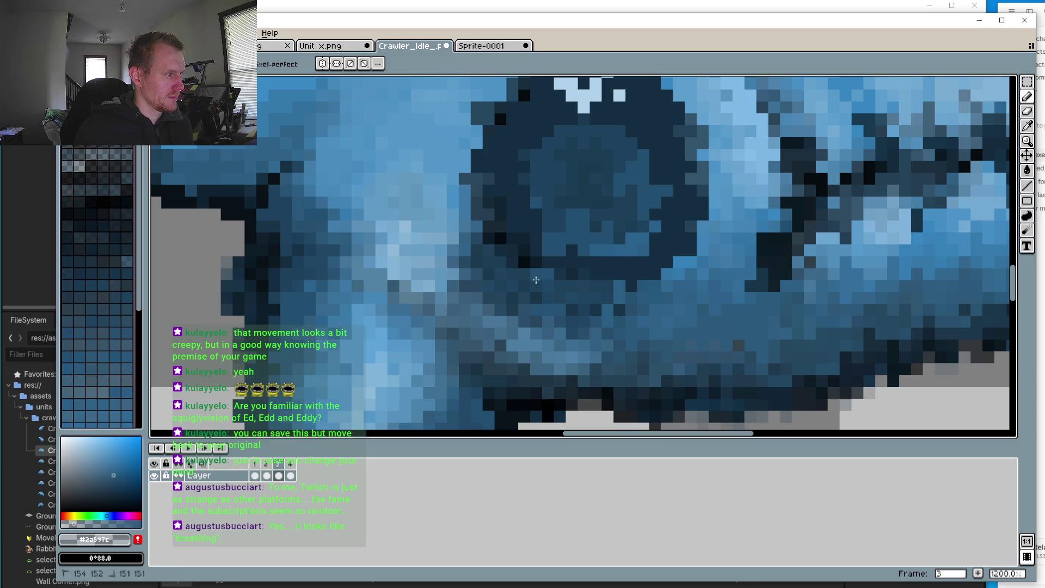
{"action": "left_click", "coordinate": [265, 467]}
{"action": "left_click", "coordinate": [279, 474]}
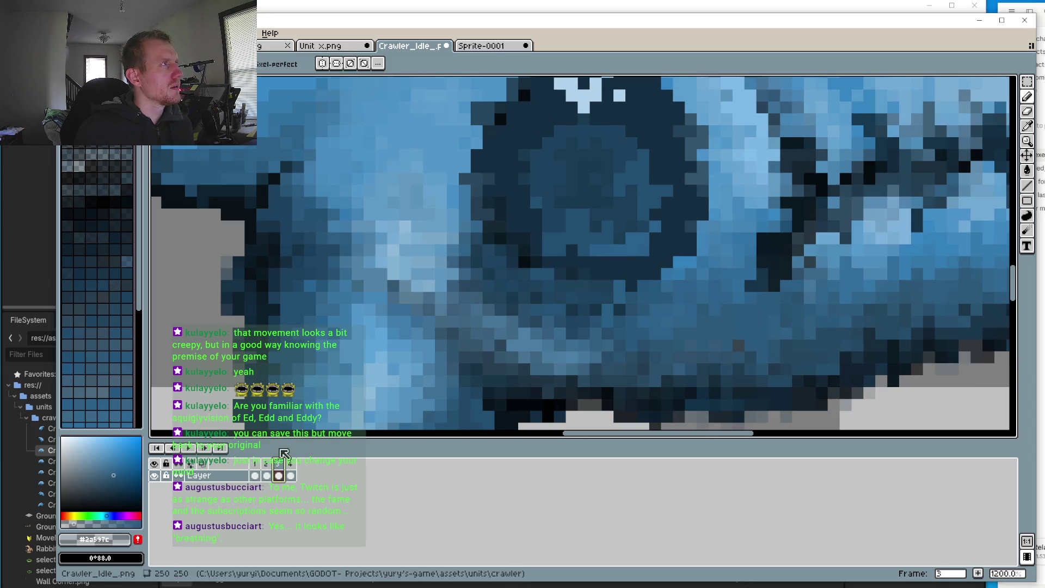
Step: Zoom in and darken the pixels up-left of the eye with one pencil stroke
{"action": "scroll", "coordinate": [386, 368], "scroll_direction": "down", "scroll_amount": 10}
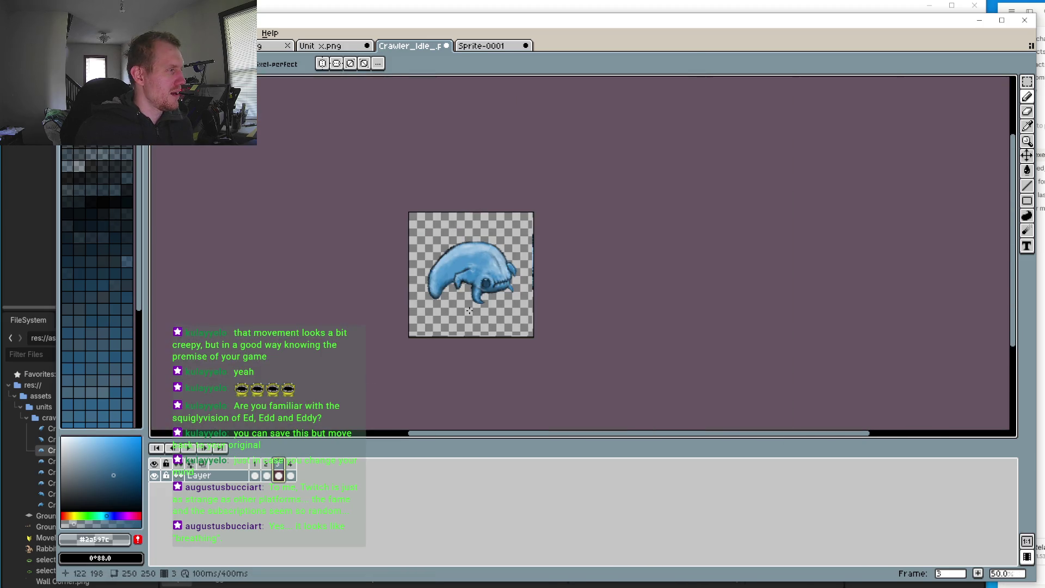
{"action": "scroll", "coordinate": [469, 310], "scroll_direction": "up", "scroll_amount": 5}
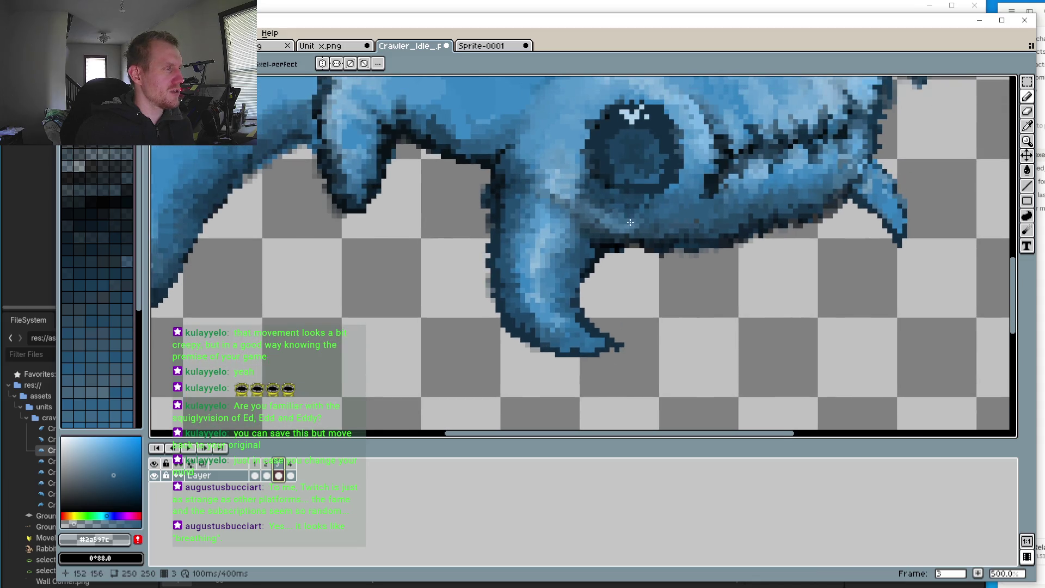
{"action": "scroll", "coordinate": [629, 222], "scroll_direction": "up", "scroll_amount": 4}
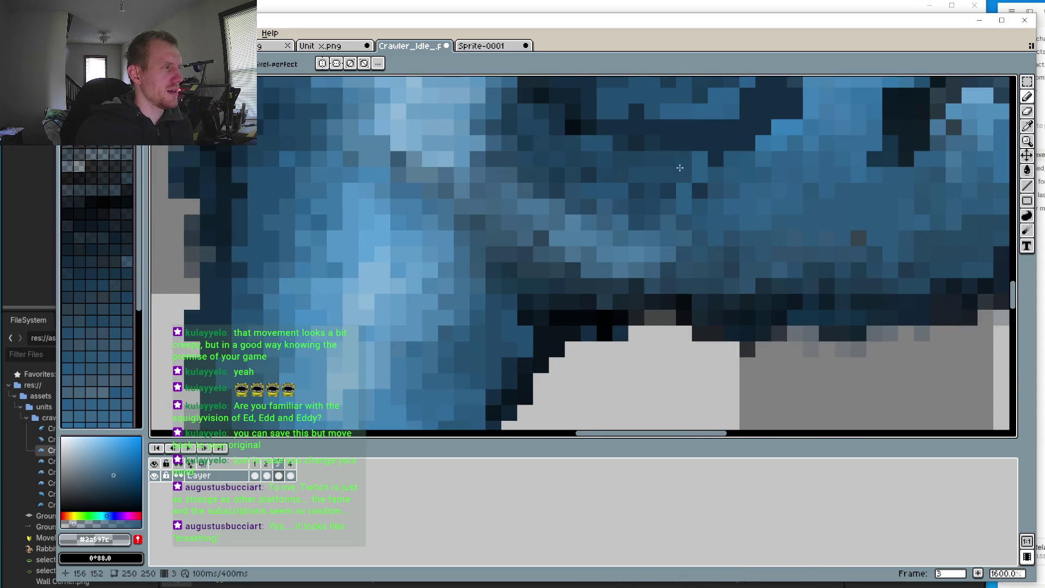
{"action": "scroll", "coordinate": [621, 196], "scroll_direction": "up", "scroll_amount": 2}
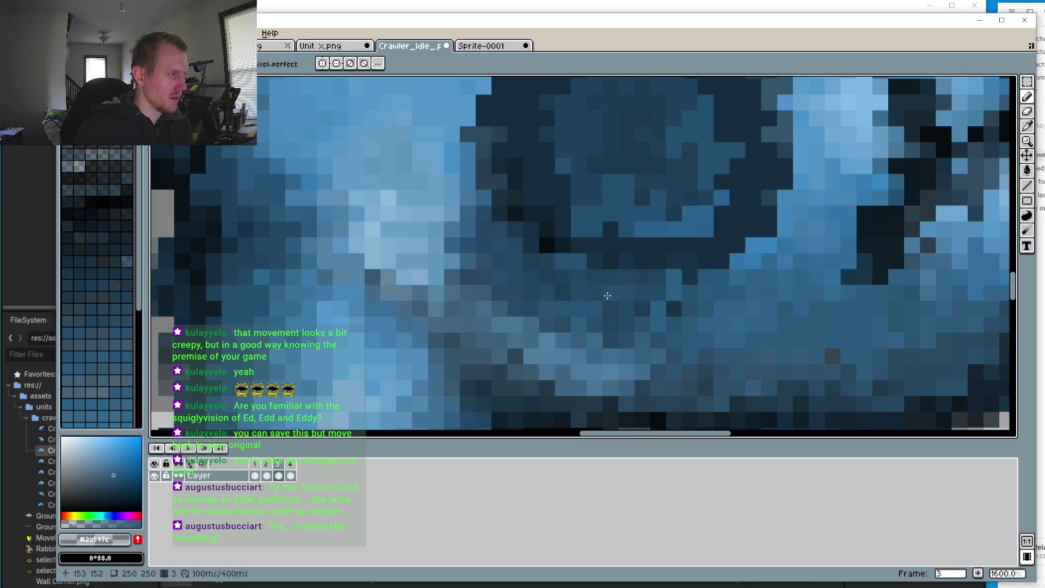
{"action": "scroll", "coordinate": [571, 299], "scroll_direction": "down", "scroll_amount": 6}
{"action": "scroll", "coordinate": [575, 294], "scroll_direction": "up", "scroll_amount": 3}
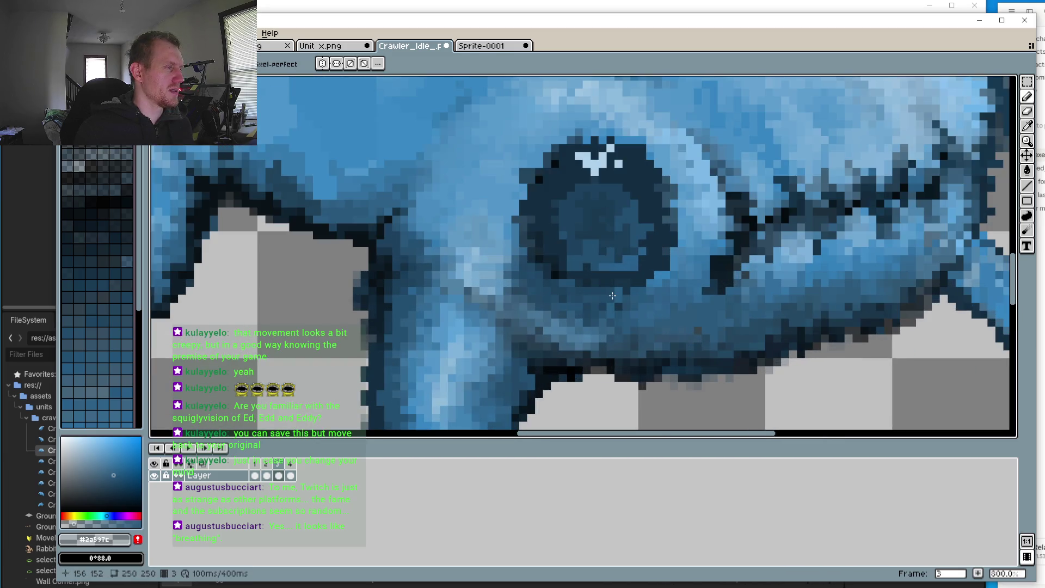
{"action": "scroll", "coordinate": [614, 296], "scroll_direction": "up", "scroll_amount": 5}
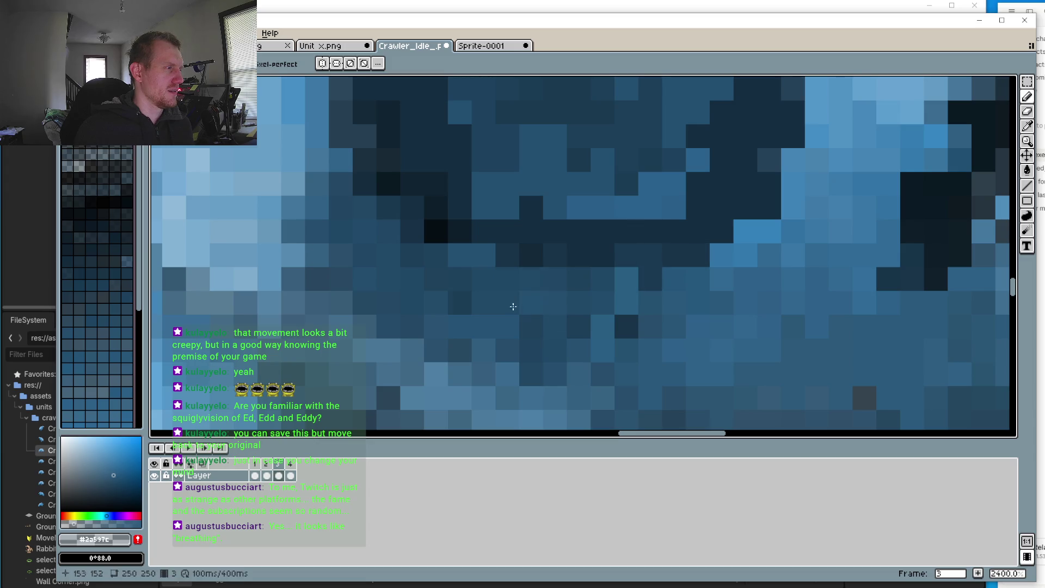
{"action": "left_click_drag", "start_coordinate": [294, 186], "coordinate": [305, 146]}
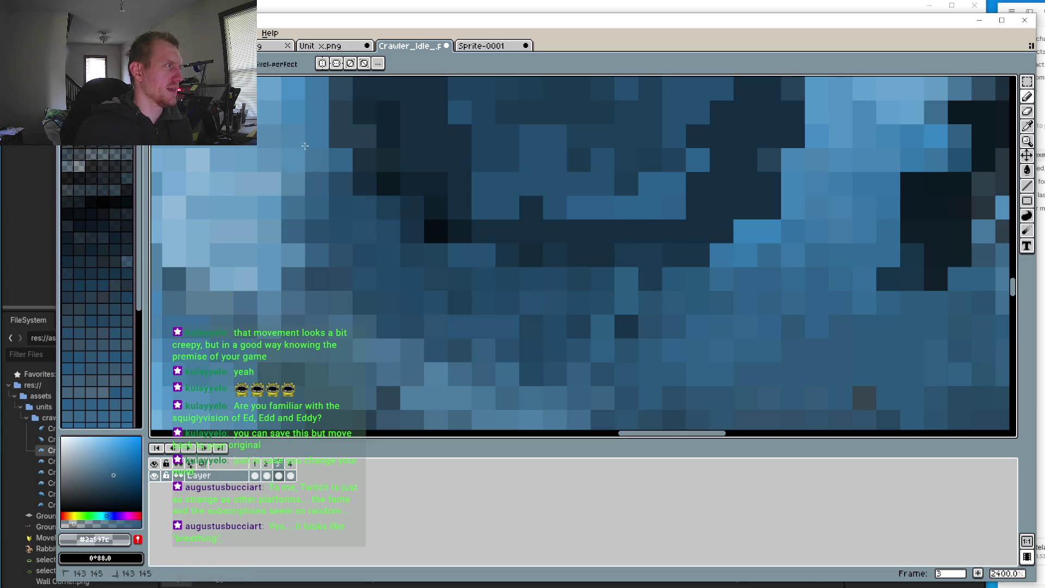
{"action": "scroll", "coordinate": [597, 337], "scroll_direction": "down", "scroll_amount": 6}
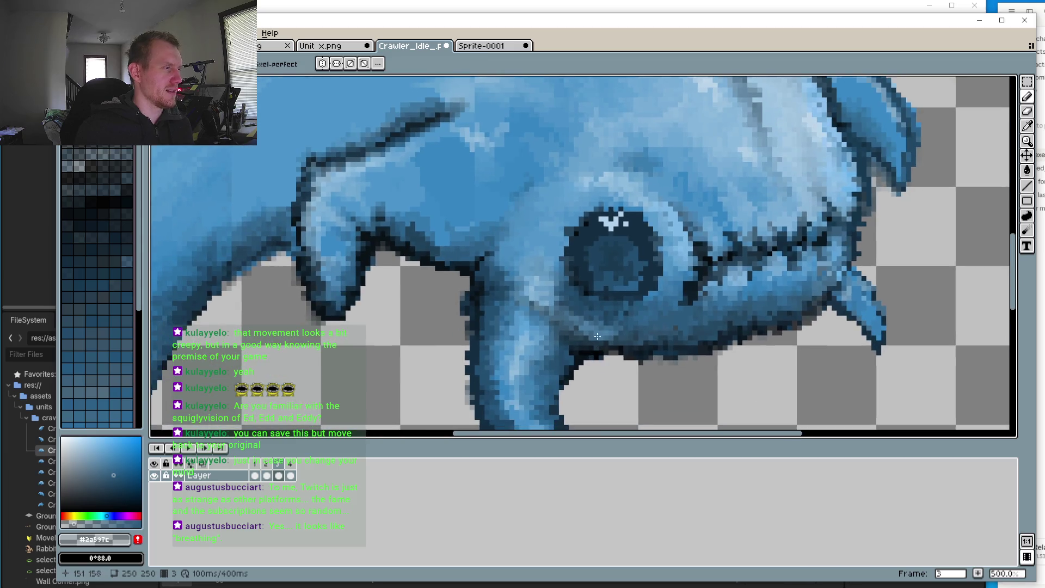
Step: Sample #5496c8 near the eye, then zoom out and pick #6ca7d1 from the forehead
{"action": "scroll", "coordinate": [598, 337], "scroll_direction": "down", "scroll_amount": 2}
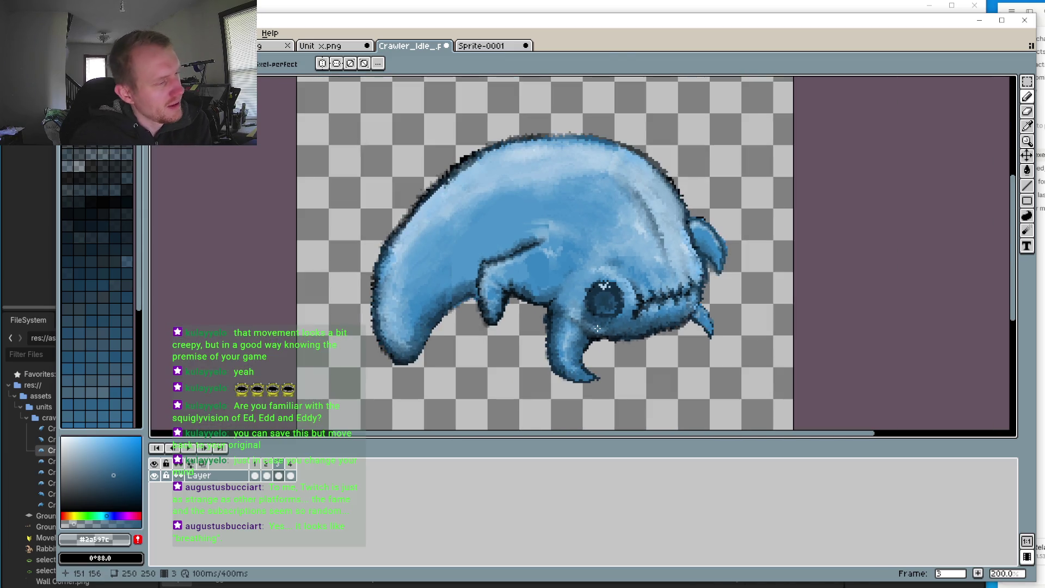
{"action": "scroll", "coordinate": [621, 309], "scroll_direction": "up", "scroll_amount": 3}
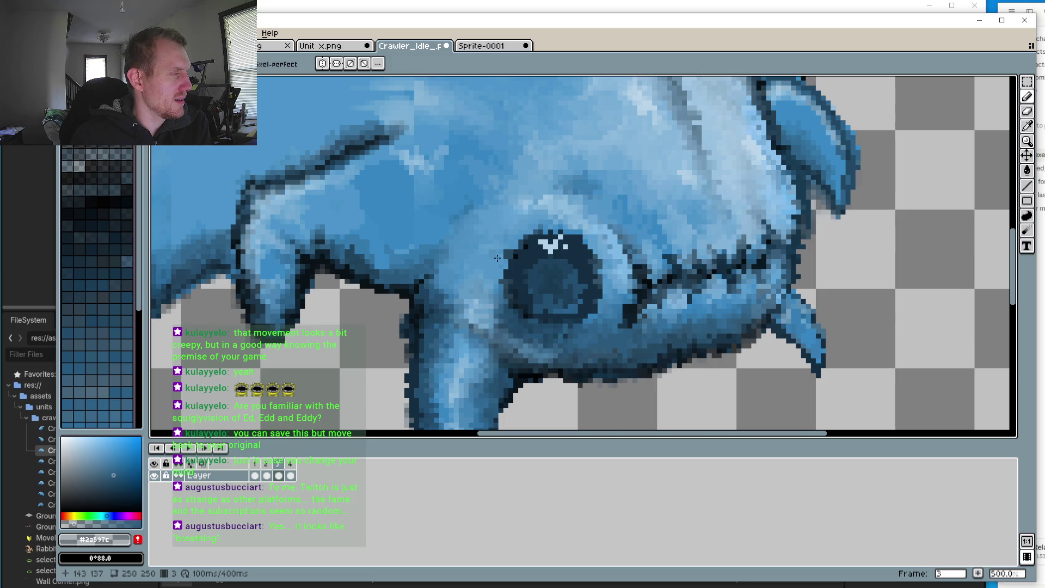
{"action": "scroll", "coordinate": [501, 259], "scroll_direction": "up", "scroll_amount": 3}
{"action": "key", "text": "i"}
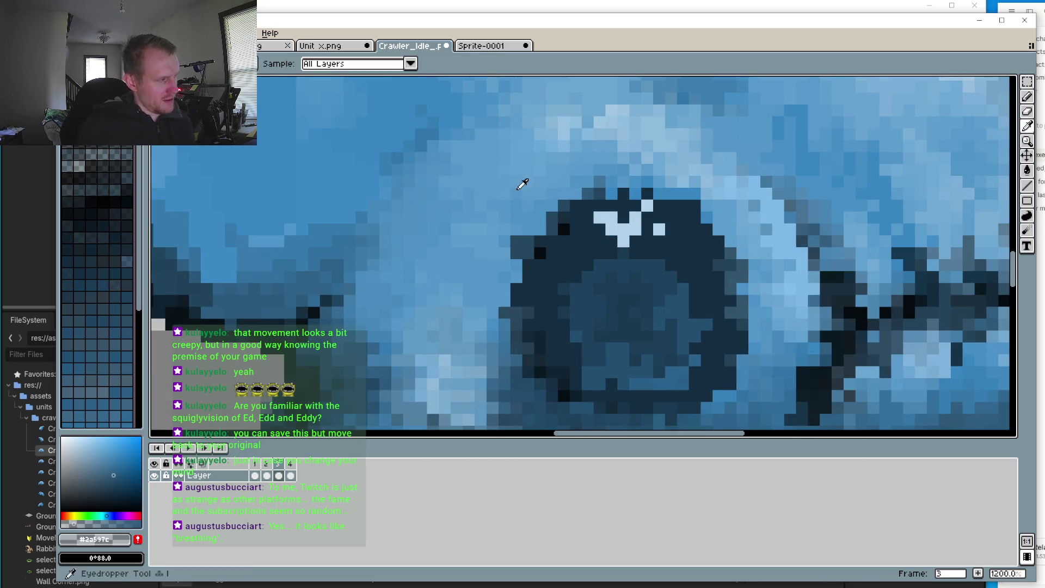
{"action": "left_click", "coordinate": [505, 215]}
{"action": "key", "text": "b"}
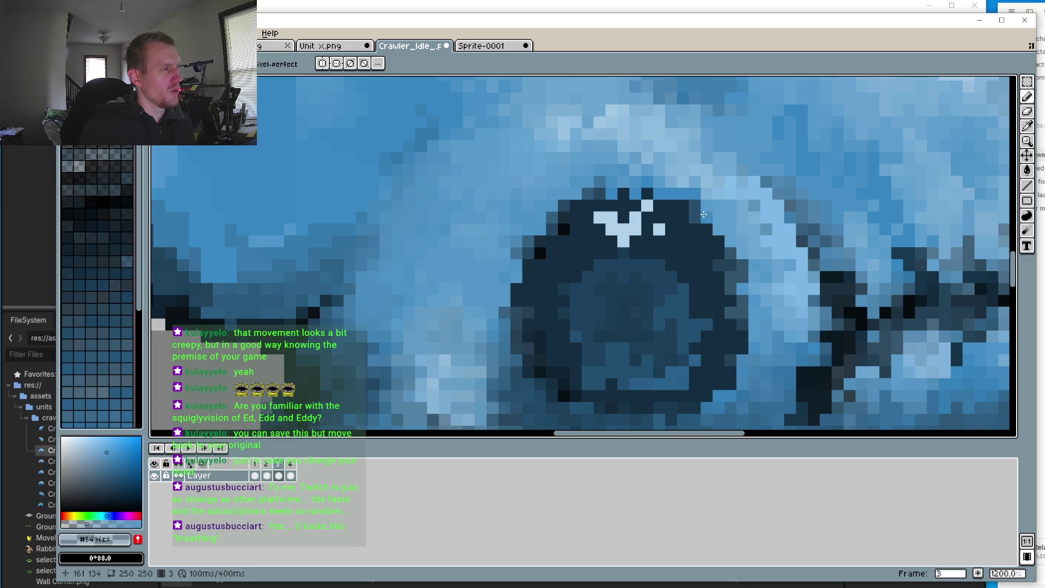
{"action": "key", "text": "2"}
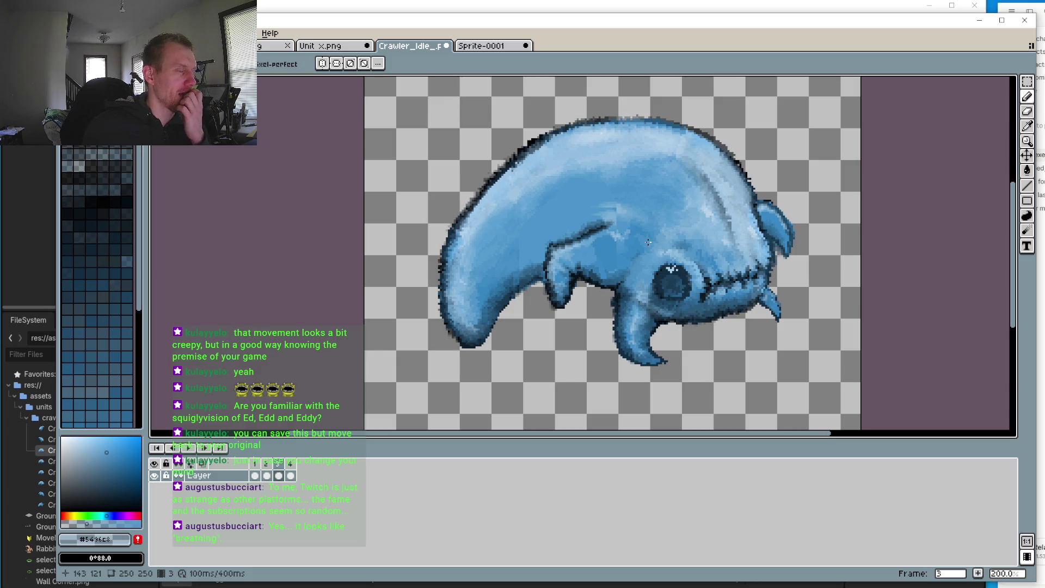
{"action": "scroll", "coordinate": [626, 246], "scroll_direction": "up", "scroll_amount": 3}
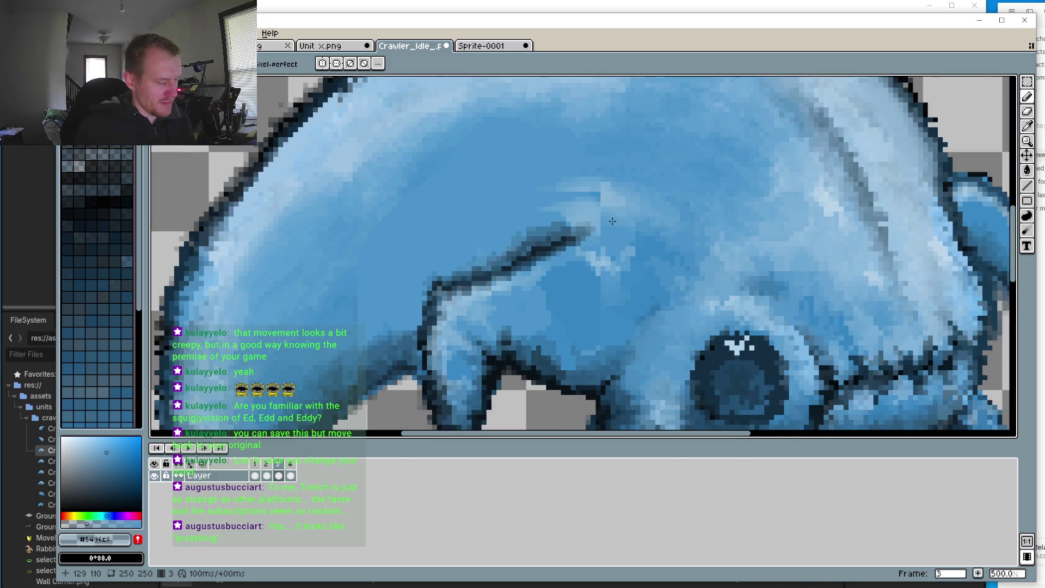
{"action": "key", "text": "i"}
{"action": "left_click", "coordinate": [615, 191]}
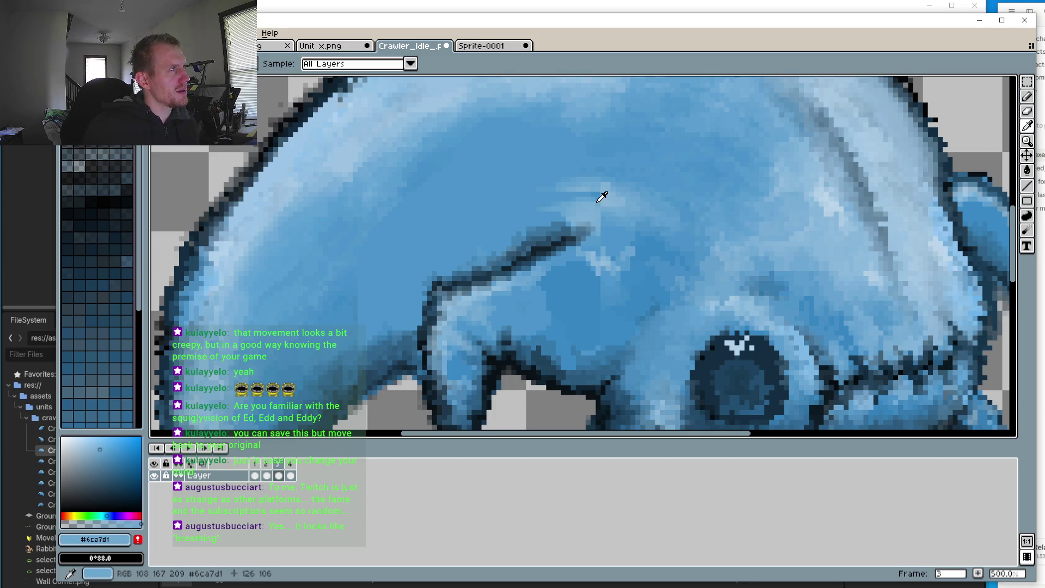